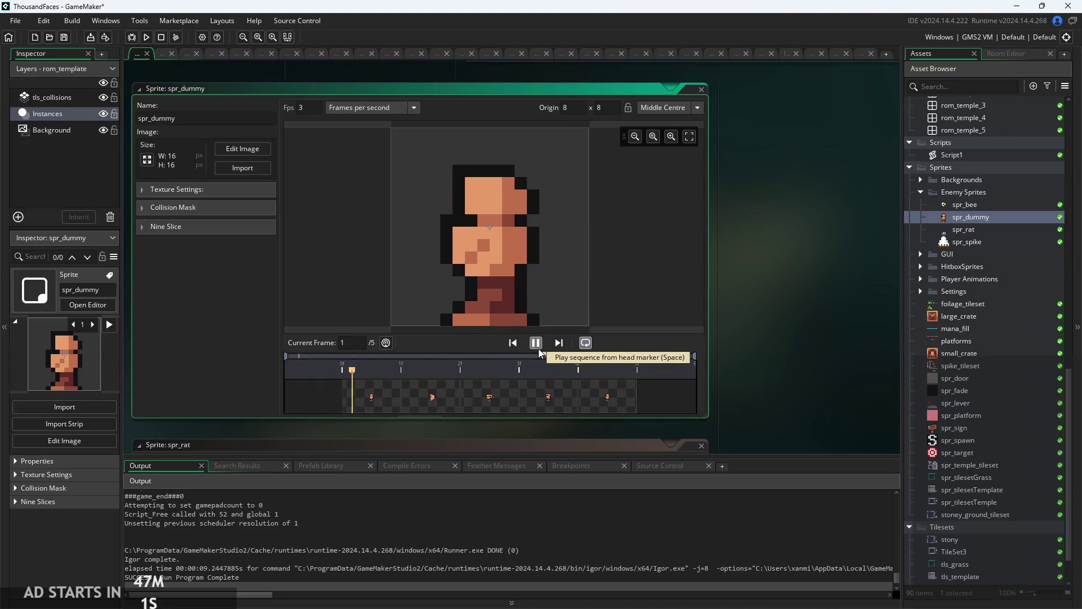
- Change spr_dummy's animation speed from 3 to 5 fps, then play and pause the preview
{"action": "left_click", "coordinate": [537, 345]}
{"action": "left_click", "coordinate": [303, 107]}
{"action": "type", "text": "5"}
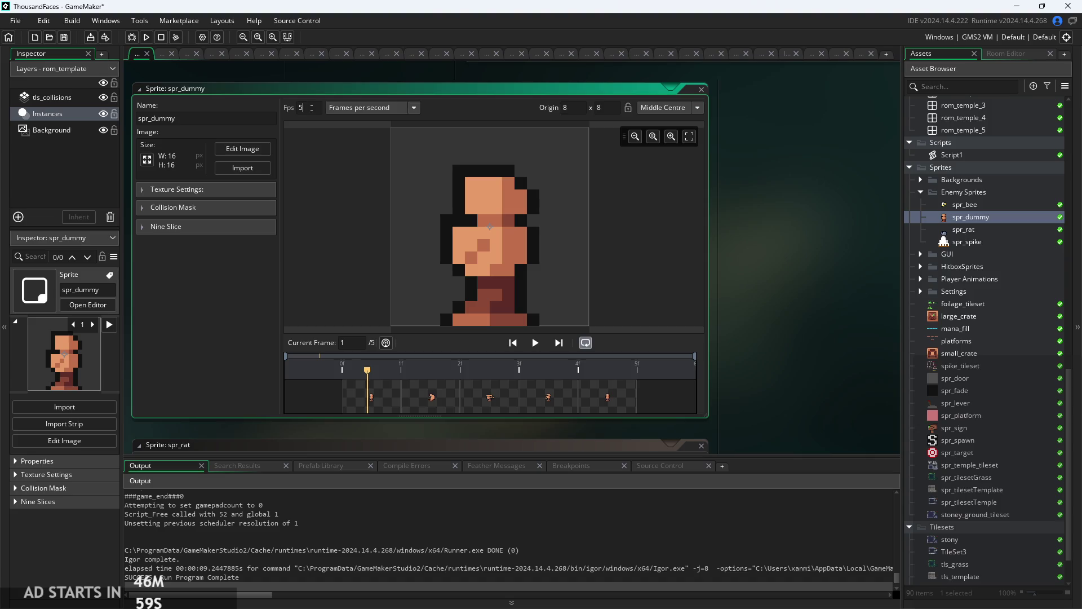
{"action": "left_click", "coordinate": [535, 343]}
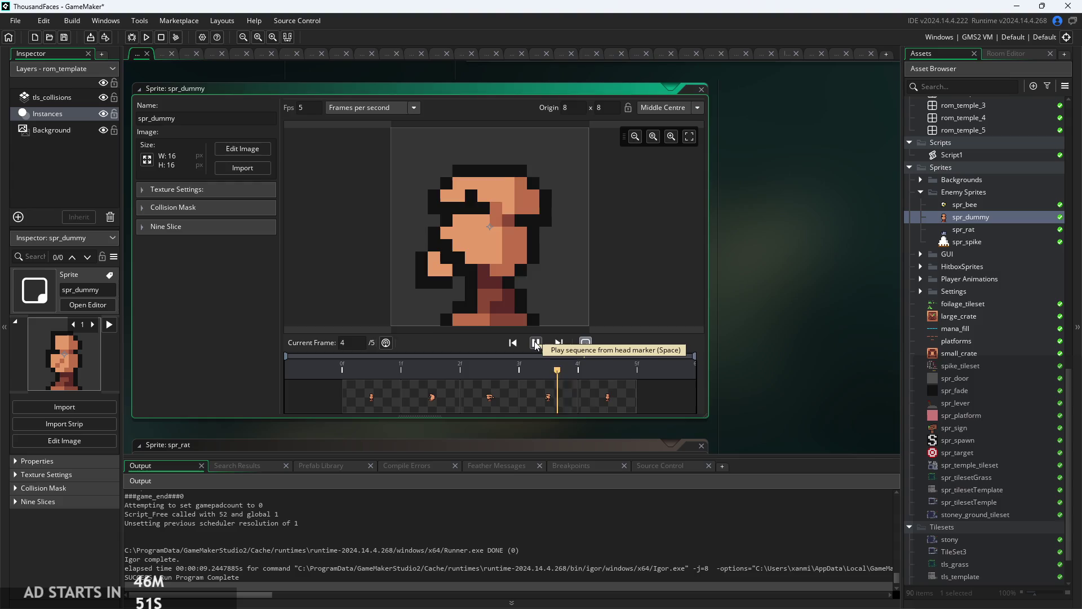
{"action": "left_click", "coordinate": [536, 342]}
- Open the obj_dummy object for editing
{"action": "scroll", "scroll_direction": "up", "scroll_amount": 3}
{"action": "scroll", "scroll_direction": "up", "scroll_amount": 3}
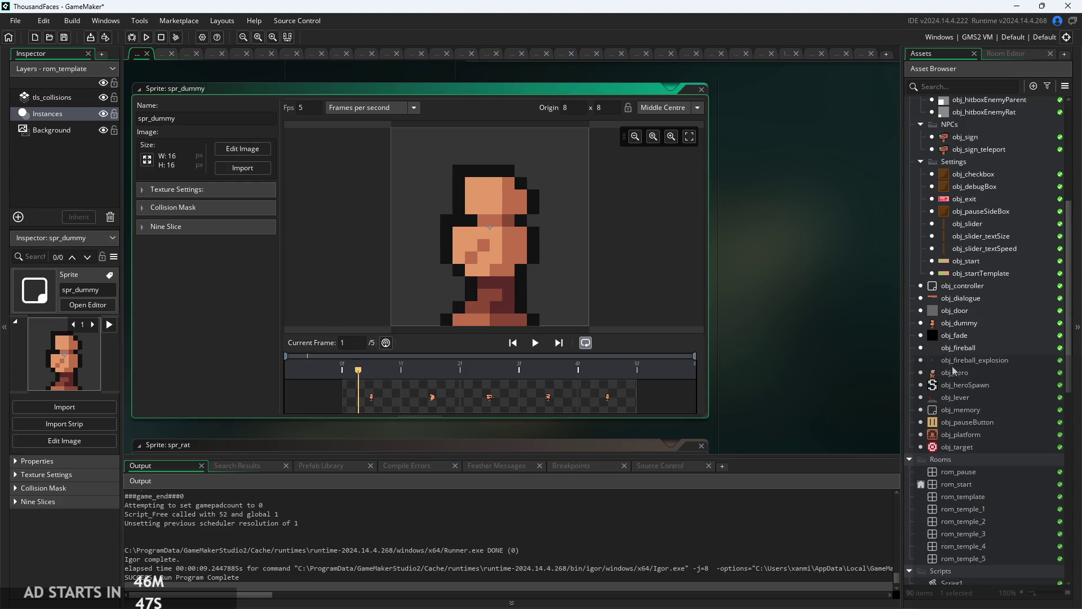
{"action": "double_click", "coordinate": [960, 323]}
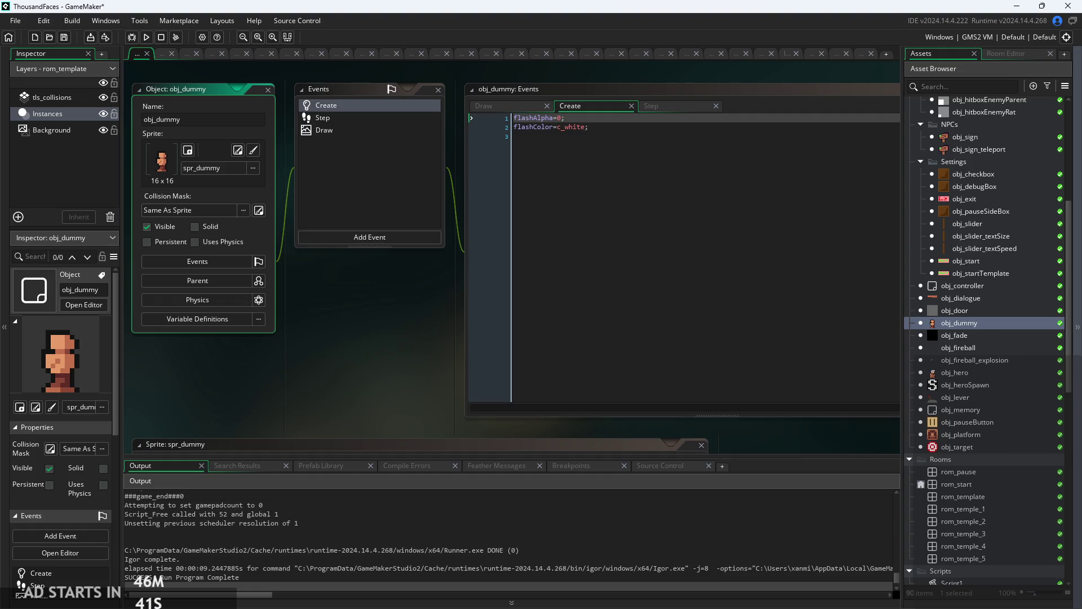
- Arrange the workspace around obj_dummy's editor and bring up its Draw event code
{"action": "left_click_drag", "start_coordinate": [394, 330], "coordinate": [373, 361]}
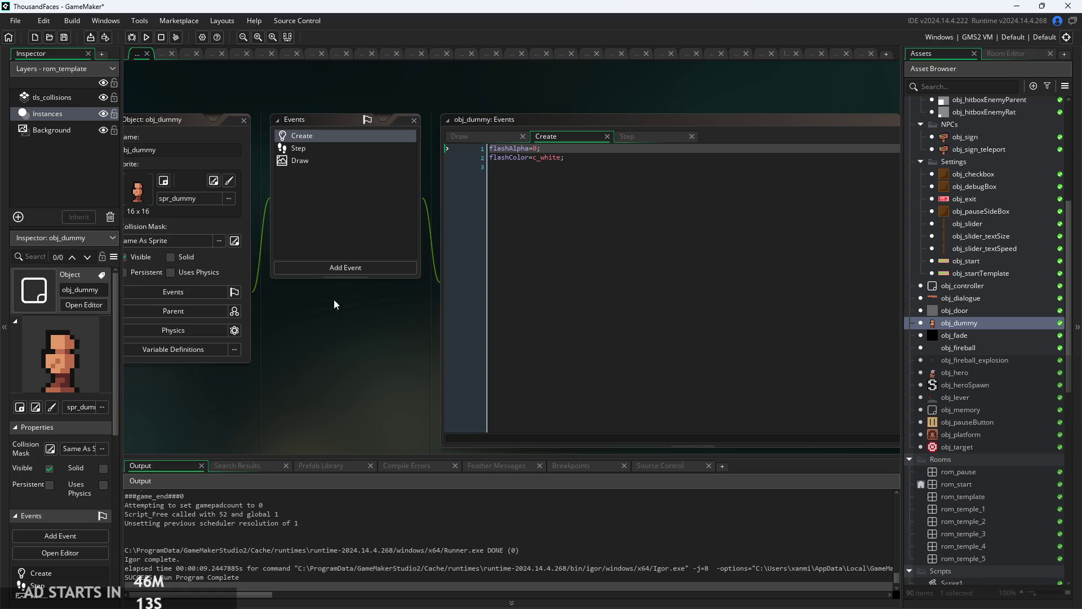
{"action": "left_click", "coordinate": [291, 275]}
{"action": "scroll", "scroll_direction": "up", "scroll_amount": 3}
{"action": "scroll", "scroll_direction": "down", "scroll_amount": 3}
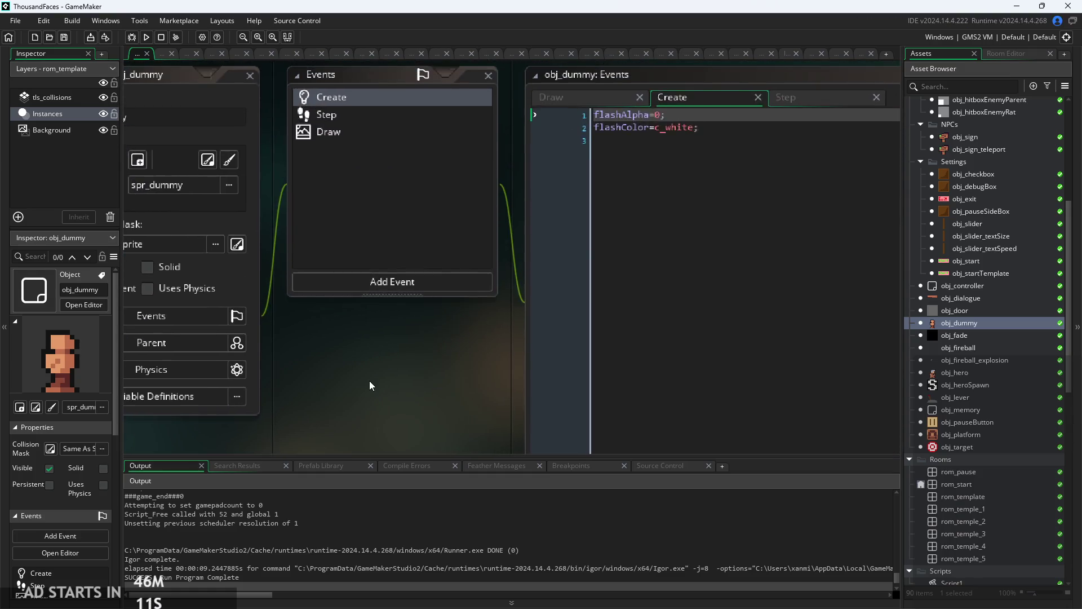
{"action": "scroll", "scroll_direction": "up", "scroll_amount": 3}
{"action": "scroll", "scroll_direction": "down", "scroll_amount": 3}
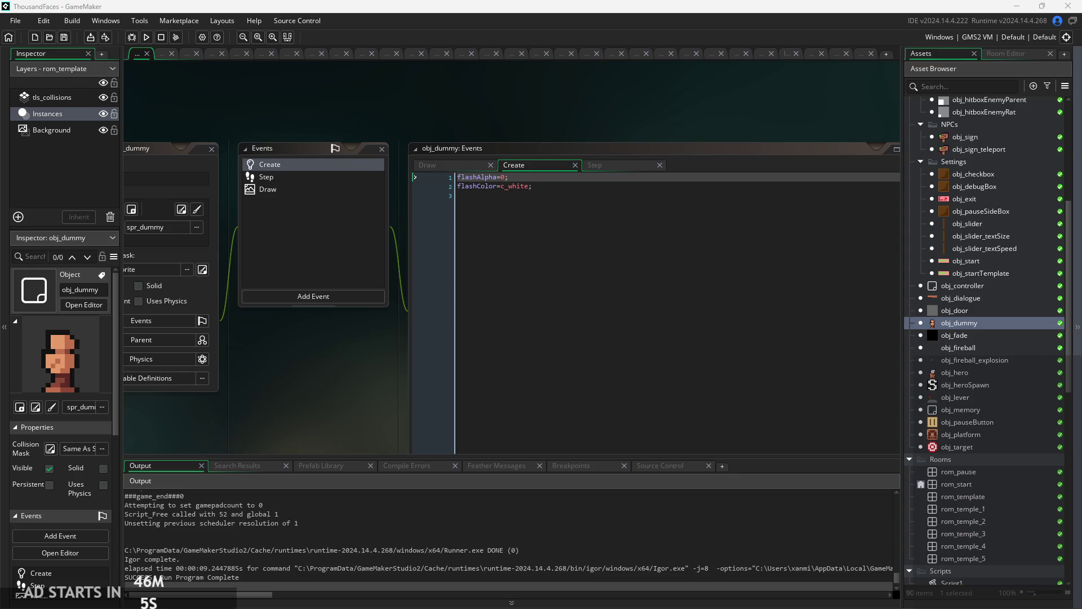
{"action": "scroll", "scroll_direction": "down", "scroll_amount": 3}
{"action": "scroll", "scroll_direction": "up", "scroll_amount": 3}
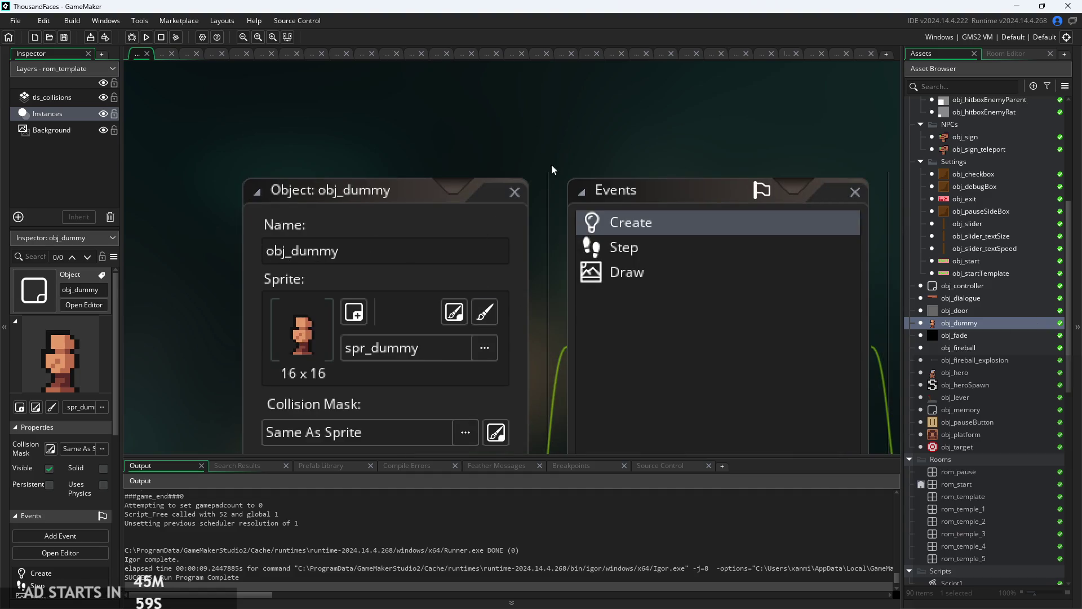
{"action": "scroll", "scroll_direction": "down", "scroll_amount": 3}
{"action": "scroll", "scroll_direction": "right", "scroll_amount": 3}
{"action": "scroll", "scroll_direction": "down", "scroll_amount": 3}
{"action": "left_click", "coordinate": [510, 127]}
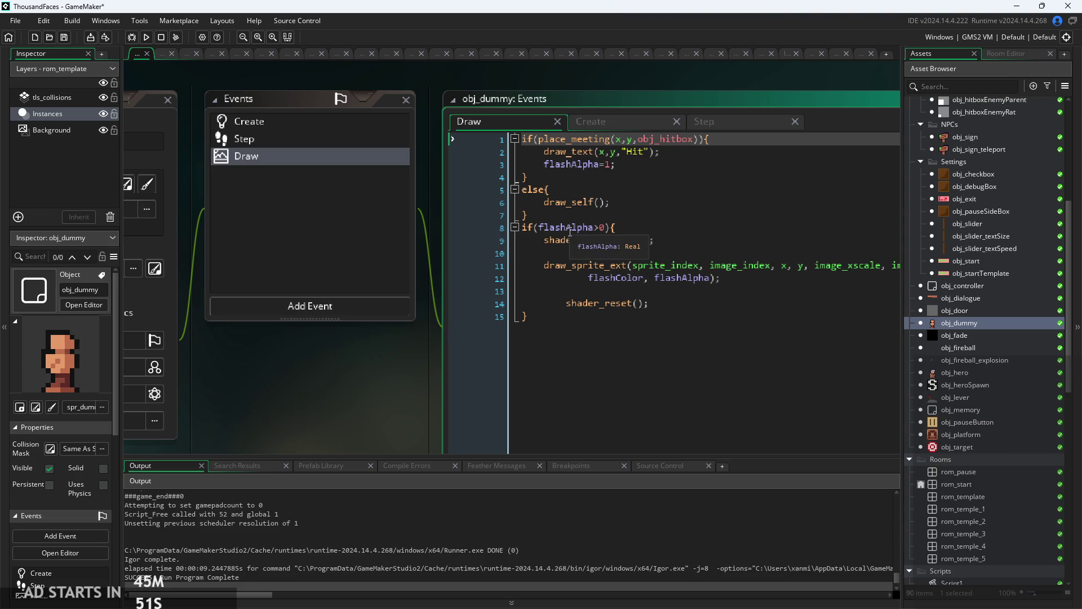
- Move through obj_dummy's Draw event code to review the hitbox check lines
{"action": "left_click", "coordinate": [654, 332]}
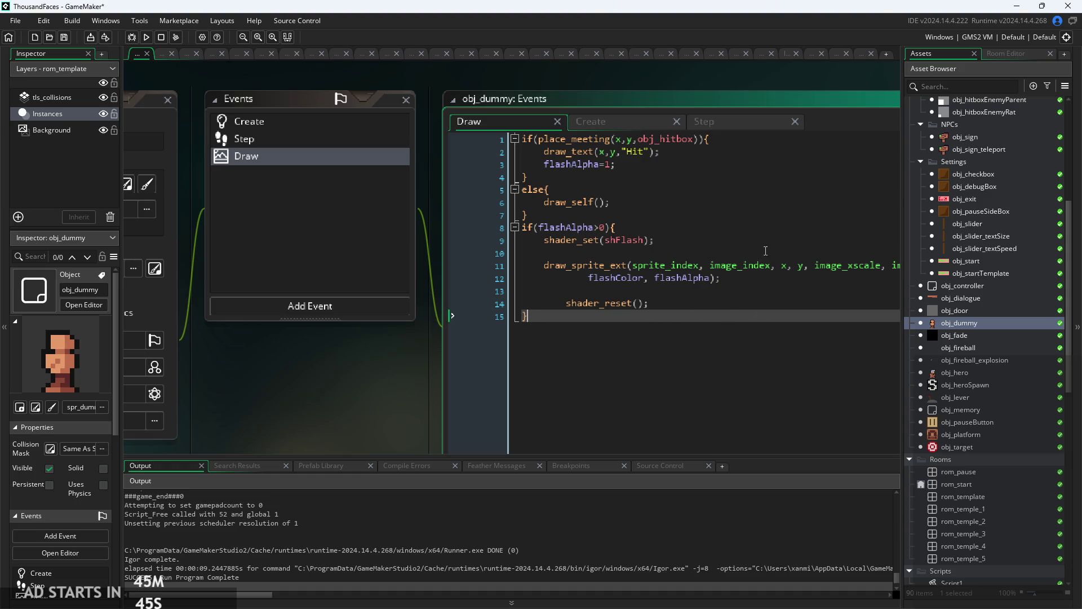
{"action": "key", "text": "Up"}
{"action": "key", "text": "Up"}
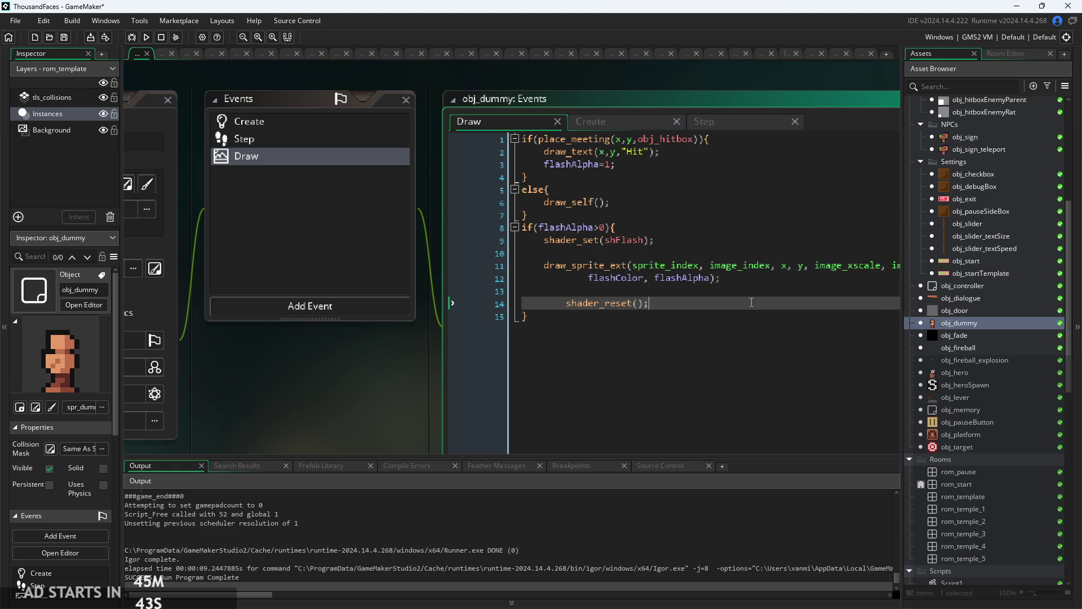
{"action": "scroll", "scroll_direction": "up", "scroll_amount": 3}
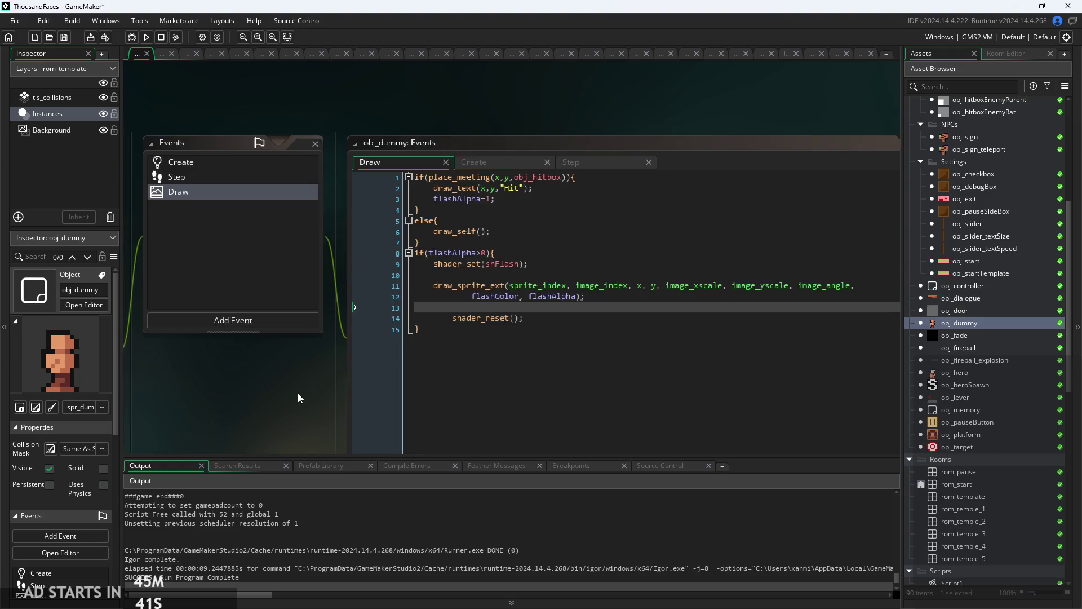
{"action": "left_click", "coordinate": [506, 240]}
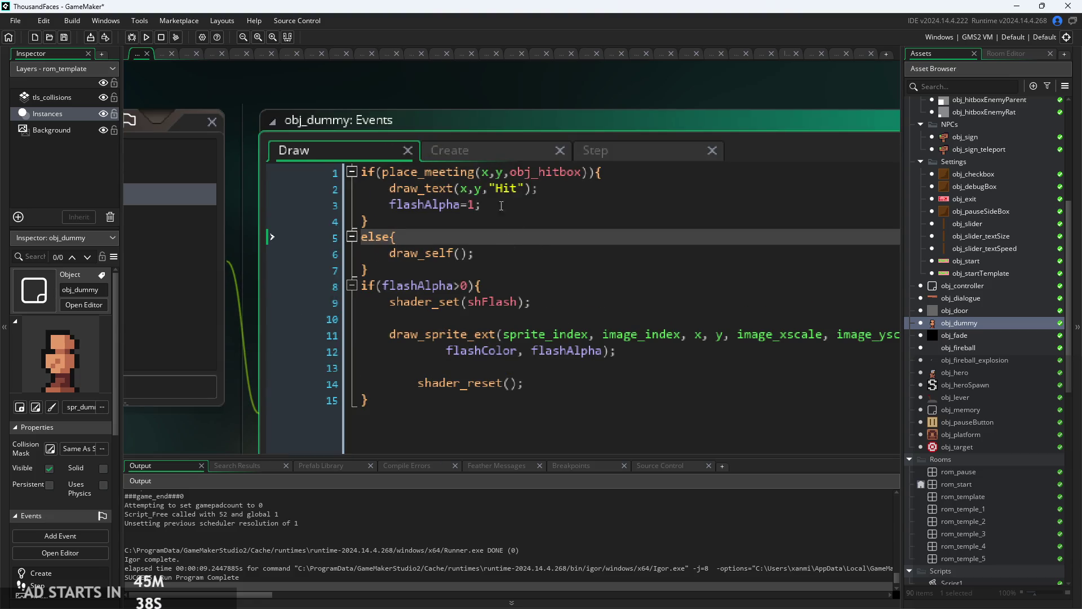
{"action": "left_click", "coordinate": [497, 190]}
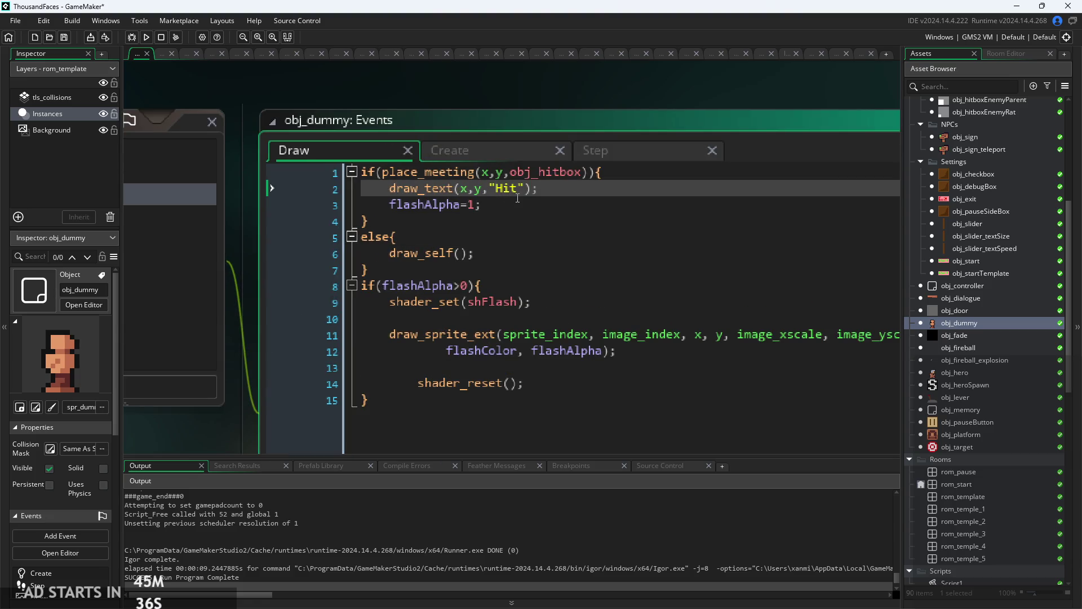
{"action": "left_click", "coordinate": [517, 198]}
{"action": "scroll", "scroll_direction": "up", "scroll_amount": 3}
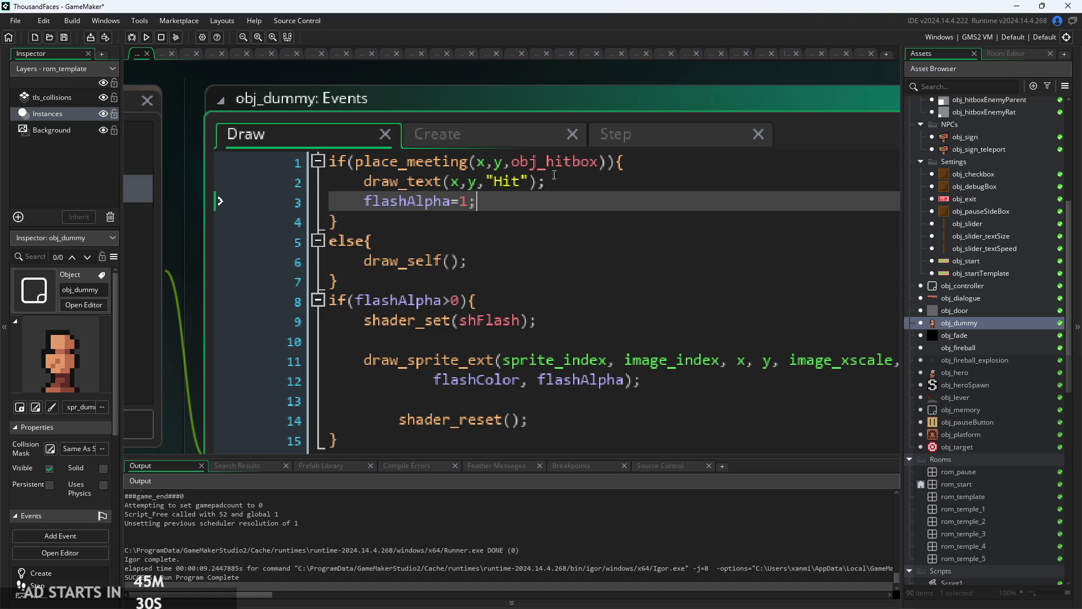
{"action": "key", "text": "Up"}
{"action": "key", "text": "Up"}
{"action": "scroll", "scroll_direction": "down", "scroll_amount": 3}
{"action": "scroll", "scroll_direction": "up", "scroll_amount": 3}
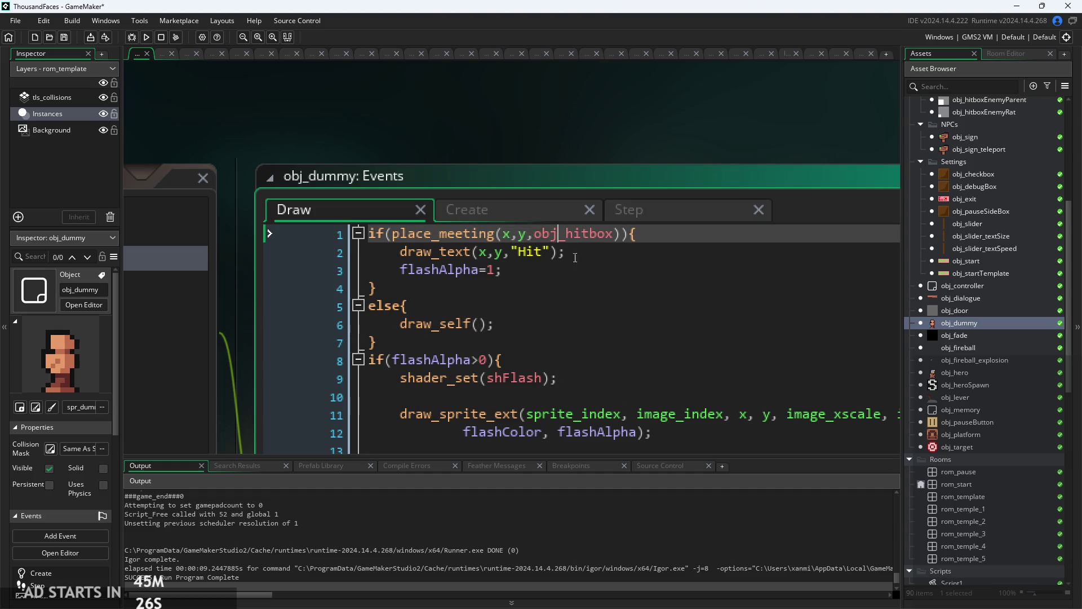
{"action": "left_click", "coordinate": [580, 262]}
{"action": "left_click", "coordinate": [580, 257]}
{"action": "scroll", "scroll_direction": "up", "scroll_amount": 3}
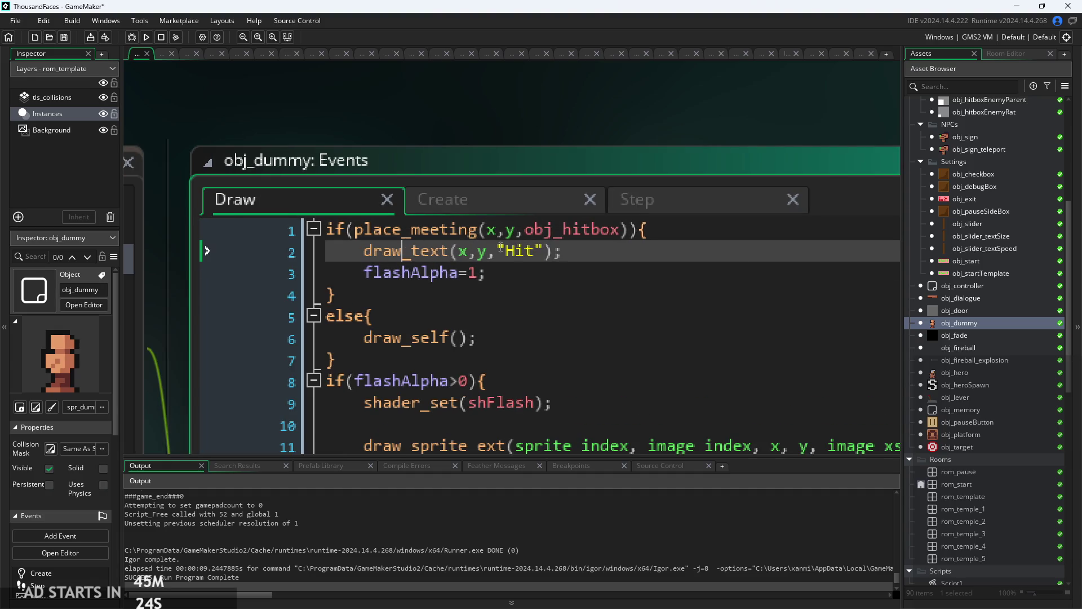
{"action": "left_click", "coordinate": [558, 272]}
{"action": "left_click", "coordinate": [569, 252]}
- Start a new line after line 1 inside the hitbox check and begin typing image_index
{"action": "left_click", "coordinate": [643, 231]}
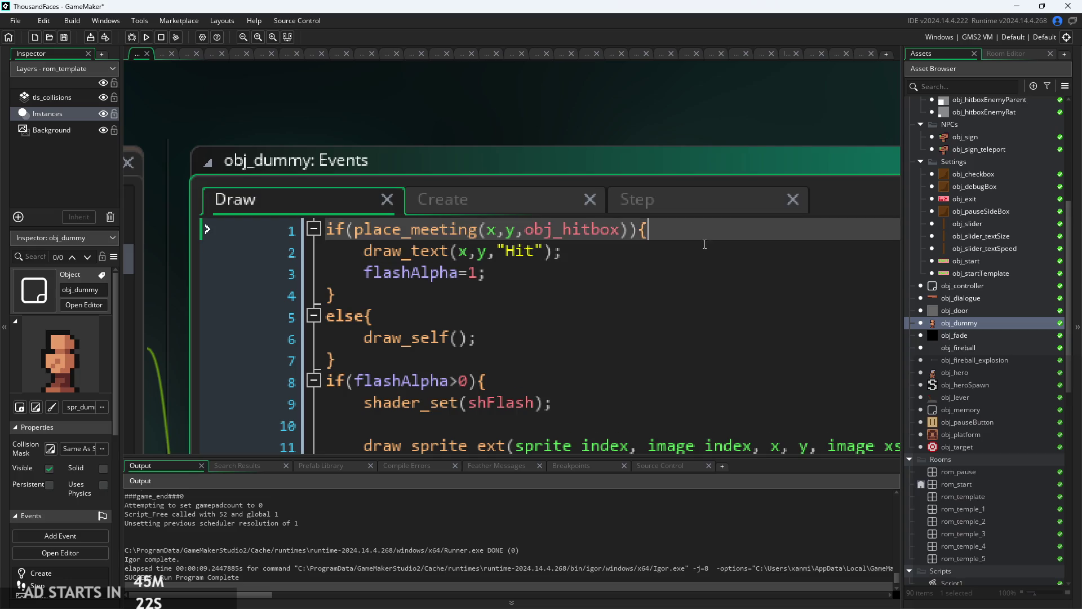
{"action": "key", "text": "Return"}
{"action": "type", "text": "sp"}
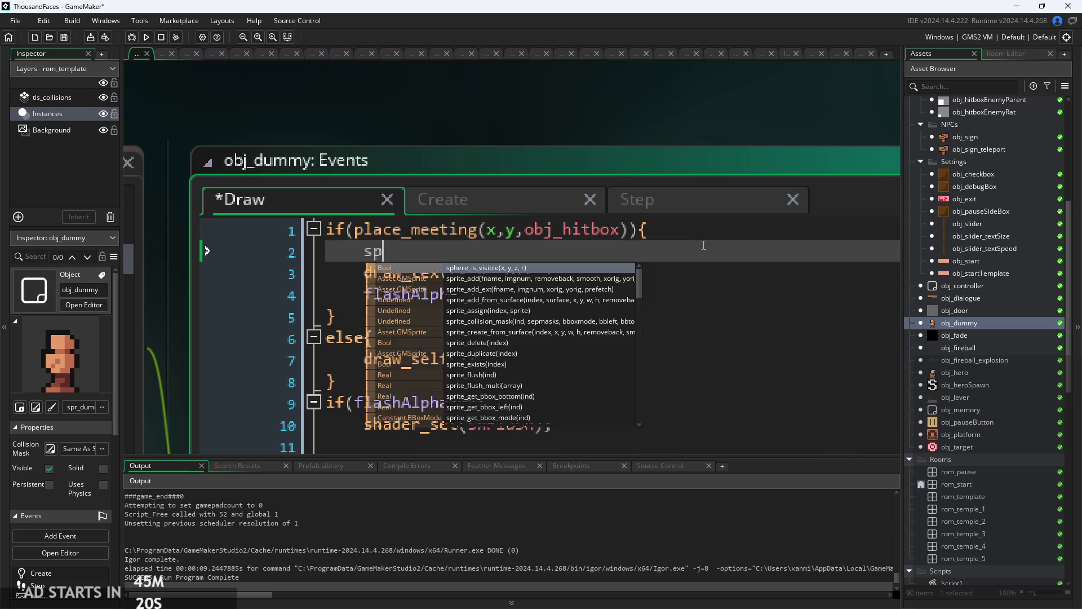
{"action": "key", "text": "BackSpace"}
{"action": "key", "text": "BackSpace"}
{"action": "key", "text": "BackSpace"}
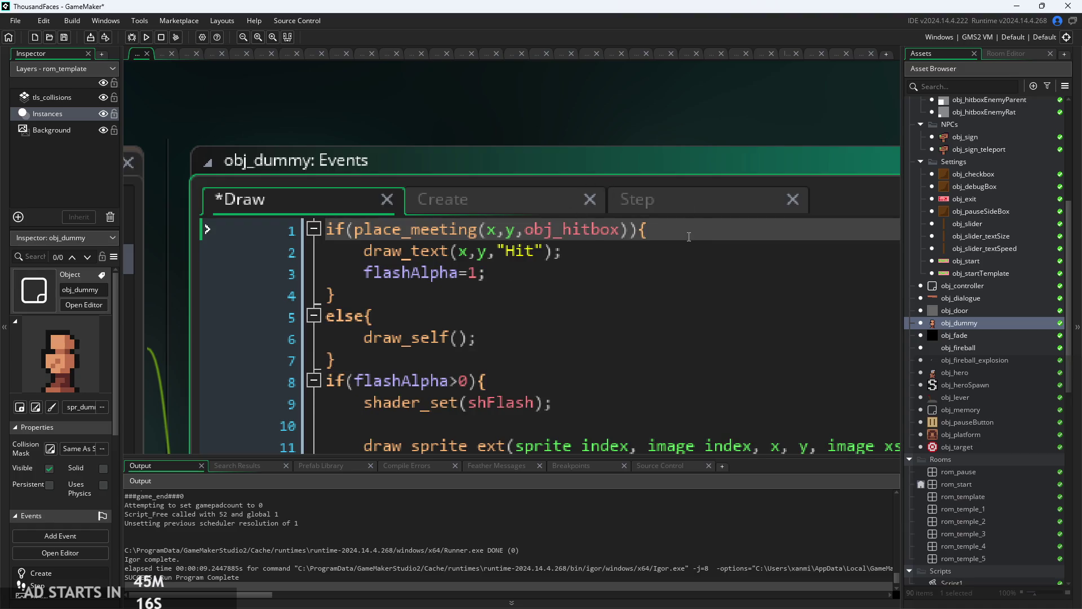
{"action": "key", "text": "Return"}
{"action": "type", "text": "image_e"}
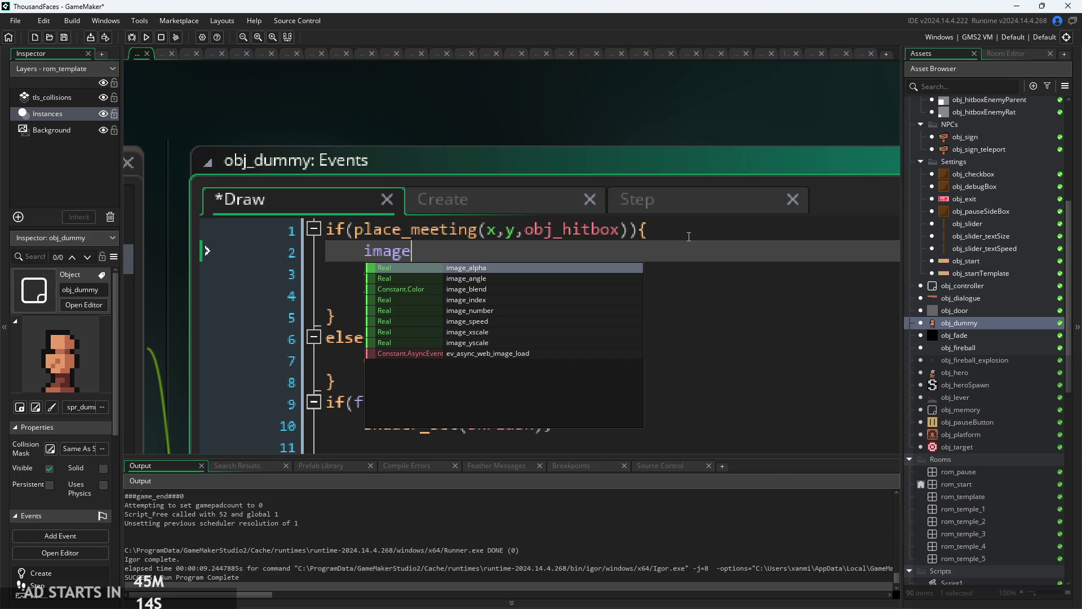
{"action": "key", "text": "BackSpace"}
{"action": "type", "text": "in"}
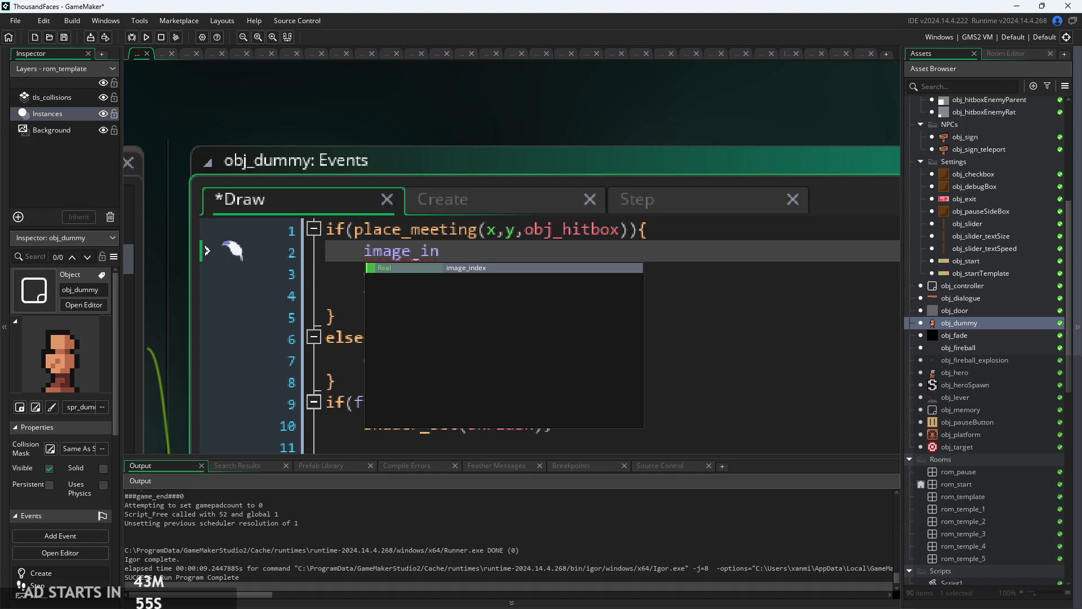
- Accept the image_index autocomplete suggestion on line 2 of the Draw event
{"action": "left_click", "coordinate": [596, 269]}
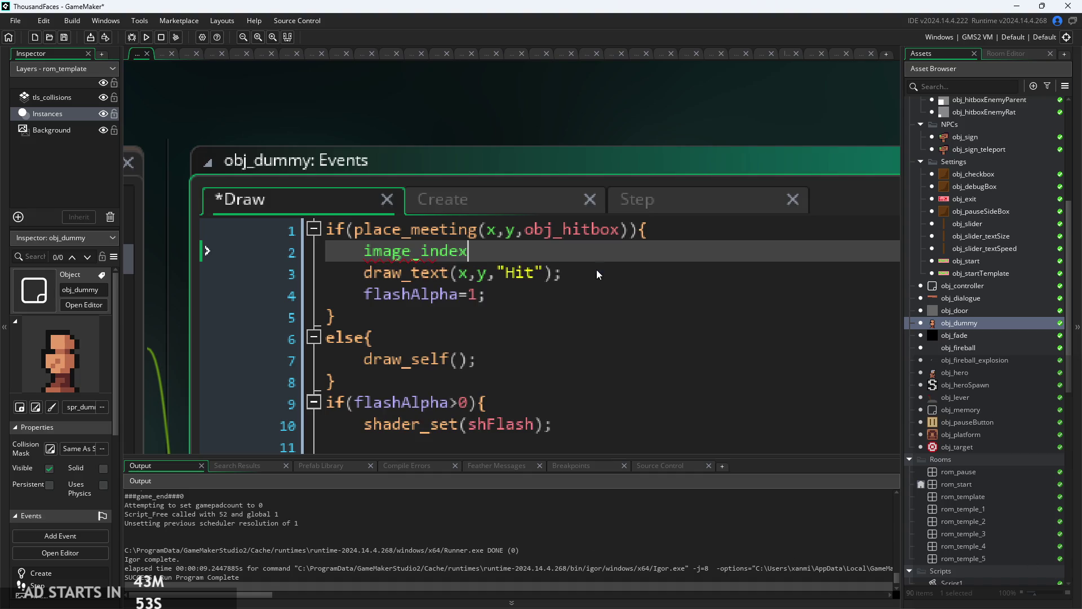
- Complete line 2 of the Draw event as image_index=0; inside the hitbox check
{"action": "type", "text": "=0;"}
{"action": "scroll", "scroll_direction": "up", "scroll_amount": 3}
{"action": "scroll", "scroll_direction": "down", "scroll_amount": 3}
{"action": "left_click_drag", "start_coordinate": [516, 231], "coordinate": [423, 233]}
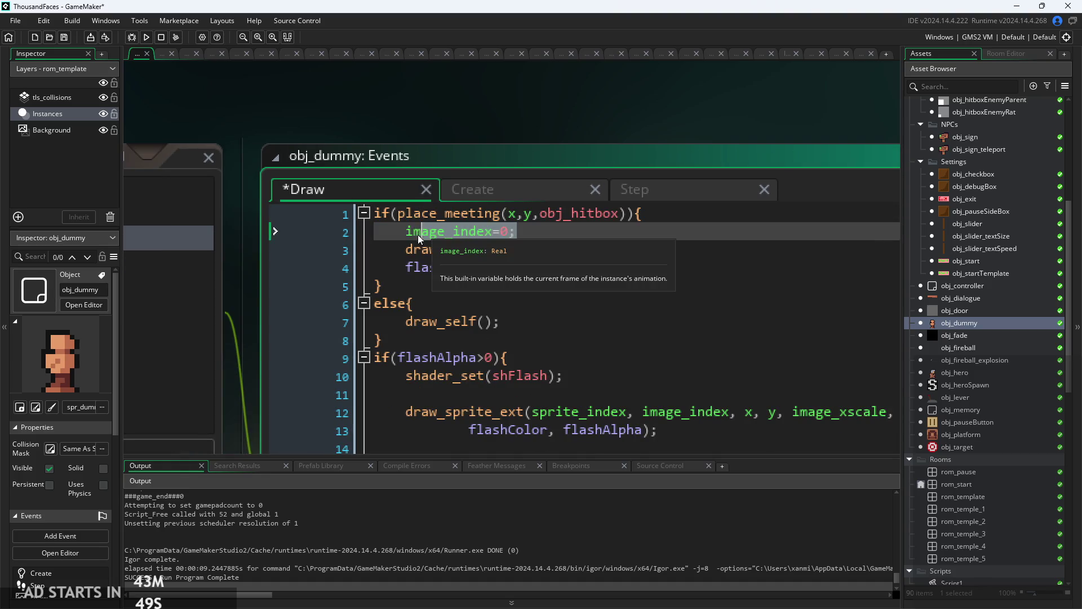
{"action": "left_click", "coordinate": [541, 231]}
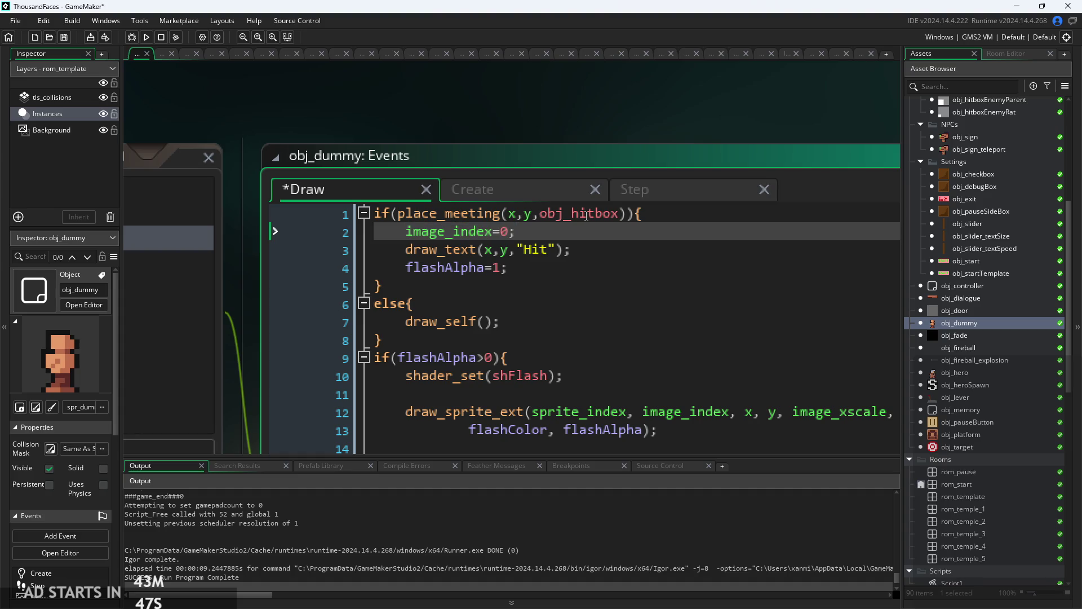
{"action": "left_click", "coordinate": [740, 244]}
{"action": "left_click", "coordinate": [740, 235]}
{"action": "scroll", "scroll_direction": "down", "scroll_amount": 3}
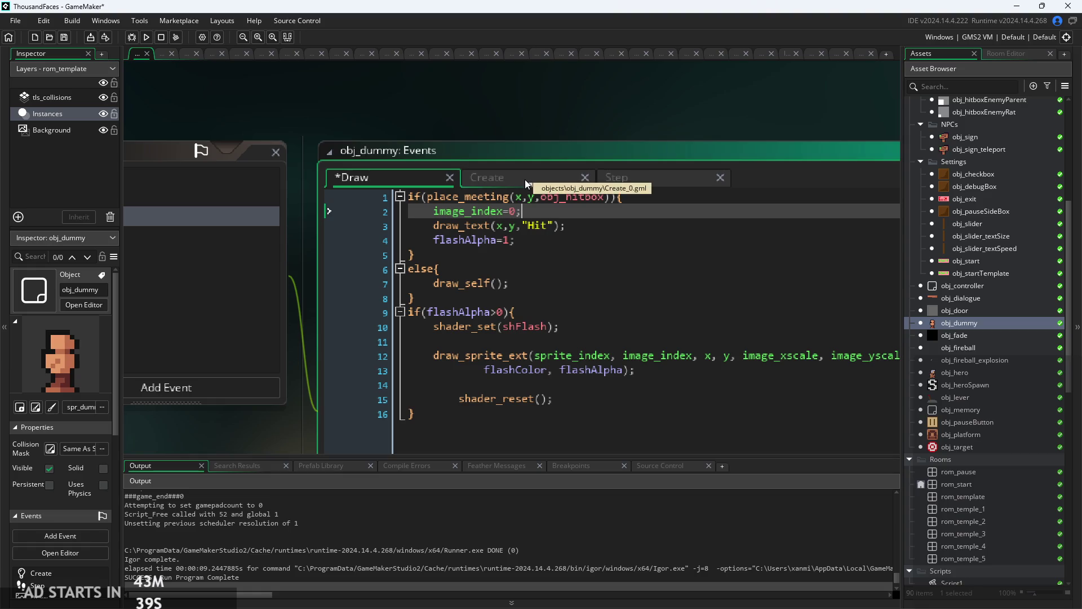
- Glance at the Create event, then return to Draw and select line 2's frame value
{"action": "left_click", "coordinate": [489, 180]}
{"action": "key", "text": "ctrl+Tab"}
{"action": "left_click", "coordinate": [654, 197]}
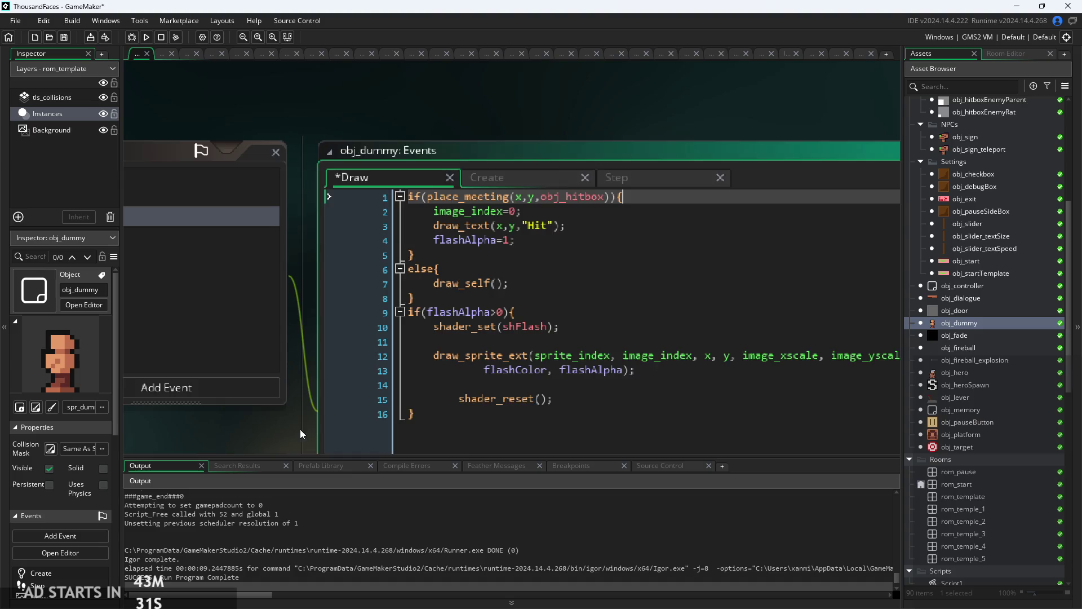
{"action": "scroll", "scroll_direction": "down", "scroll_amount": 3}
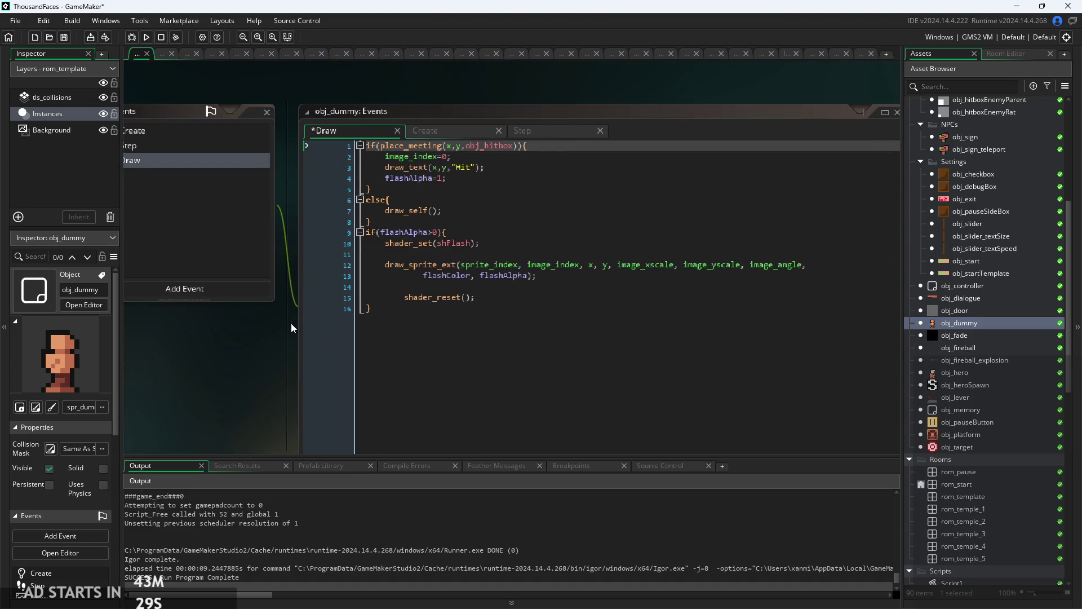
{"action": "left_click_drag", "start_coordinate": [291, 323], "coordinate": [443, 315]}
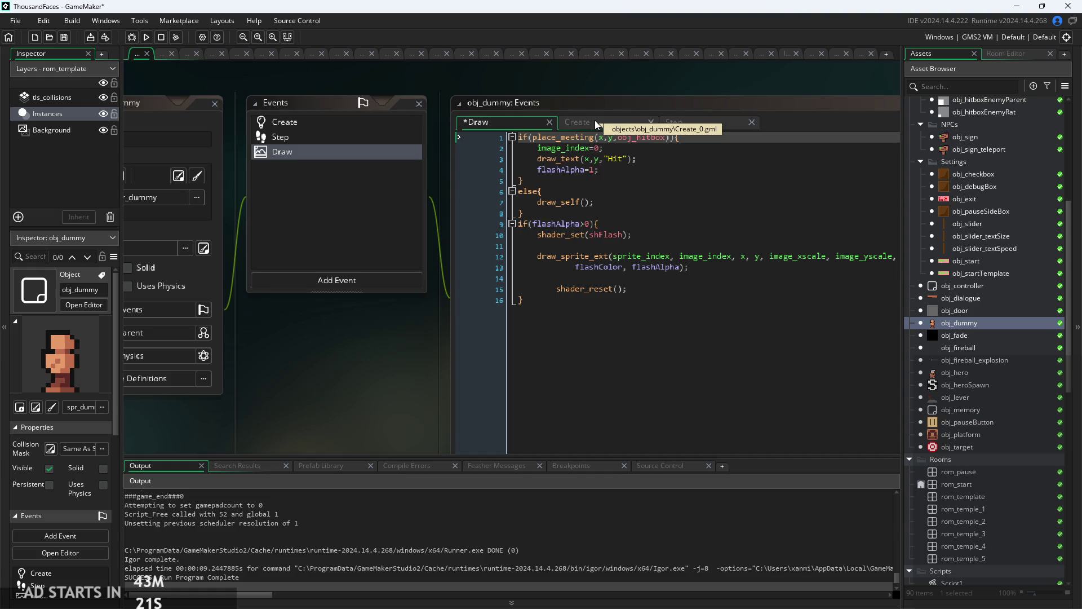
{"action": "left_click", "coordinate": [609, 148]}
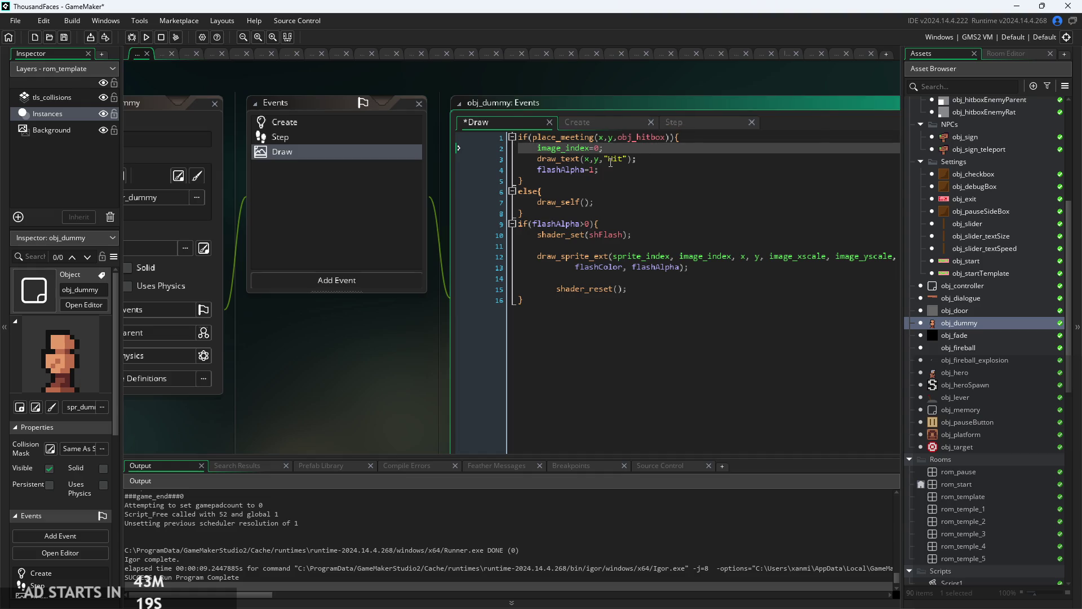
{"action": "scroll", "scroll_direction": "up", "scroll_amount": 3}
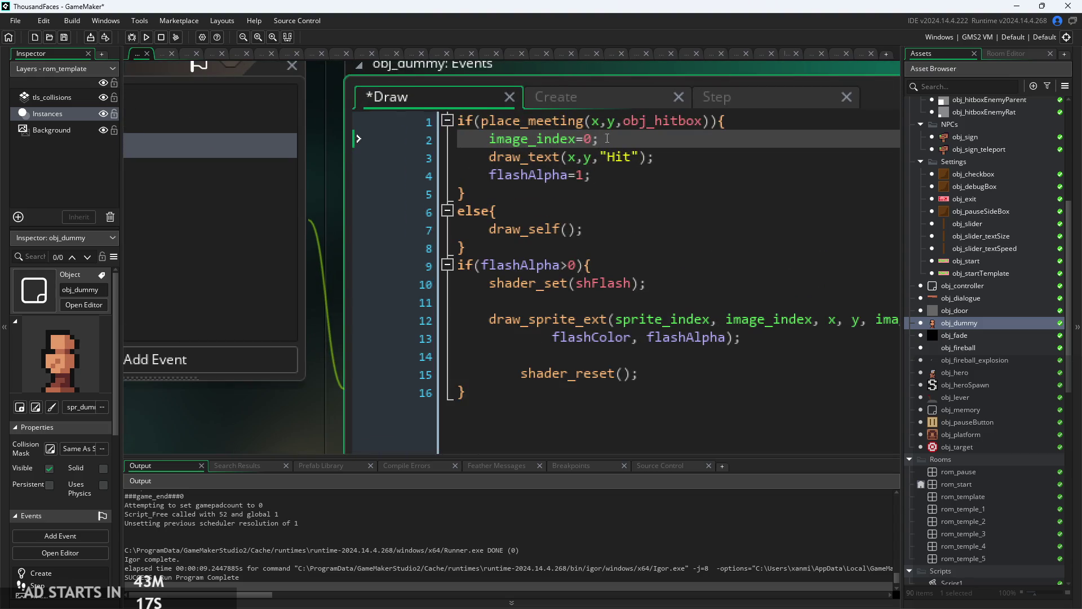
{"action": "left_click", "coordinate": [592, 139]}
- Change the Draw event's hit frame from image_index=0 to image_index=1
{"action": "key", "text": "BackSpace"}
{"action": "type", "text": "1"}
{"action": "left_click", "coordinate": [620, 142]}
- Add if(image_index=0){image_index=5;} after the flashAlpha block in the Step event
{"action": "left_click", "coordinate": [721, 97]}
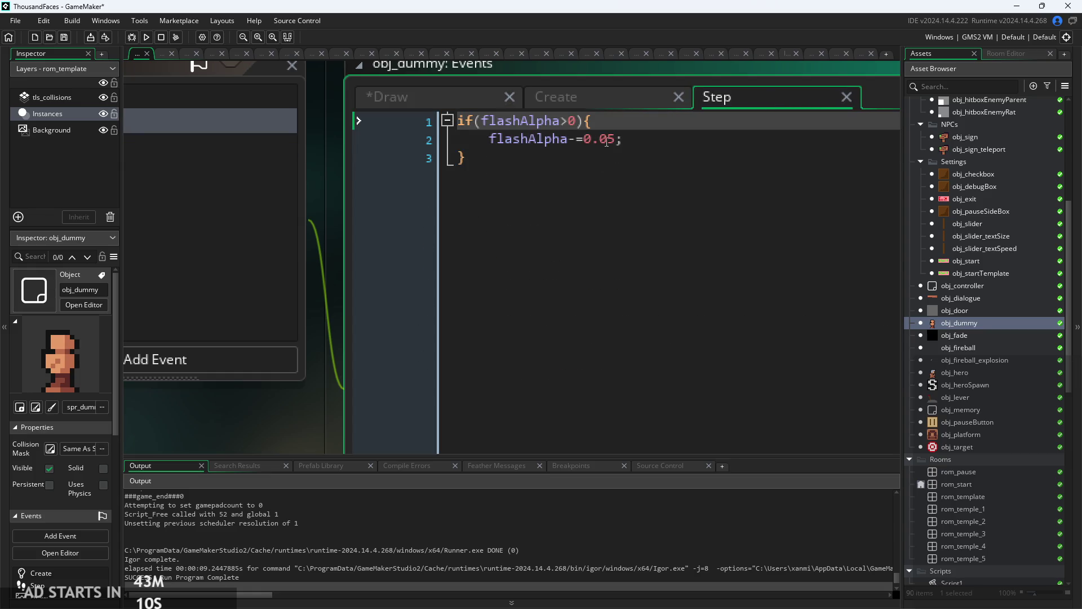
{"action": "left_click", "coordinate": [617, 169]}
{"action": "key", "text": "Return"}
{"action": "type", "text": "if("}
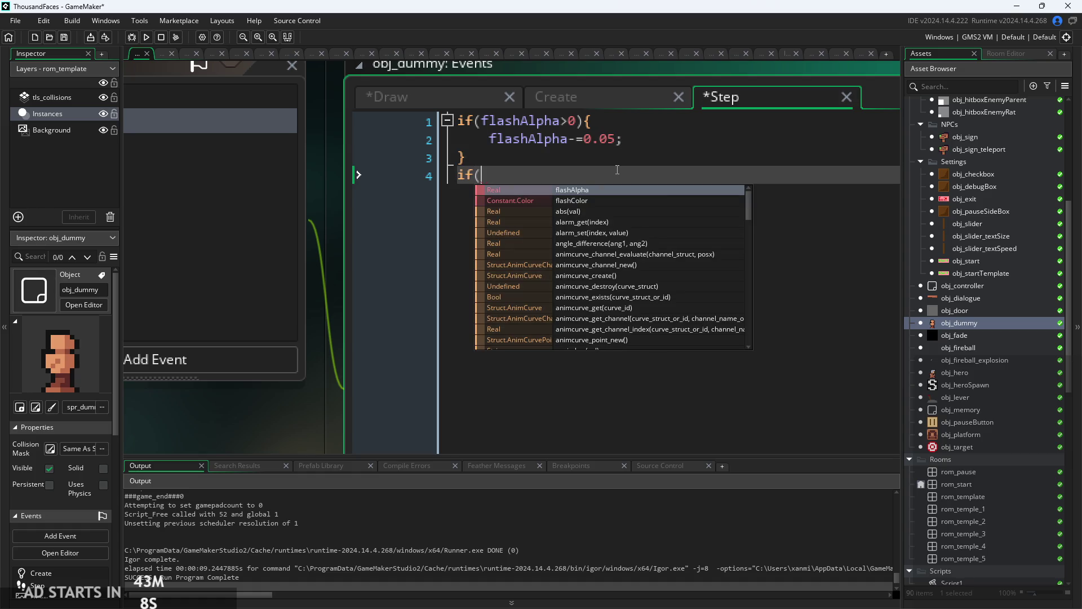
{"action": "type", "text": "image_index"}
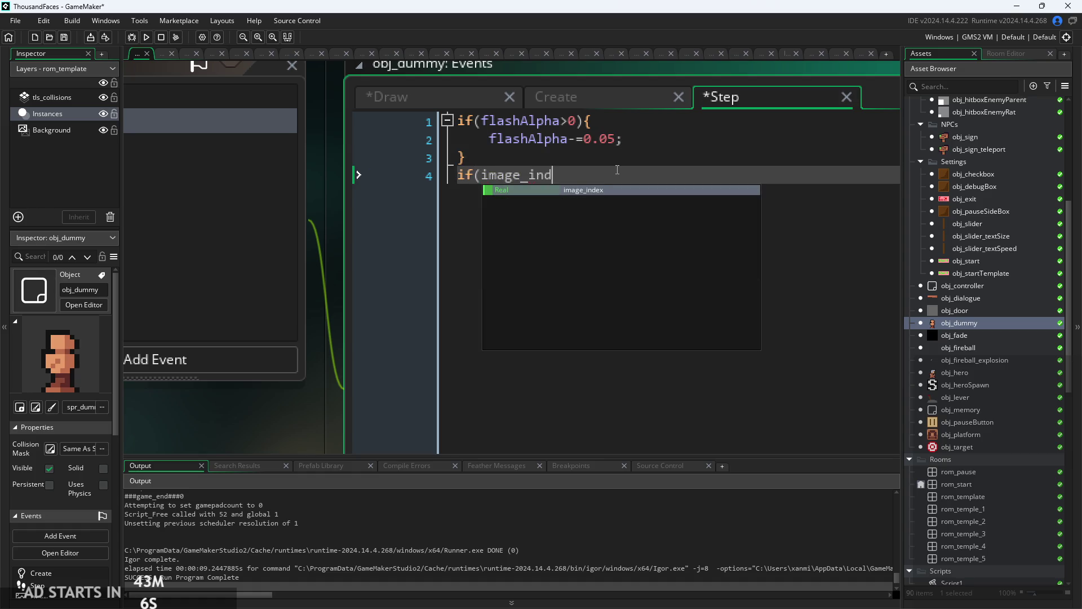
{"action": "type", "text": "="}
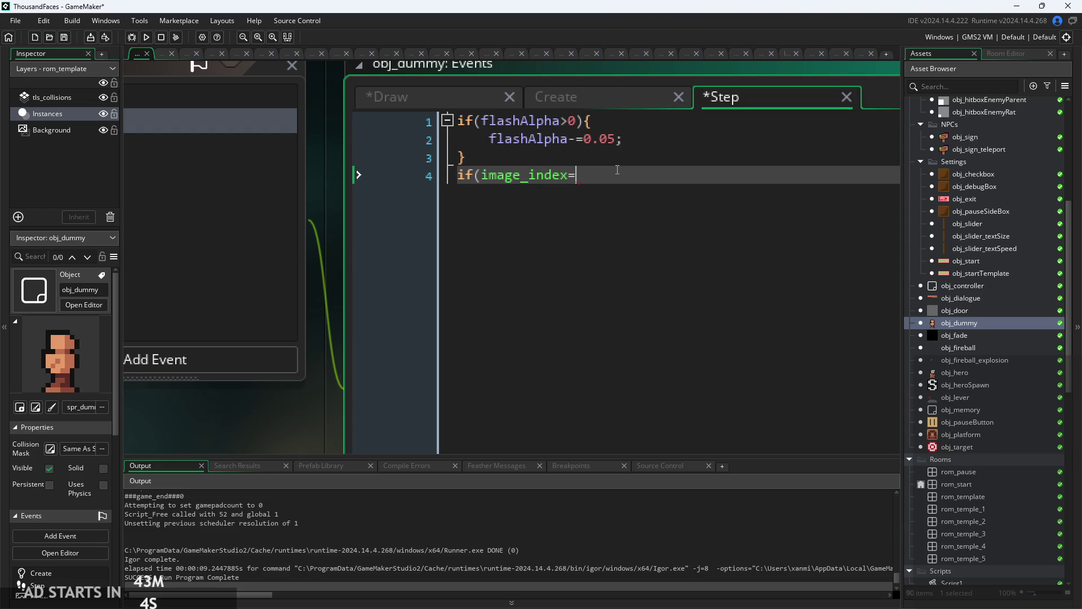
{"action": "type", "text": "0"}
{"action": "type", "text": "){"}
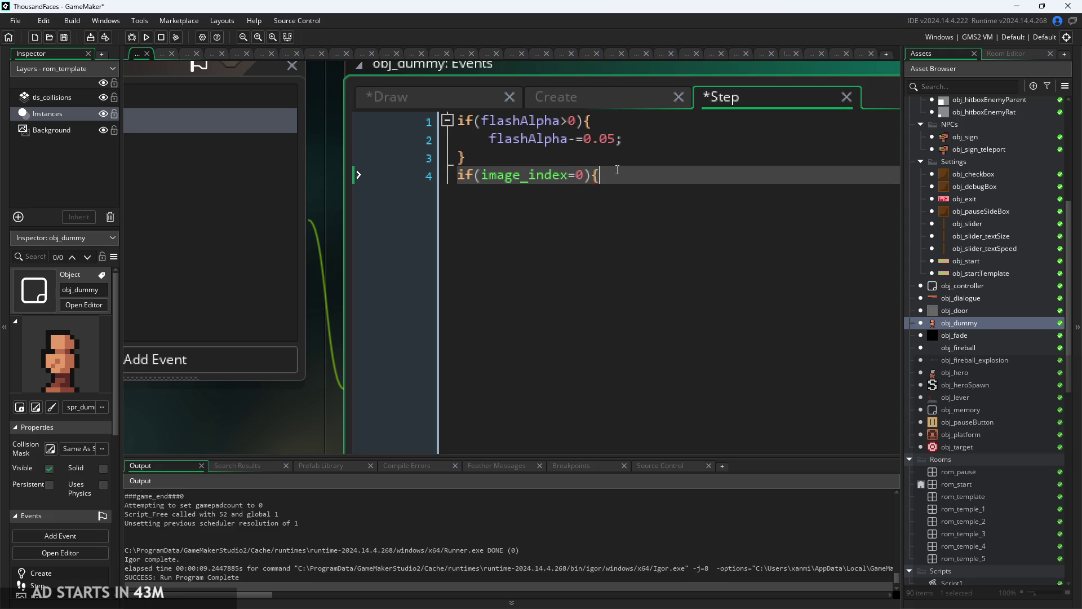
{"action": "key", "text": "Return"}
{"action": "type", "text": "image_index"}
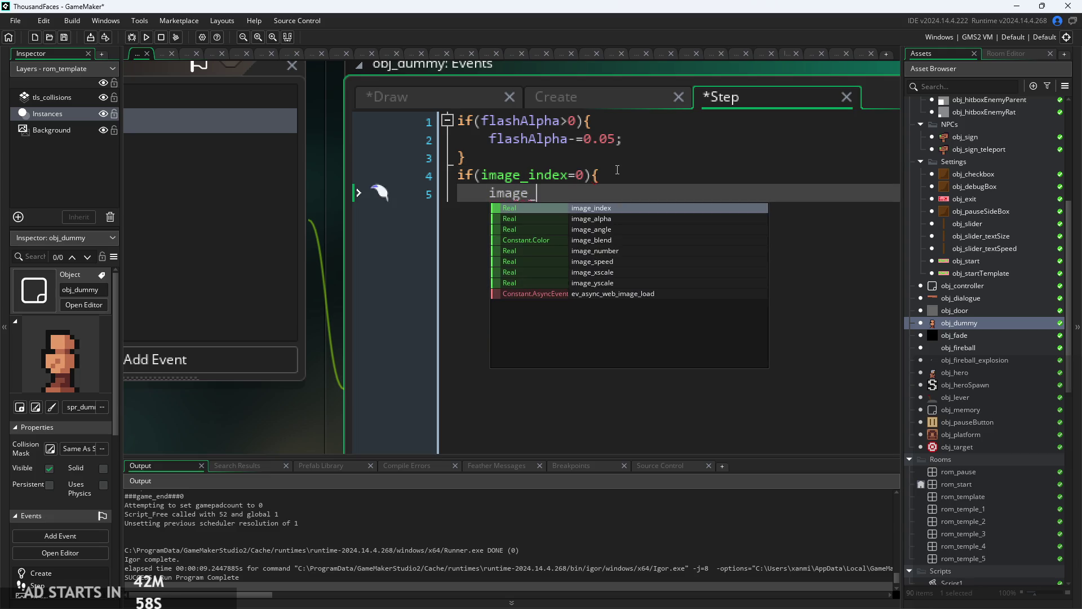
{"action": "type", "text": "="}
{"action": "type", "text": "5;"}
{"action": "key", "text": "Return"}
{"action": "type", "text": "}"}
- Start an image_speed= line on line 3 of the Create event
{"action": "left_click", "coordinate": [431, 97]}
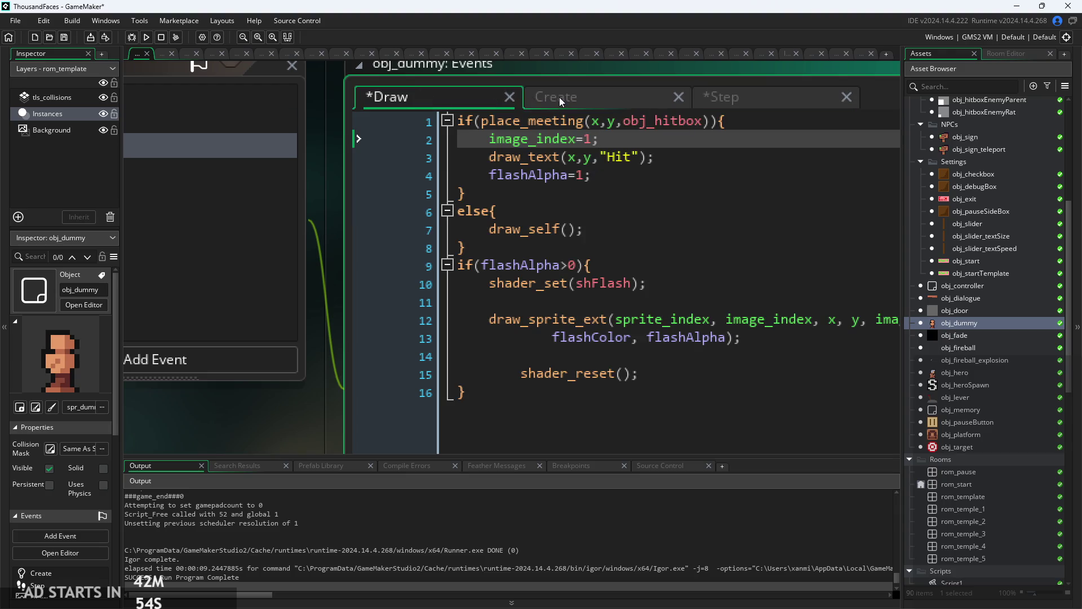
{"action": "left_click", "coordinate": [567, 103]}
{"action": "left_click", "coordinate": [613, 141]}
{"action": "key", "text": "Return"}
{"action": "type", "text": "image"}
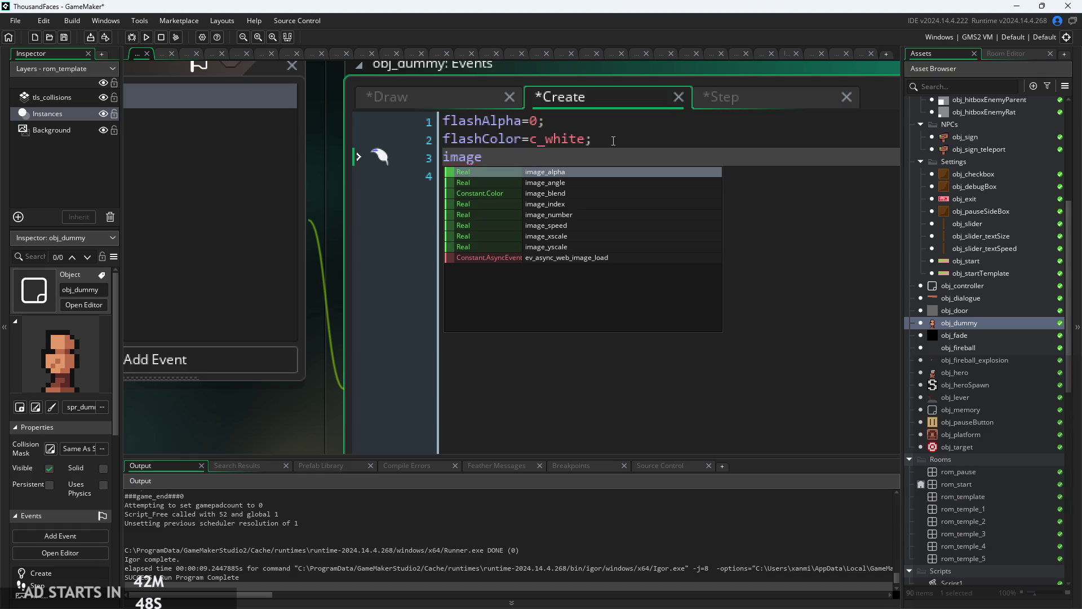
{"action": "type", "text": "_s"}
{"action": "key", "text": "Return"}
{"action": "type", "text": "=2;"}
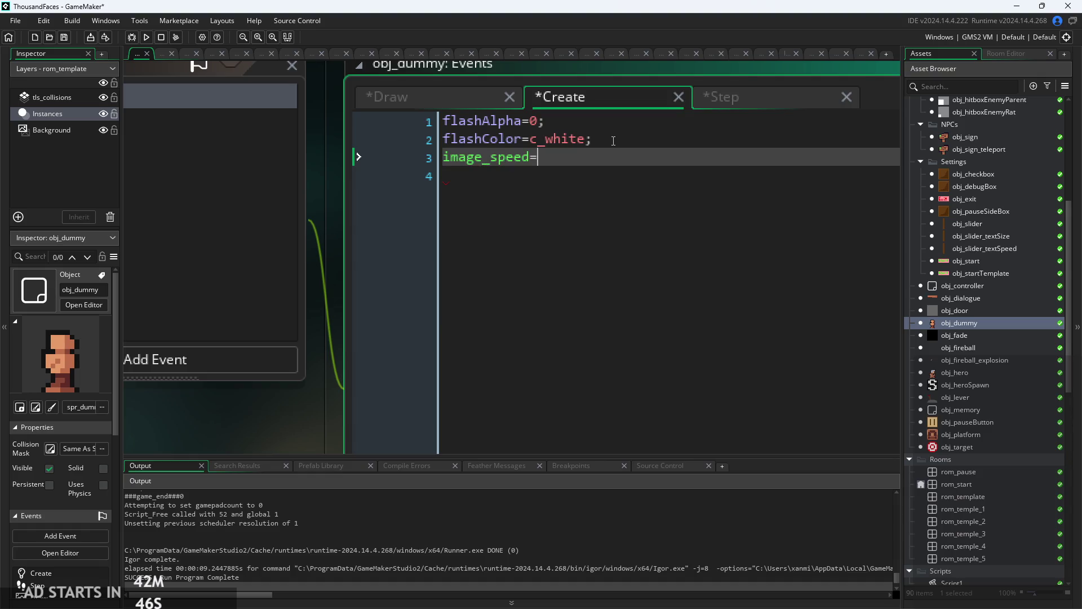
- Review the Step and Draw code and save all changes with Ctrl+S
{"action": "left_click", "coordinate": [747, 101]}
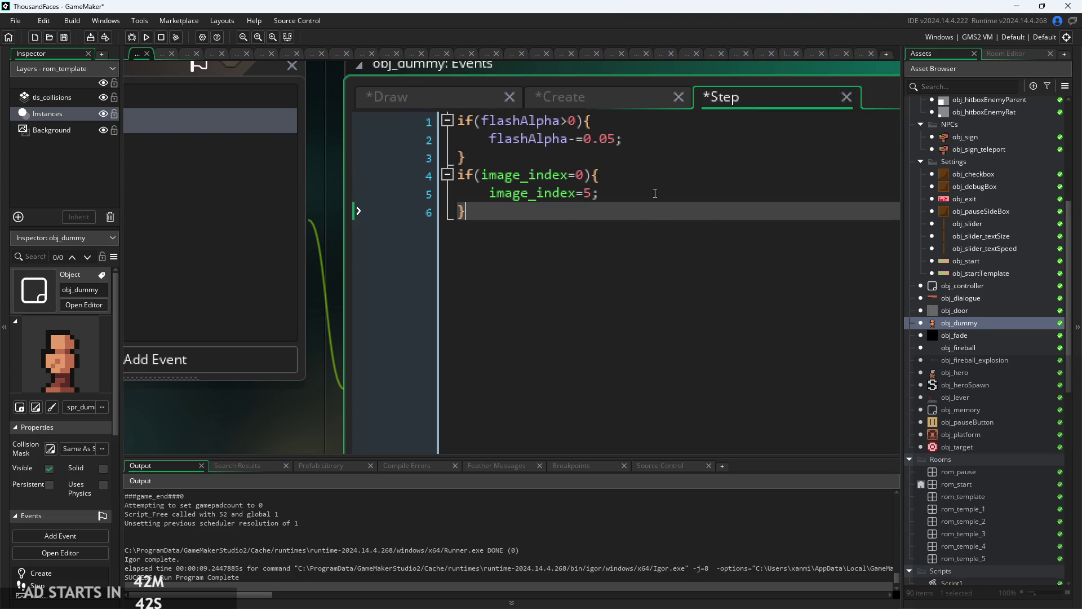
{"action": "key", "text": "Up"}
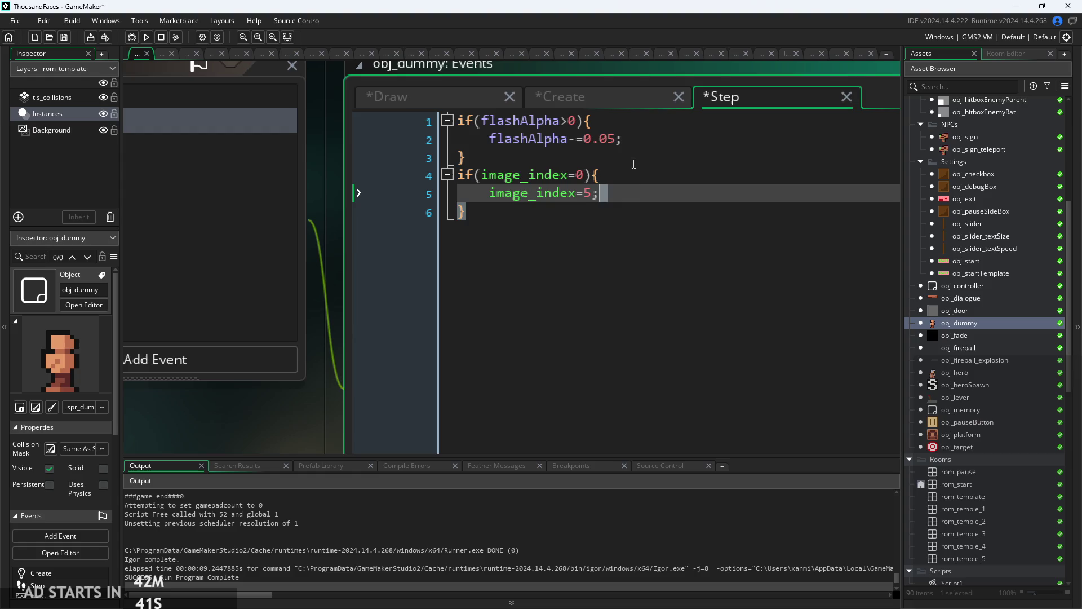
{"action": "left_click", "coordinate": [413, 95]}
{"action": "key", "text": "Down"}
{"action": "scroll", "scroll_direction": "down", "scroll_amount": 3}
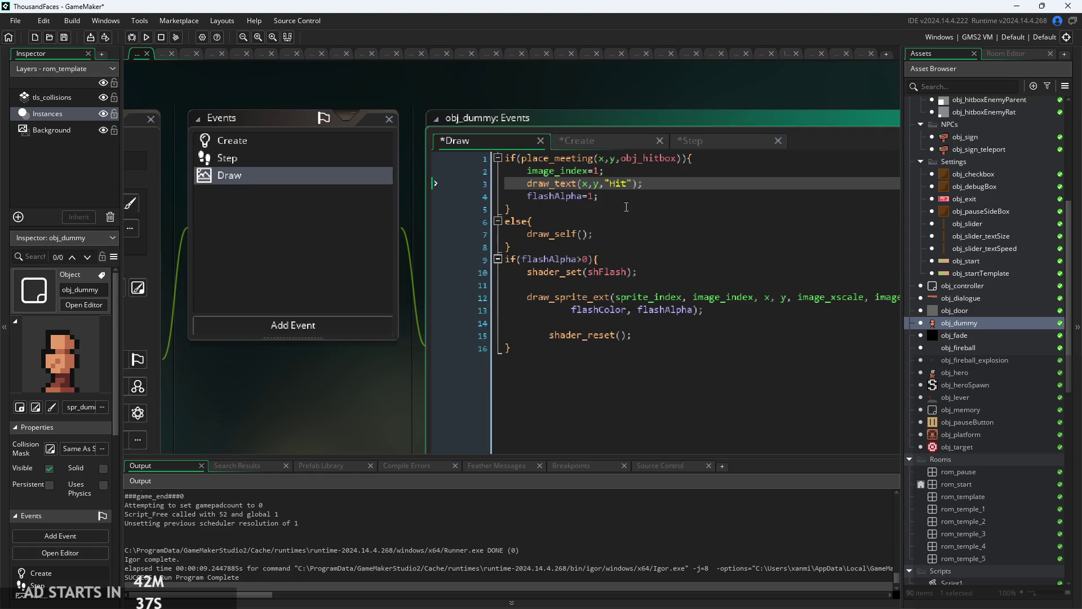
{"action": "left_click", "coordinate": [647, 172]}
{"action": "key", "text": "ctrl+s"}
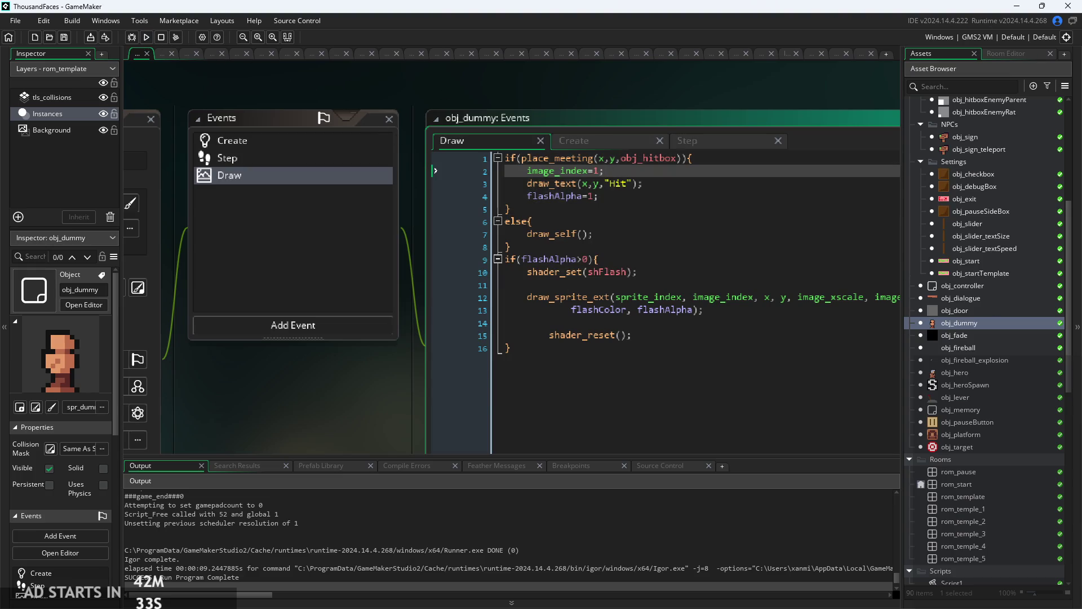
{"action": "double_click", "coordinate": [1010, 506]}
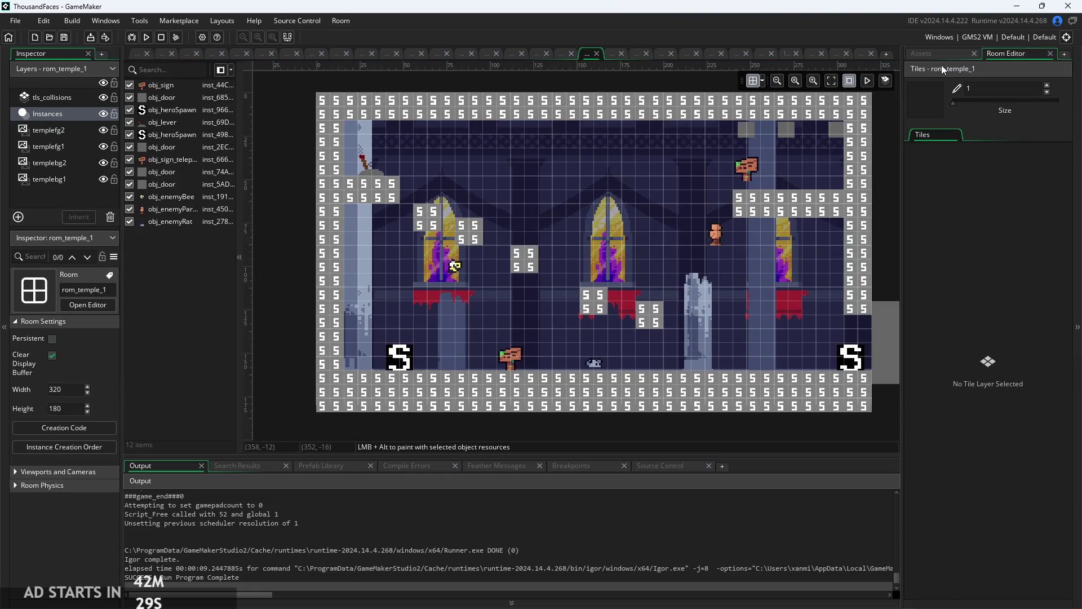
- Open rom_temple_2 and rename its lyr_templeTiles tile layer to tls_collisions
{"action": "left_click", "coordinate": [942, 53]}
{"action": "left_click", "coordinate": [989, 520]}
{"action": "double_click", "coordinate": [989, 519]}
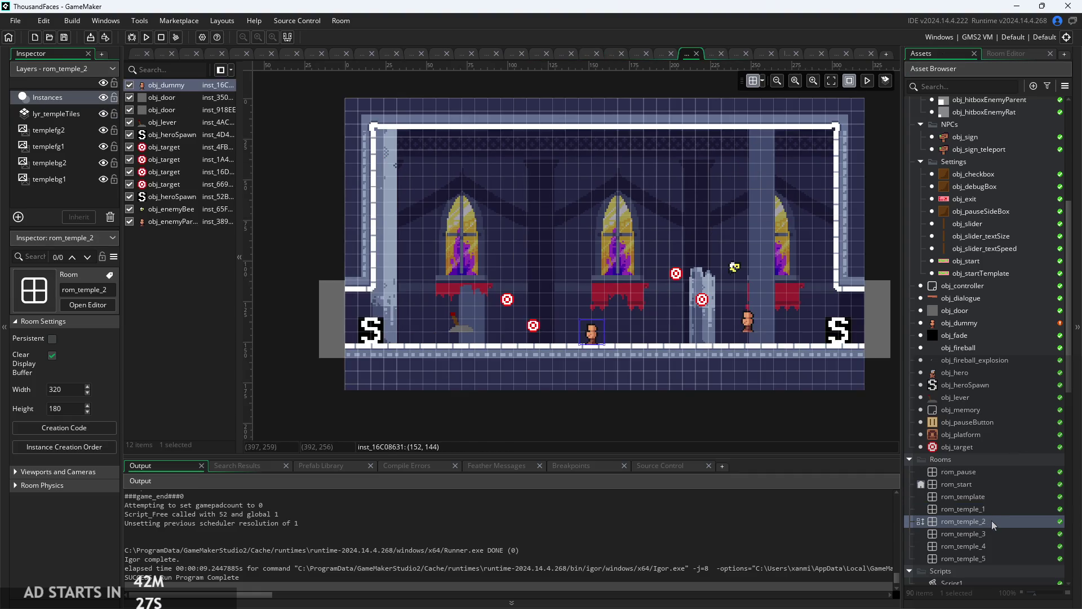
{"action": "left_click_drag", "start_coordinate": [637, 292], "coordinate": [608, 304]}
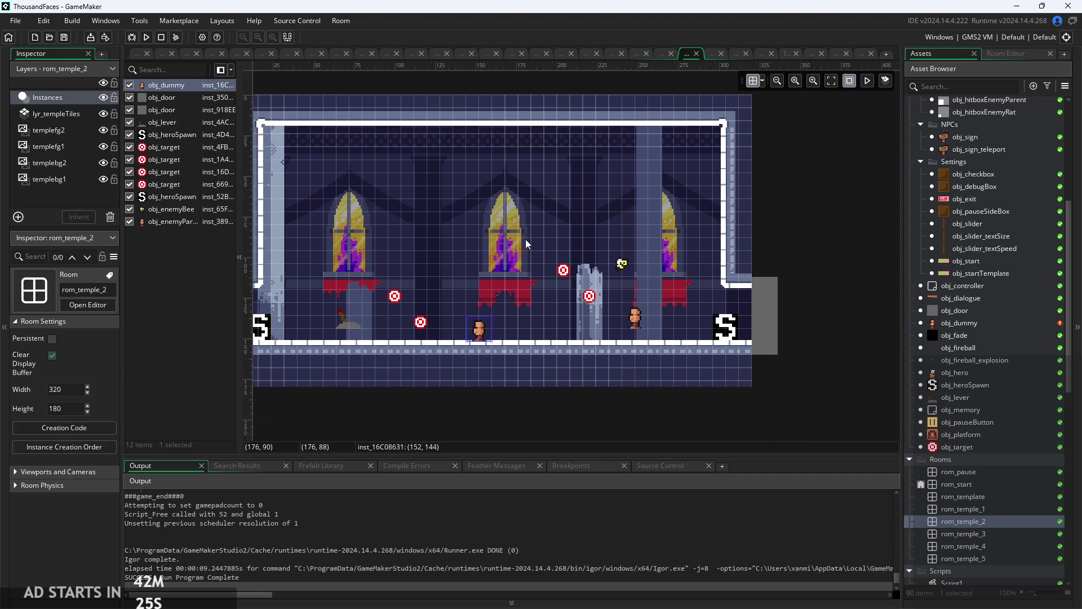
{"action": "scroll", "scroll_direction": "down", "scroll_amount": 3}
{"action": "left_click", "coordinate": [65, 118]}
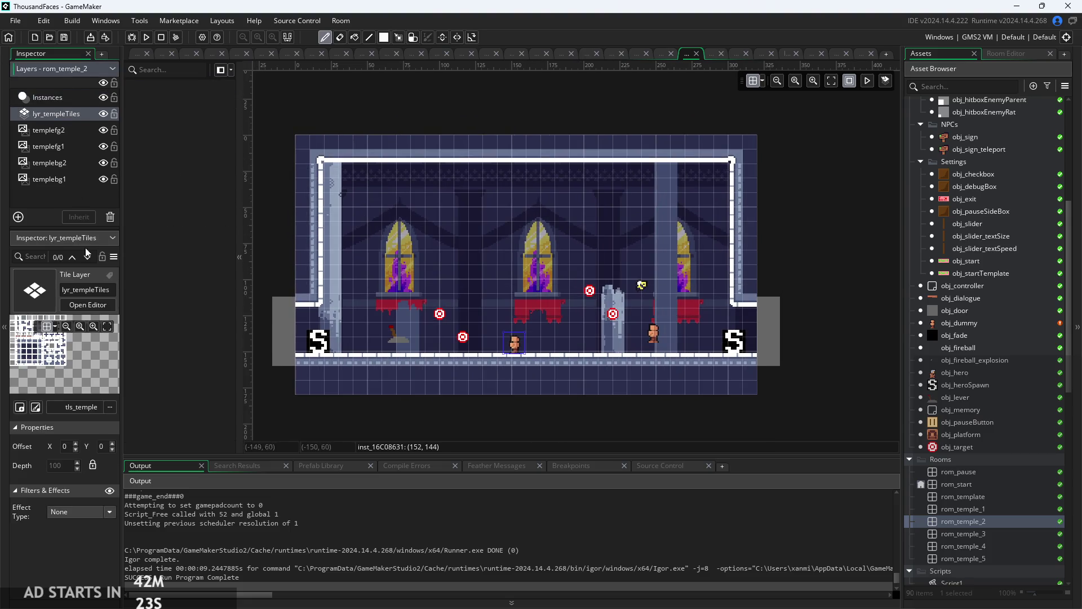
{"action": "double_click", "coordinate": [84, 289]}
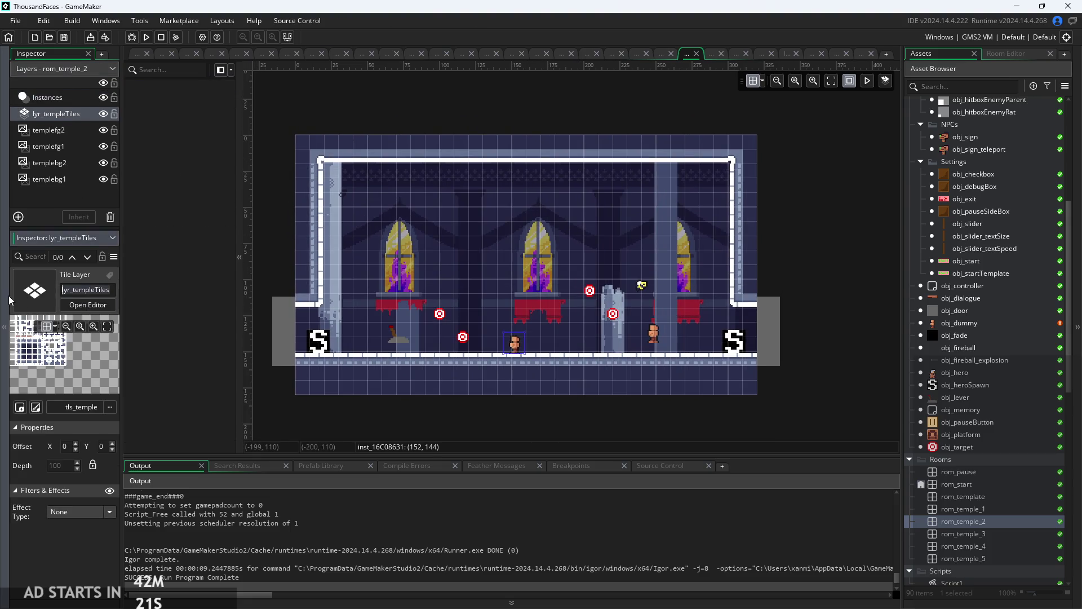
{"action": "type", "text": "tkl"}
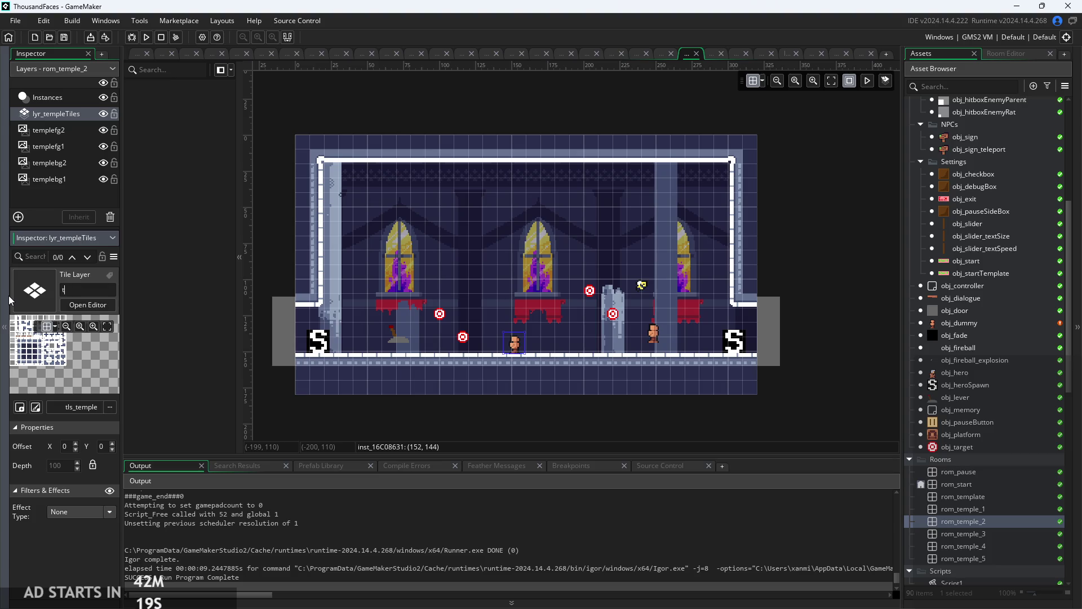
{"action": "key", "text": "BackSpace"}
{"action": "type", "text": "coll"}
{"action": "type", "text": "isi"}
{"action": "key", "text": "Return"}
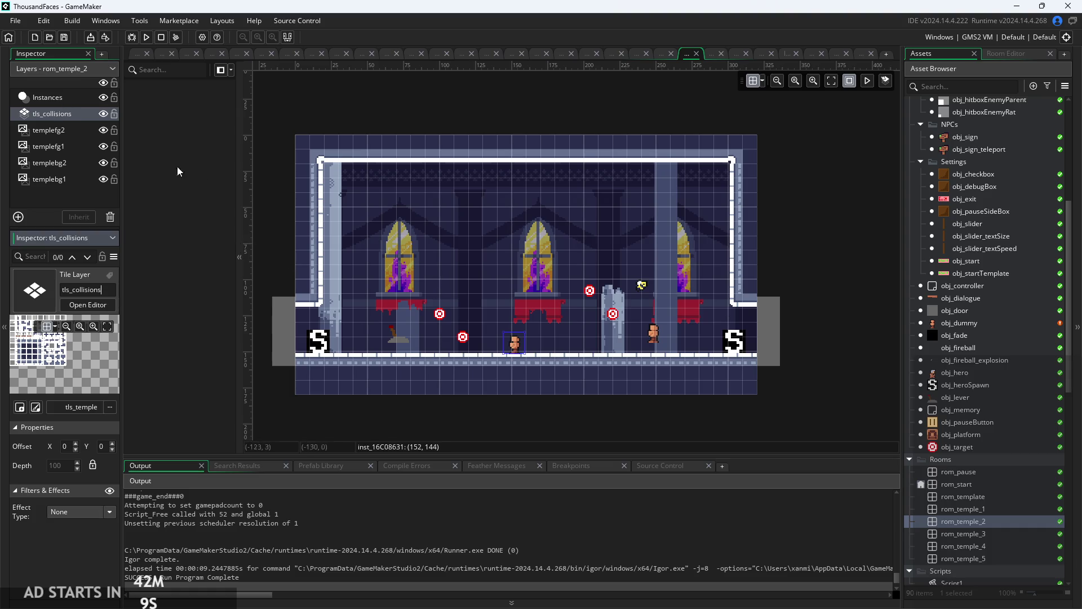
- Assign the tls_templateCollisions tileset to the tls_collisions layer
{"action": "left_click", "coordinate": [258, 201]}
{"action": "left_click", "coordinate": [90, 403]}
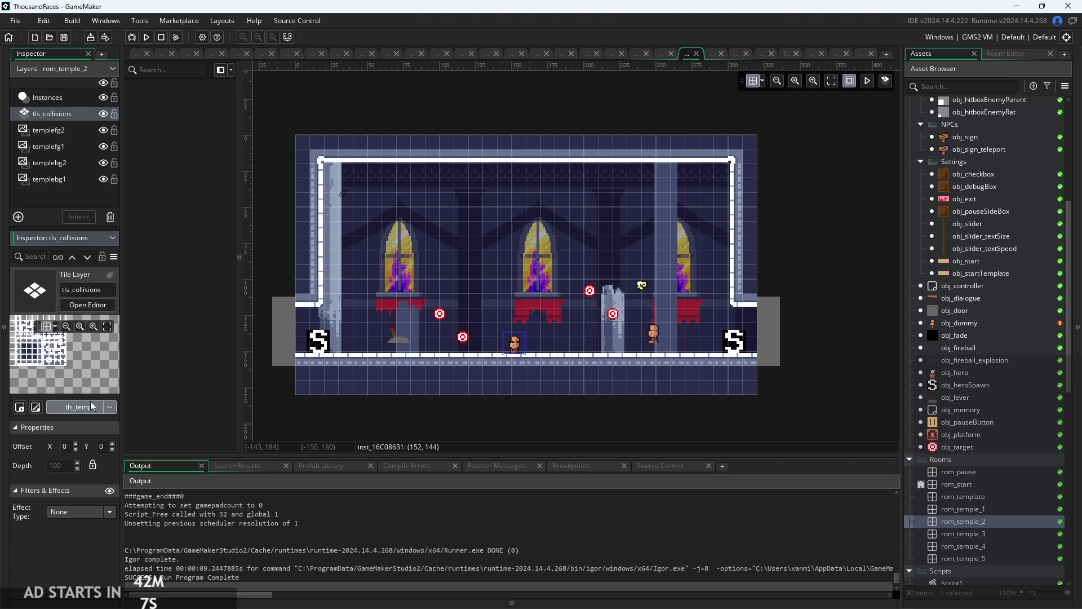
{"action": "left_click", "coordinate": [89, 455]}
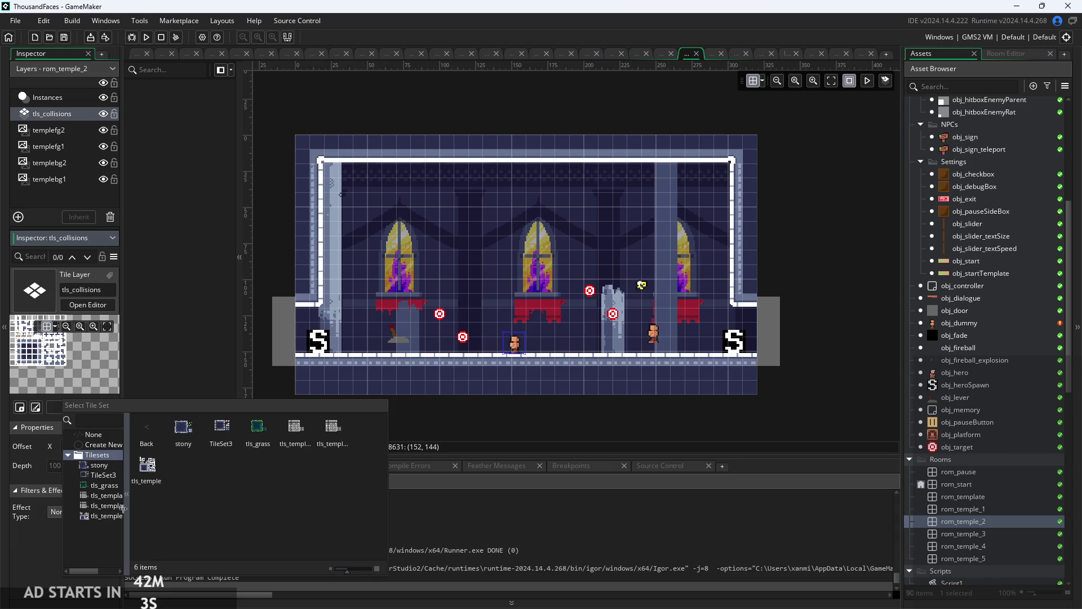
{"action": "left_click_drag", "start_coordinate": [128, 507], "coordinate": [169, 504]}
{"action": "double_click", "coordinate": [141, 505]}
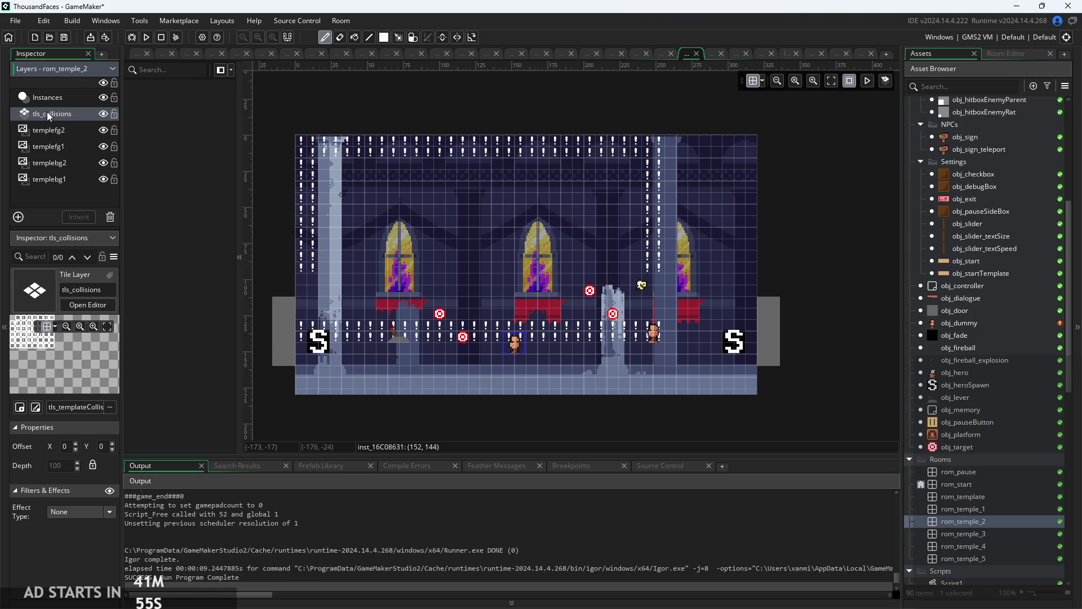
{"action": "left_click", "coordinate": [1017, 55]}
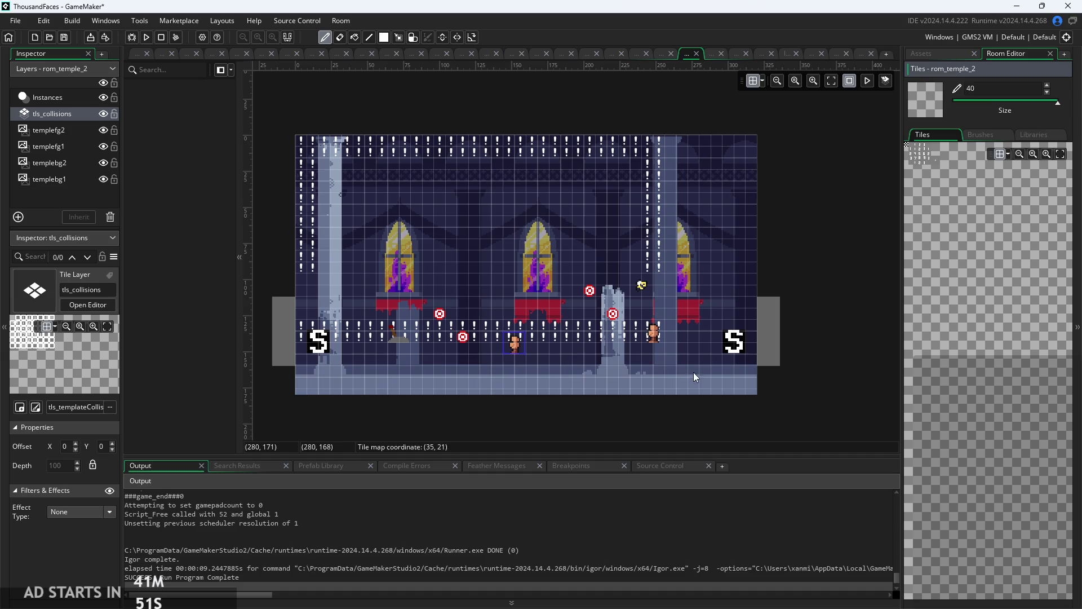
- Choose autotile_1 with a brush size of 3, then open rom_temple_1 for reference
{"action": "left_click", "coordinate": [1023, 136]}
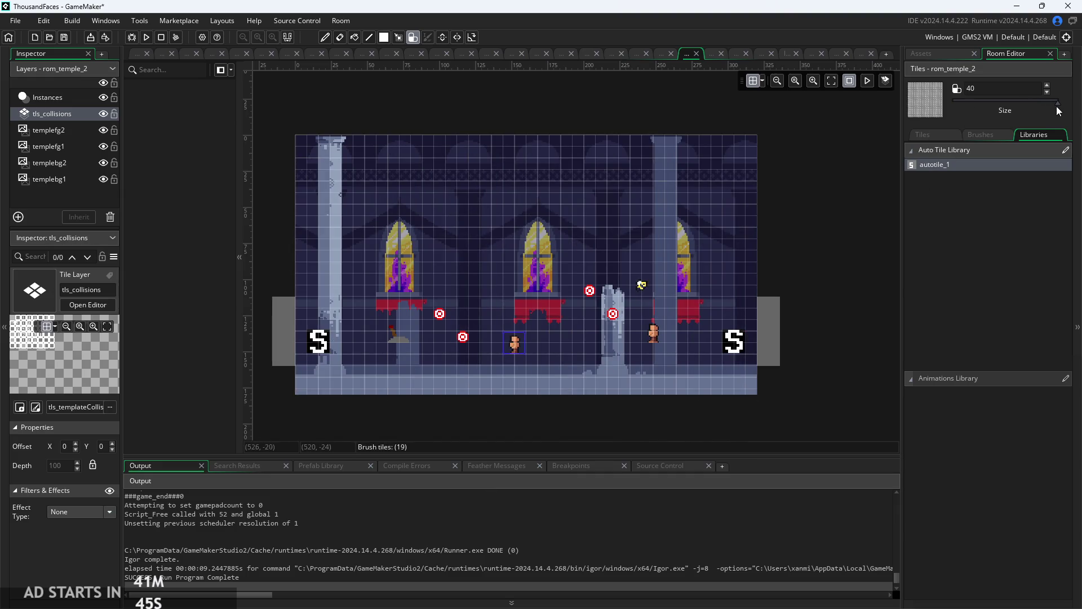
{"action": "left_click_drag", "start_coordinate": [1056, 107], "coordinate": [954, 119]}
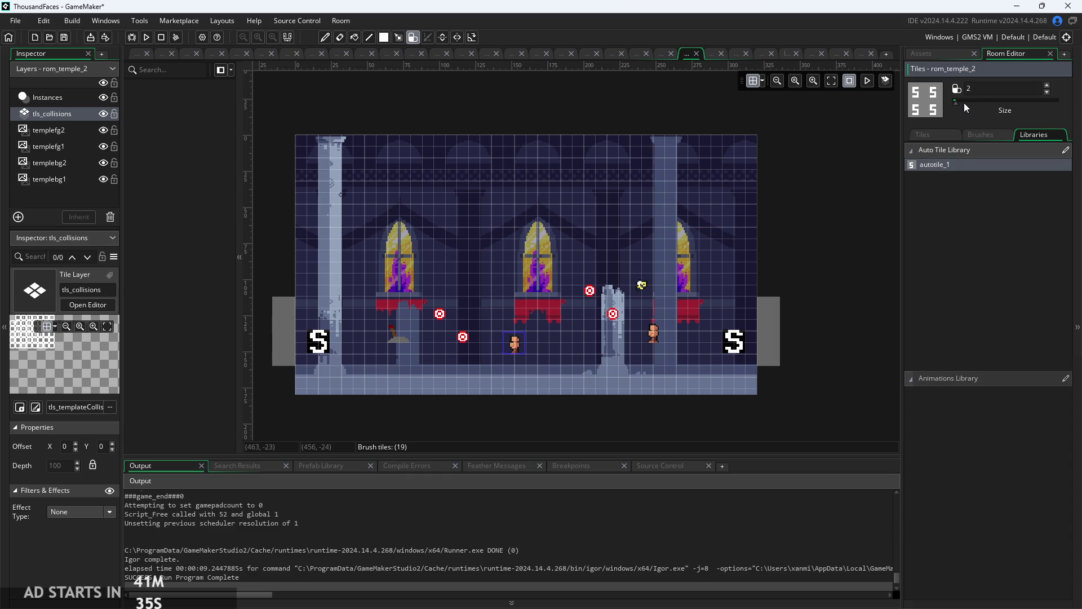
{"action": "left_click_drag", "start_coordinate": [955, 103], "coordinate": [960, 106]}
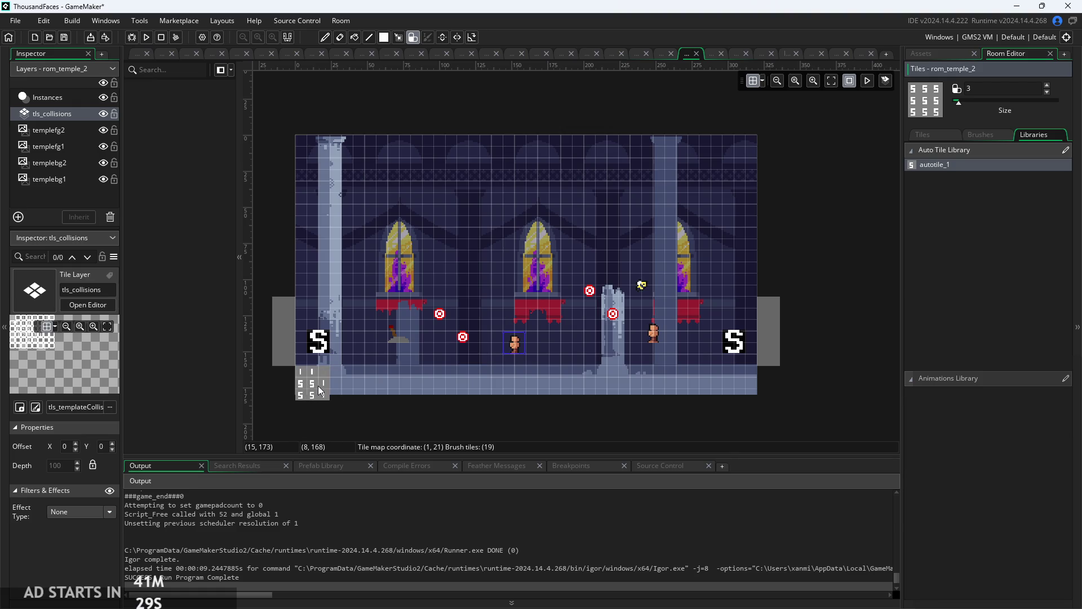
{"action": "scroll", "scroll_direction": "up", "scroll_amount": 3}
{"action": "scroll", "scroll_direction": "down", "scroll_amount": 3}
{"action": "scroll", "scroll_direction": "down", "scroll_amount": 3}
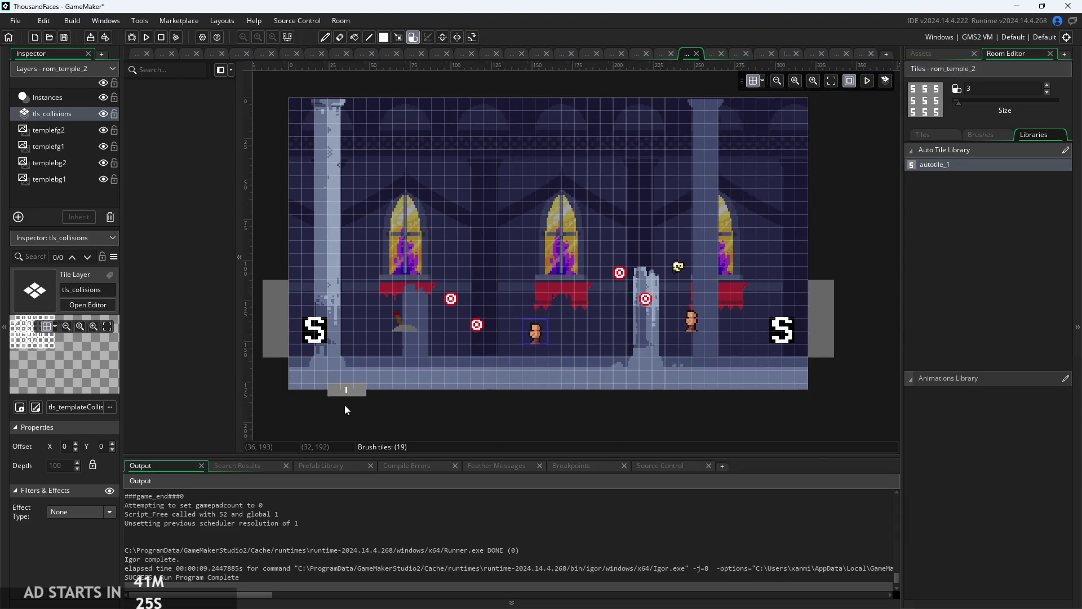
{"action": "left_click", "coordinate": [938, 54]}
{"action": "double_click", "coordinate": [956, 511]}
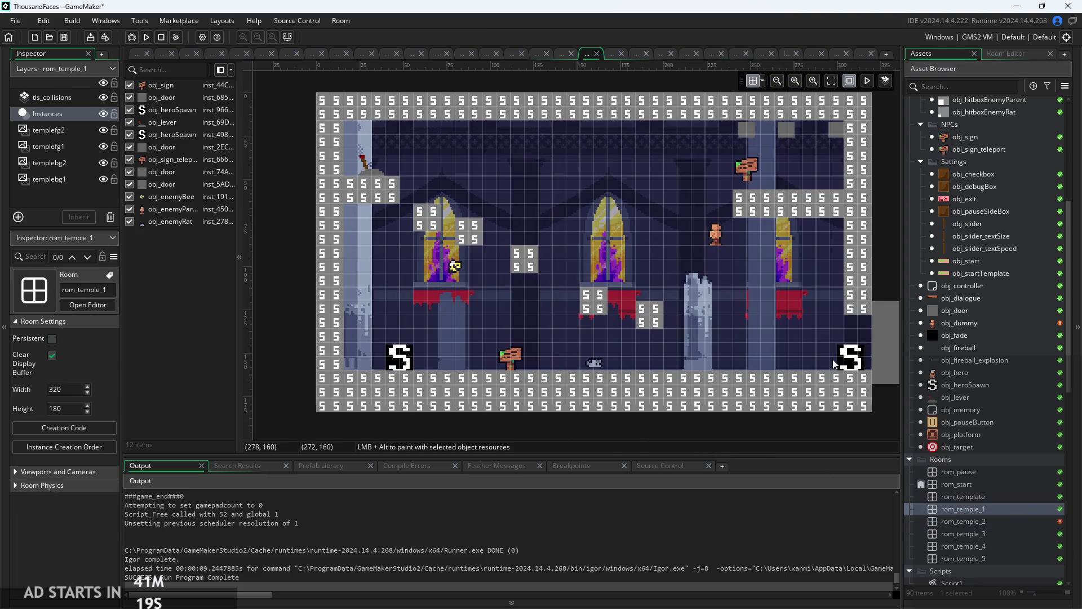
- Back in rom_temple_2, paint collision autotiles across the floor rows and erase stray tiles
{"action": "double_click", "coordinate": [963, 522]}
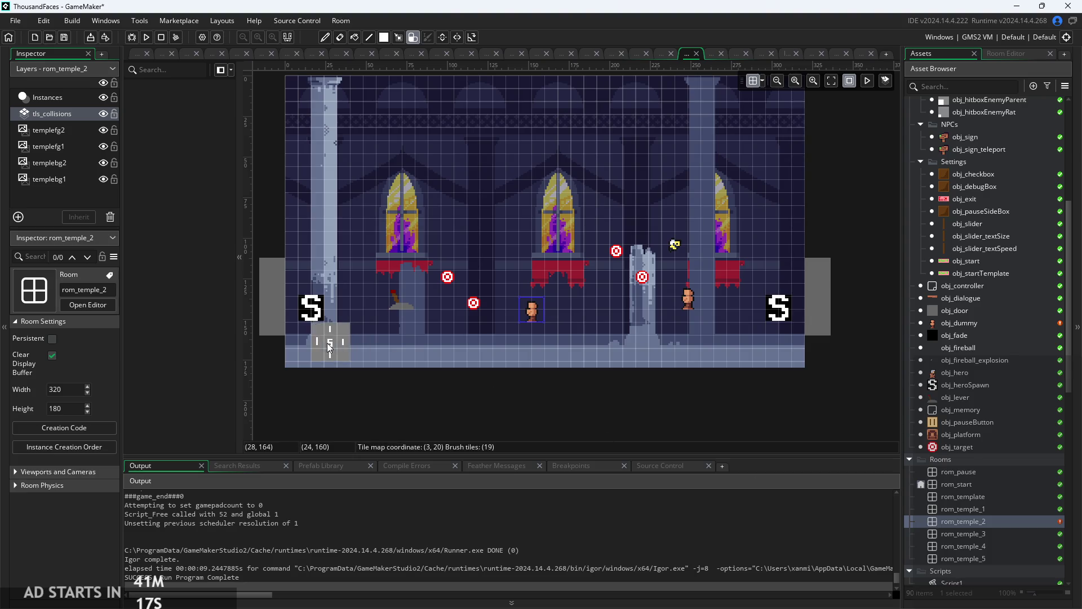
{"action": "left_click_drag", "start_coordinate": [309, 347], "coordinate": [342, 347]}
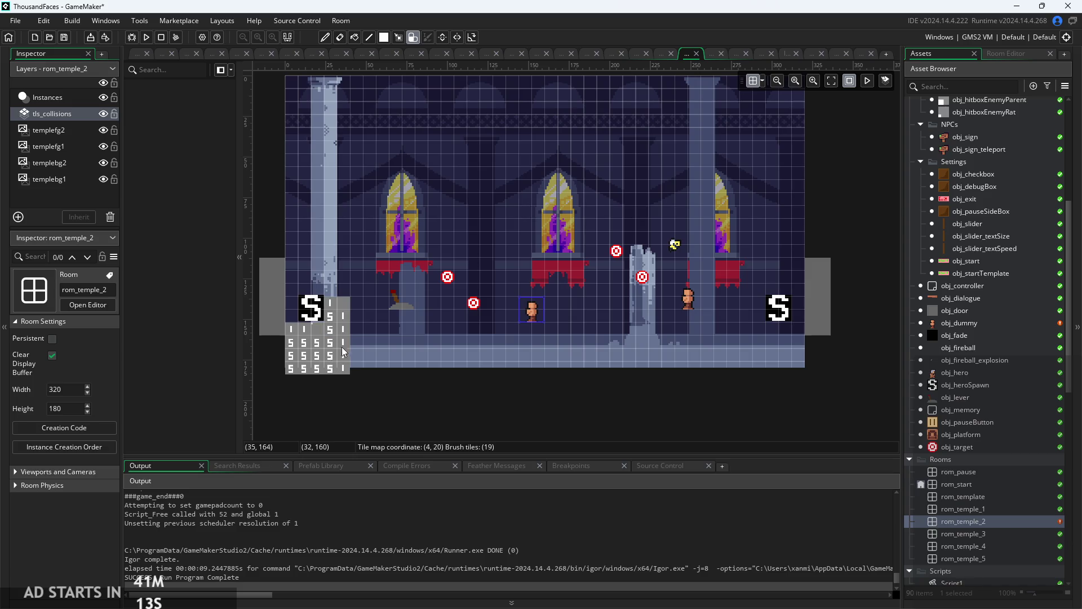
{"action": "left_click_drag", "start_coordinate": [339, 303], "coordinate": [304, 329]}
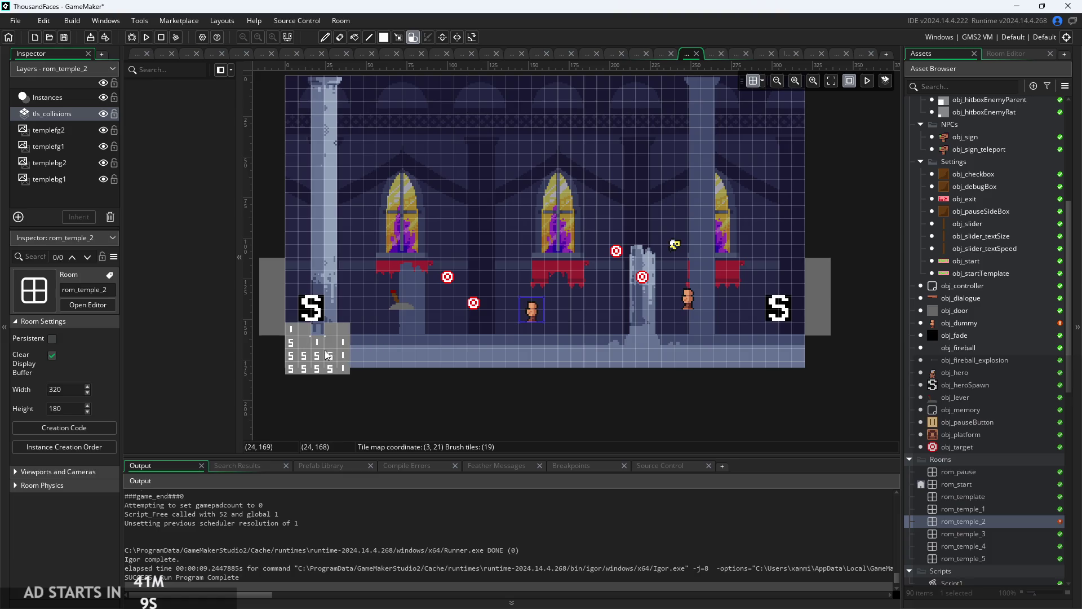
{"action": "left_click_drag", "start_coordinate": [356, 367], "coordinate": [714, 345]}
{"action": "left_click_drag", "start_coordinate": [631, 347], "coordinate": [374, 356]}
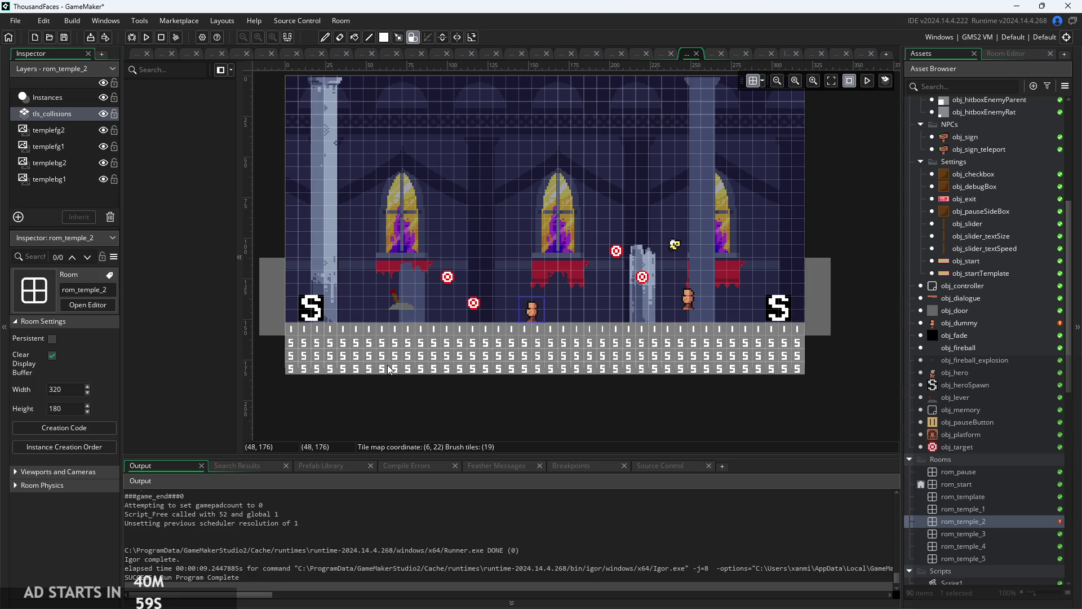
{"action": "scroll", "scroll_direction": "up", "scroll_amount": 3}
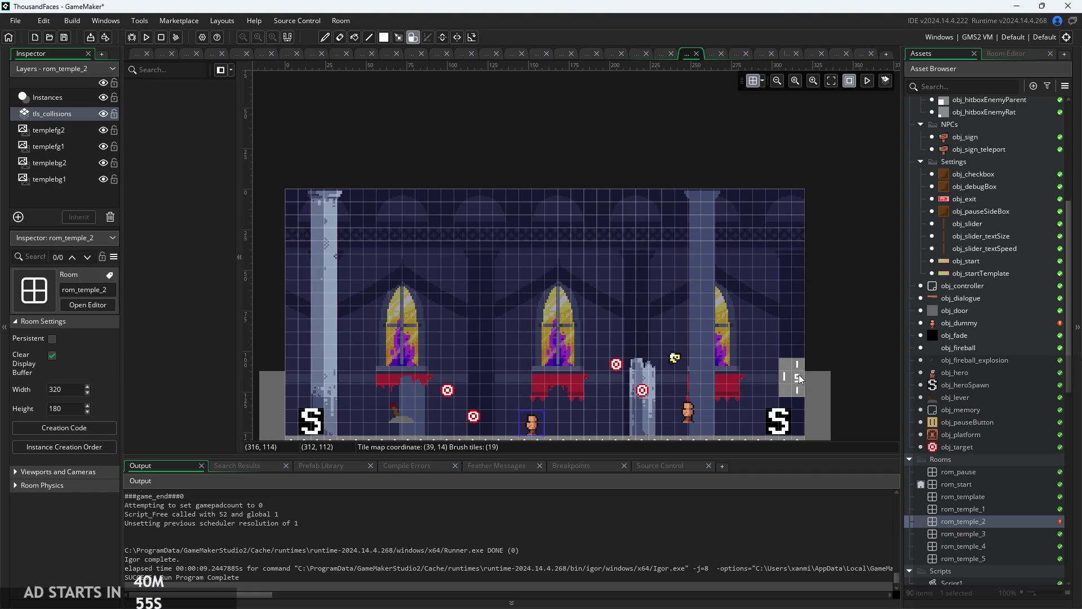
- Open rom_template and rom_temple_1 to compare their collision layouts, then return to rom_temple_2
{"action": "double_click", "coordinate": [993, 500]}
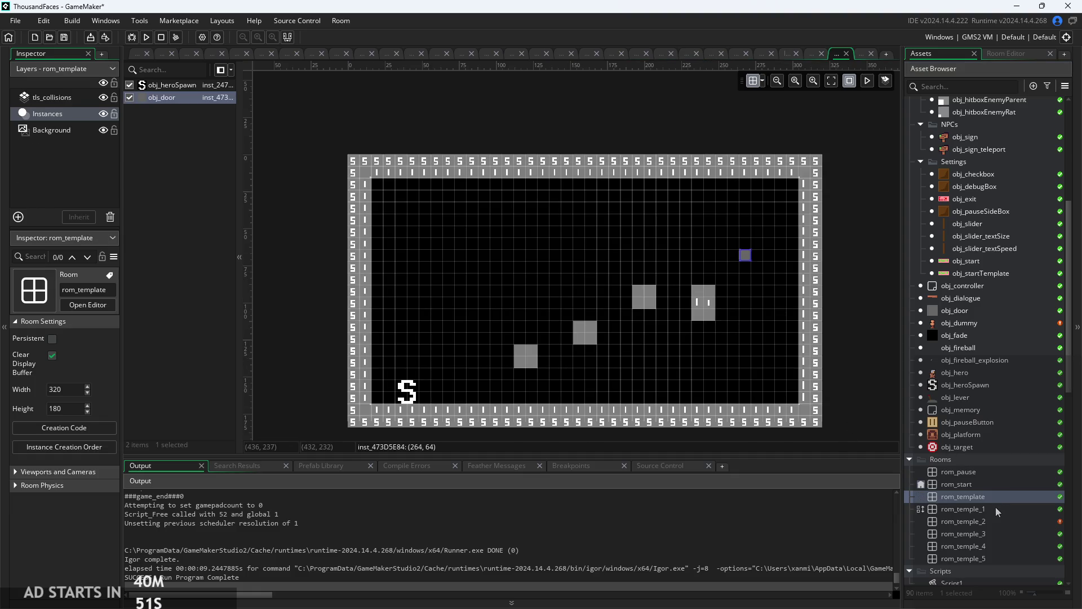
{"action": "left_click", "coordinate": [995, 508]}
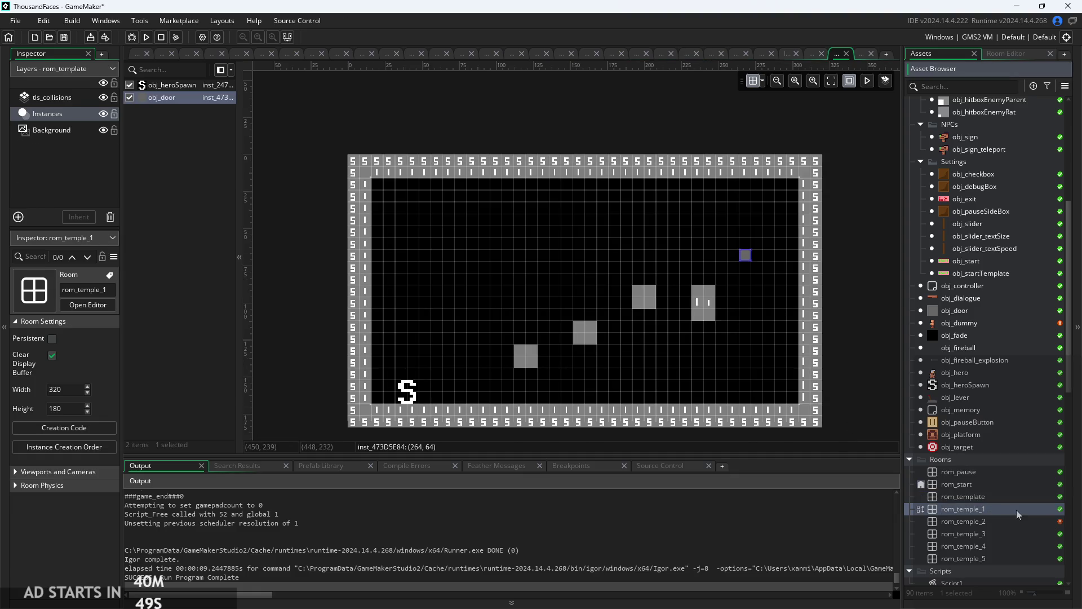
{"action": "double_click", "coordinate": [1016, 509]}
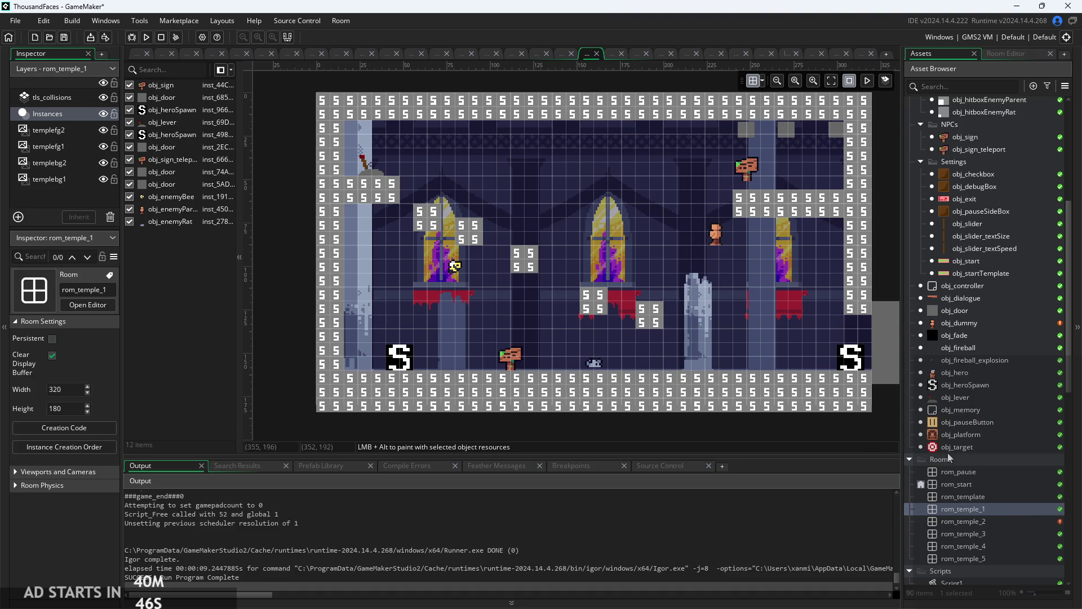
{"action": "double_click", "coordinate": [991, 522]}
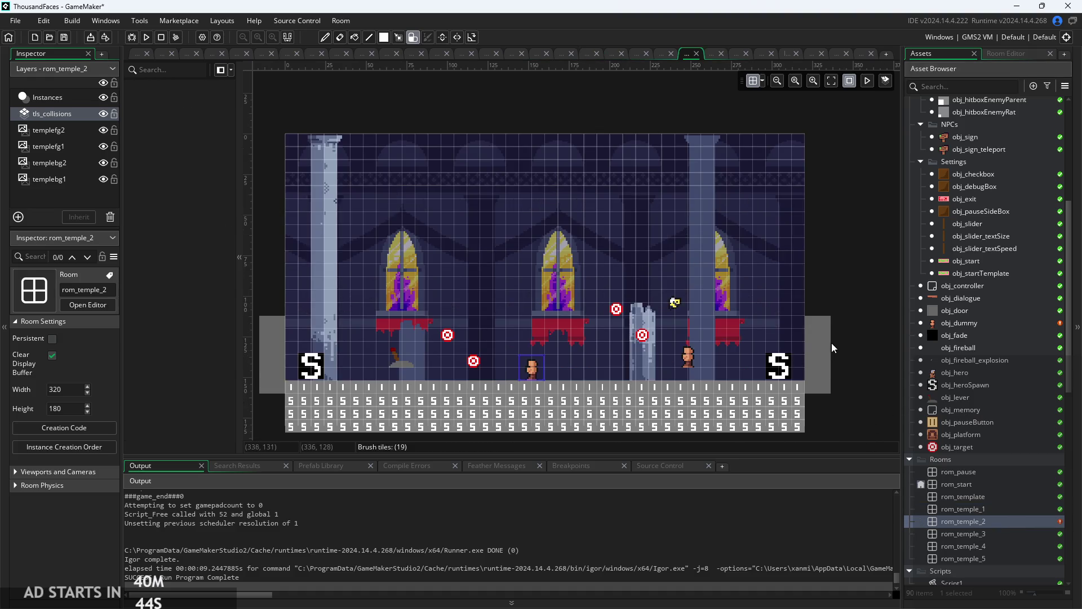
- Paint collision autotiles up the right wall, across the ceiling and down the left wall
{"action": "left_click_drag", "start_coordinate": [798, 310], "coordinate": [766, 142]}
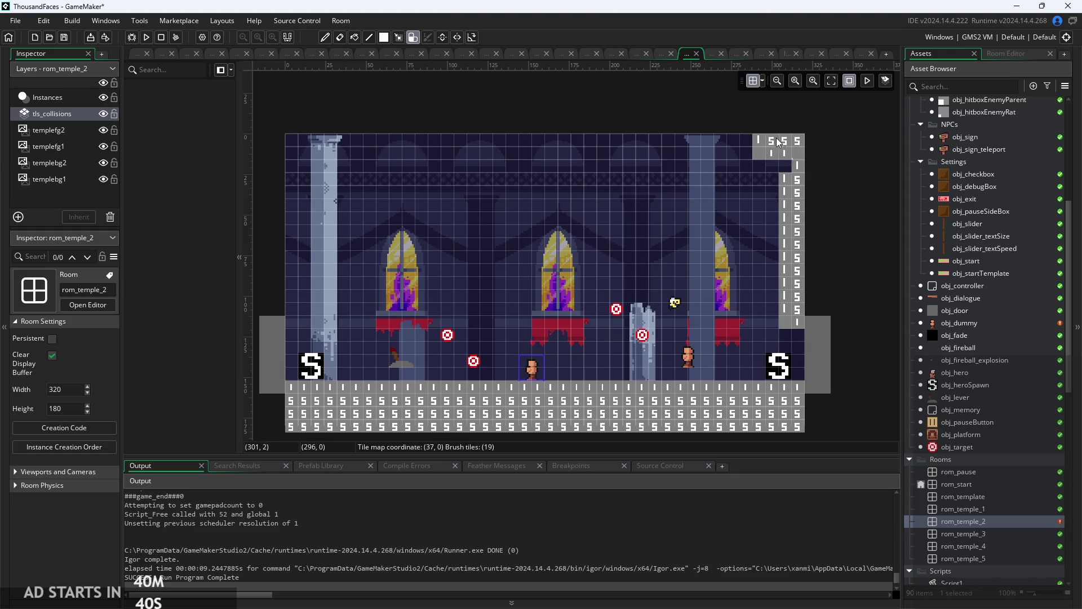
{"action": "left_click", "coordinate": [776, 145]}
{"action": "left_click_drag", "start_coordinate": [643, 140], "coordinate": [293, 140]}
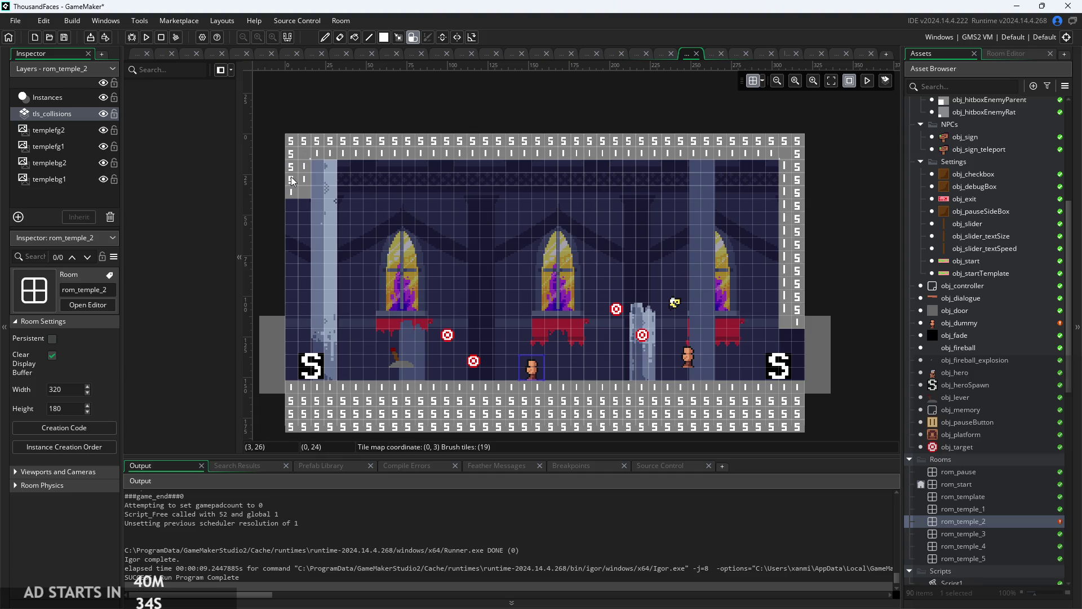
{"action": "left_click_drag", "start_coordinate": [290, 237], "coordinate": [293, 276]}
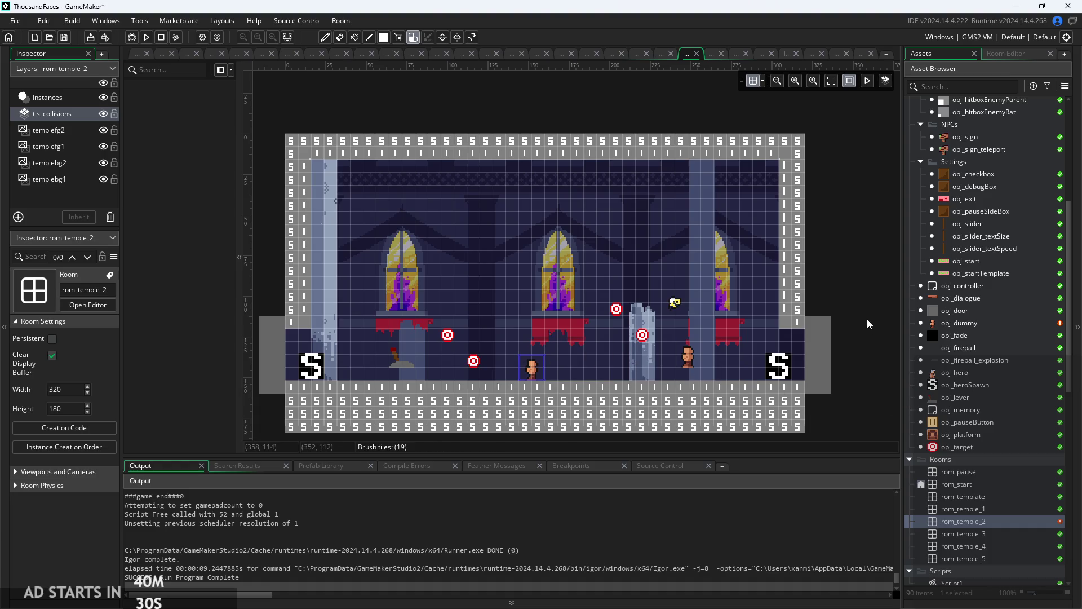
{"action": "scroll", "scroll_direction": "down", "scroll_amount": 3}
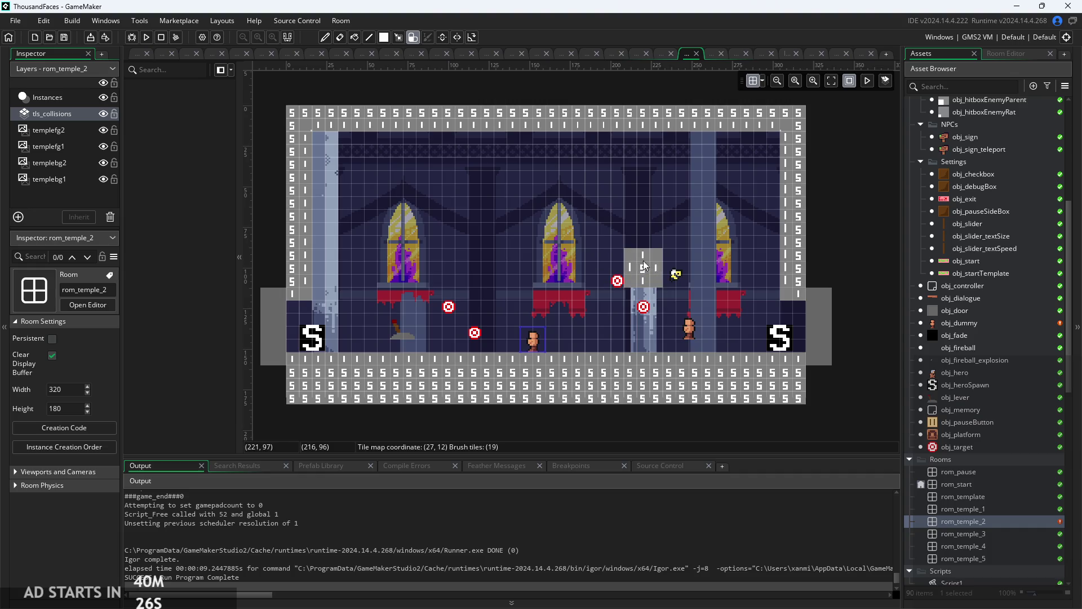
- Build and run the game, start from the title screen, and run and attack around the first room
{"action": "left_click", "coordinate": [147, 38]}
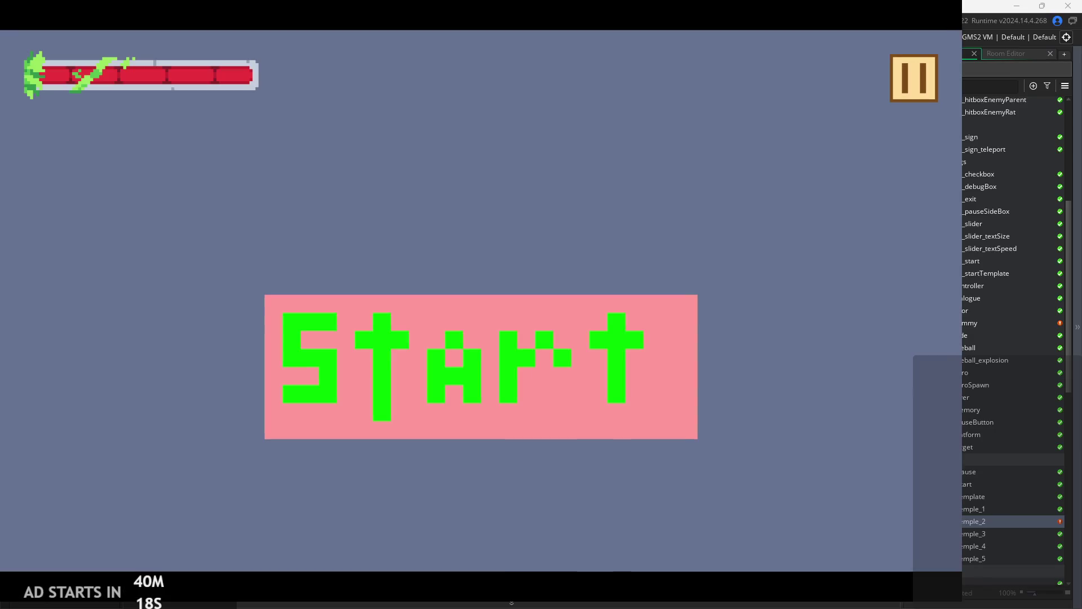
{"action": "left_click", "coordinate": [515, 330]}
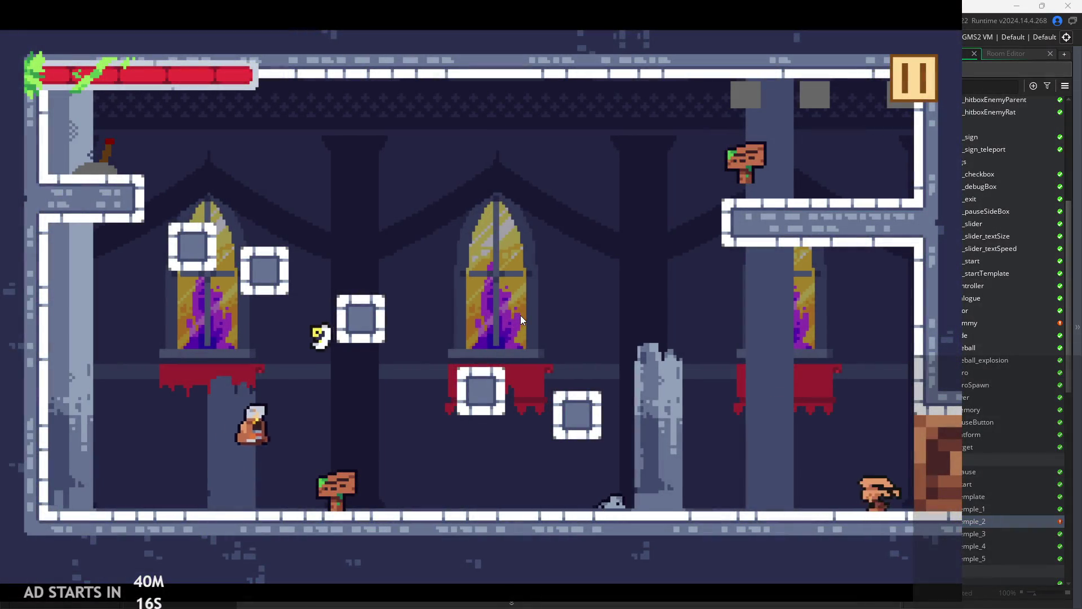
{"action": "key", "text": "space"}
{"action": "key", "text": "space"}
{"action": "key", "text": "Left"}
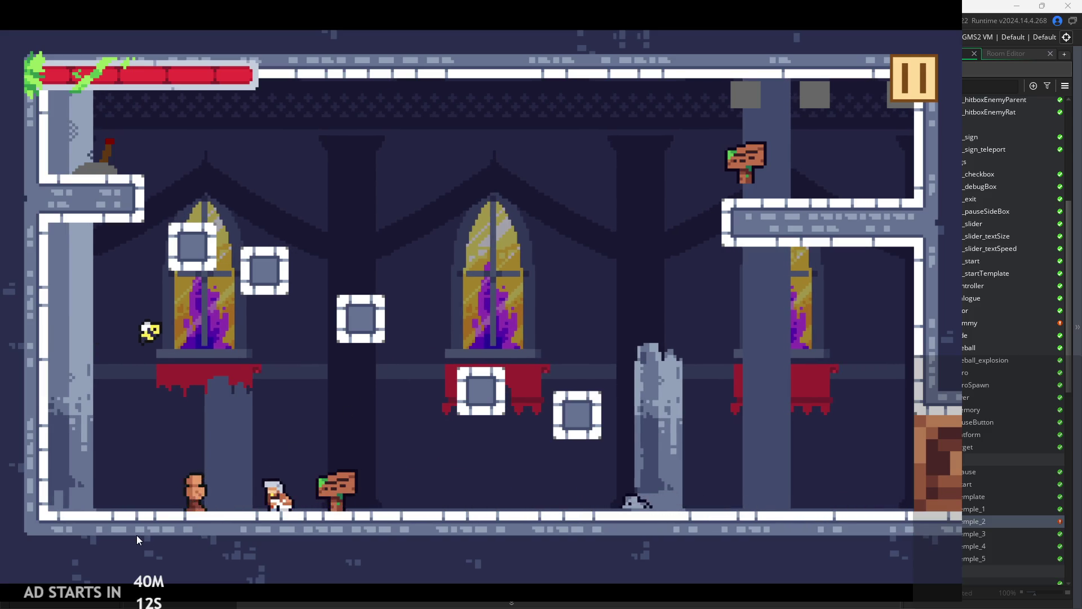
{"action": "key", "text": "Right"}
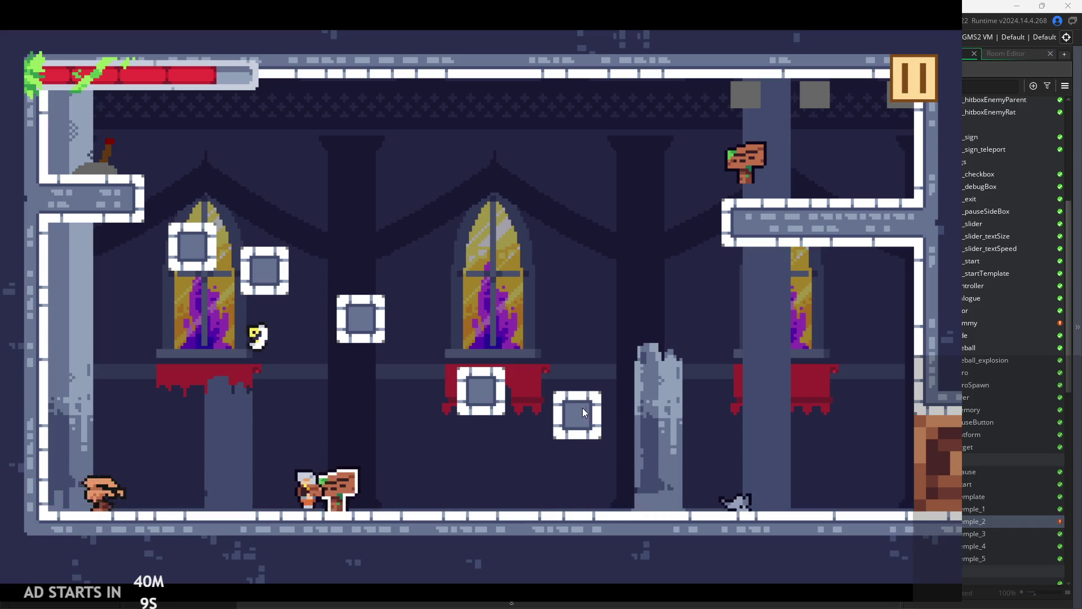
{"action": "key", "text": "Right"}
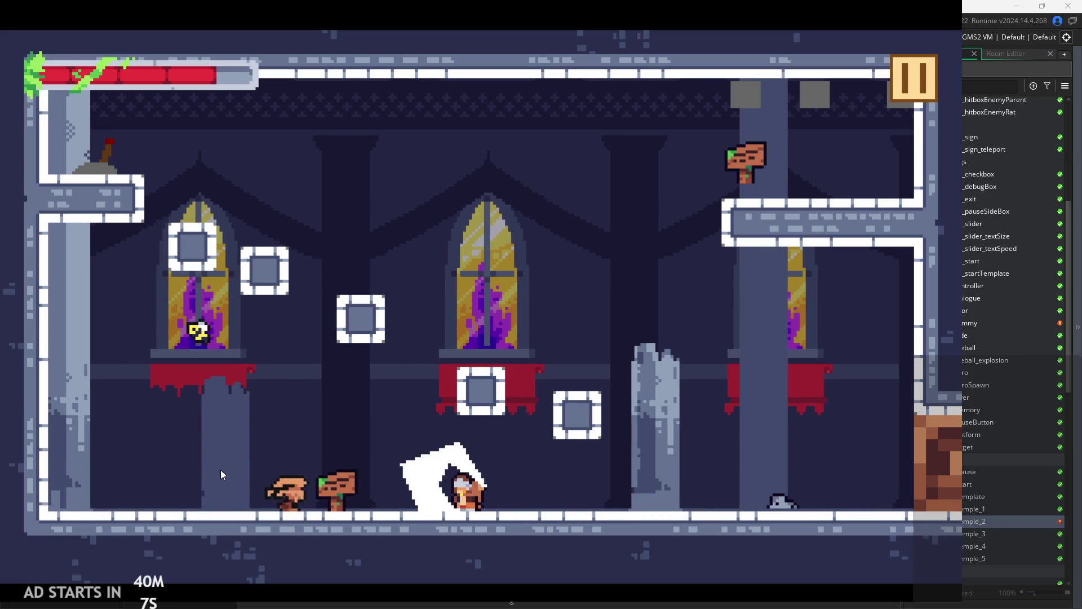
{"action": "key", "text": "Left"}
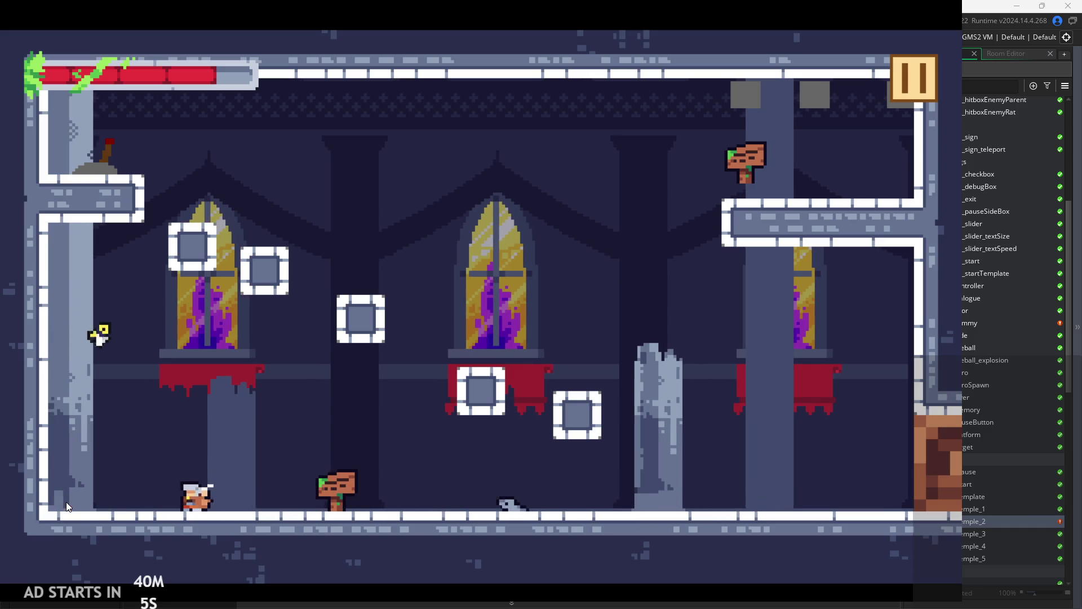
{"action": "key", "text": "Right"}
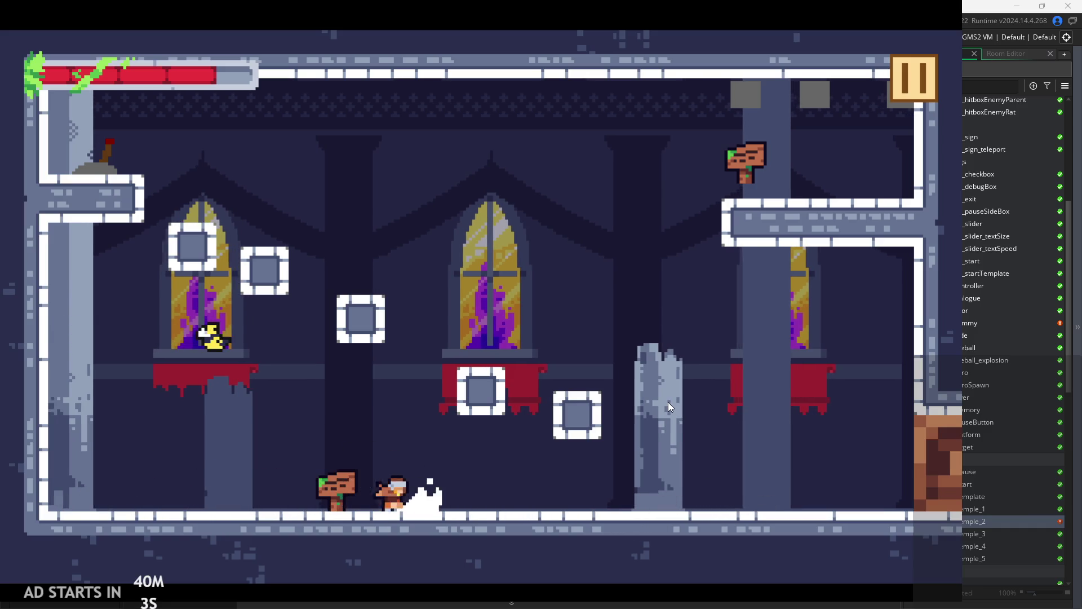
- Jump up from the pillar, cross the room, and climb onto the block
{"action": "key", "text": "Right"}
{"action": "key", "text": "Left"}
{"action": "key", "text": "space"}
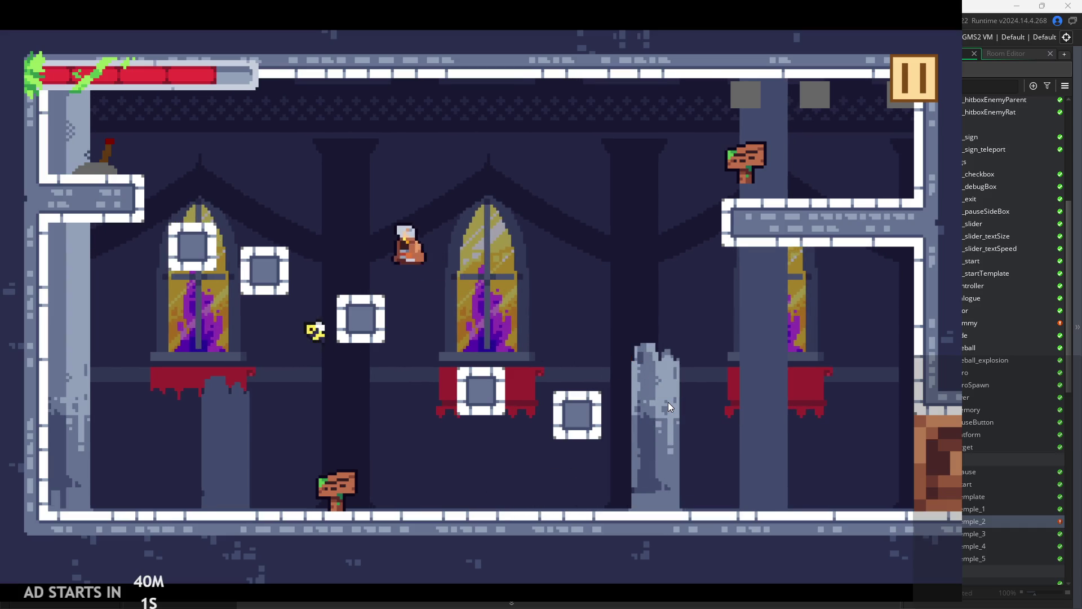
{"action": "key", "text": "Right"}
{"action": "key", "text": "space"}
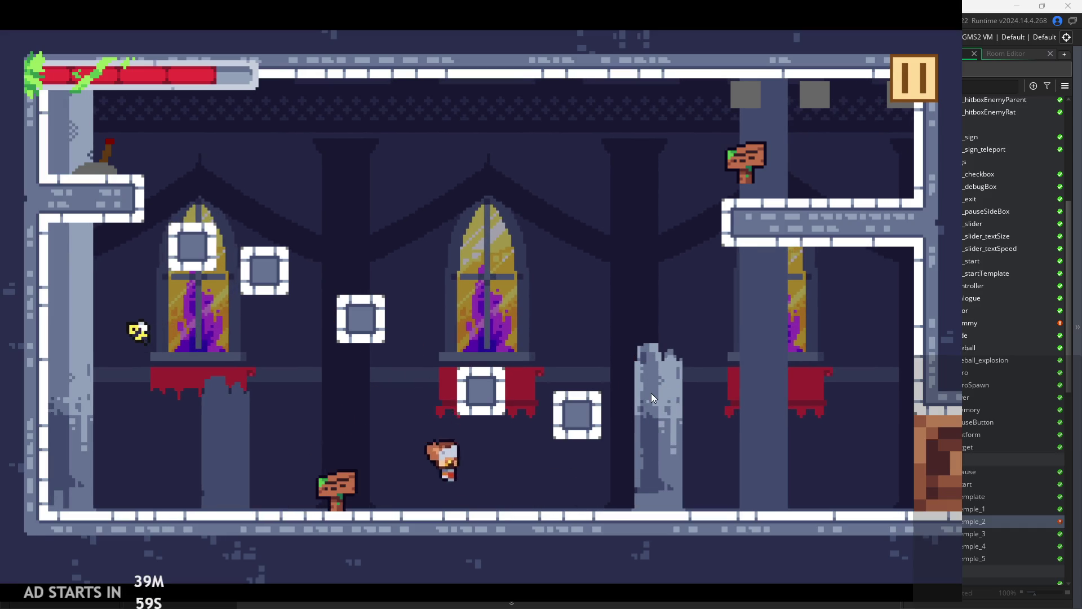
{"action": "key", "text": "space"}
{"action": "key", "text": "Left"}
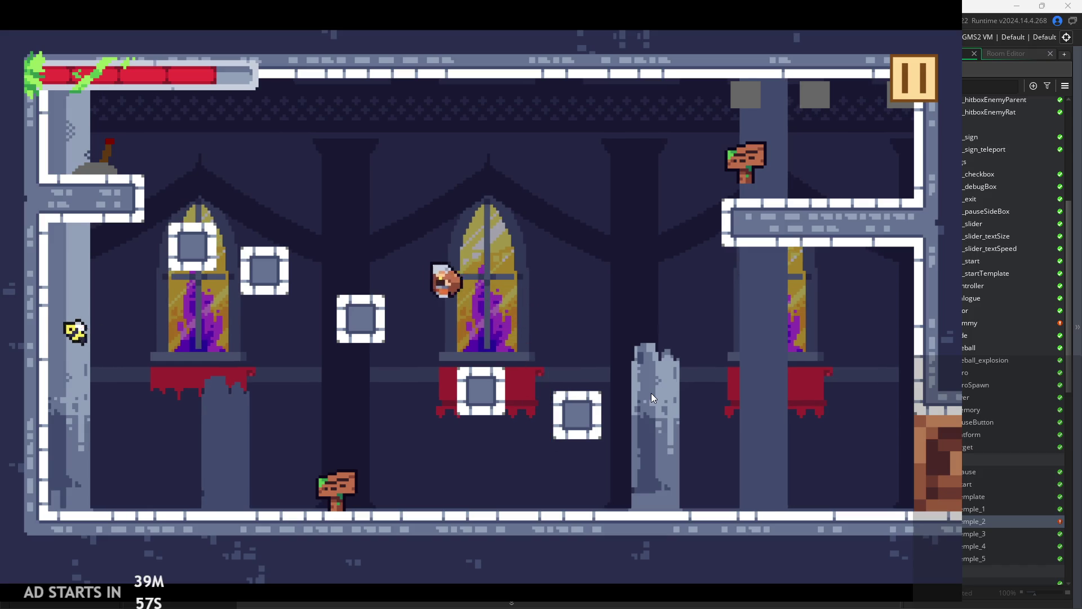
{"action": "key", "text": "Right"}
{"action": "key", "text": "space"}
{"action": "key", "text": "Left"}
- Jump left to the upper-left ledge, then run right out into the next temple room
{"action": "key", "text": "space"}
{"action": "key", "text": "Left"}
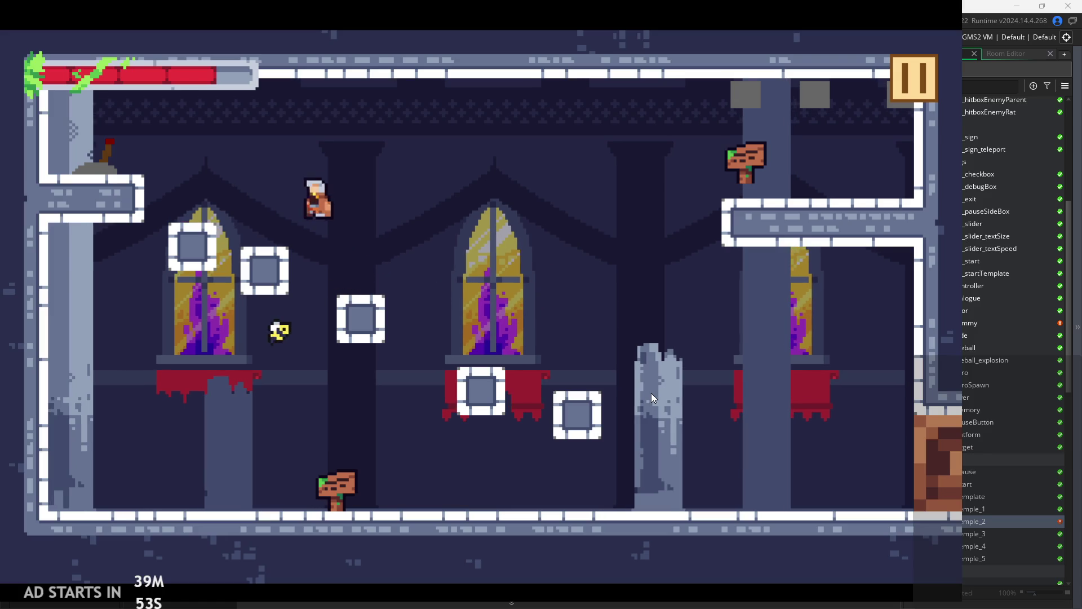
{"action": "key", "text": "space"}
{"action": "key", "text": "Right"}
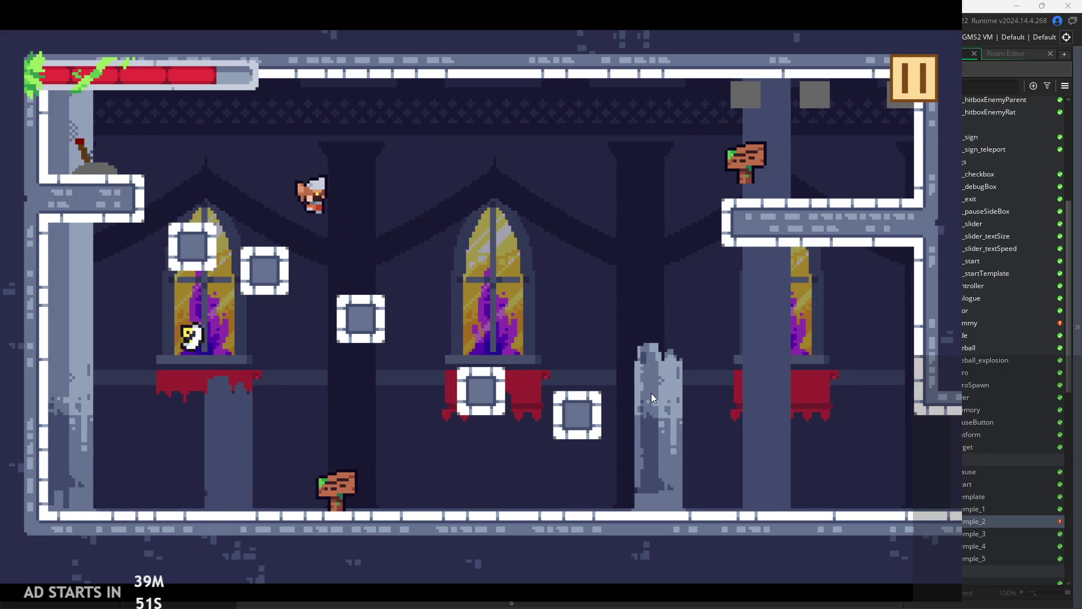
{"action": "key", "text": "Right"}
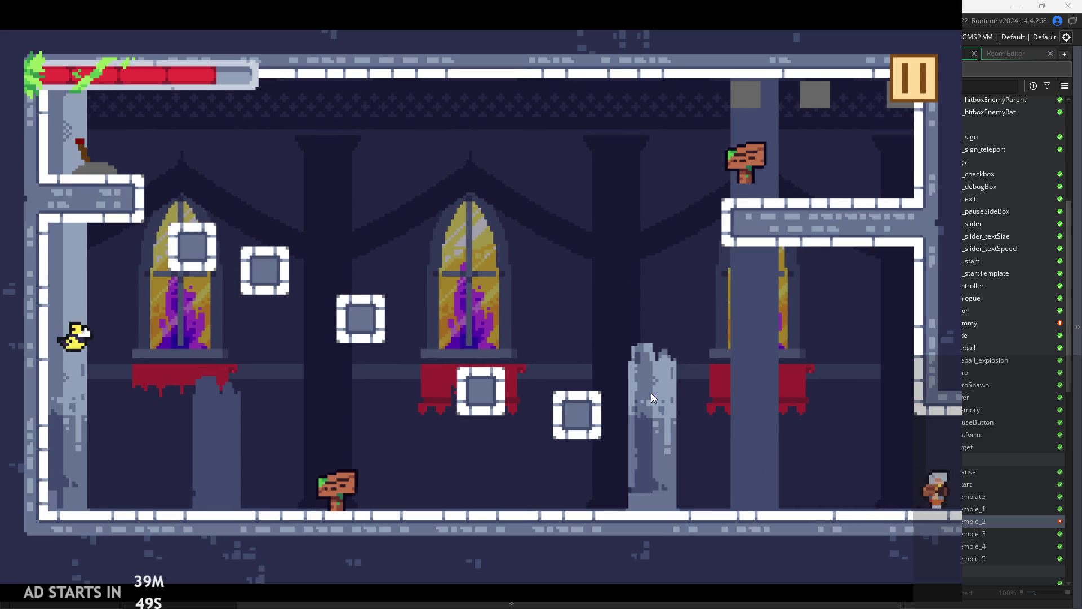
{"action": "key", "text": "Right"}
{"action": "key", "text": "Right"}
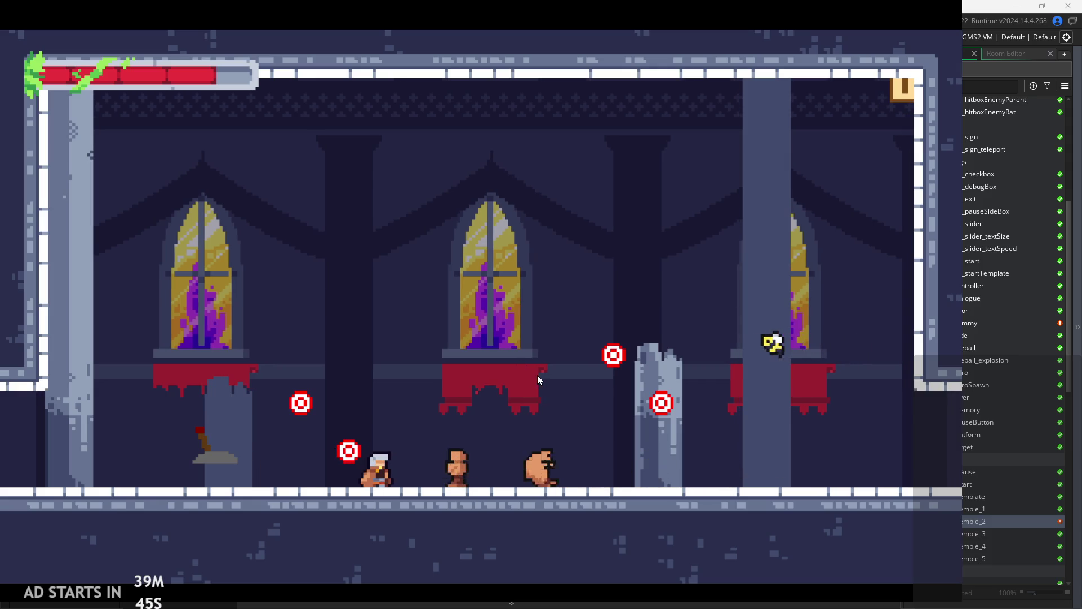
{"action": "key", "text": "x"}
{"action": "key", "text": "Right"}
{"action": "key", "text": "Right"}
{"action": "key", "text": "z"}
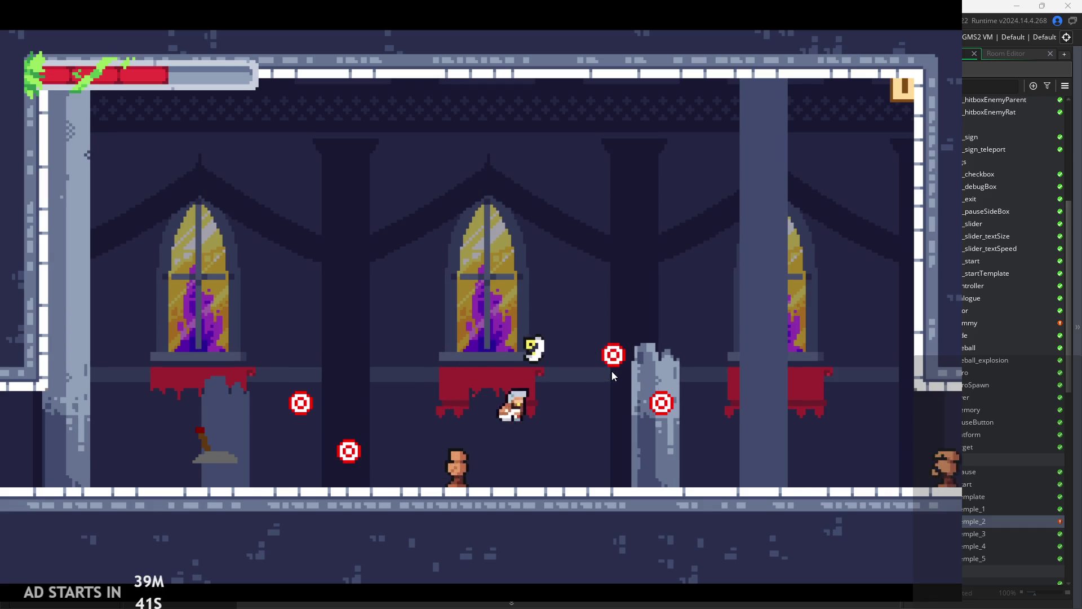
{"action": "key", "text": "Right"}
{"action": "key", "text": "x"}
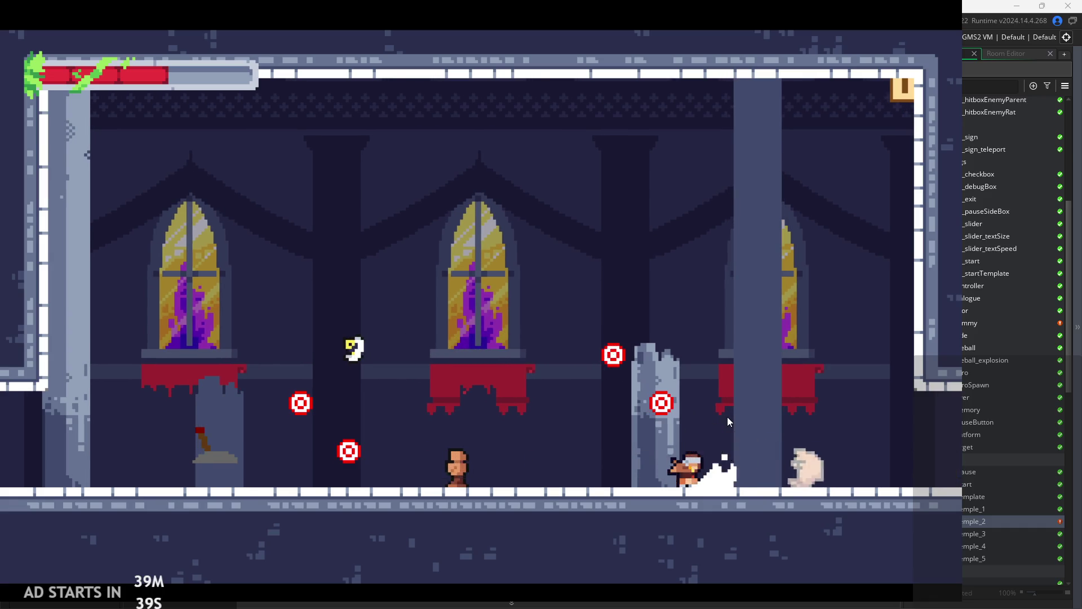
{"action": "key", "text": "Right"}
{"action": "key", "text": "x"}
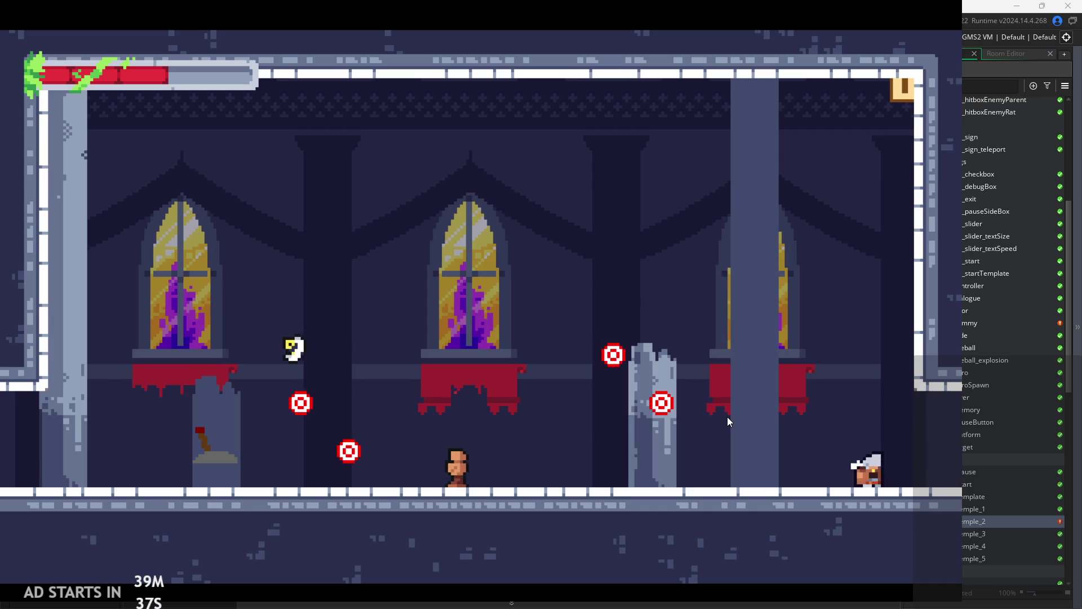
{"action": "key", "text": "Left"}
{"action": "key", "text": "z"}
{"action": "key", "text": "x"}
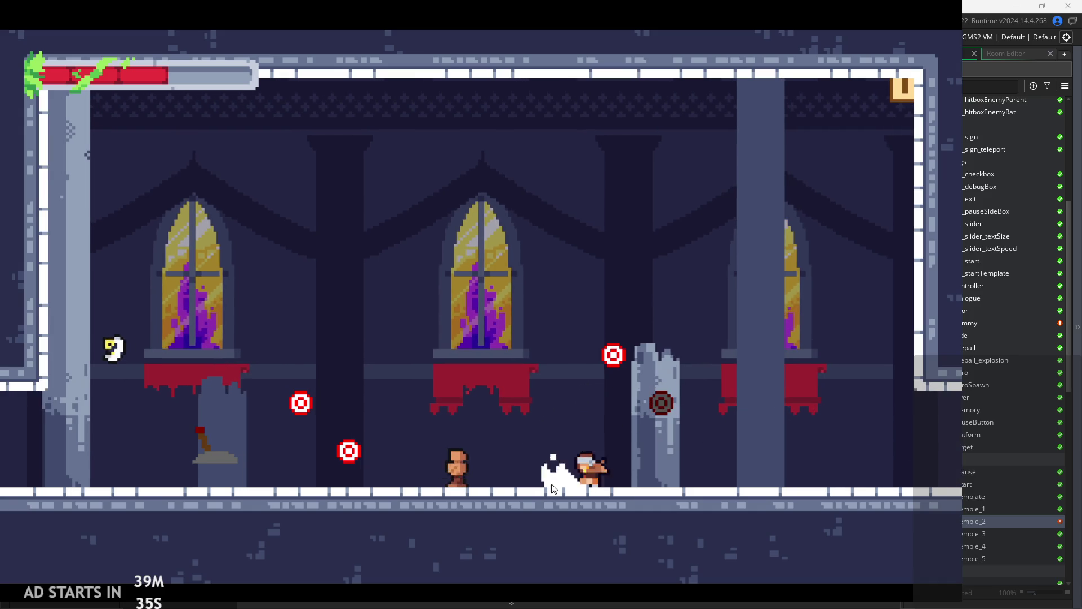
{"action": "key", "text": "Left"}
{"action": "key", "text": "z"}
{"action": "key", "text": "x"}
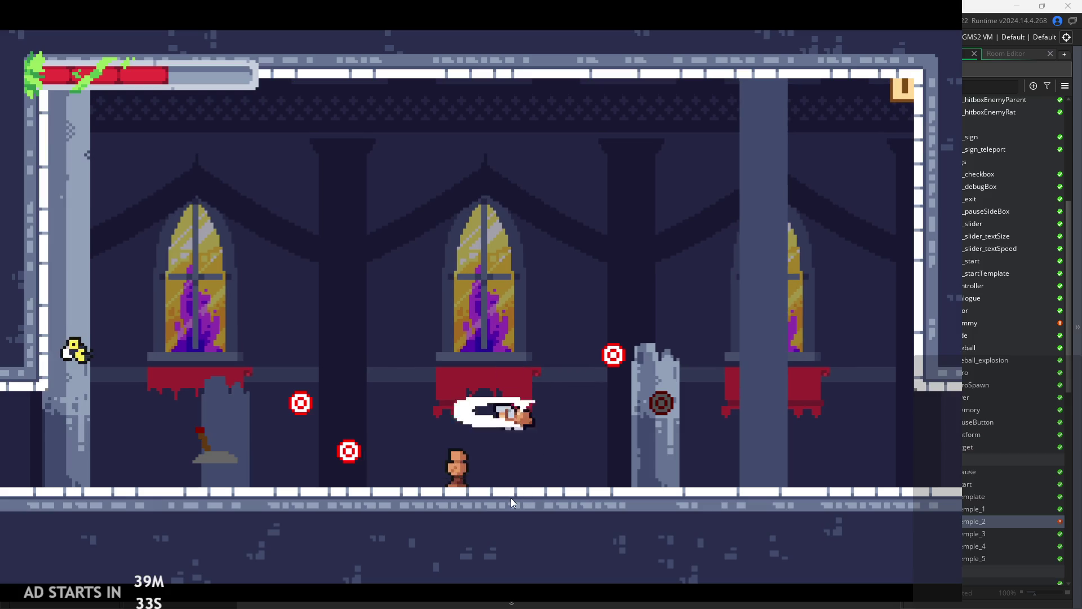
{"action": "key", "text": "Right"}
{"action": "key", "text": "x"}
{"action": "key", "text": "x"}
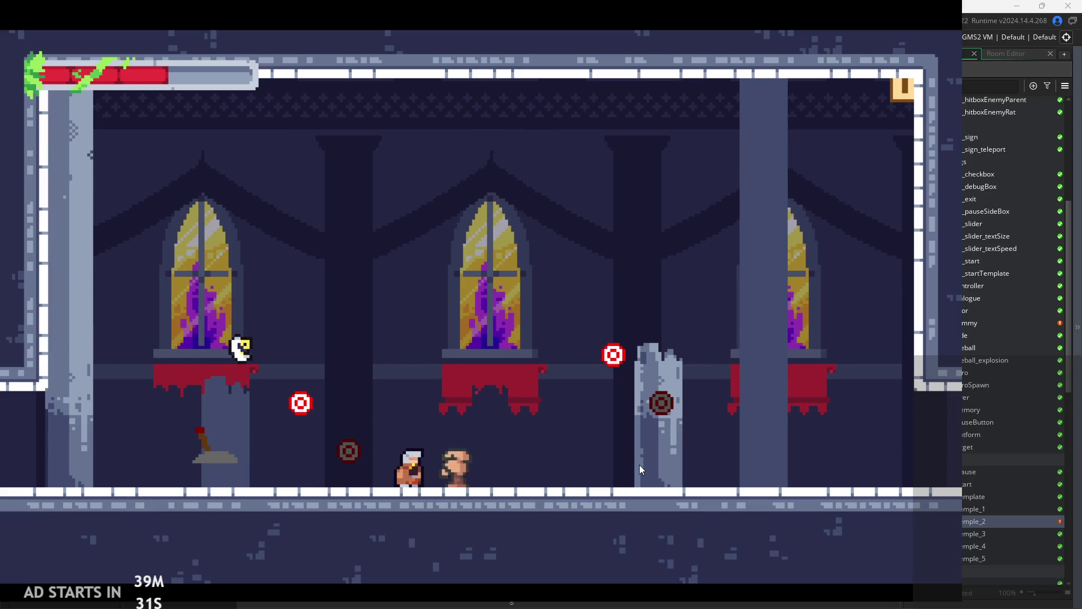
{"action": "key", "text": "x"}
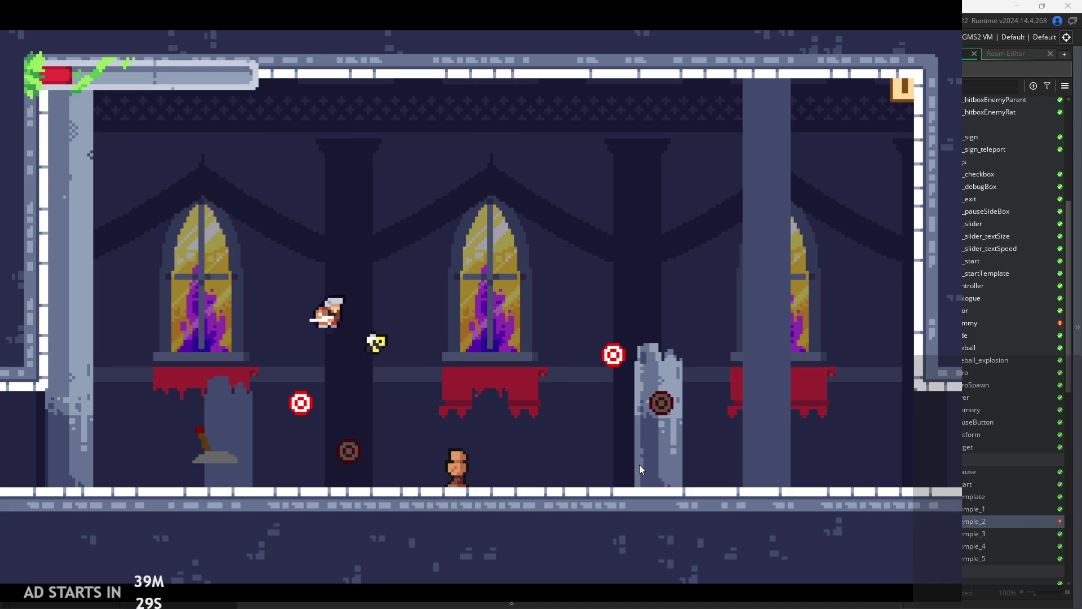
{"action": "key", "text": "Right"}
{"action": "key", "text": "x"}
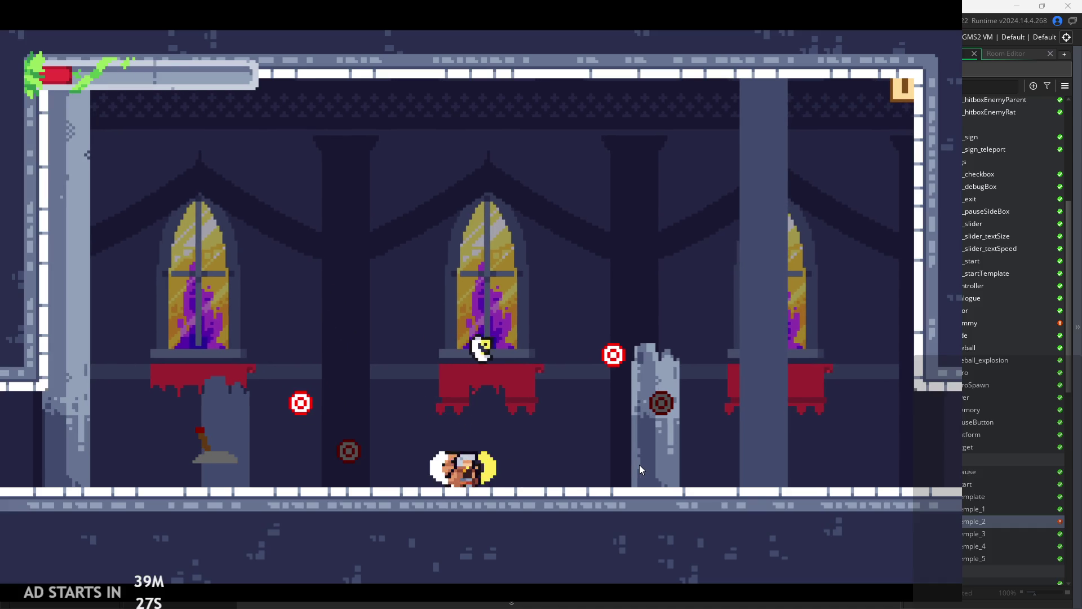
{"action": "key", "text": "z"}
{"action": "key", "text": "Right"}
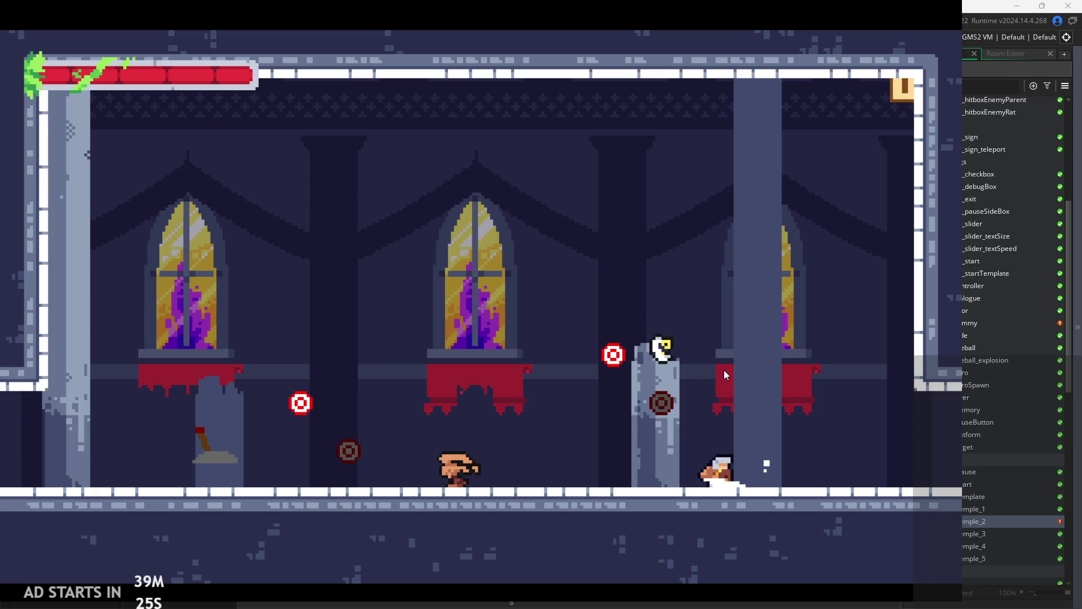
{"action": "key", "text": "x"}
{"action": "key", "text": "Right"}
{"action": "key", "text": "z"}
{"action": "key", "text": "Right"}
{"action": "key", "text": "z"}
{"action": "key", "text": "x"}
{"action": "key", "text": "Left"}
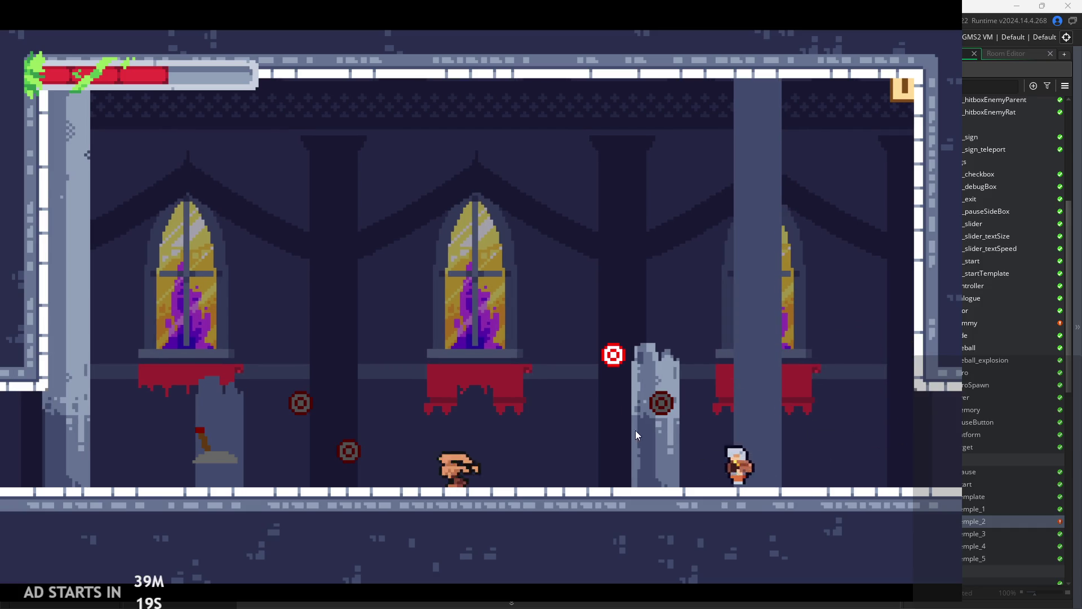
{"action": "key", "text": "Left"}
{"action": "key", "text": "x"}
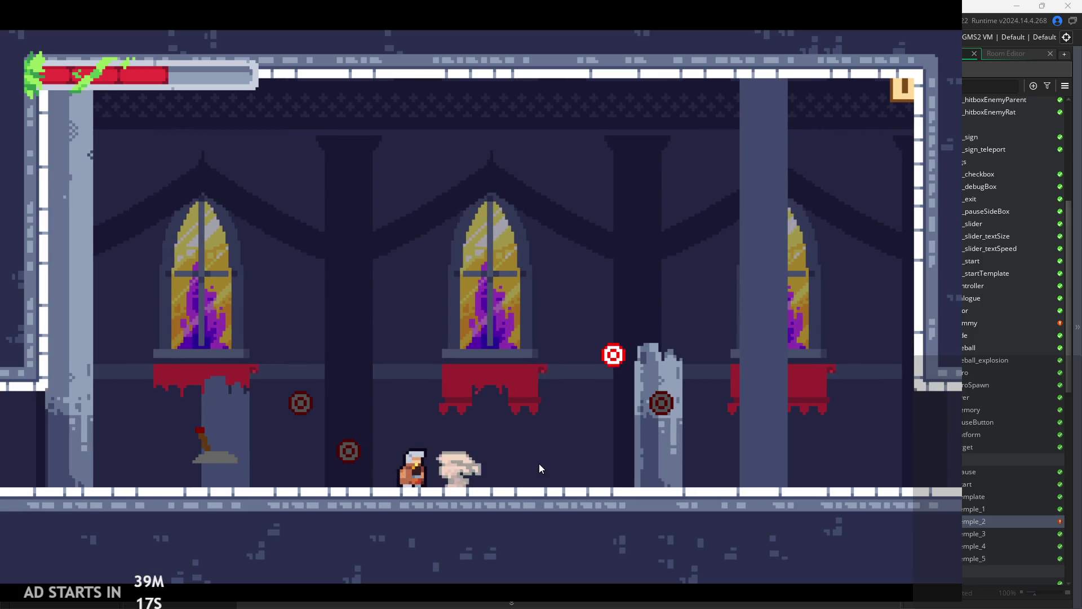
{"action": "key", "text": "x"}
{"action": "key", "text": "x"}
{"action": "key", "text": "x"}
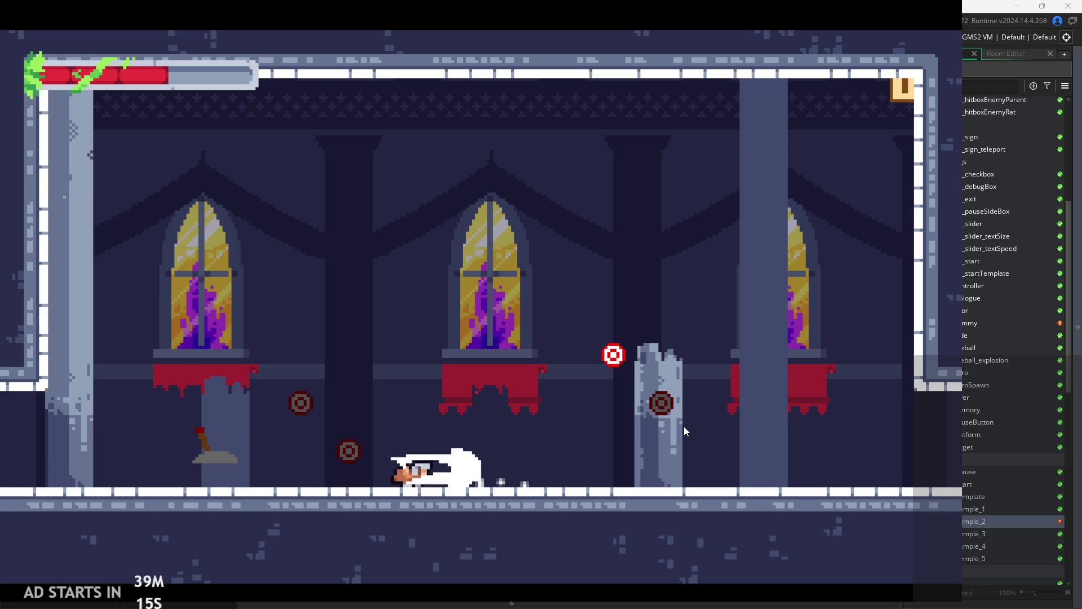
{"action": "key", "text": "x"}
{"action": "key", "text": "x"}
{"action": "key", "text": "x"}
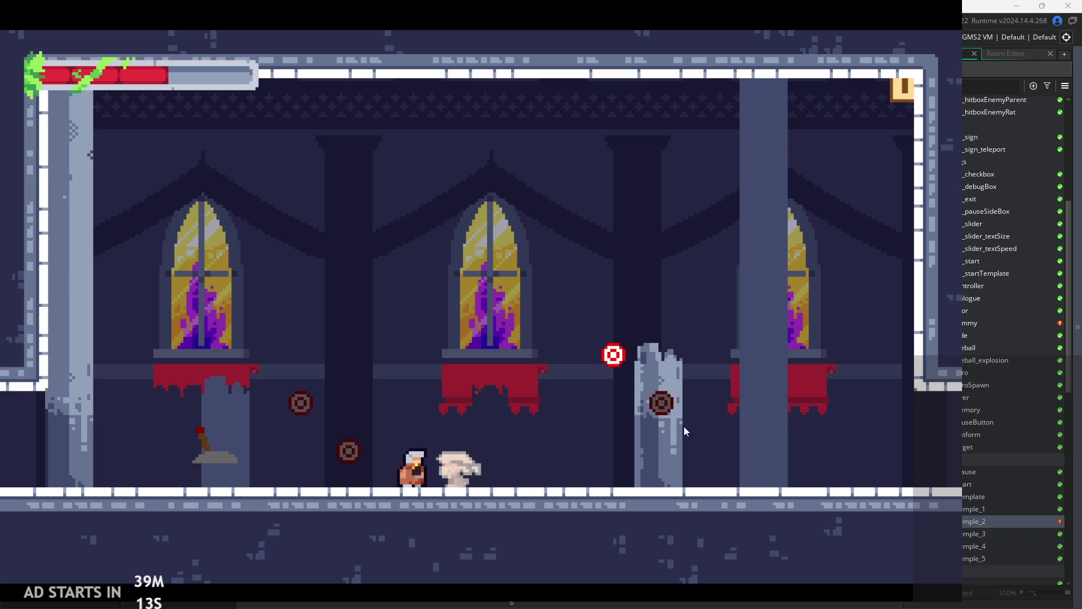
{"action": "key", "text": "x"}
{"action": "key", "text": "x"}
{"action": "key", "text": "x"}
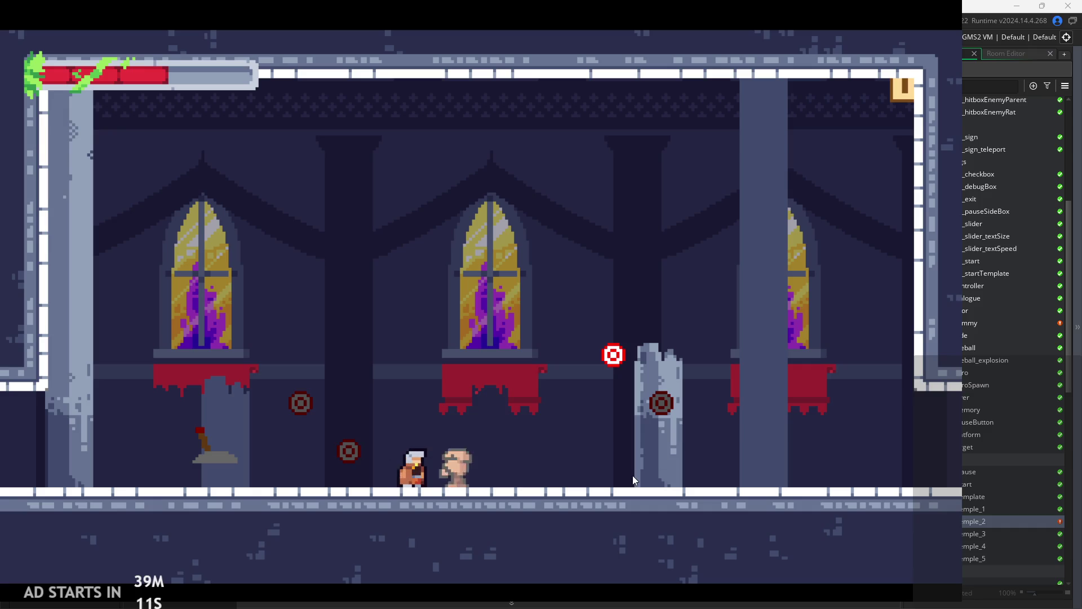
{"action": "key", "text": "x"}
{"action": "key", "text": "x"}
{"action": "key", "text": "Right"}
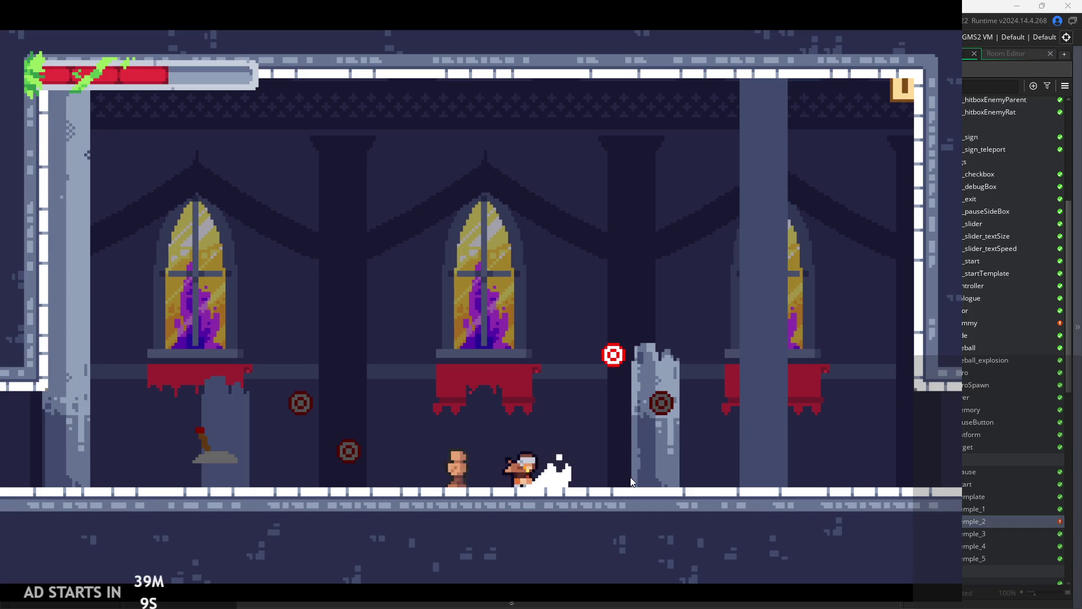
{"action": "key", "text": "Left"}
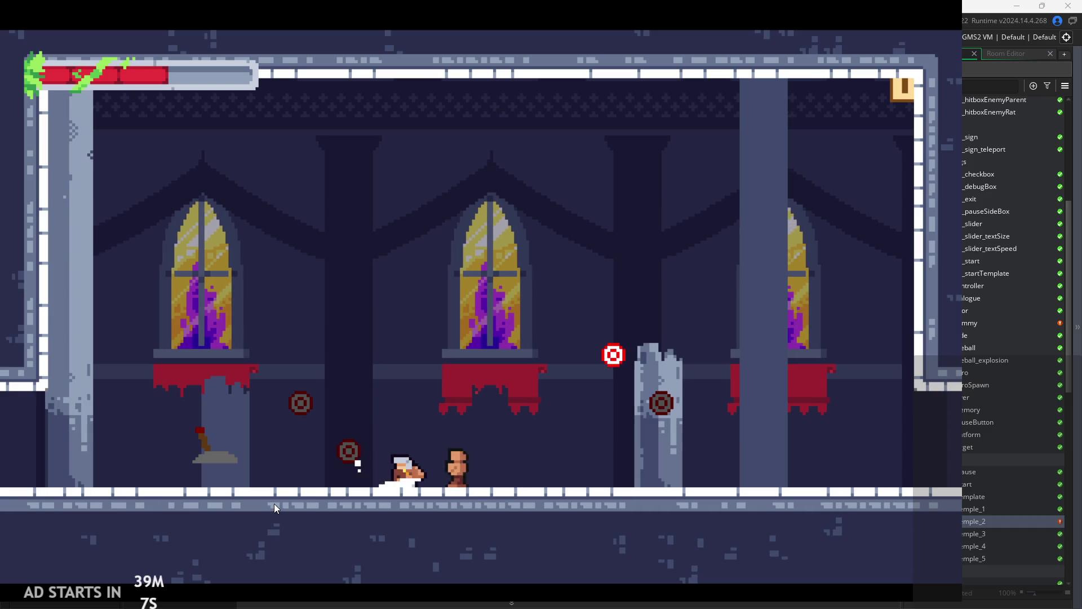
{"action": "key", "text": "x"}
{"action": "key", "text": "x"}
{"action": "key", "text": "x"}
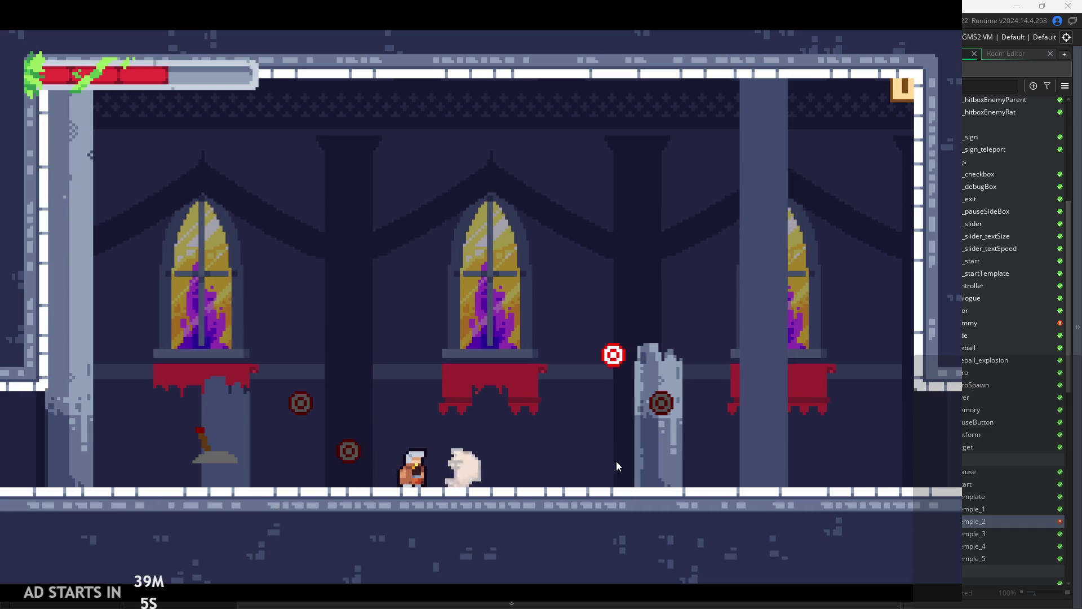
{"action": "key", "text": "x"}
{"action": "key", "text": "x"}
{"action": "key", "text": "x"}
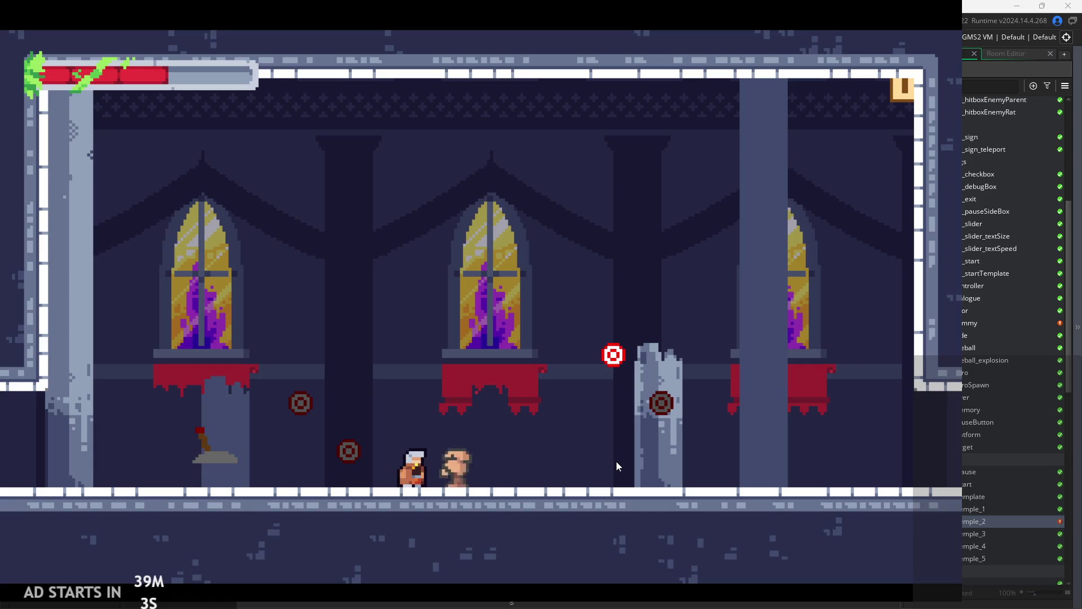
{"action": "key", "text": "x"}
{"action": "key", "text": "x"}
{"action": "key", "text": "x"}
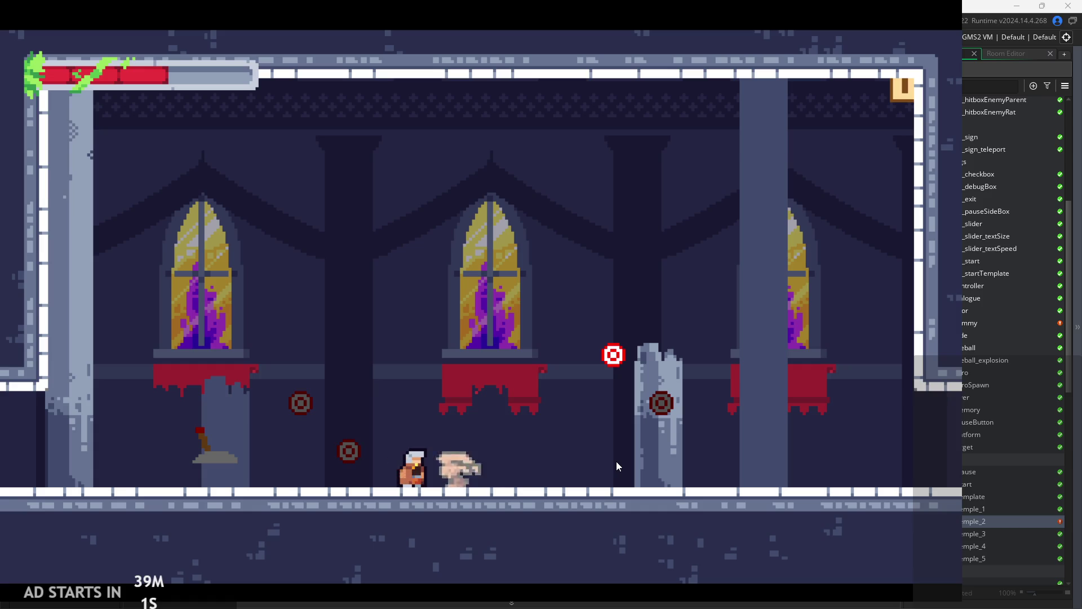
{"action": "key", "text": "x"}
{"action": "key", "text": "x"}
{"action": "key", "text": "x"}
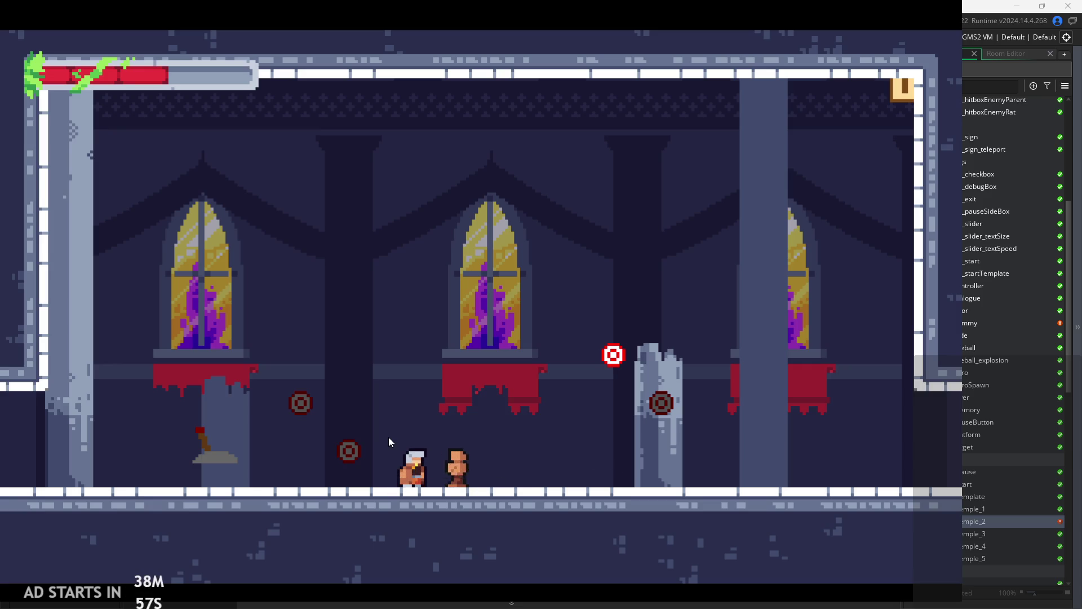
- Close the running game and open obj_dummy's event code in the editor
{"action": "left_click", "coordinate": [901, 91]}
{"action": "left_click", "coordinate": [809, 473]}
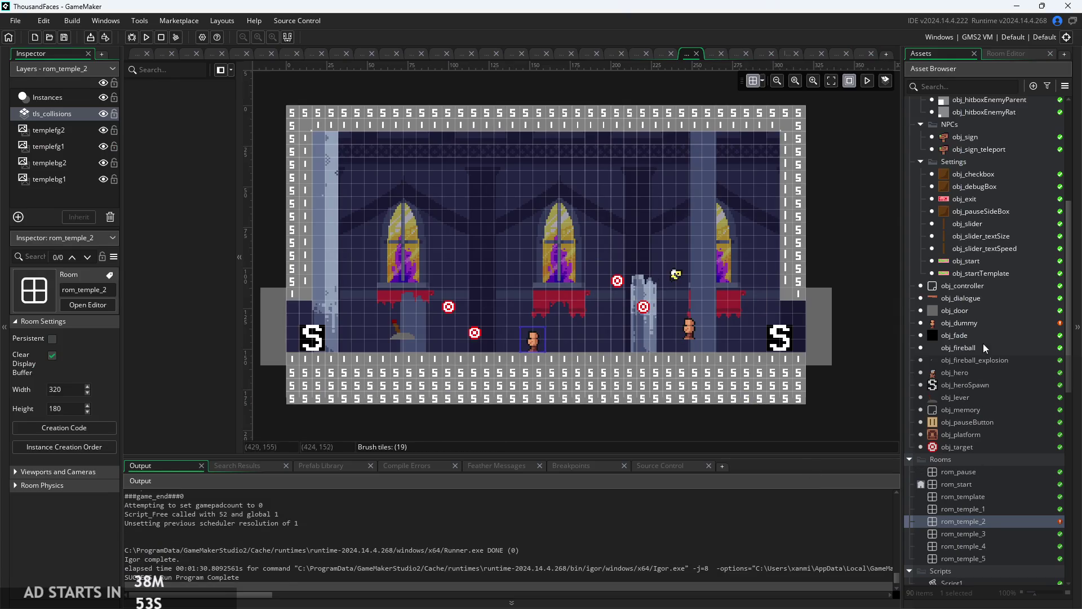
{"action": "scroll", "scroll_direction": "up", "scroll_amount": 3}
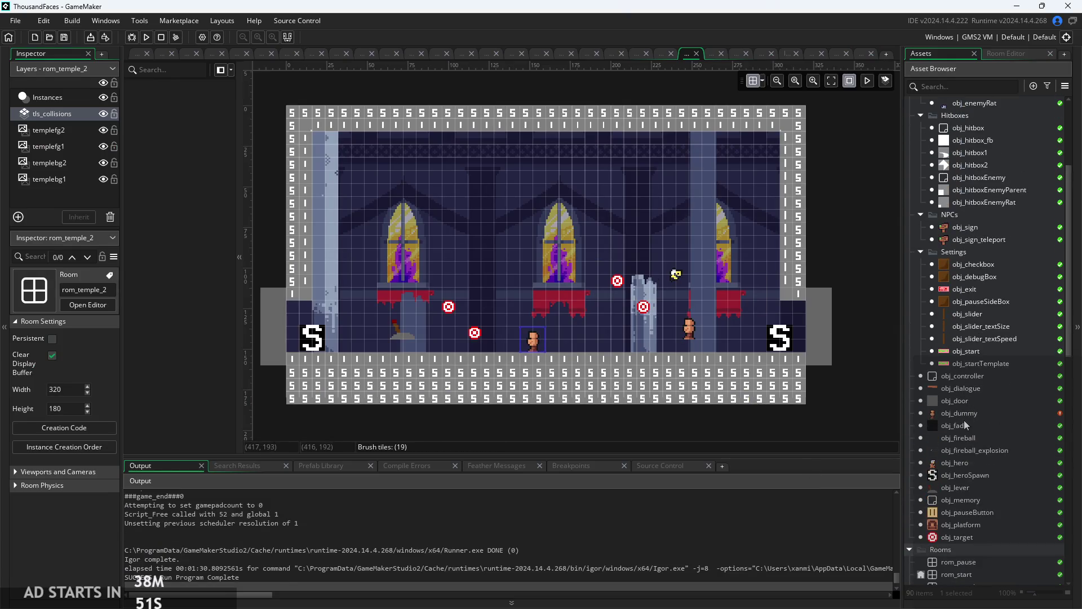
{"action": "double_click", "coordinate": [967, 415]}
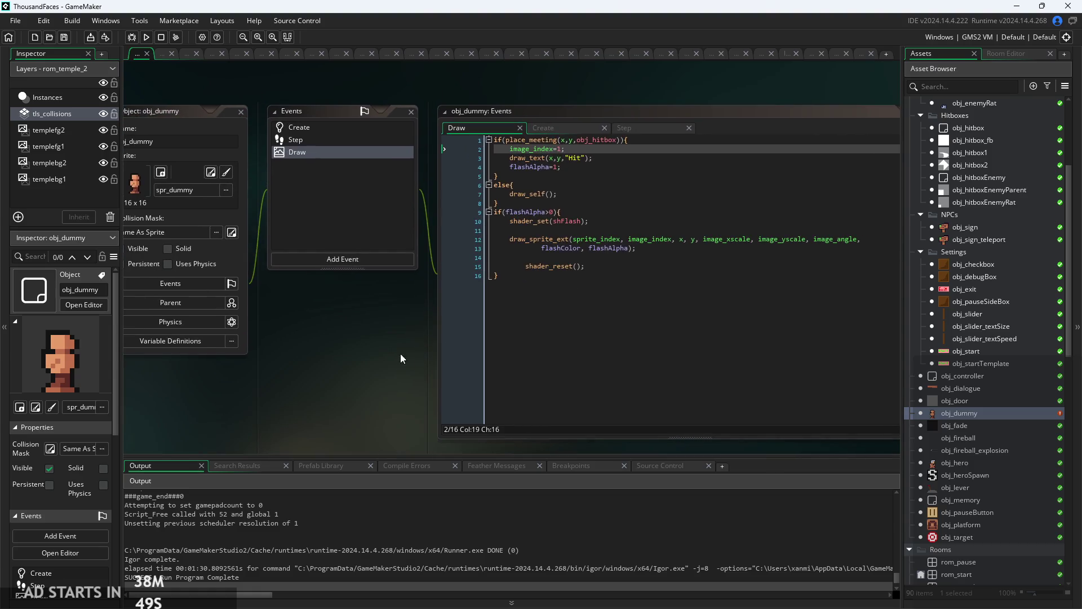
{"action": "scroll", "scroll_direction": "up", "scroll_amount": 3}
{"action": "left_click", "coordinate": [586, 101]}
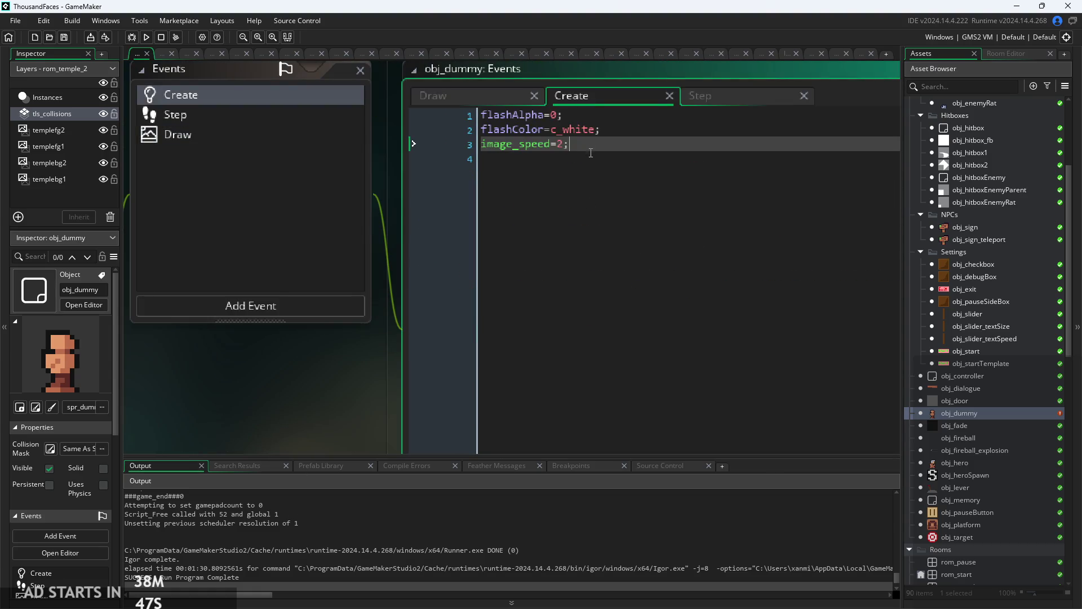
- Make the Step event condition image_index=0||image_index=5 and relaunch the game
{"action": "left_click", "coordinate": [723, 102]}
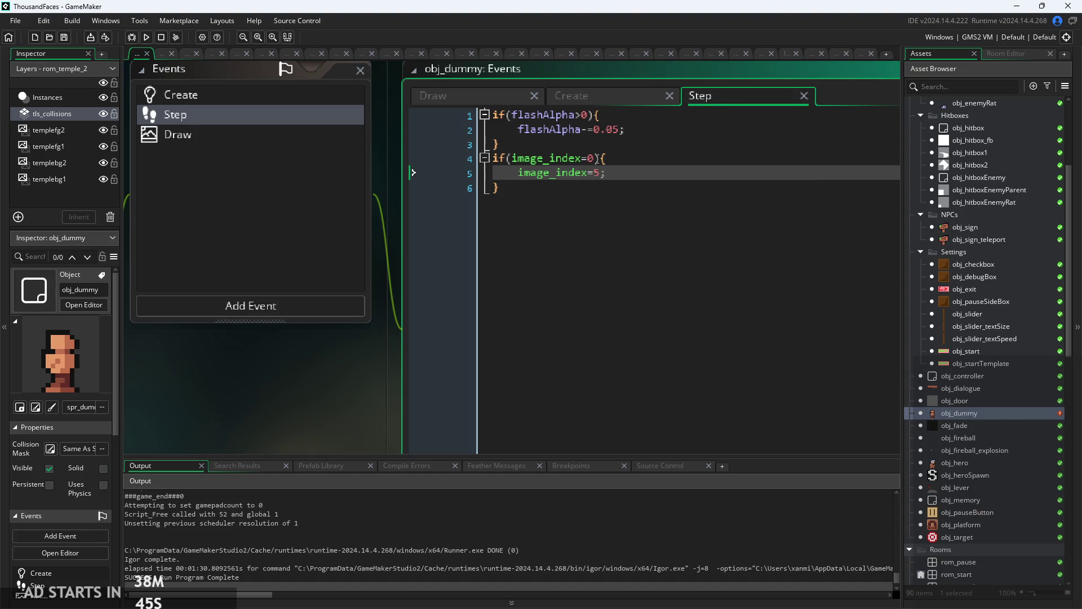
{"action": "left_click", "coordinate": [597, 158]}
{"action": "left_click", "coordinate": [600, 176]}
{"action": "left_click_drag", "start_coordinate": [590, 184], "coordinate": [519, 183]}
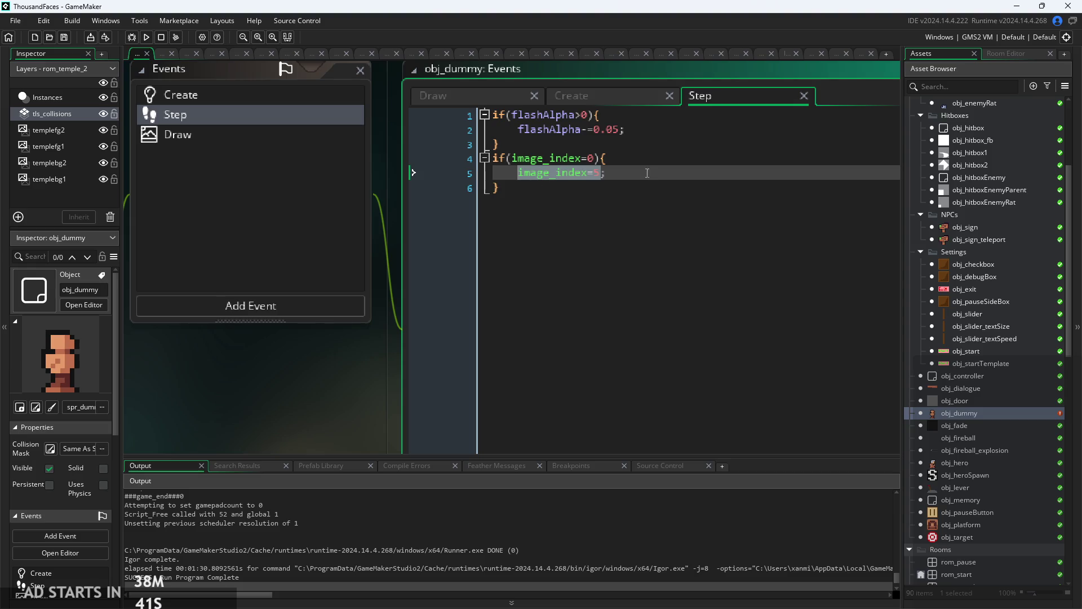
{"action": "left_click", "coordinate": [595, 158]}
{"action": "type", "text": "||image_index=5"}
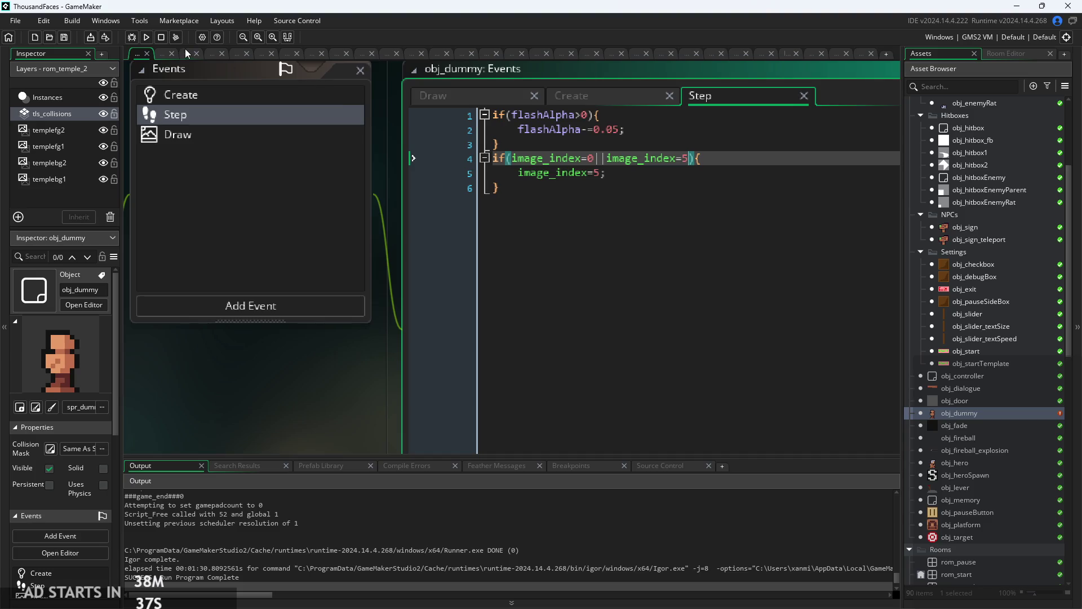
{"action": "left_click", "coordinate": [148, 37]}
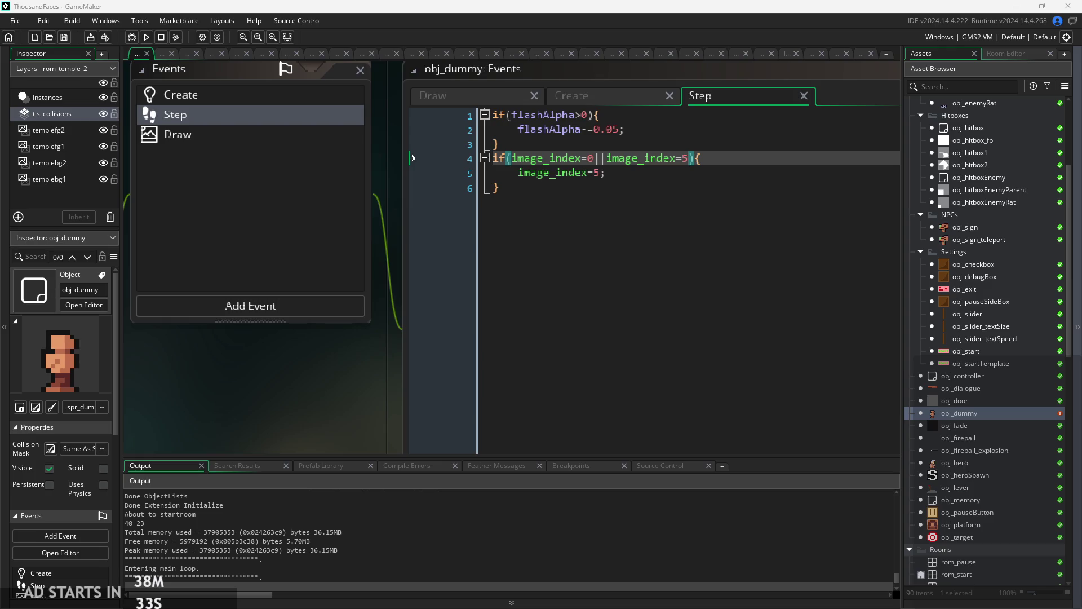
- Start the game and move the hero across the first room's lower floor and up left
{"action": "left_click", "coordinate": [403, 333]}
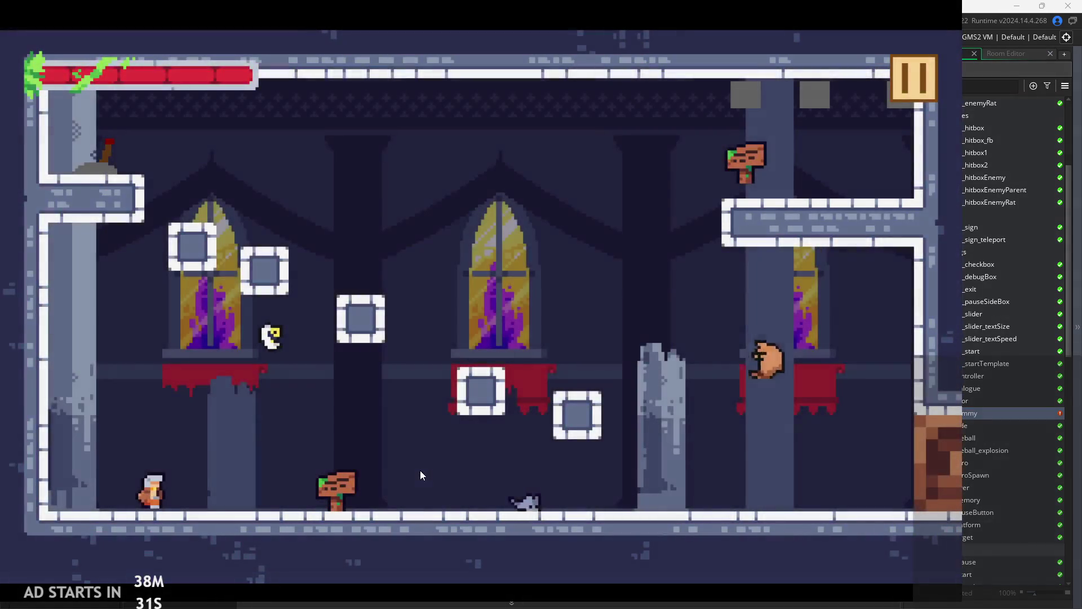
{"action": "key", "text": "Right"}
{"action": "key", "text": "space"}
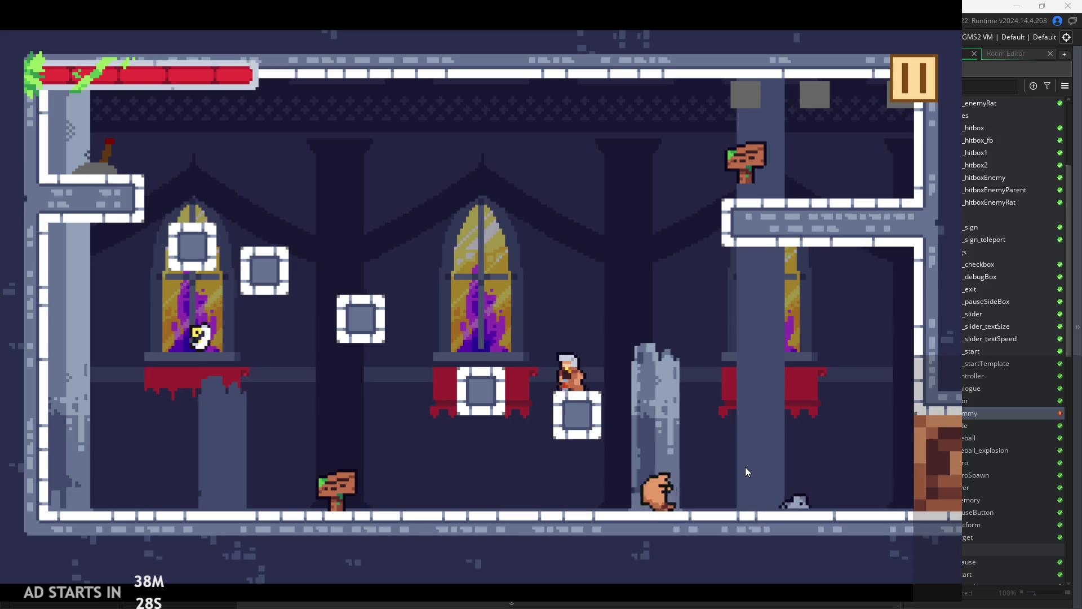
{"action": "key", "text": "Left"}
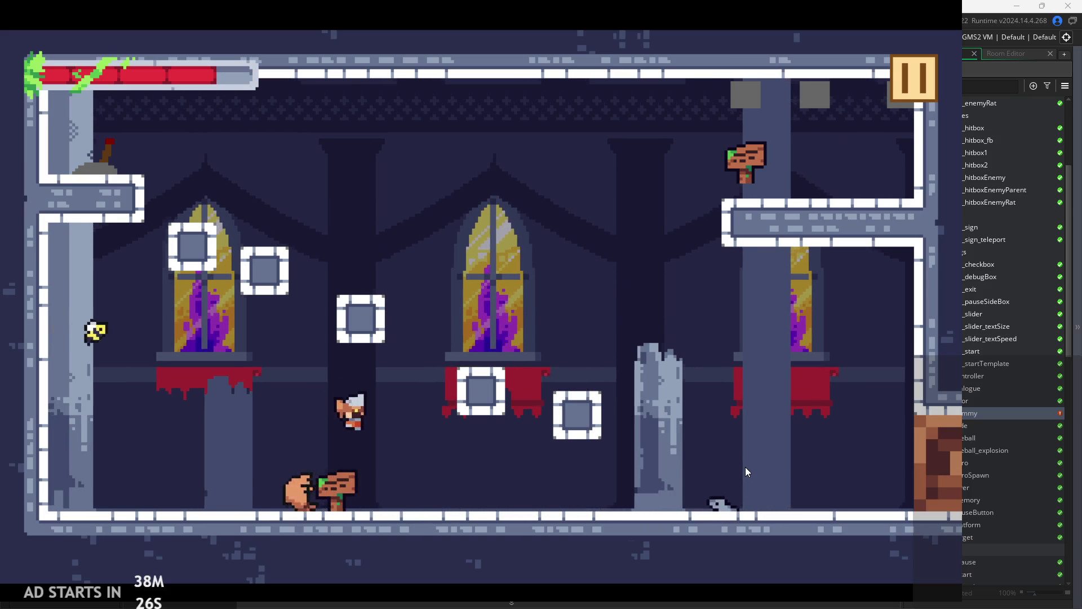
{"action": "key", "text": "Right"}
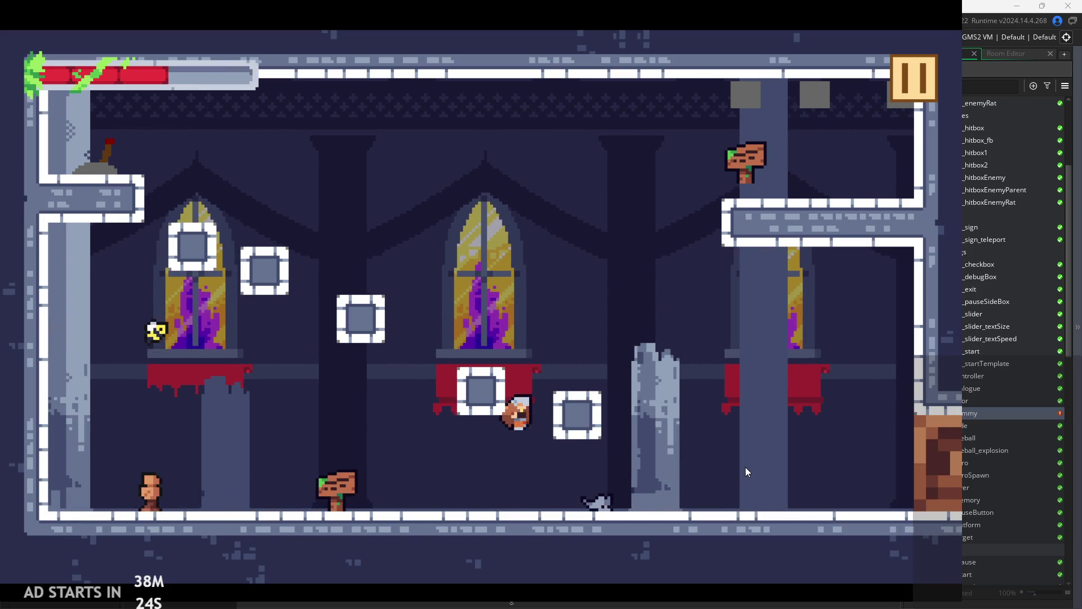
{"action": "key", "text": "space"}
{"action": "key", "text": "Left"}
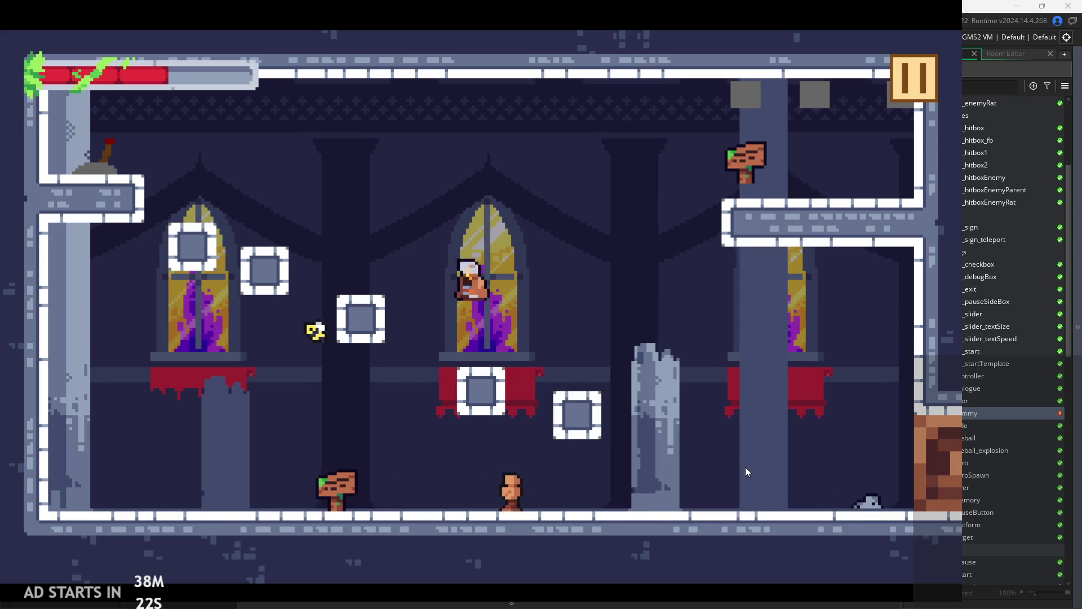
- Head right into the temple room, slash at the rat, then pause and close the game
{"action": "key", "text": "Right"}
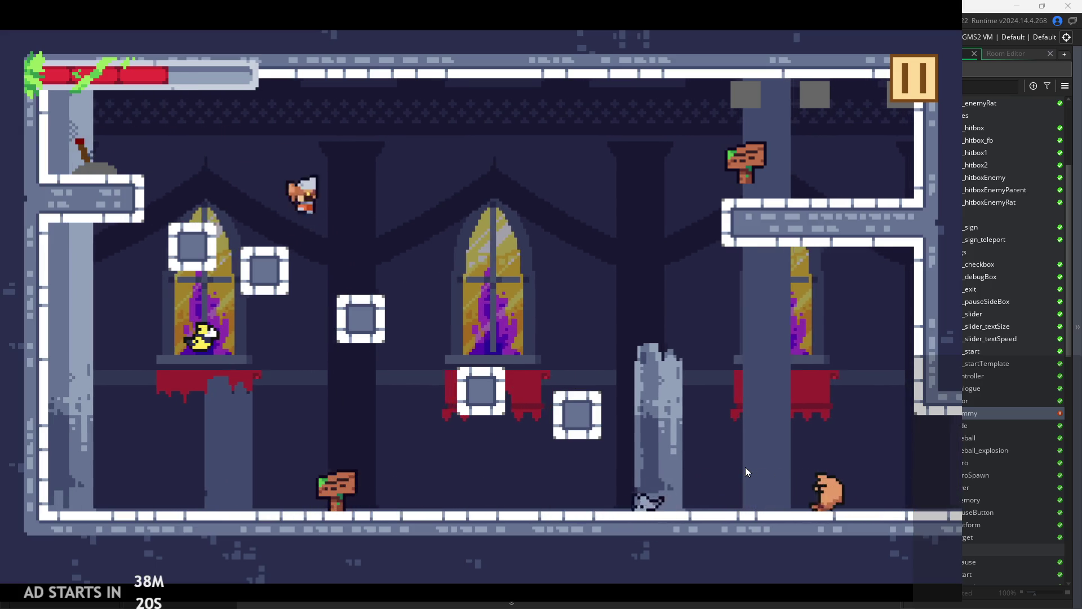
{"action": "key", "text": "Right"}
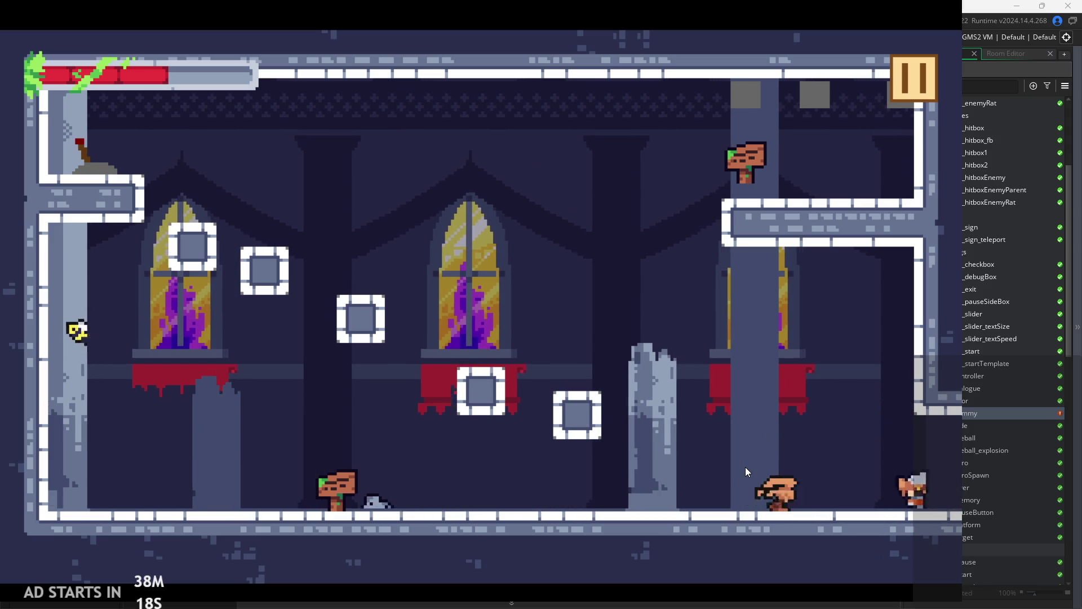
{"action": "key", "text": "Right"}
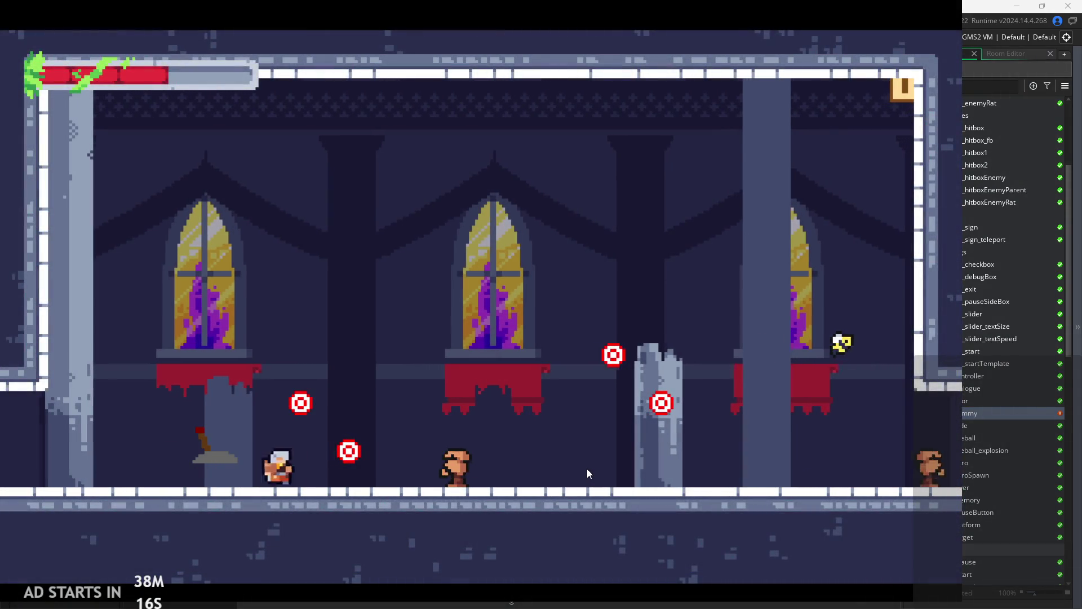
{"action": "key", "text": "x"}
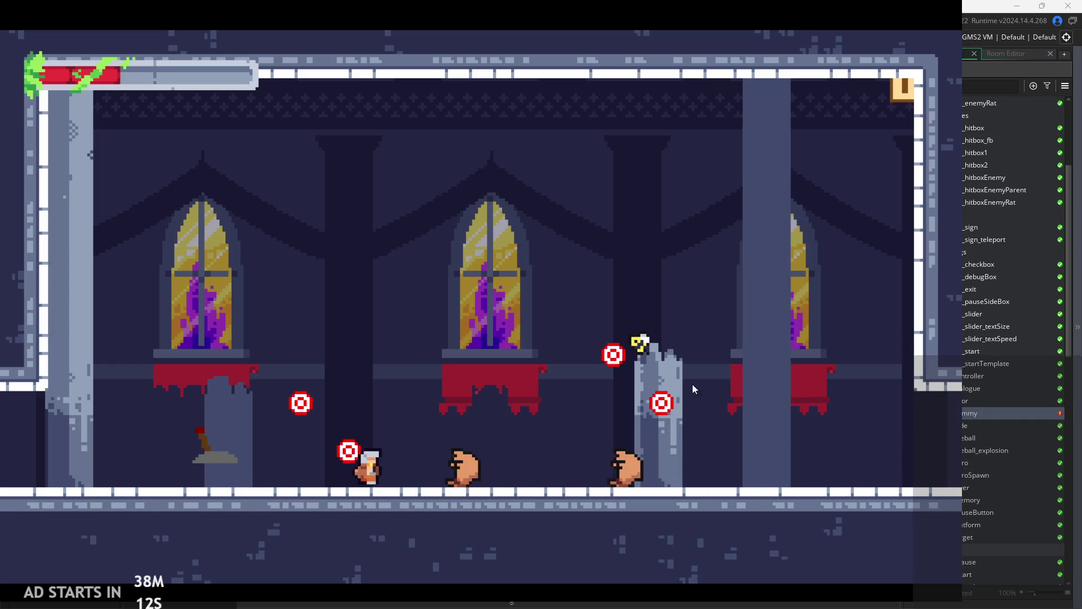
{"action": "left_click", "coordinate": [905, 88]}
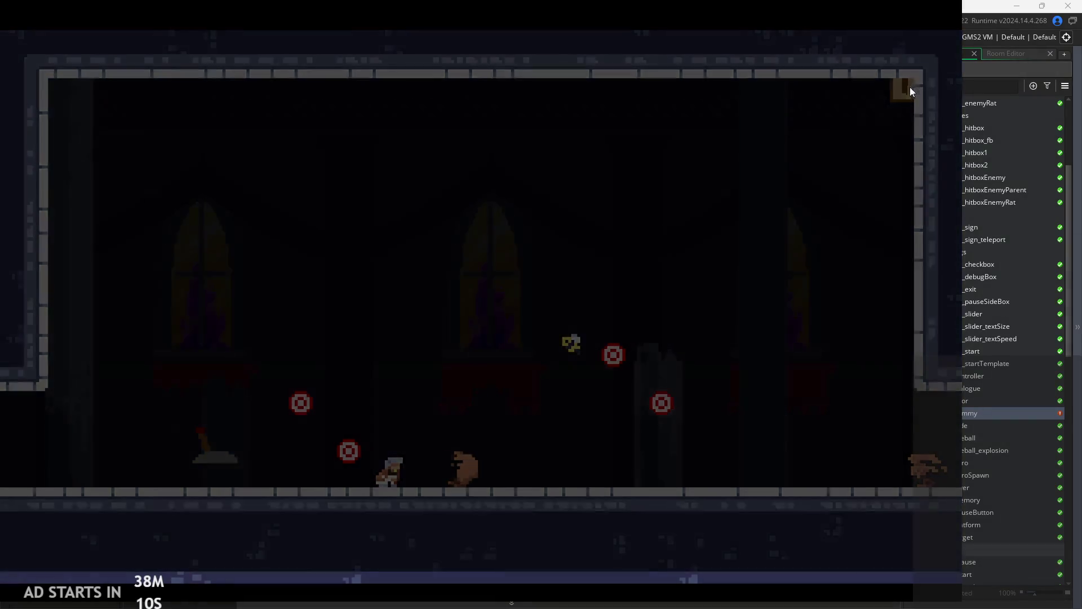
{"action": "left_click", "coordinate": [771, 494]}
- Inspect obj_dummy's Draw and Create code, including the flashAlpha=0, draw_text and image_index=1 lines
{"action": "left_click", "coordinate": [288, 164]}
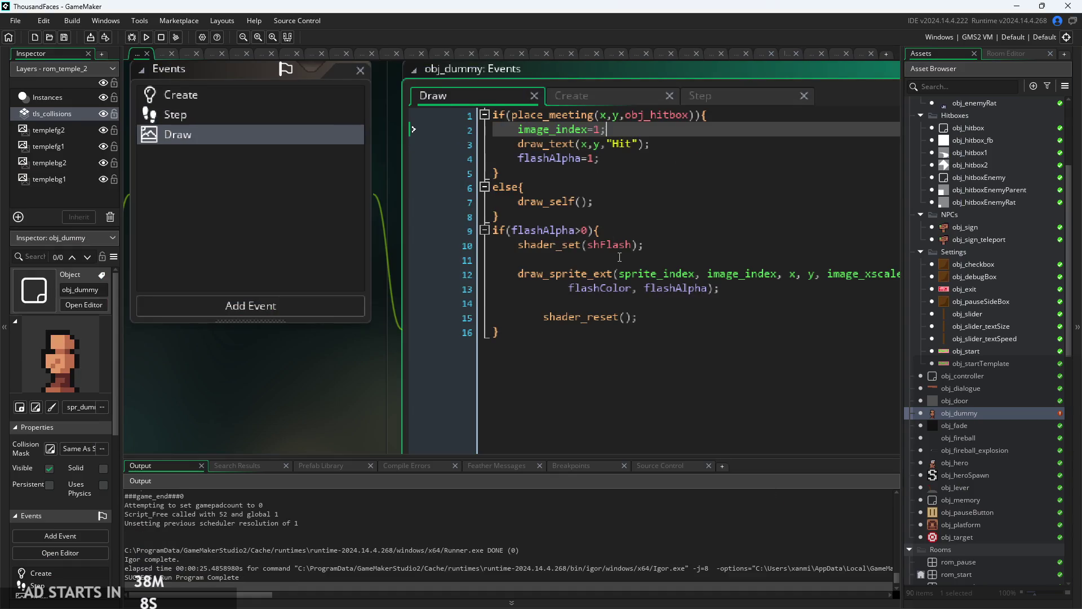
{"action": "left_click", "coordinate": [626, 194]}
{"action": "left_click", "coordinate": [594, 137]}
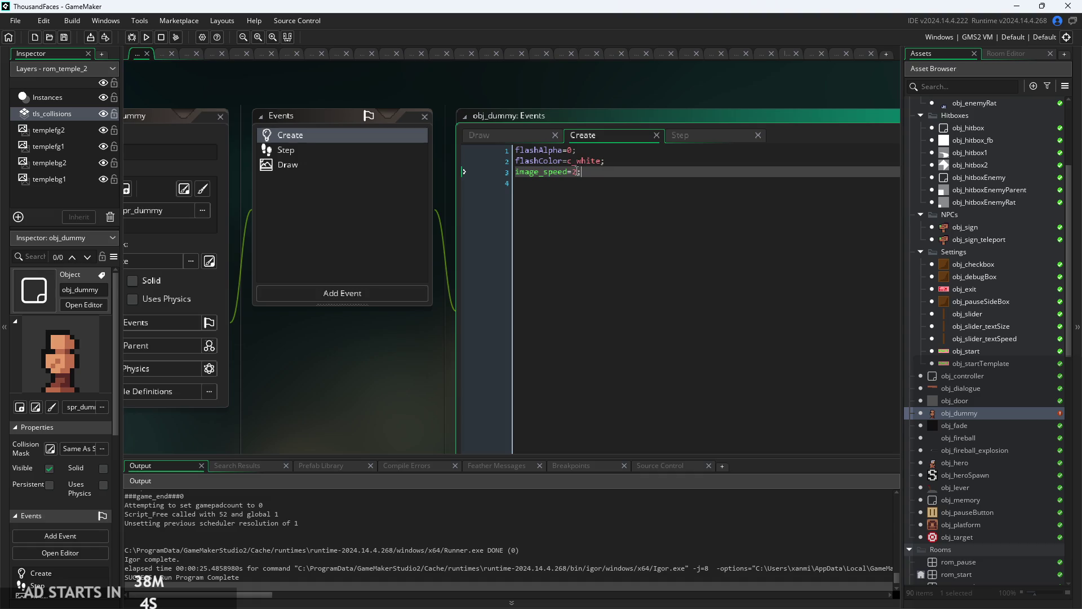
{"action": "left_click", "coordinate": [592, 150]}
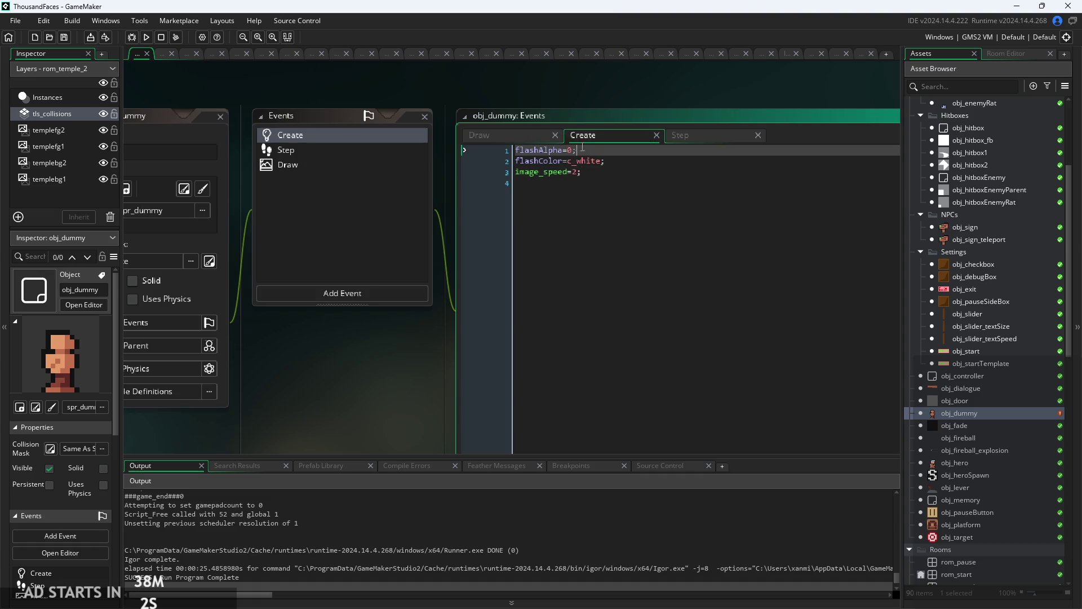
{"action": "left_click", "coordinate": [533, 135]}
{"action": "left_click", "coordinate": [637, 216]}
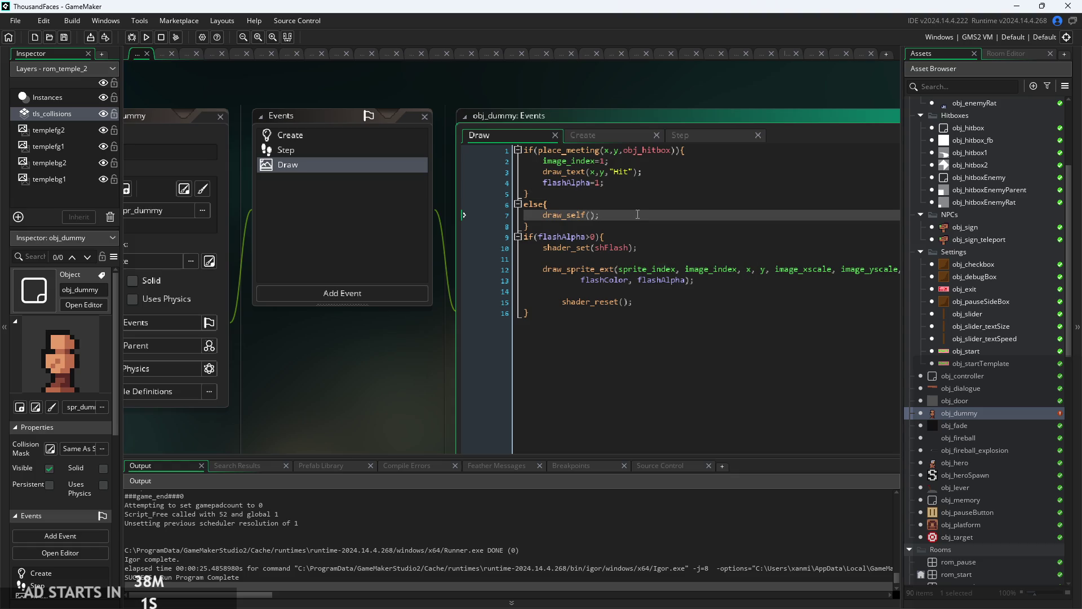
{"action": "left_click", "coordinate": [620, 184]}
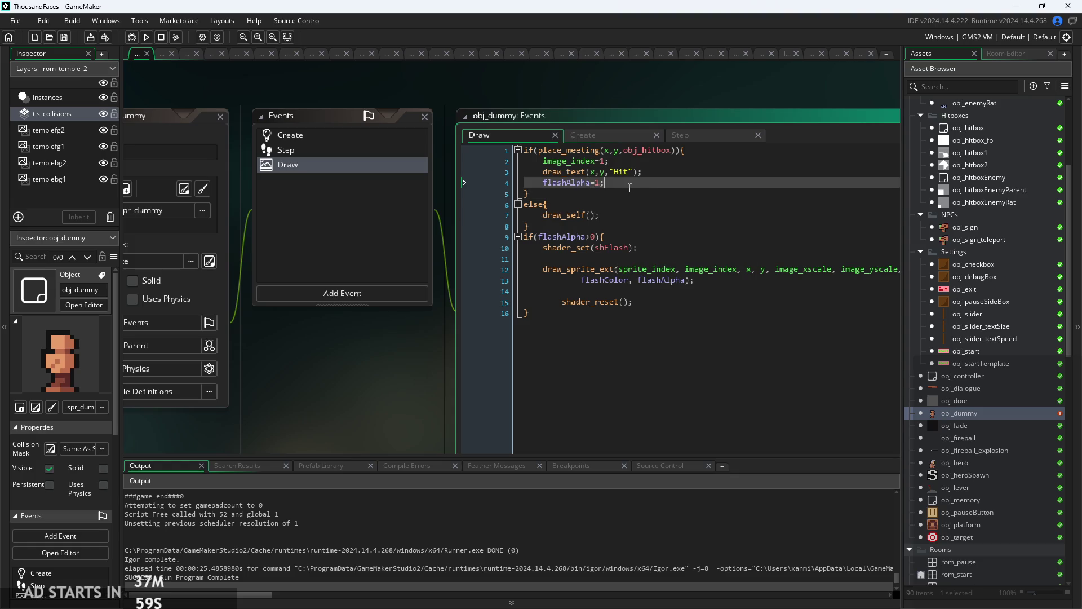
{"action": "left_click", "coordinate": [647, 175]}
{"action": "left_click", "coordinate": [647, 161]}
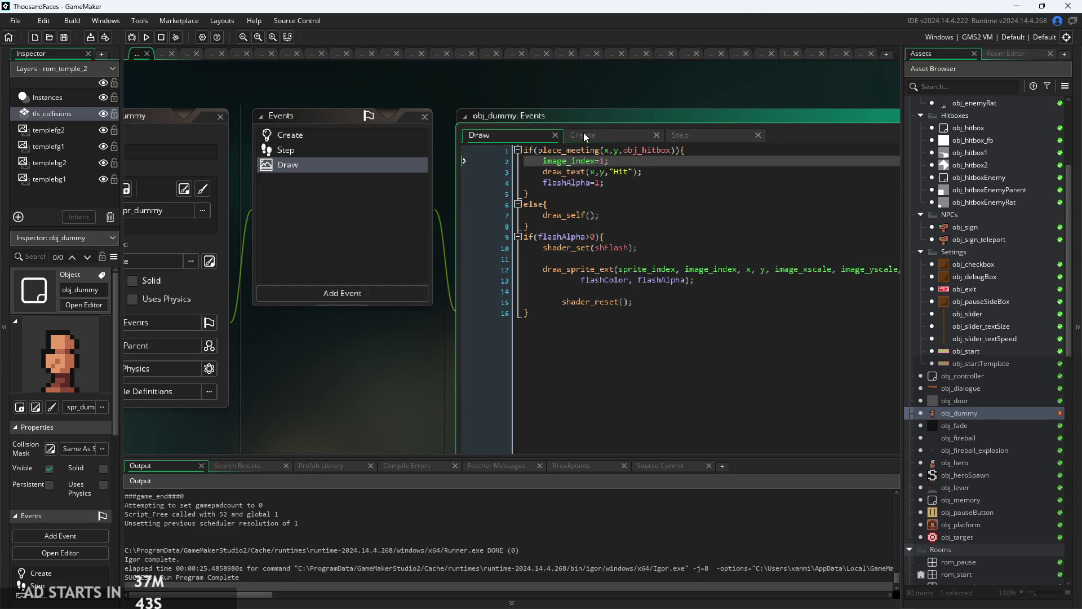
{"action": "left_click", "coordinate": [698, 151]}
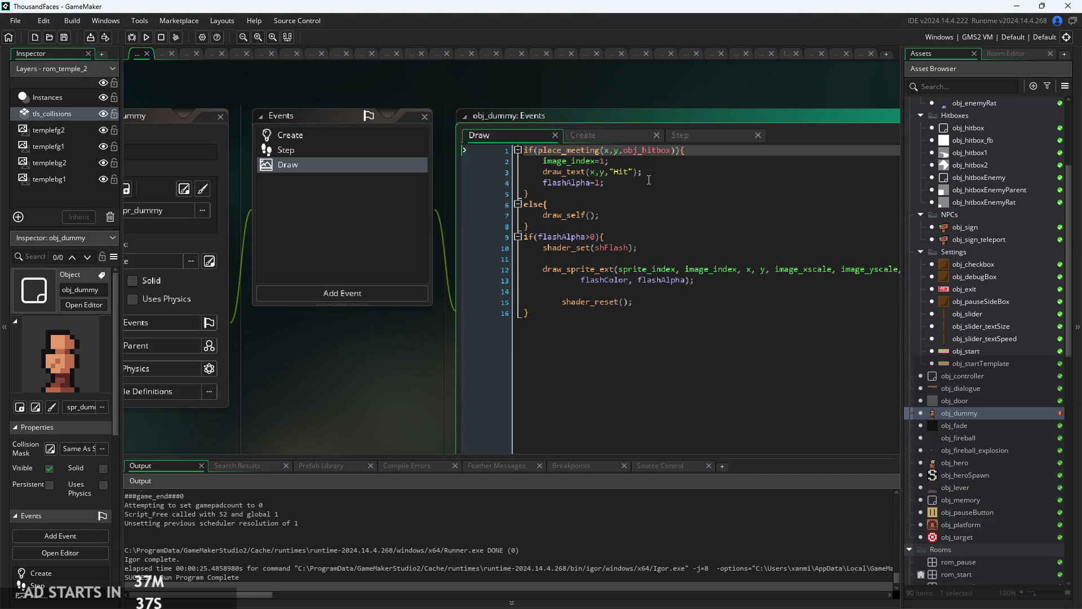
{"action": "left_click", "coordinate": [606, 138]}
- Change obj_dummy's Step event to check image_index=0||image_index=4 and set it to 4, then run
{"action": "left_click", "coordinate": [708, 138]}
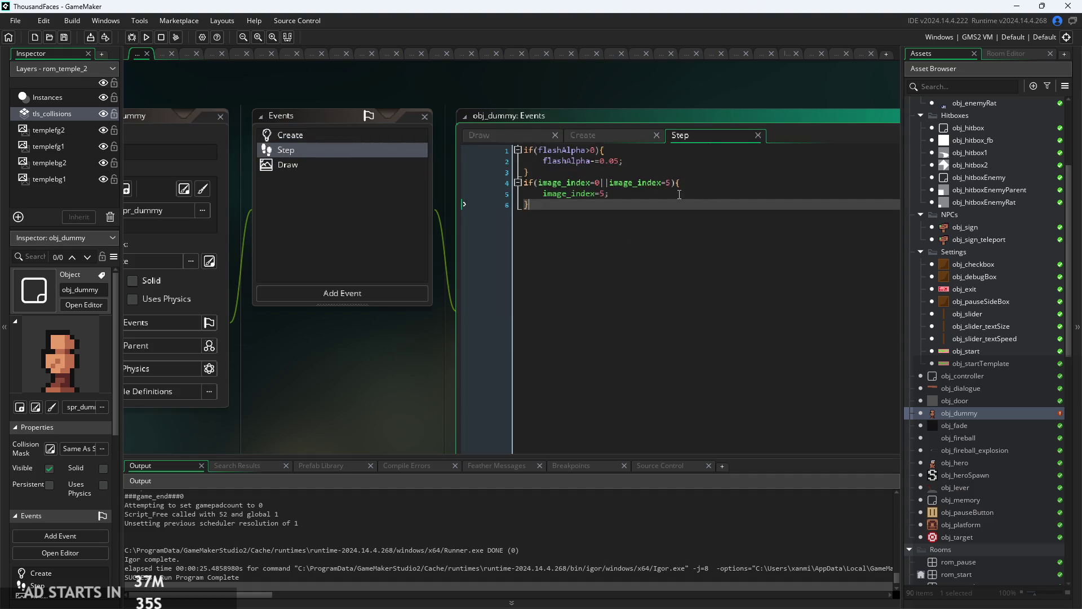
{"action": "scroll", "scroll_direction": "up", "scroll_amount": 3}
{"action": "left_click", "coordinate": [667, 177]}
{"action": "key", "text": "shift+Home"}
{"action": "left_click_drag", "start_coordinate": [447, 178], "coordinate": [521, 213]}
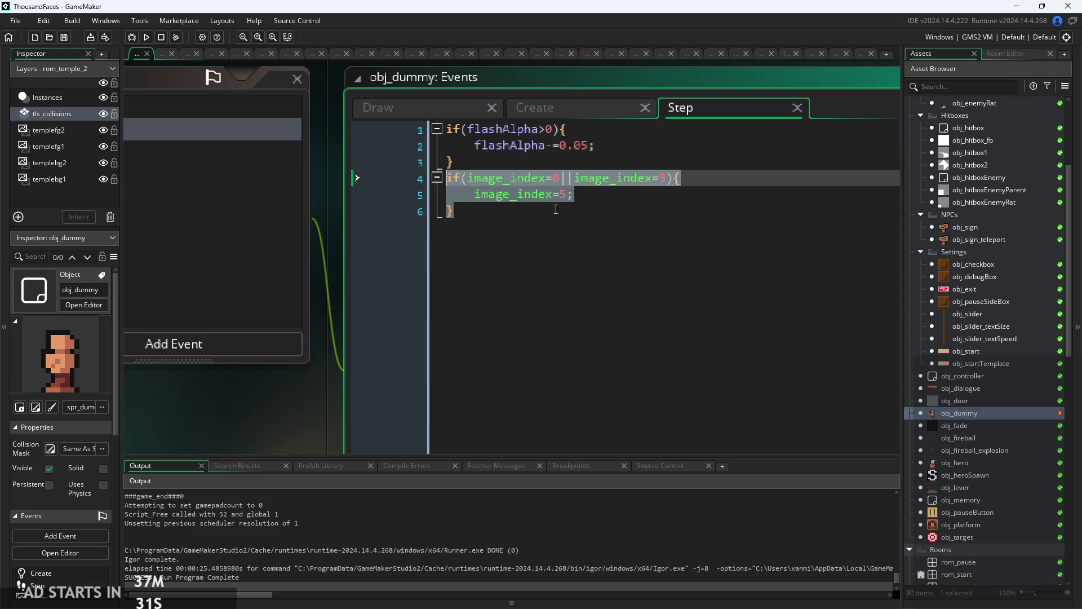
{"action": "left_click", "coordinate": [522, 212]}
{"action": "left_click", "coordinate": [667, 178]}
{"action": "scroll", "scroll_direction": "down", "scroll_amount": 3}
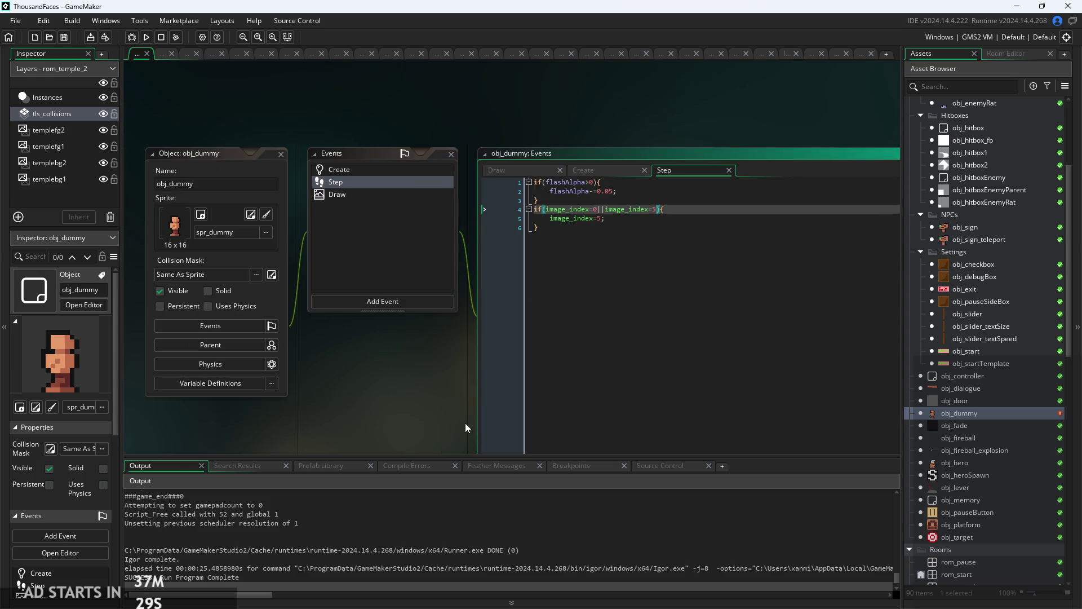
{"action": "scroll", "scroll_direction": "up", "scroll_amount": 3}
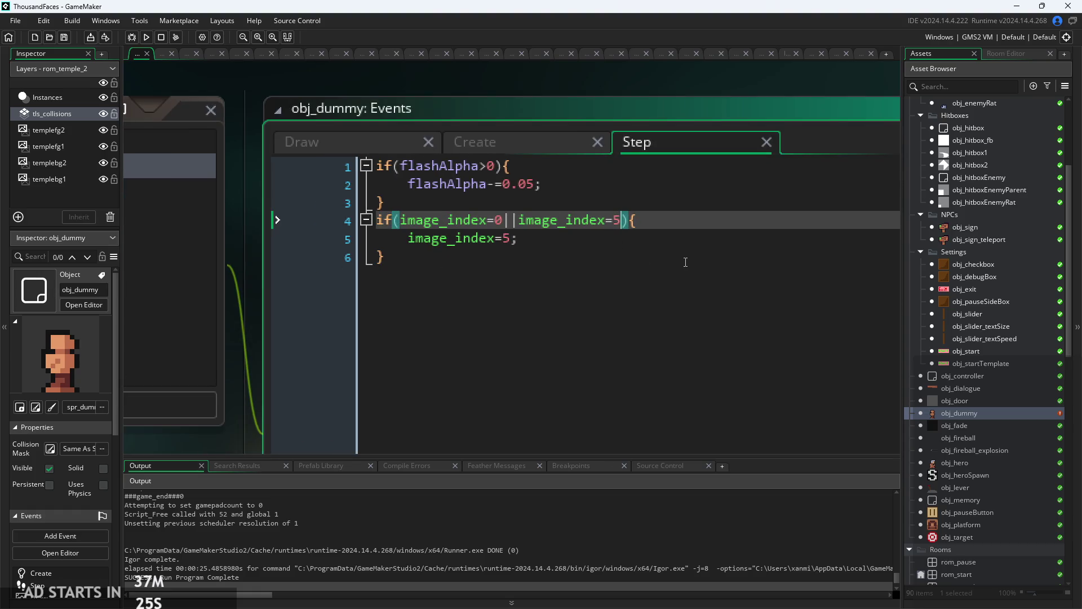
{"action": "key", "text": "Down"}
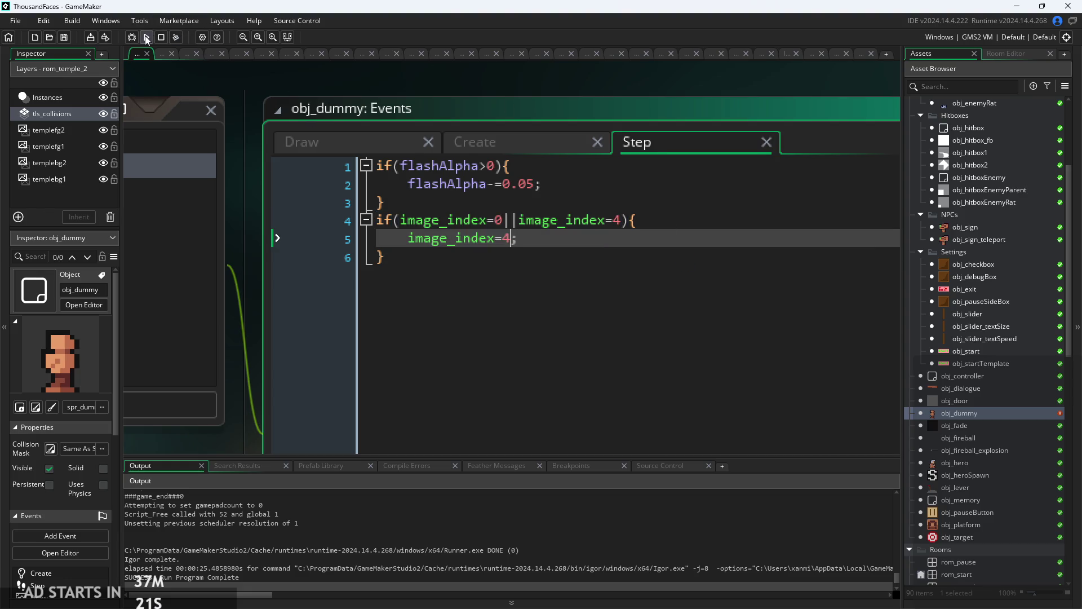
{"action": "left_click", "coordinate": [146, 38]}
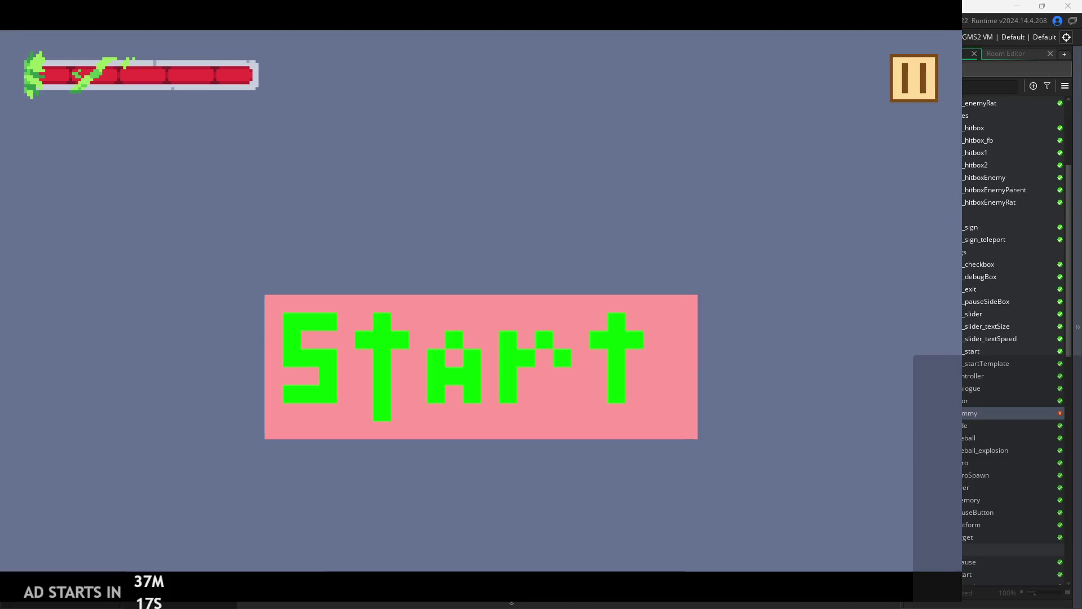
- Start the game, jump the hero up to the window, then bring it back down to the floor
{"action": "left_click", "coordinate": [530, 364]}
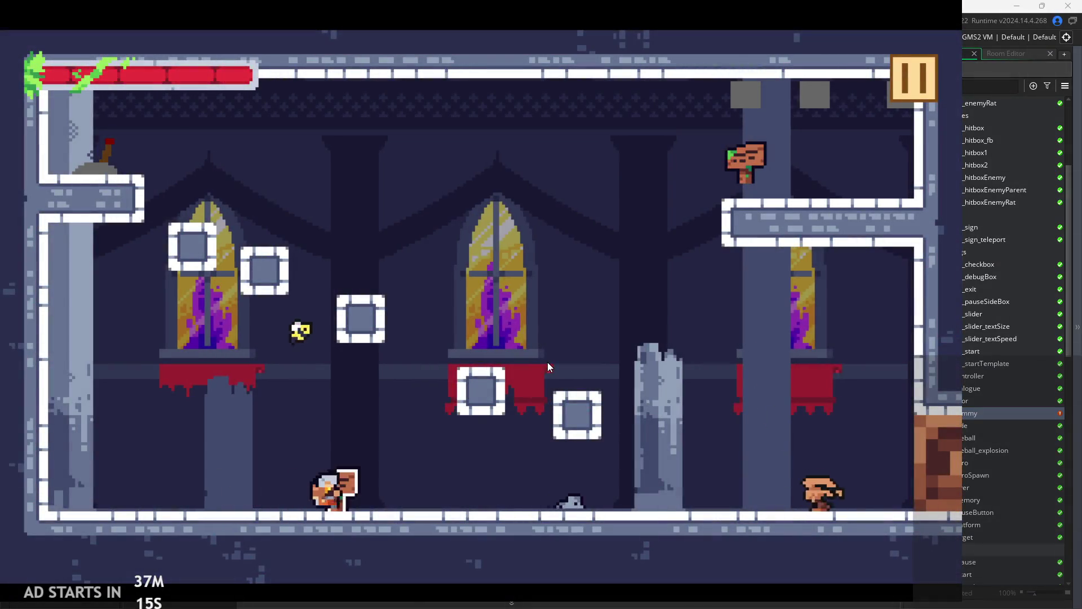
{"action": "key", "text": "Right"}
{"action": "key", "text": "Left"}
{"action": "key", "text": "space"}
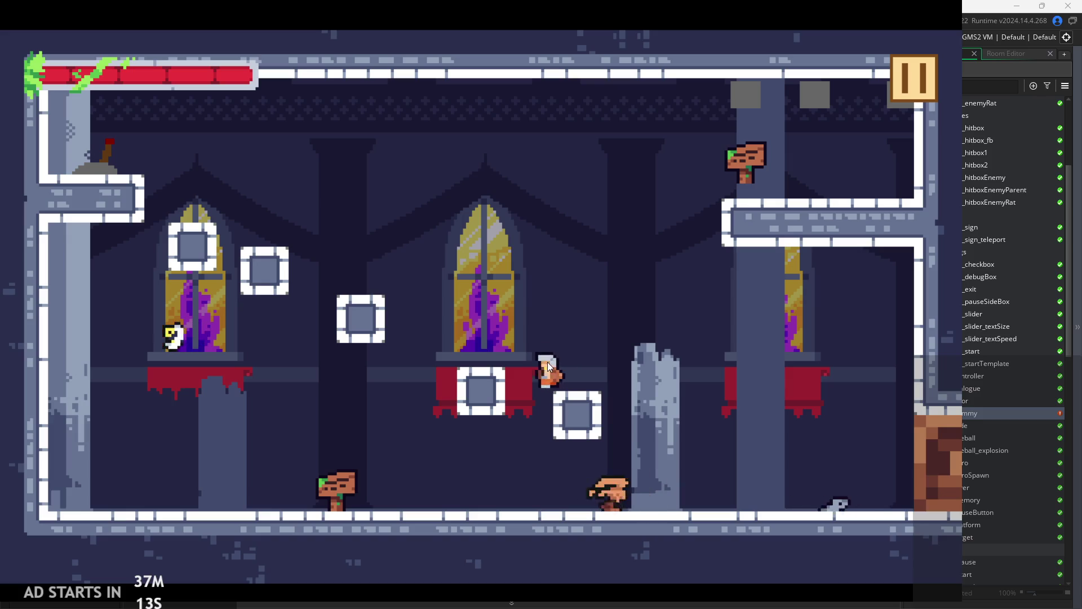
{"action": "key", "text": "Left"}
{"action": "key", "text": "space"}
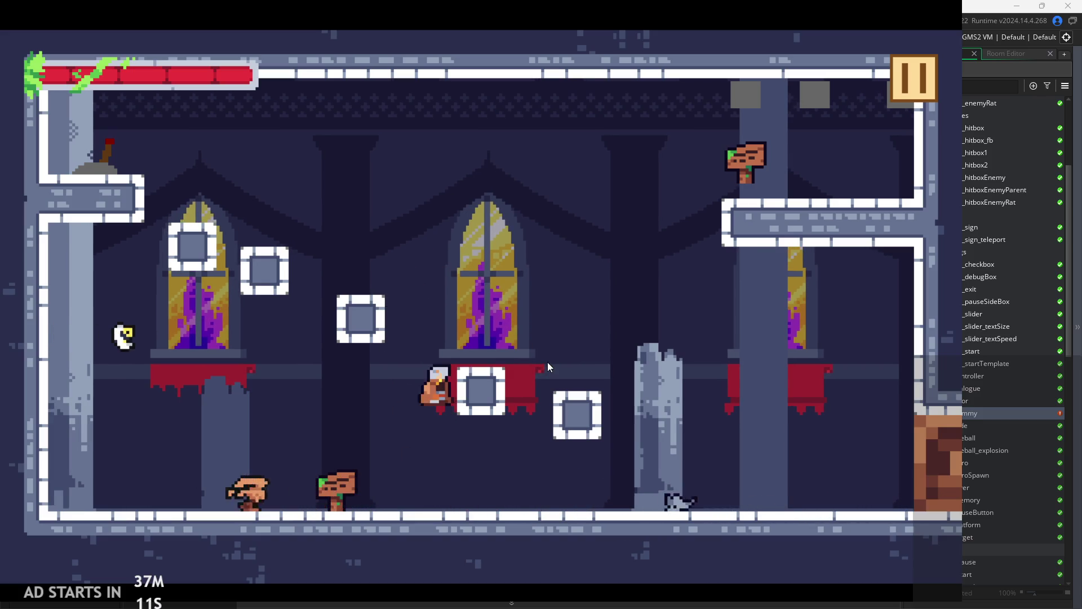
{"action": "key", "text": "Left"}
{"action": "key", "text": "Right"}
{"action": "key", "text": "space"}
{"action": "key", "text": "Left"}
{"action": "key", "text": "Right"}
- Jump the hero via the middle platforms onto the upper-left ledge, then run right across the room
{"action": "key", "text": "space"}
{"action": "key", "text": "Right"}
{"action": "key", "text": "Left"}
{"action": "key", "text": "Right"}
{"action": "key", "text": "Left"}
{"action": "key", "text": "Right"}
{"action": "key", "text": "space"}
{"action": "key", "text": "Left"}
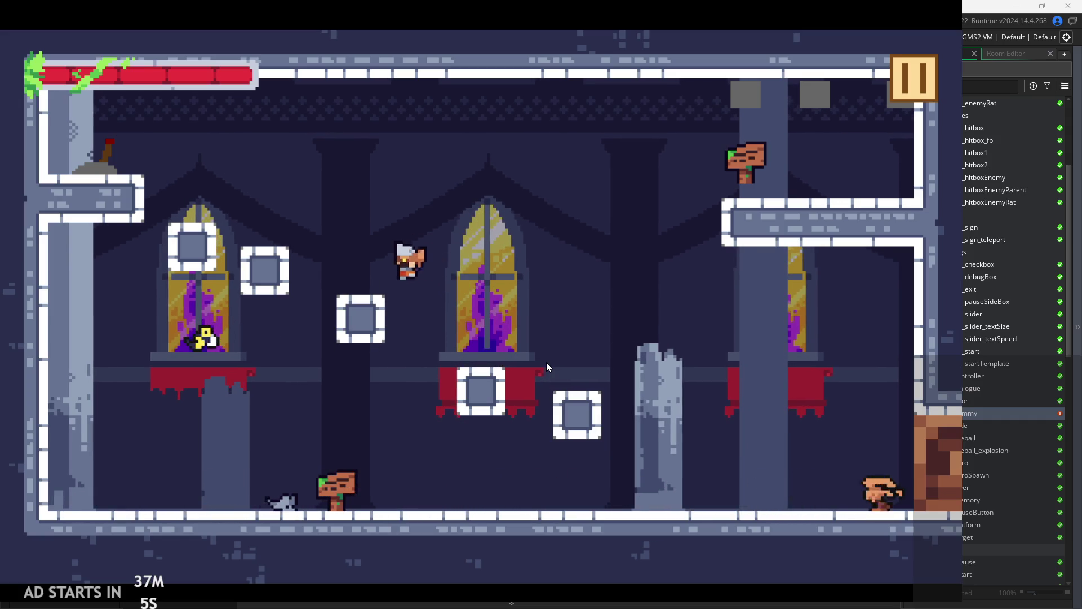
{"action": "key", "text": "Left"}
{"action": "key", "text": "Right"}
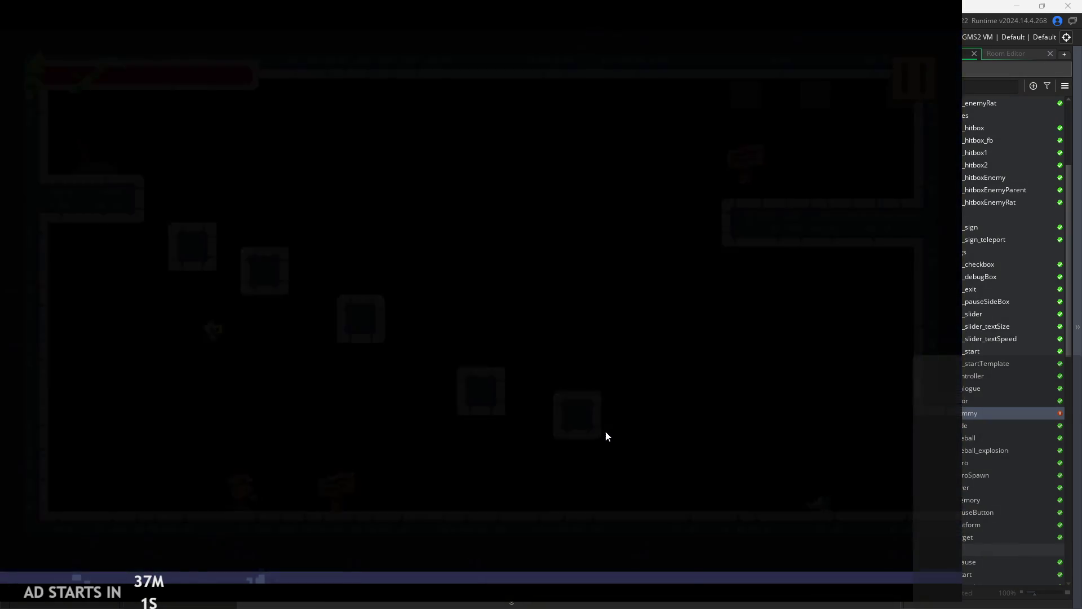
- Run through the targets room, hitting the targets and attacking the dummy to test its hit flash
{"action": "key", "text": "Right"}
{"action": "key", "text": "Right"}
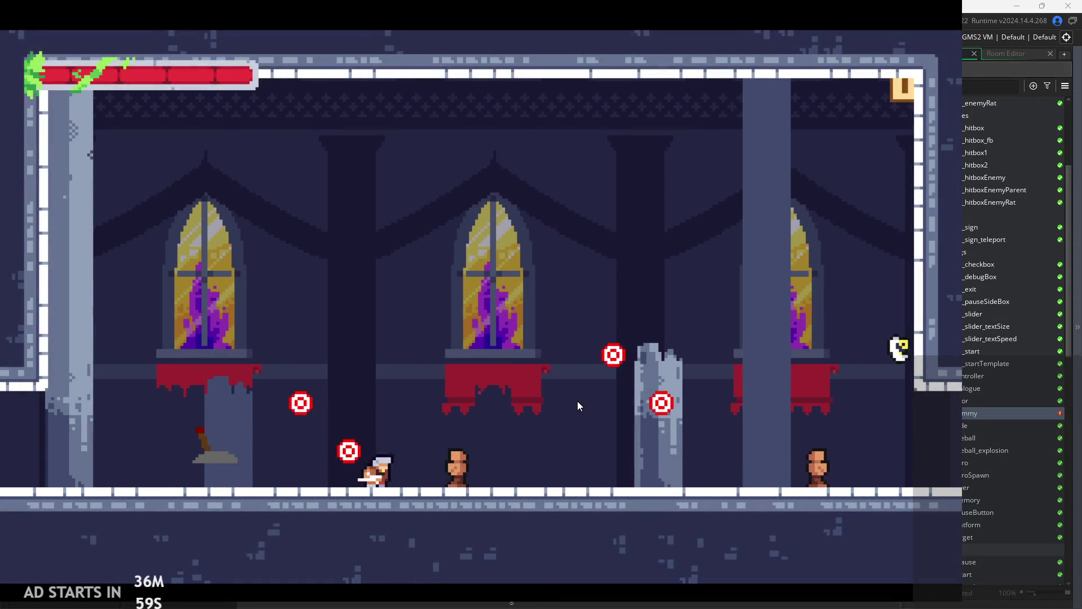
{"action": "key", "text": "Right"}
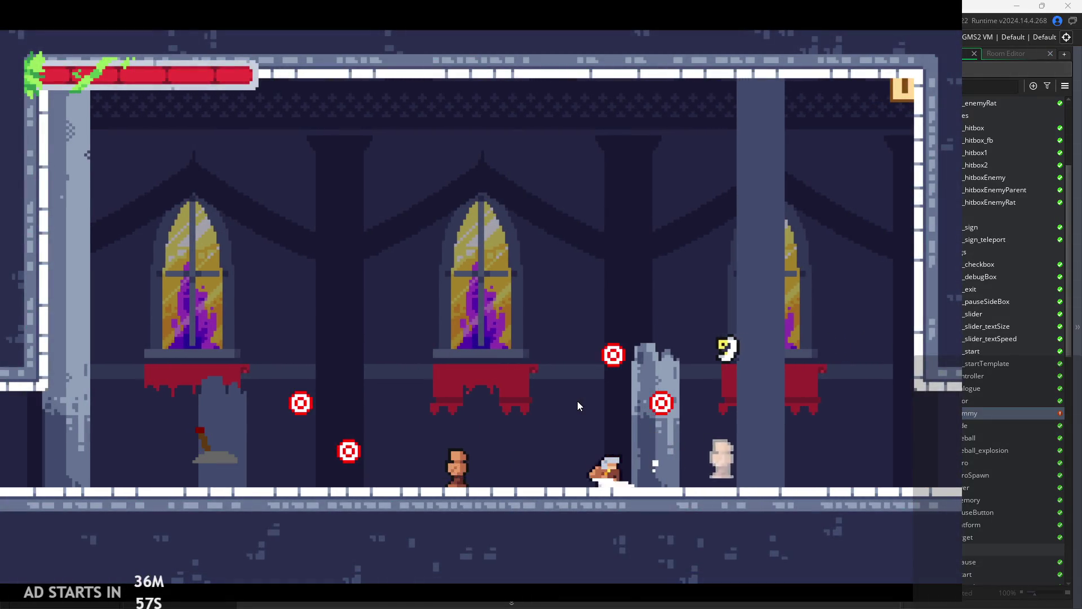
{"action": "key", "text": "Left"}
{"action": "key", "text": "Right"}
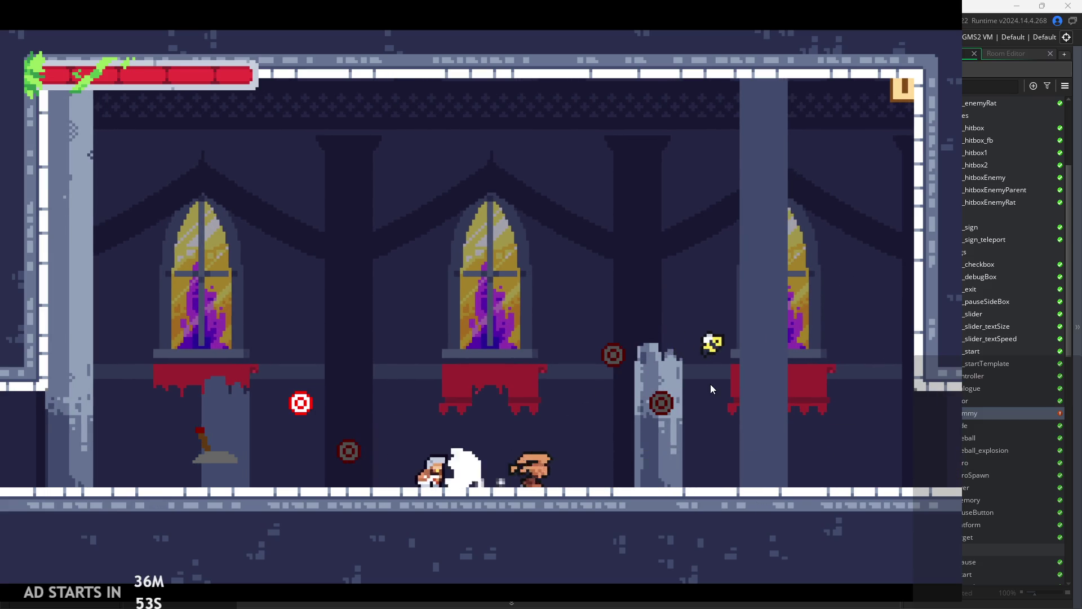
{"action": "key", "text": "Right"}
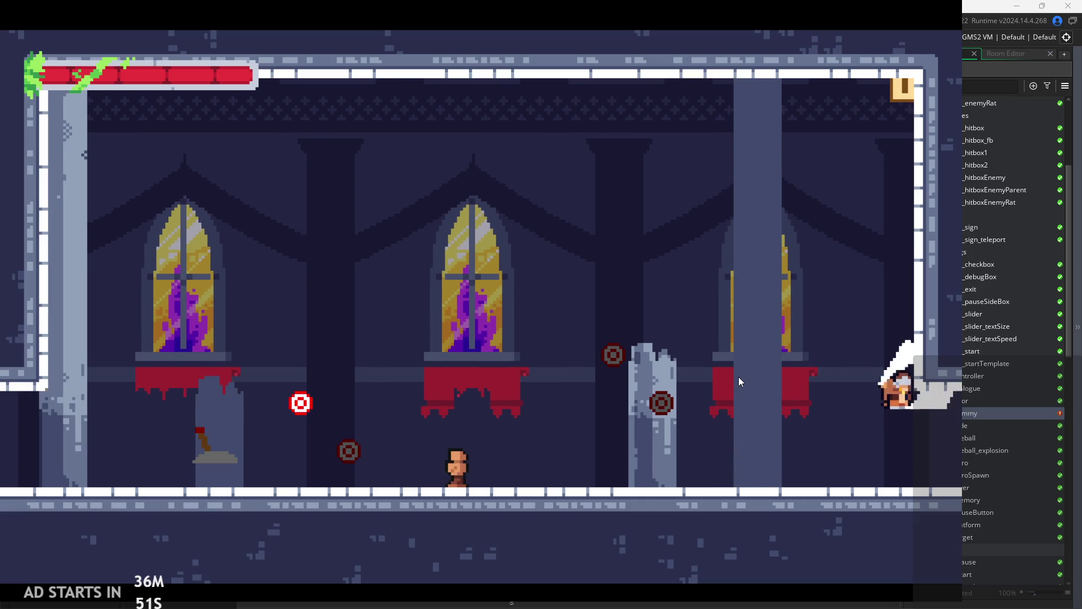
{"action": "key", "text": "Left"}
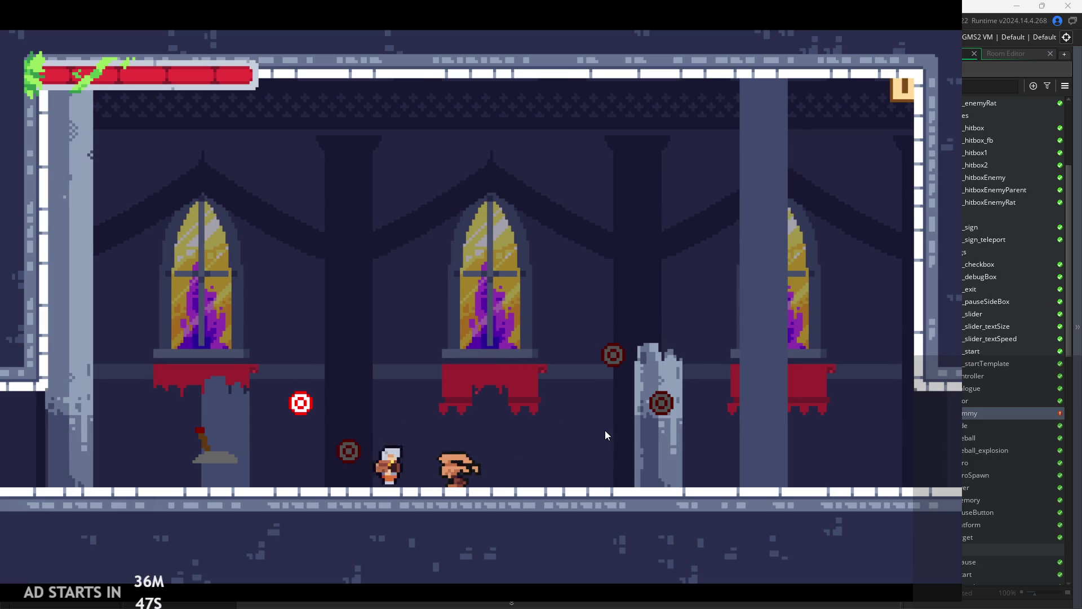
{"action": "key", "text": "Right"}
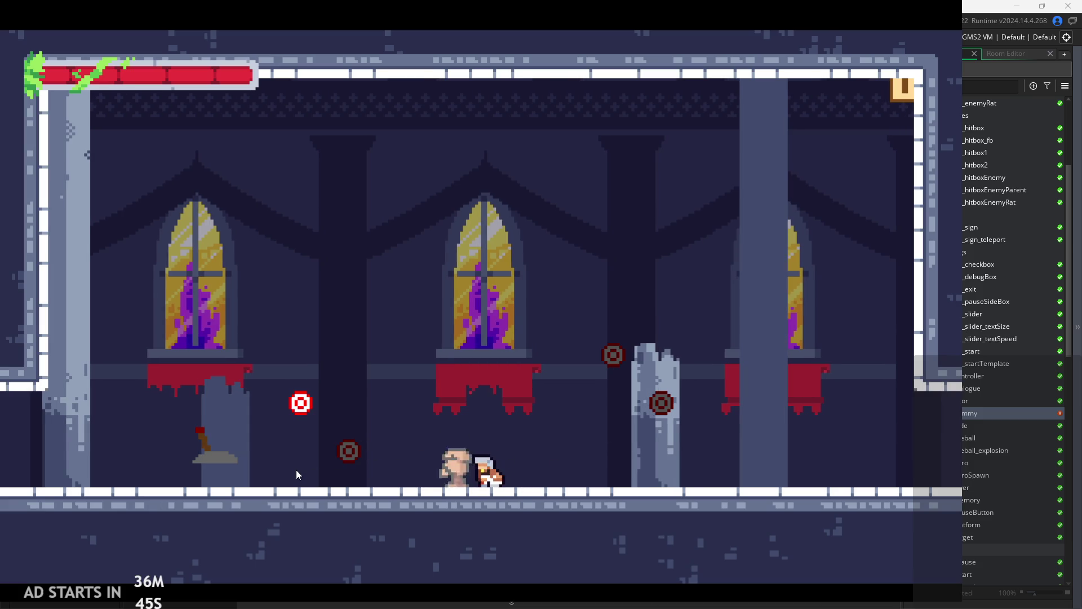
{"action": "key", "text": "Left"}
{"action": "key", "text": "Right"}
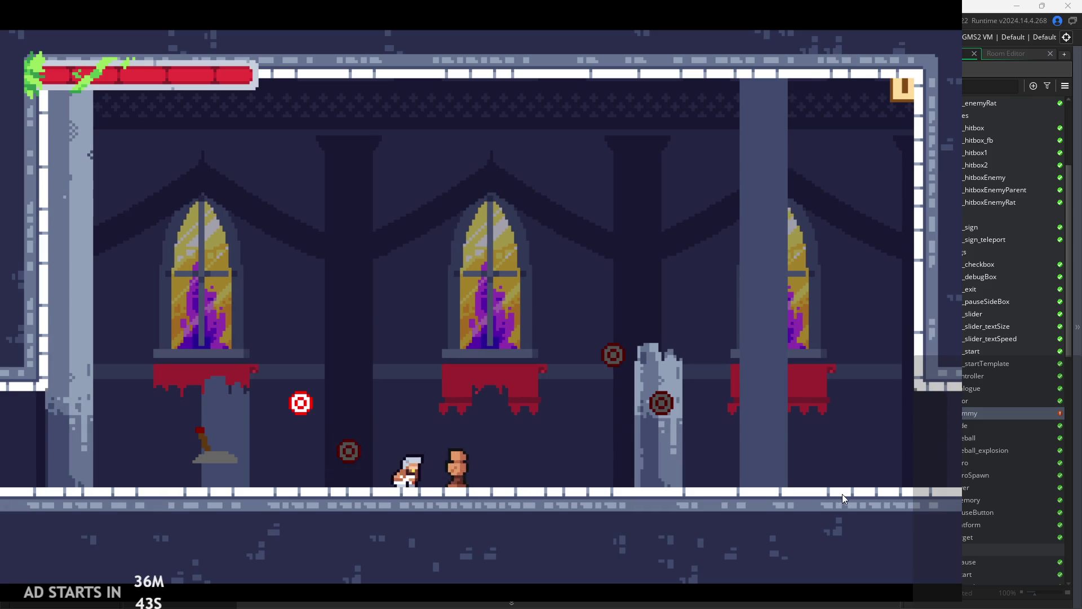
{"action": "key", "text": "Left"}
{"action": "key", "text": "Left"}
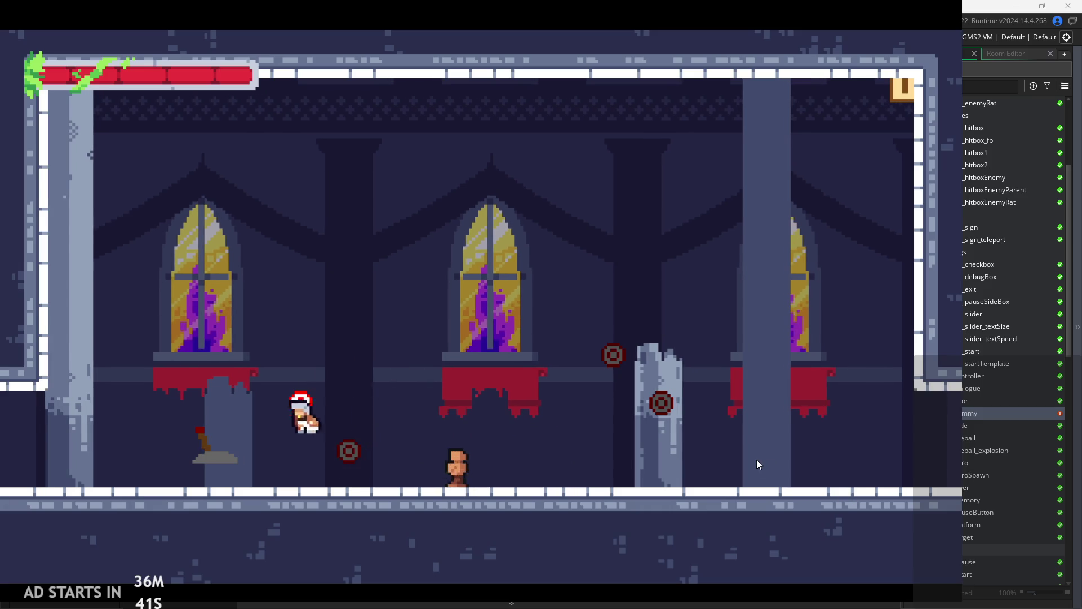
{"action": "key", "text": "Right"}
- Jump beside the crate, wall-jump off the left wall and sword-attack near the lever
{"action": "key", "text": "space"}
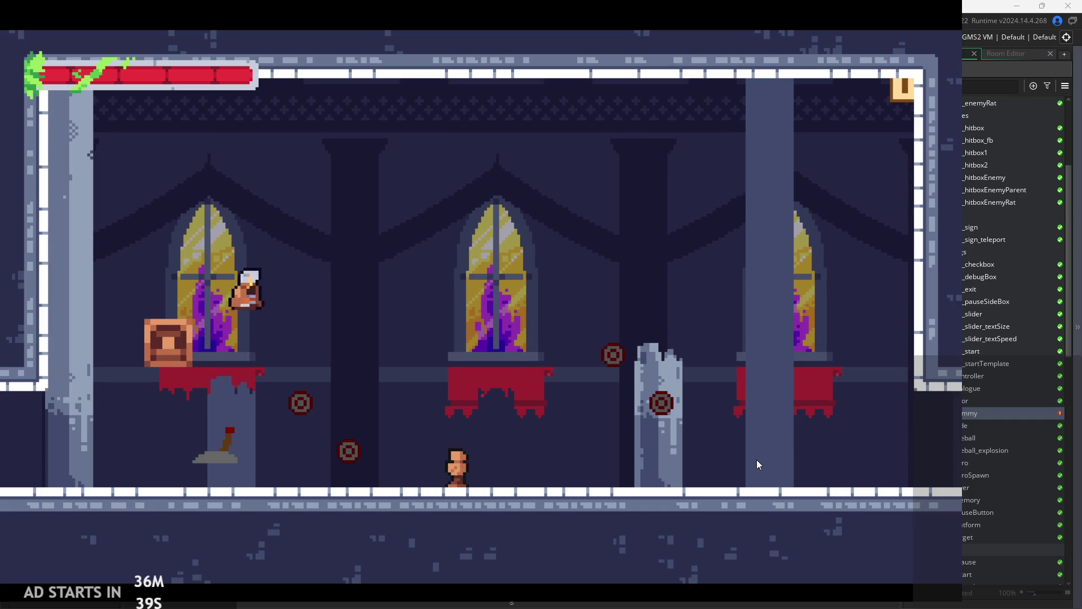
{"action": "key", "text": "Left"}
{"action": "key", "text": "space"}
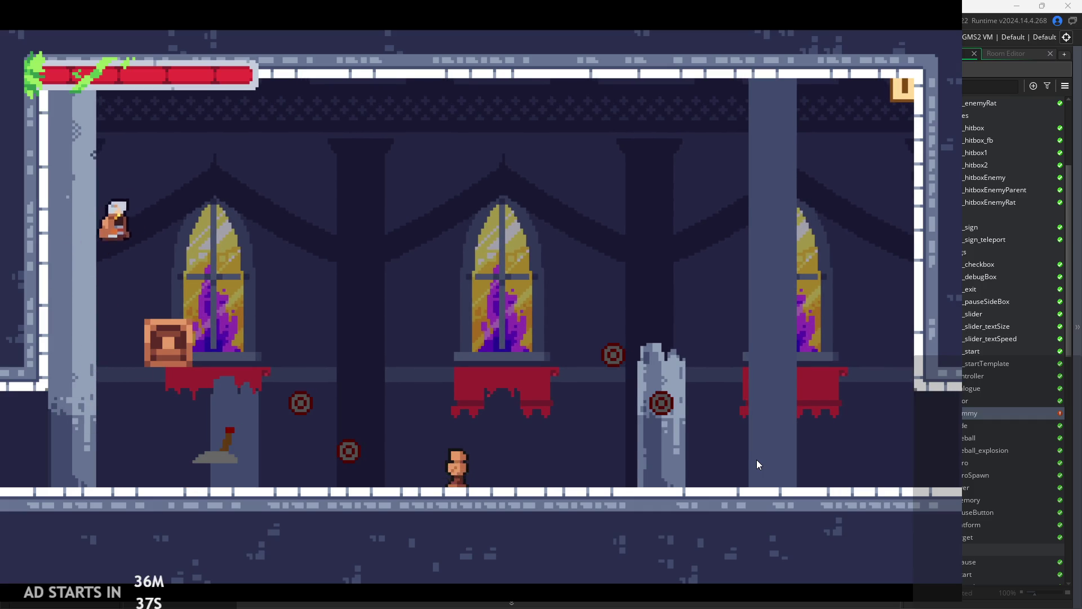
{"action": "key", "text": "Left"}
{"action": "key", "text": "space"}
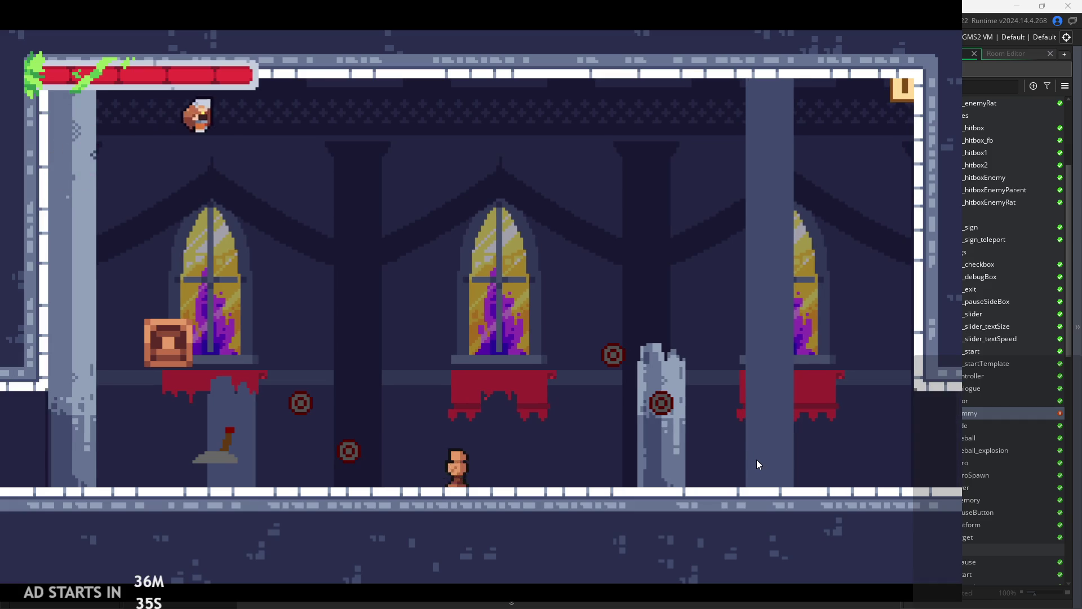
{"action": "key", "text": "Left"}
{"action": "key", "text": "Left"}
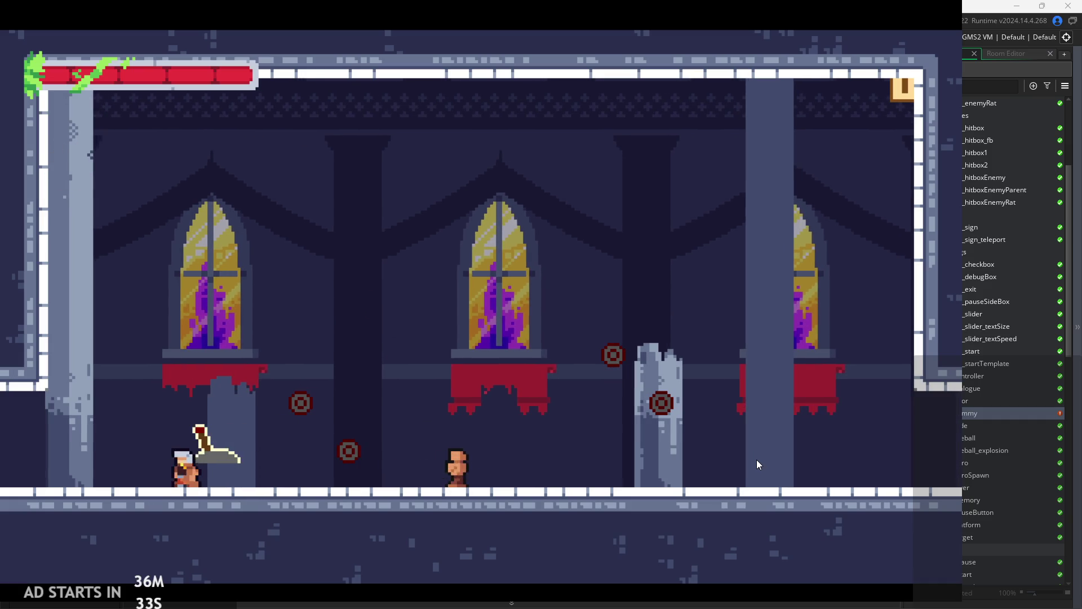
{"action": "key", "text": "x"}
{"action": "key", "text": "space"}
{"action": "key", "text": "Left"}
{"action": "key", "text": "Left"}
{"action": "key", "text": "space"}
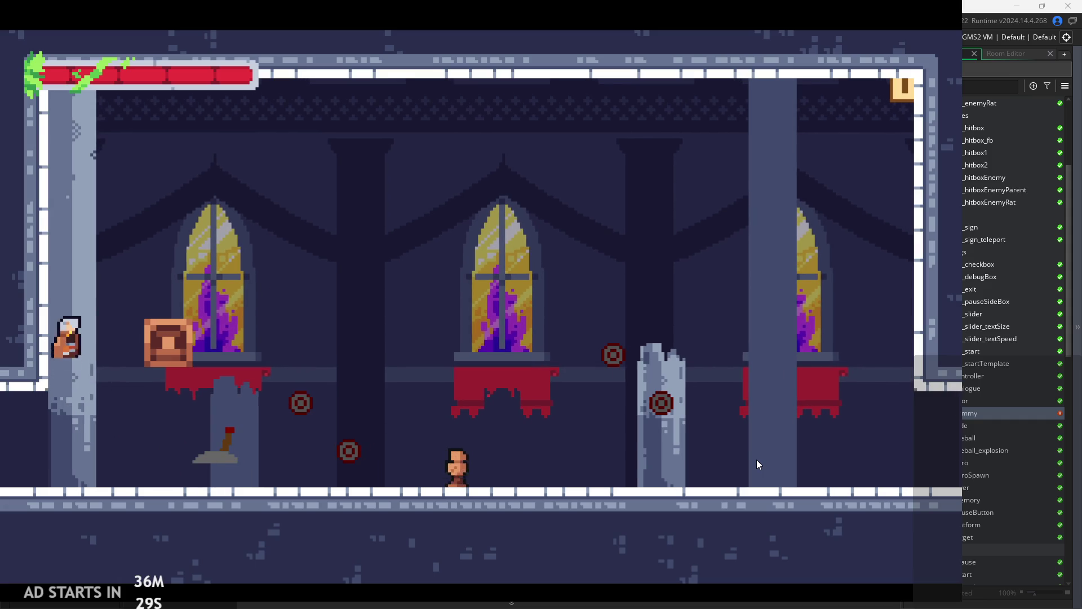
{"action": "key", "text": "space"}
{"action": "key", "text": "Left"}
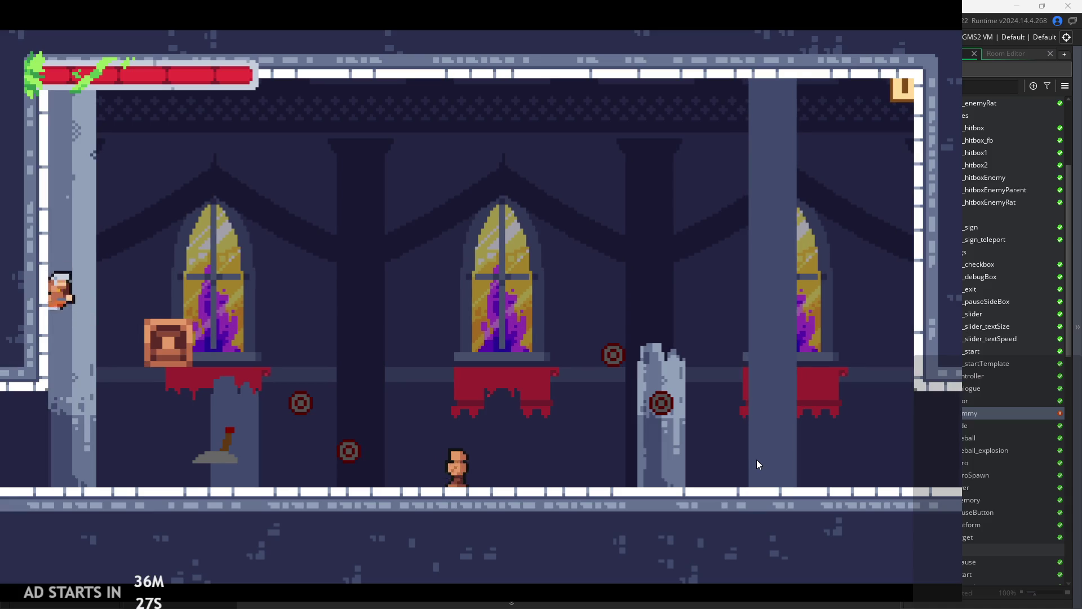
{"action": "key", "text": "space"}
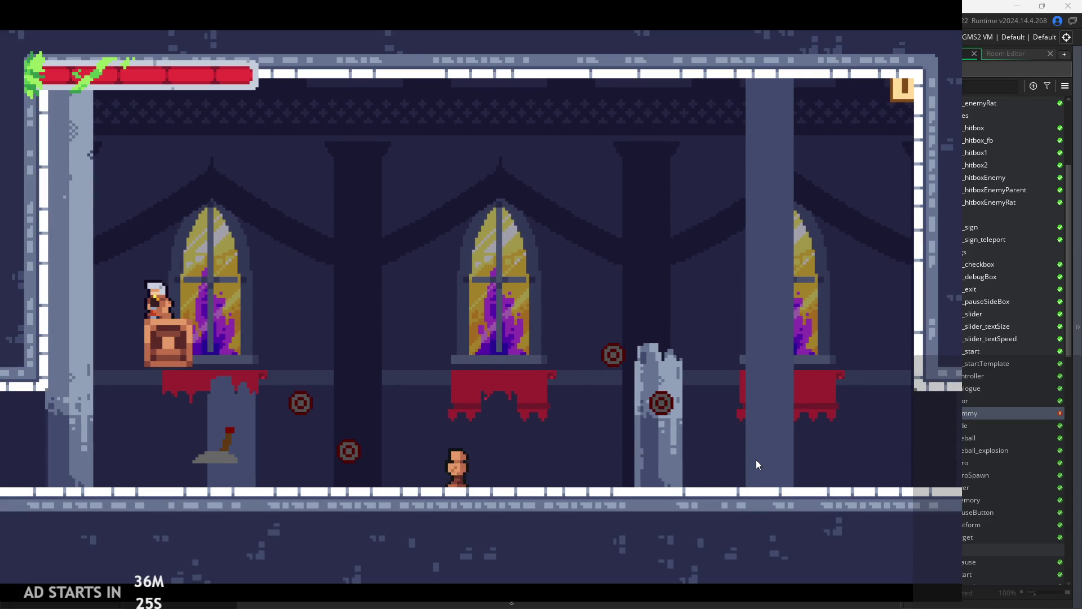
{"action": "key", "text": "Right"}
{"action": "left_click", "coordinate": [174, 463]}
- Test repeated wall jumps on the left wall, then land back on the floor
{"action": "key", "text": "Left"}
{"action": "key", "text": "space"}
{"action": "key", "text": "Right"}
{"action": "key", "text": "Left"}
{"action": "key", "text": "space"}
{"action": "key", "text": "Right"}
{"action": "key", "text": "space"}
{"action": "key", "text": "Right"}
{"action": "key", "text": "Left"}
{"action": "key", "text": "space"}
{"action": "key", "text": "Right"}
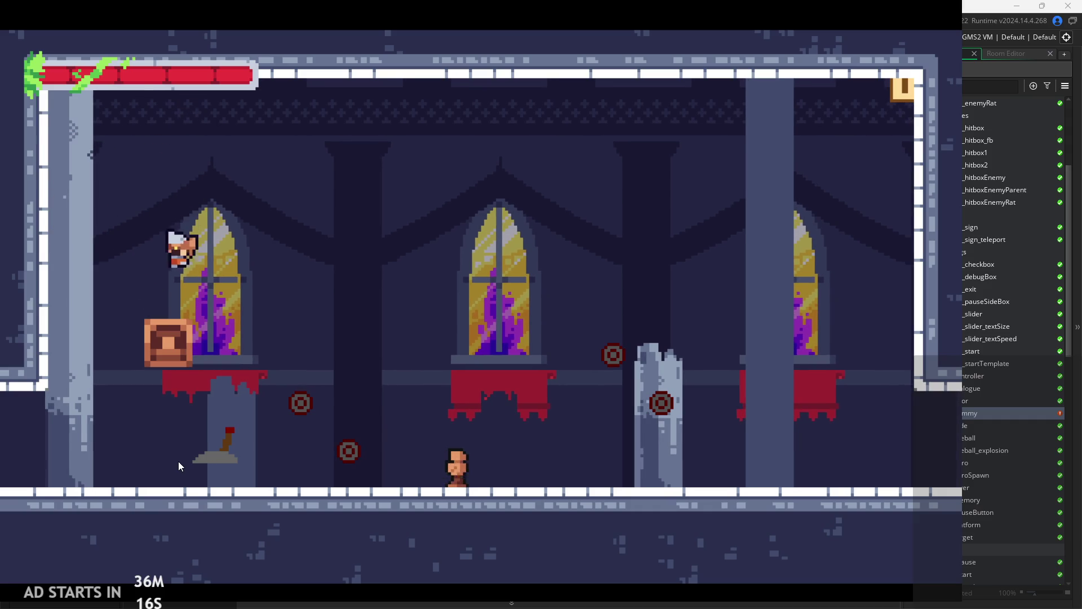
{"action": "key", "text": "Left"}
{"action": "key", "text": "space"}
{"action": "key", "text": "Left"}
{"action": "key", "text": "space"}
{"action": "key", "text": "Right"}
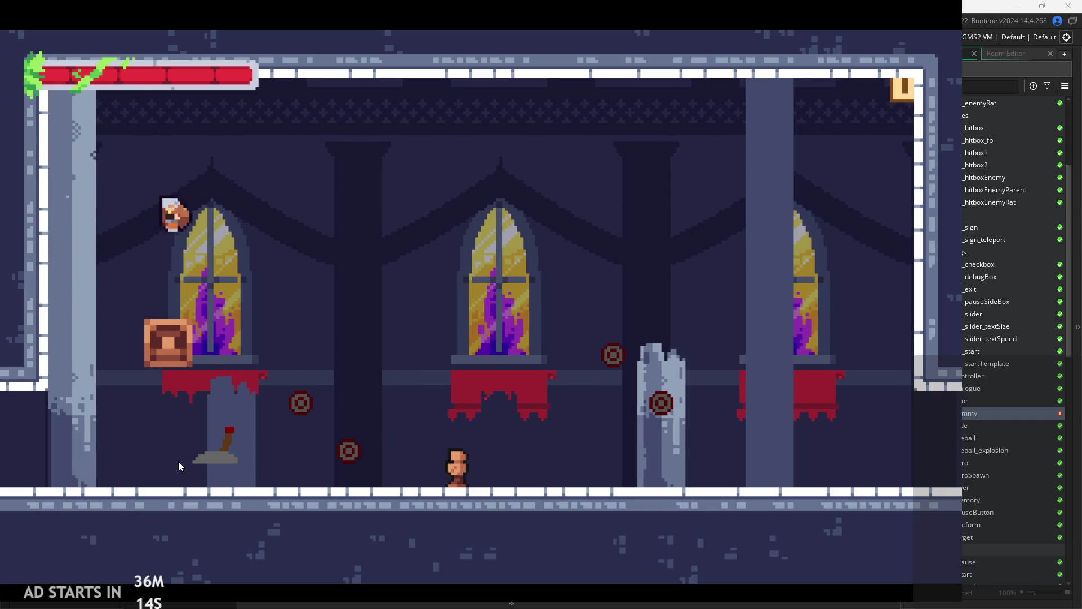
{"action": "key", "text": "space"}
{"action": "key", "text": "Left"}
- Climb the left wall and wall-jump onto the crate until the obj_controller Draw error appears
{"action": "key", "text": "Left"}
{"action": "key", "text": "space"}
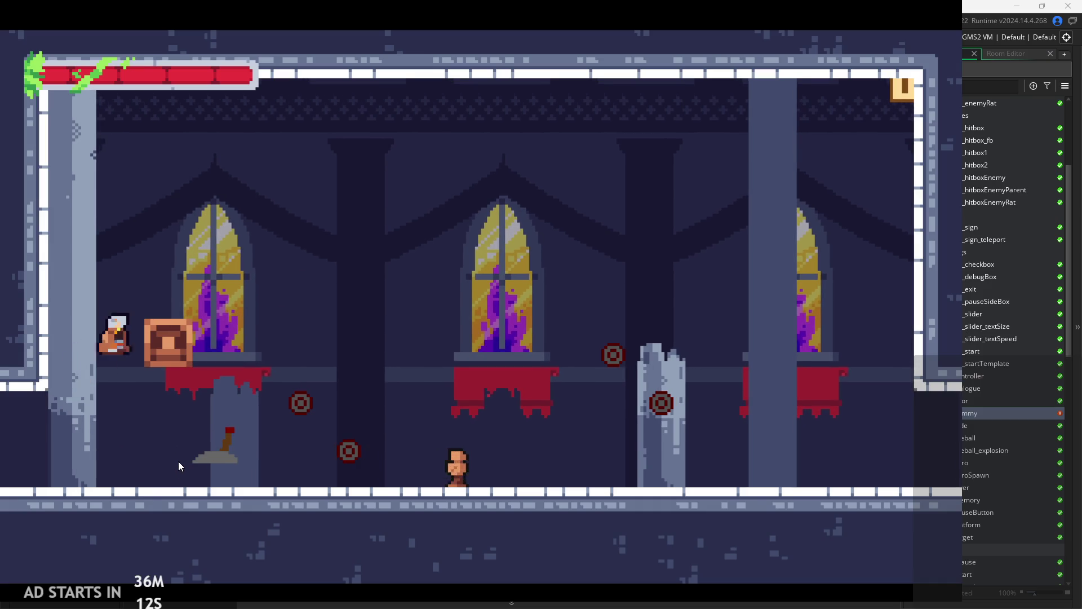
{"action": "key", "text": "space"}
{"action": "key", "text": "Left"}
{"action": "key", "text": "space"}
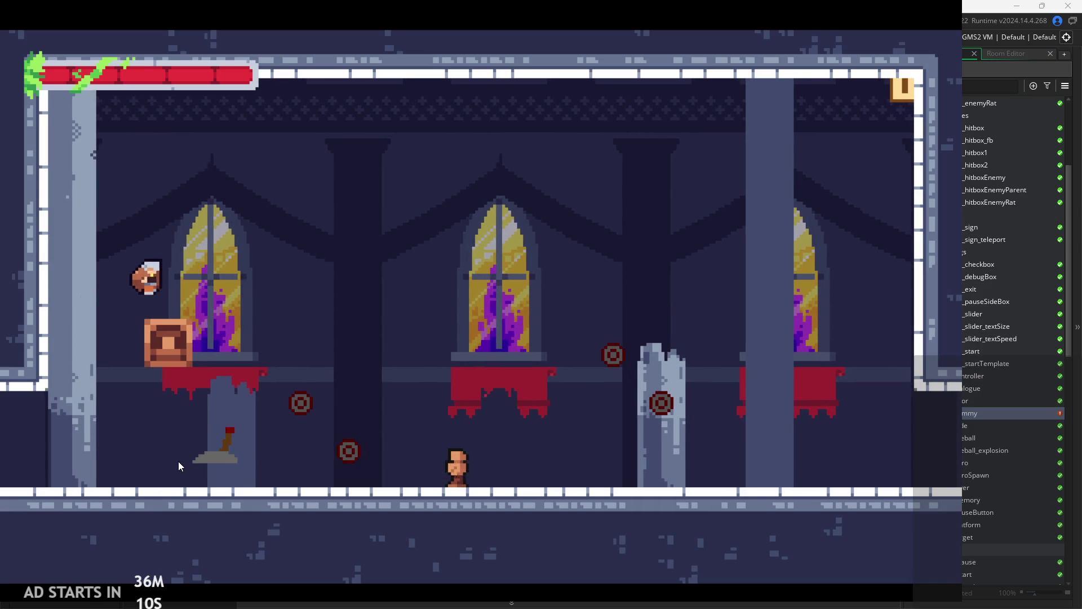
{"action": "key", "text": "Left"}
{"action": "key", "text": "space"}
{"action": "key", "text": "Left"}
{"action": "key", "text": "space"}
{"action": "key", "text": "space"}
{"action": "key", "text": "Left"}
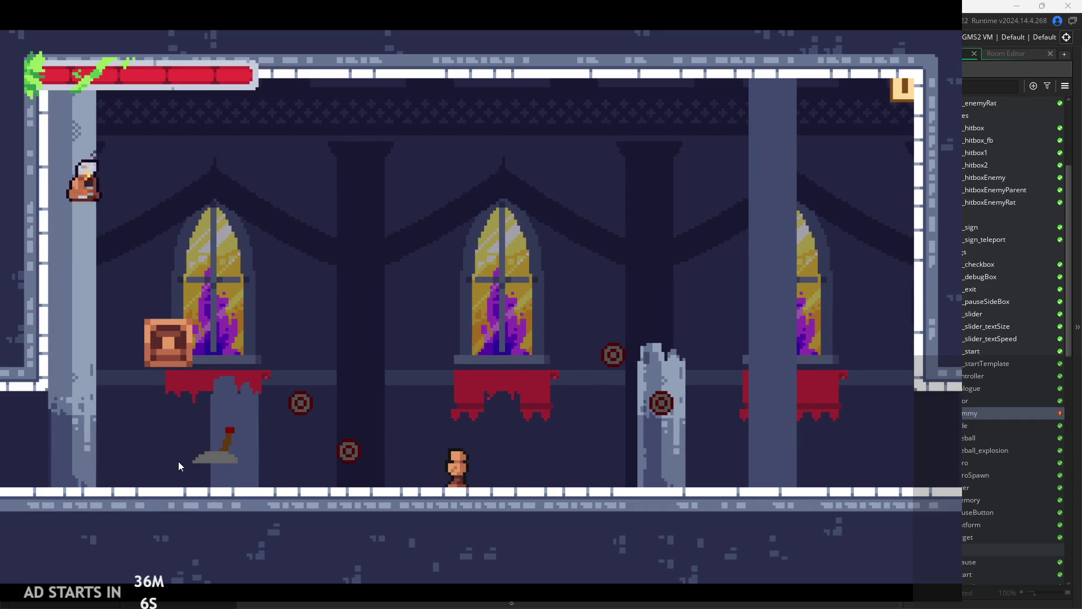
{"action": "key", "text": "space"}
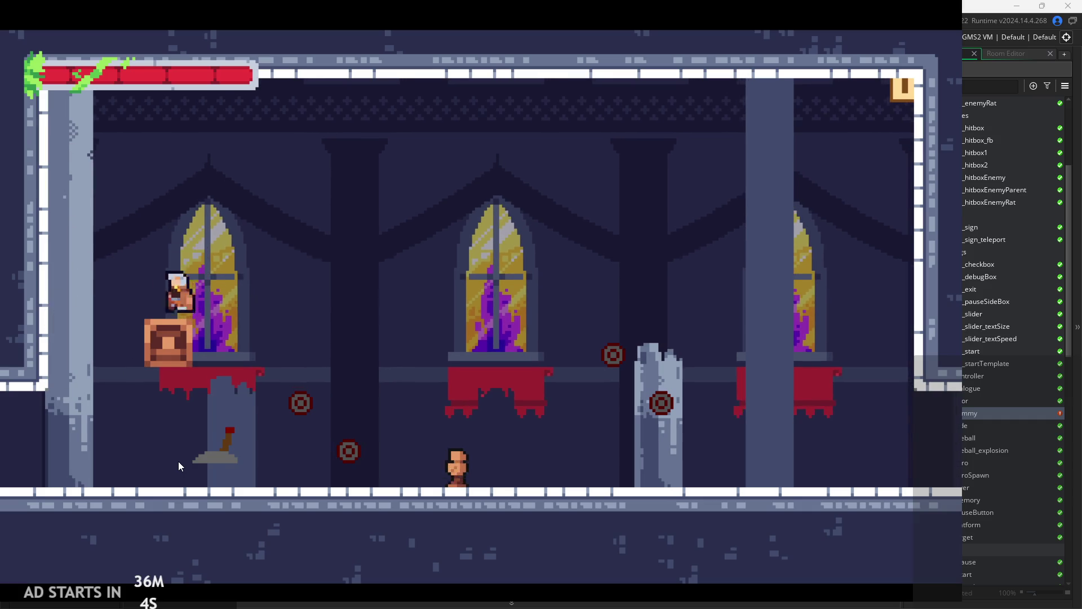
{"action": "key", "text": "Left"}
{"action": "key", "text": "space"}
{"action": "key", "text": "Left"}
{"action": "key", "text": "space"}
{"action": "key", "text": "Left"}
{"action": "key", "text": "space"}
{"action": "key", "text": "space"}
{"action": "key", "text": "Left"}
{"action": "key", "text": "Left"}
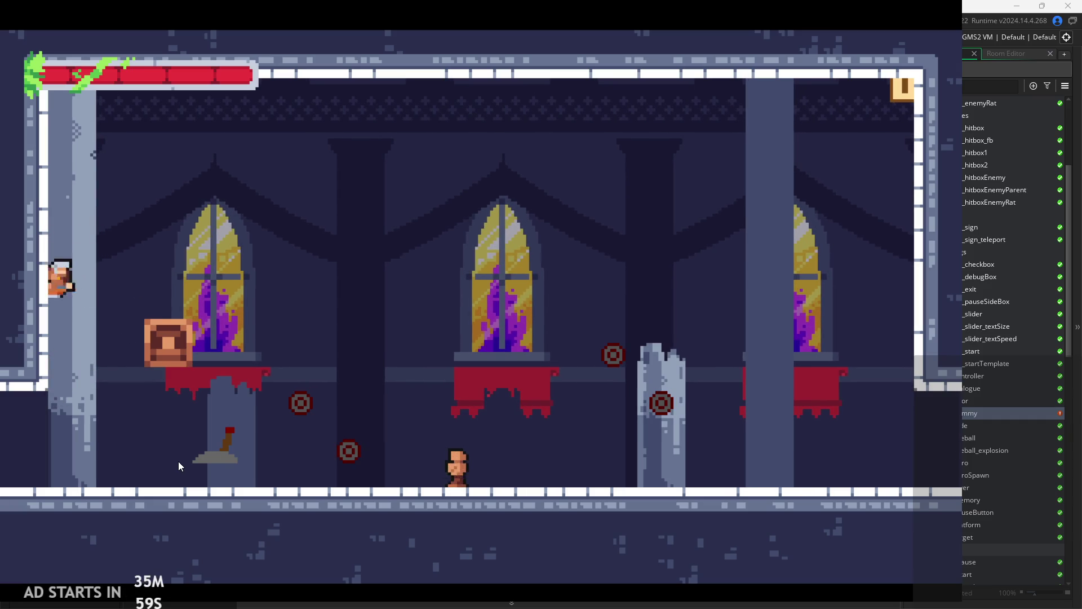
{"action": "key", "text": "space"}
{"action": "key", "text": "Right"}
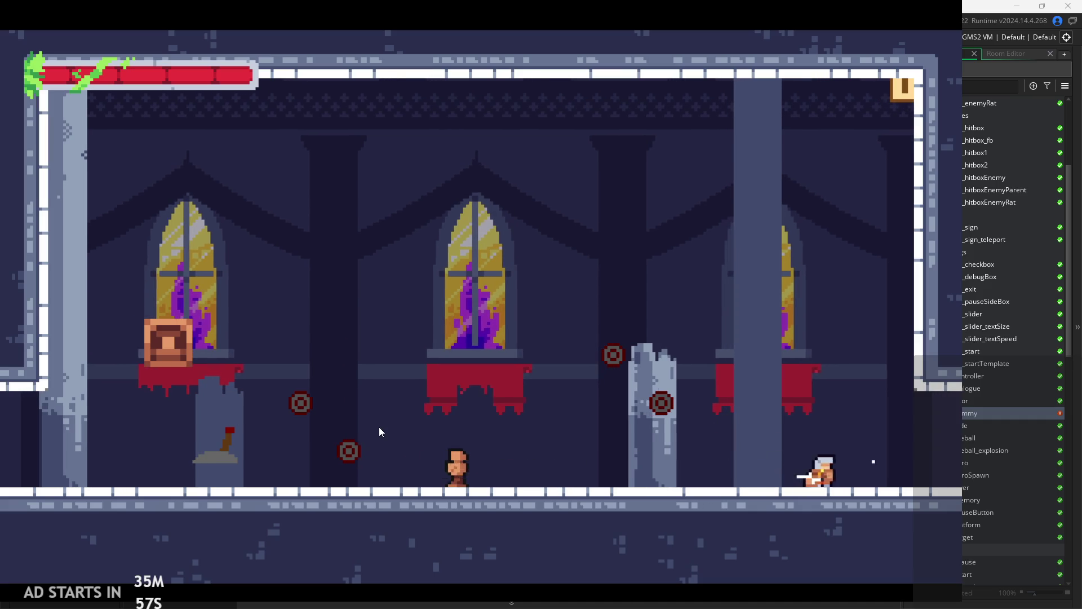
{"action": "key", "text": "Escape"}
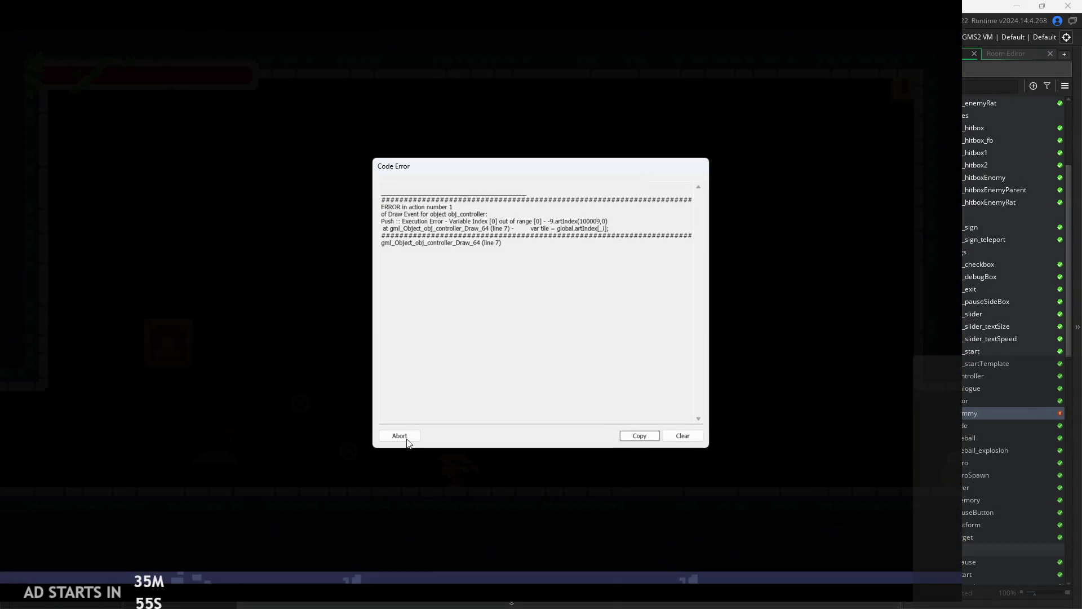
{"action": "left_click", "coordinate": [410, 434]}
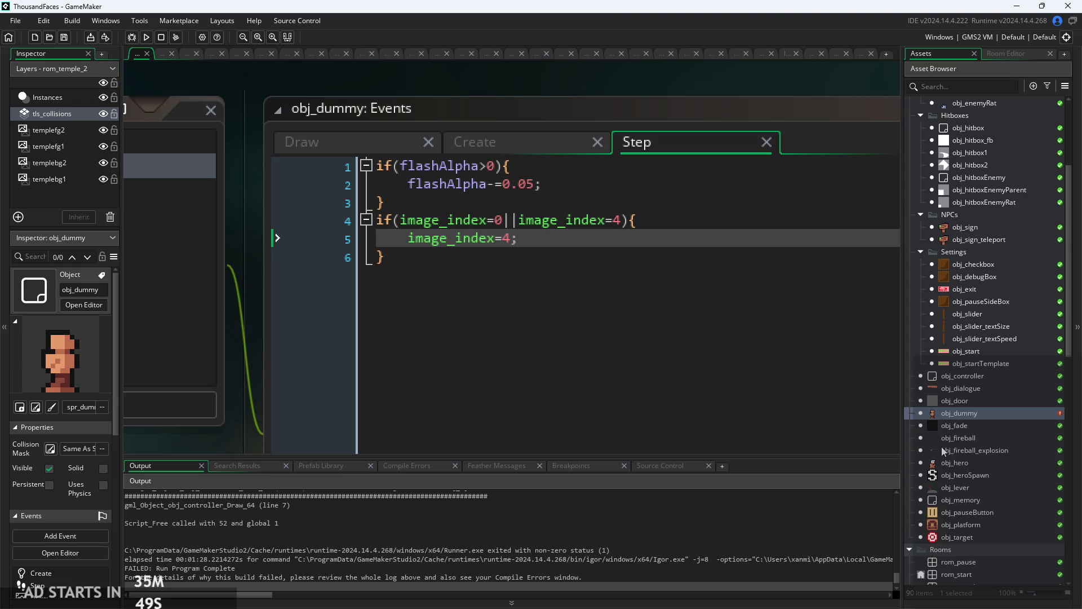
- Open the rom_temple_3 room from the Asset Browser for editing
{"action": "scroll", "scroll_direction": "down", "scroll_amount": 3}
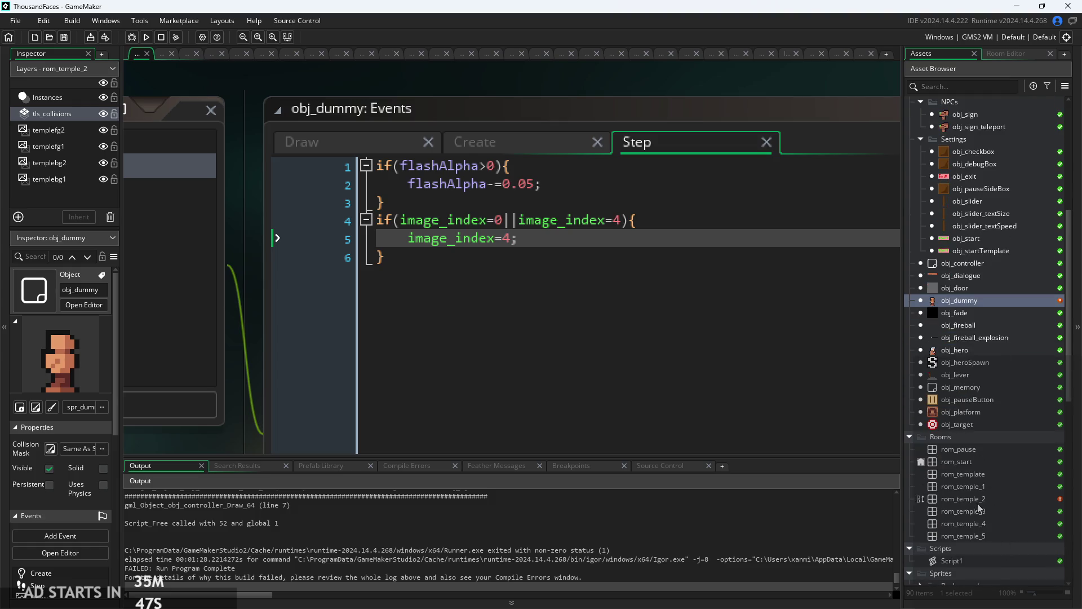
{"action": "double_click", "coordinate": [975, 527]}
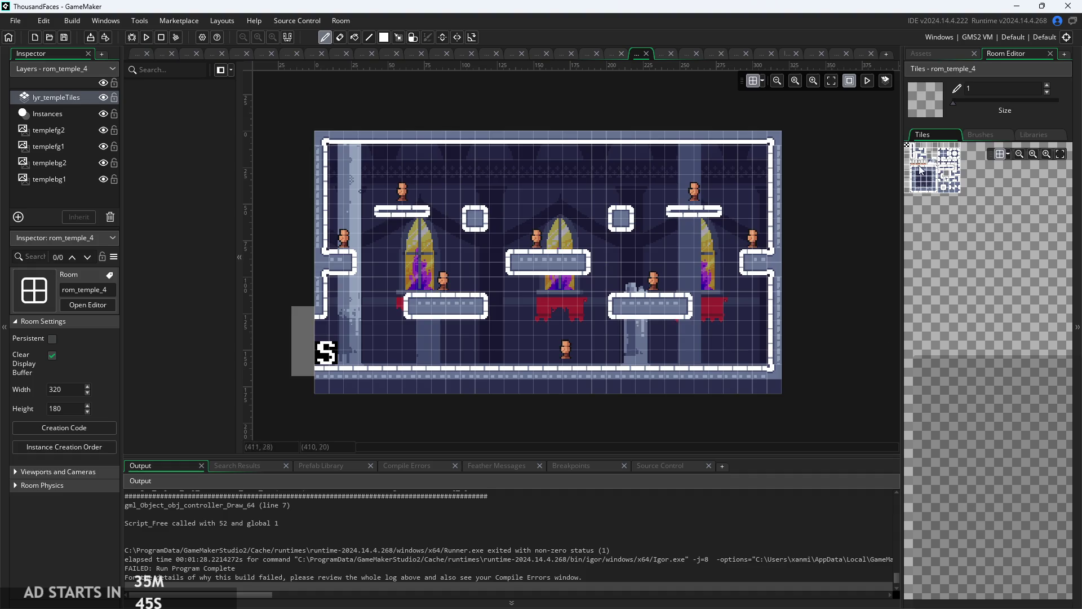
{"action": "left_click", "coordinate": [907, 54]}
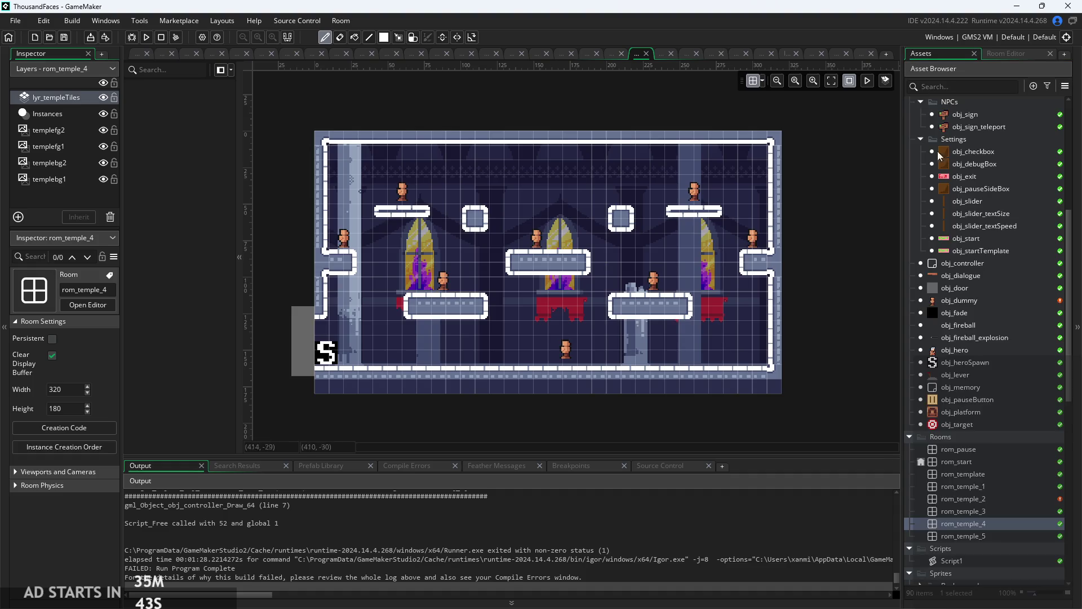
{"action": "double_click", "coordinate": [986, 511]}
{"action": "scroll", "scroll_direction": "up", "scroll_amount": 3}
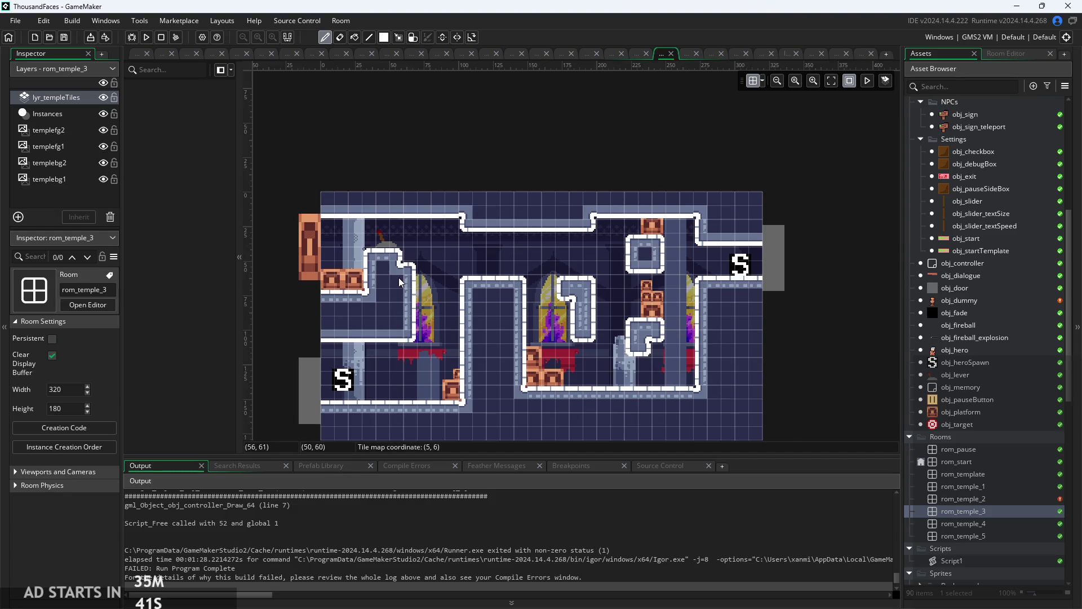
{"action": "scroll", "scroll_direction": "down", "scroll_amount": 3}
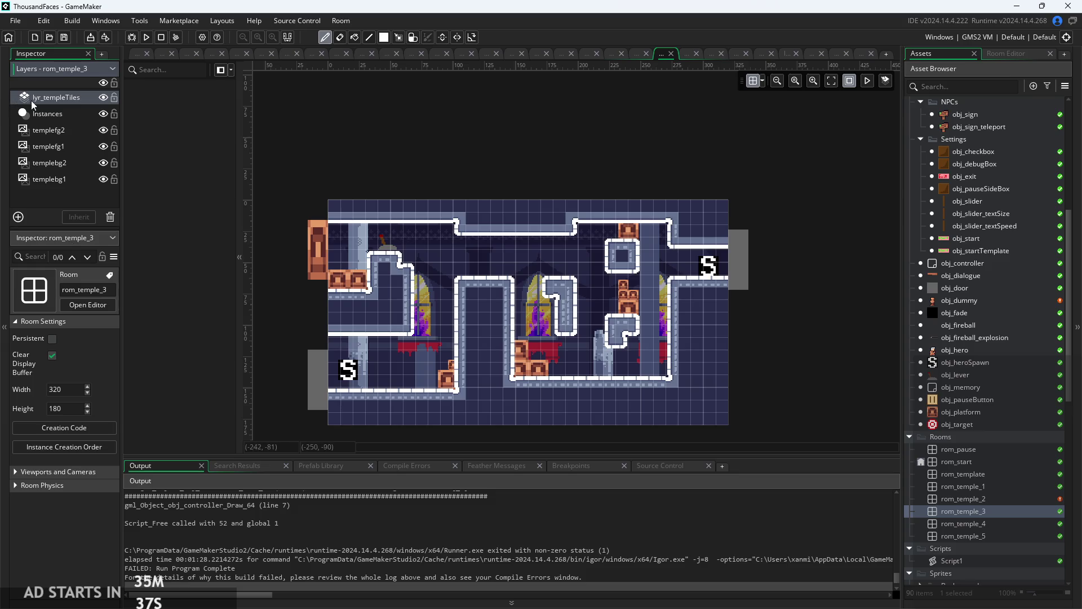
- Rename the lyr_templeTiles tile layer to tls_collisions
{"action": "left_click", "coordinate": [33, 101]}
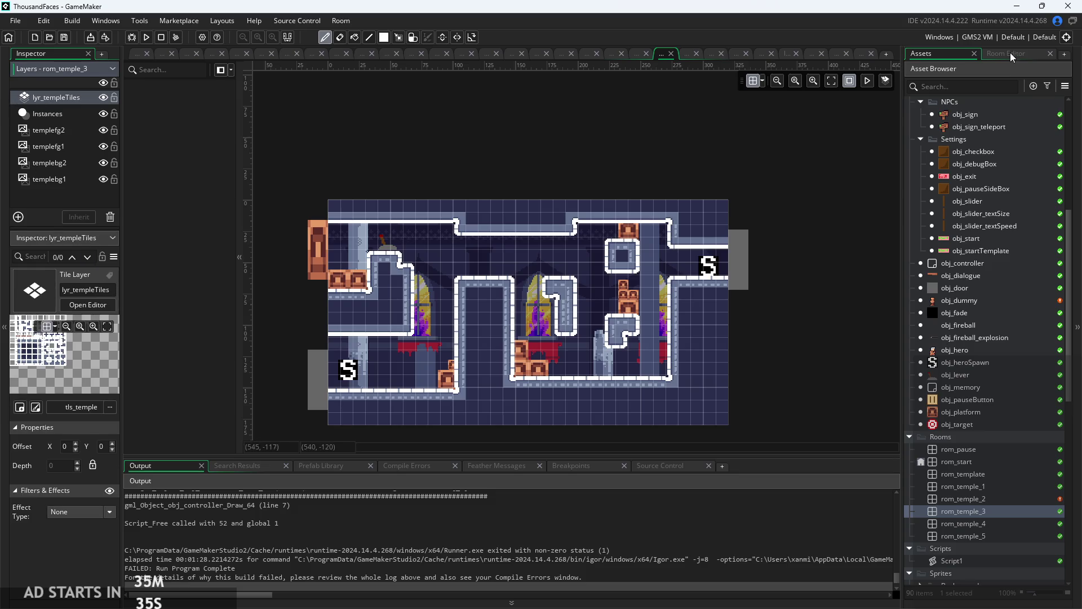
{"action": "left_click", "coordinate": [1008, 54]}
{"action": "left_click", "coordinate": [87, 289]}
{"action": "type", "text": "t"}
{"action": "type", "text": "ns"}
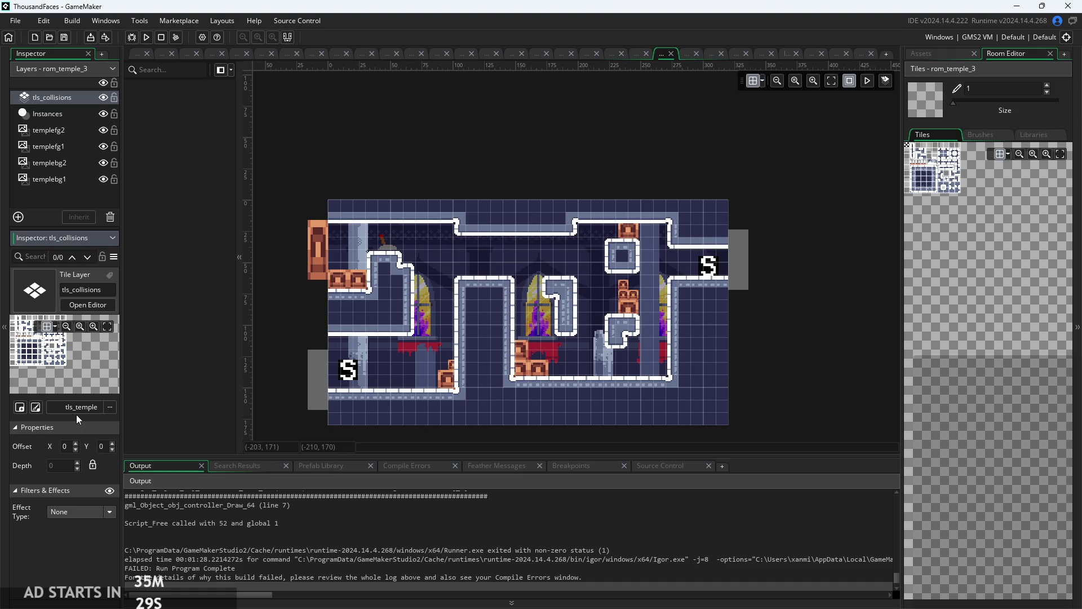
- Assign the tls_templateCollisions tileset to the tls_collisions layer
{"action": "left_click", "coordinate": [79, 407]}
{"action": "left_click", "coordinate": [100, 468]}
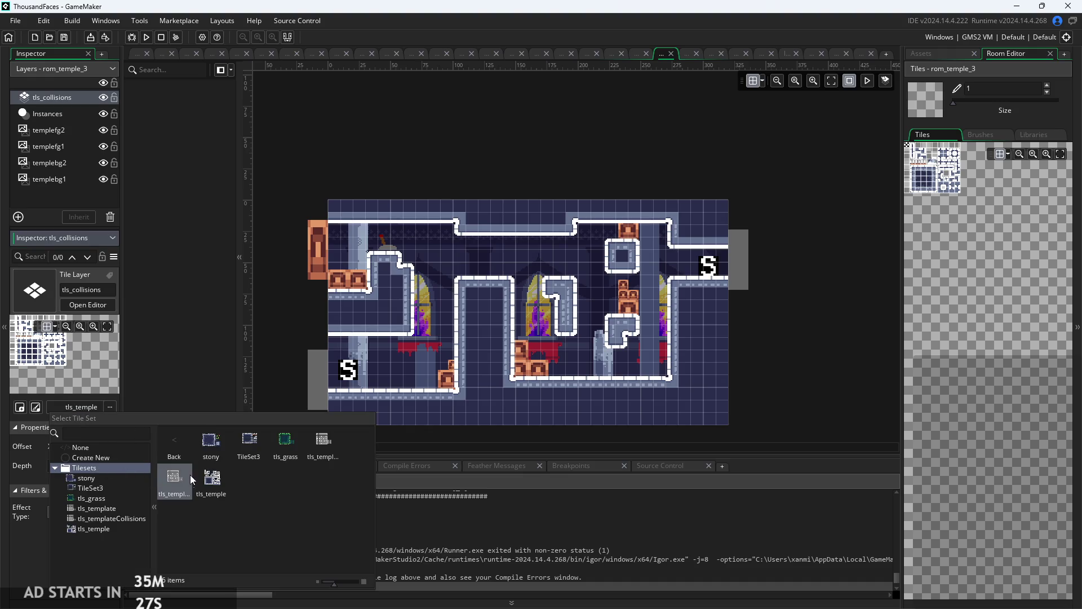
{"action": "double_click", "coordinate": [179, 486]}
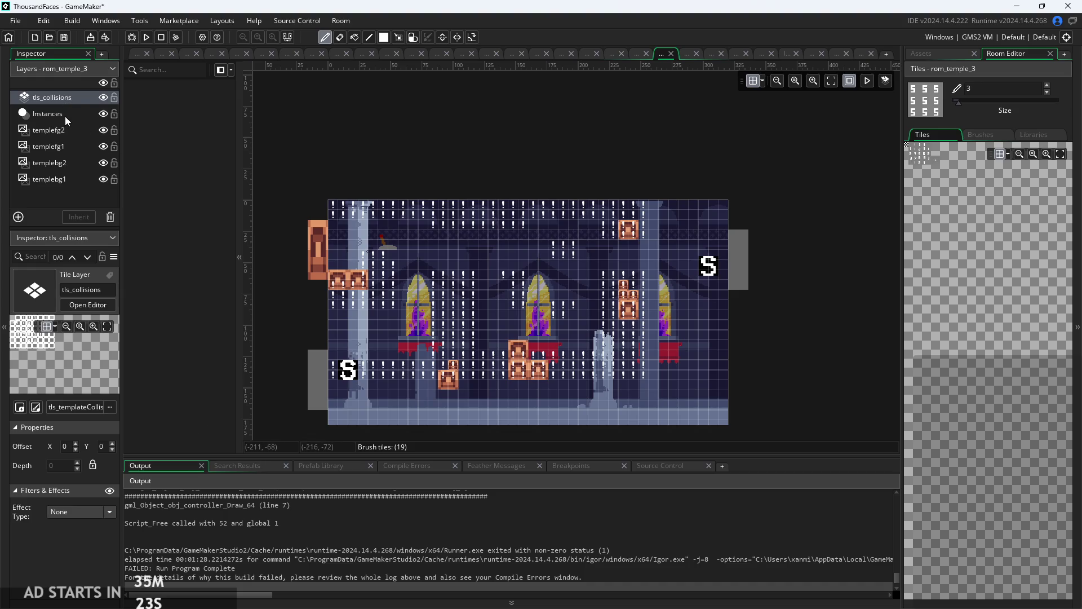
- Choose the autotile_1 auto tile brush from Libraries and set brush size to 1
{"action": "left_click", "coordinate": [63, 101]}
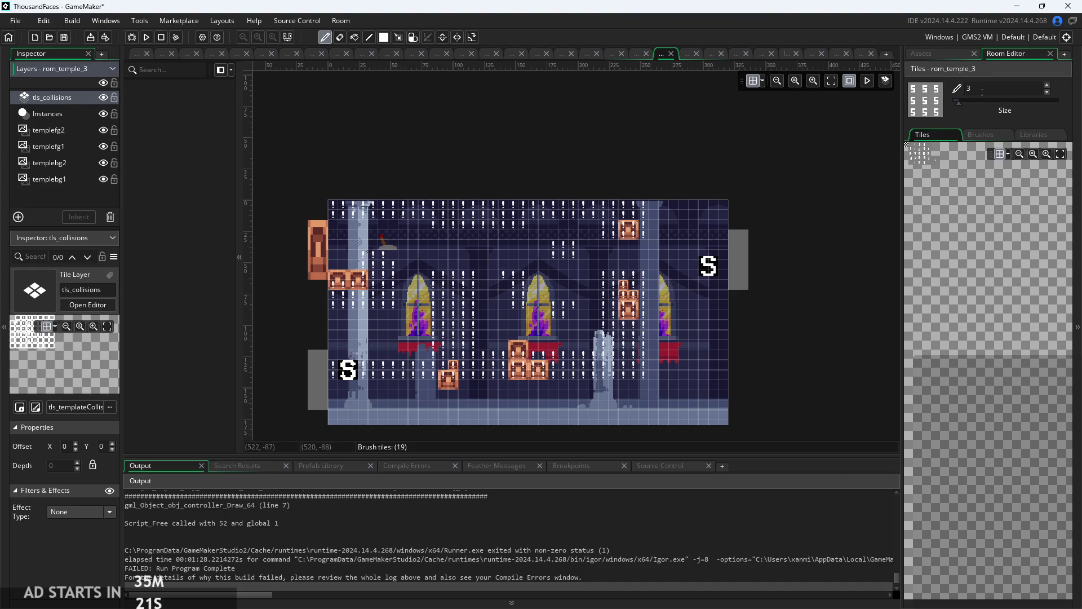
{"action": "left_click", "coordinate": [1039, 136]}
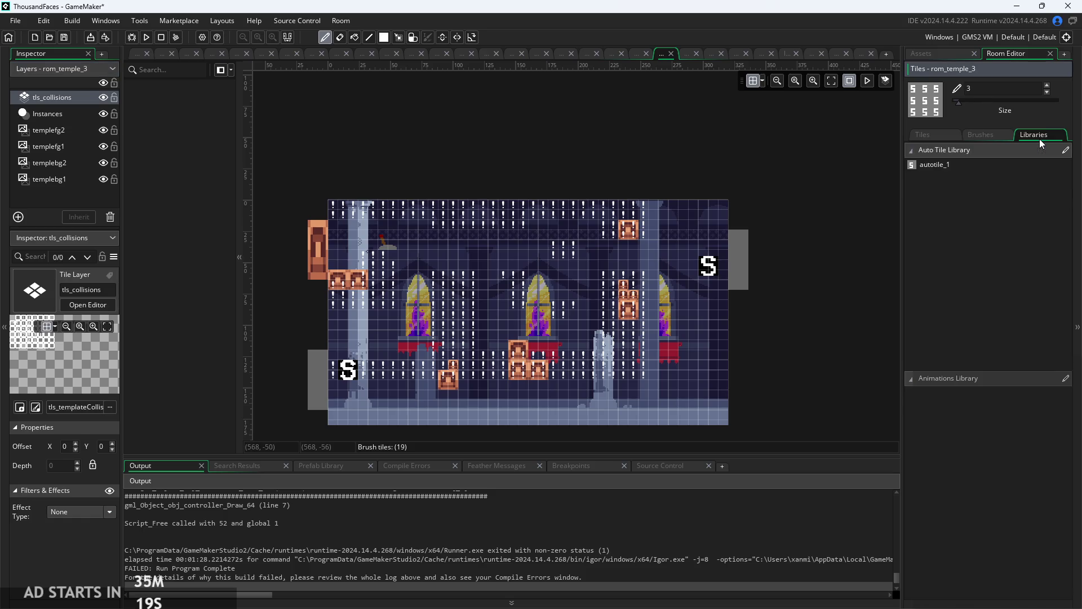
{"action": "left_click", "coordinate": [924, 134]}
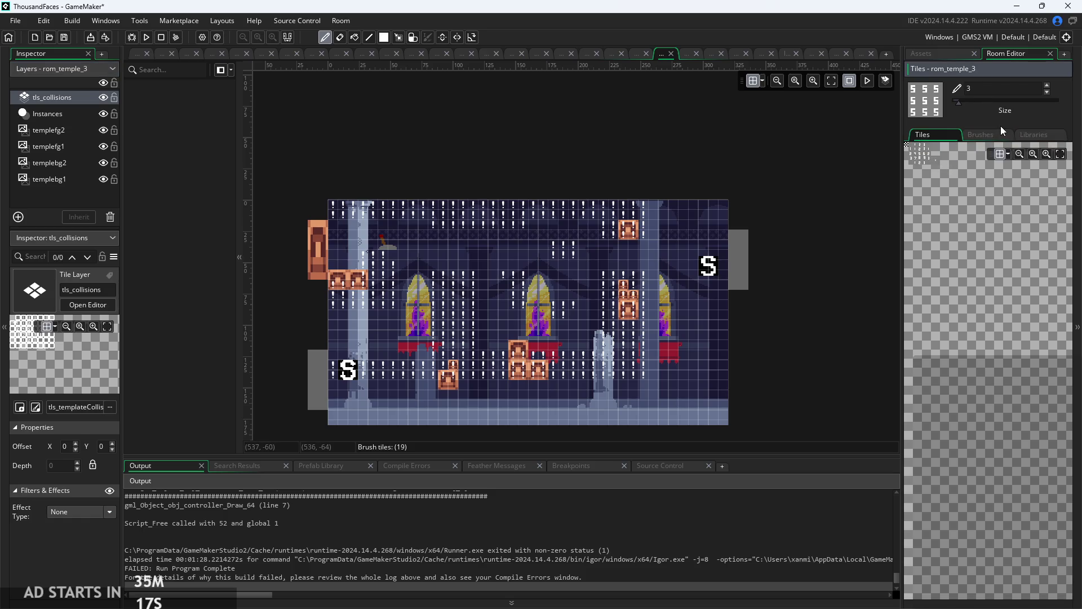
{"action": "left_click", "coordinate": [1030, 136]}
{"action": "left_click", "coordinate": [975, 165]}
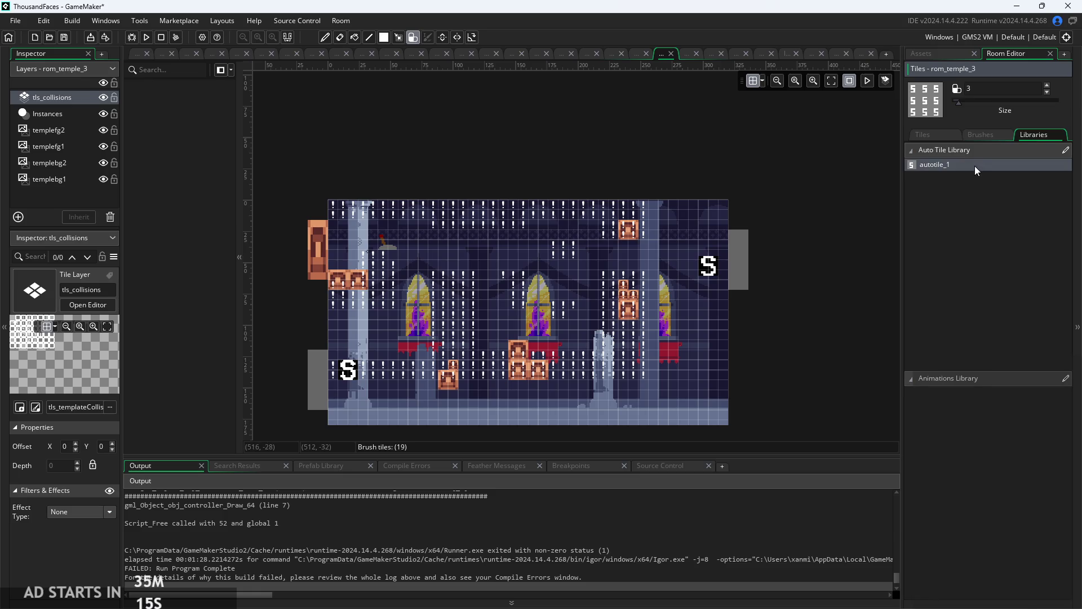
{"action": "left_click_drag", "start_coordinate": [953, 101], "coordinate": [1058, 102]}
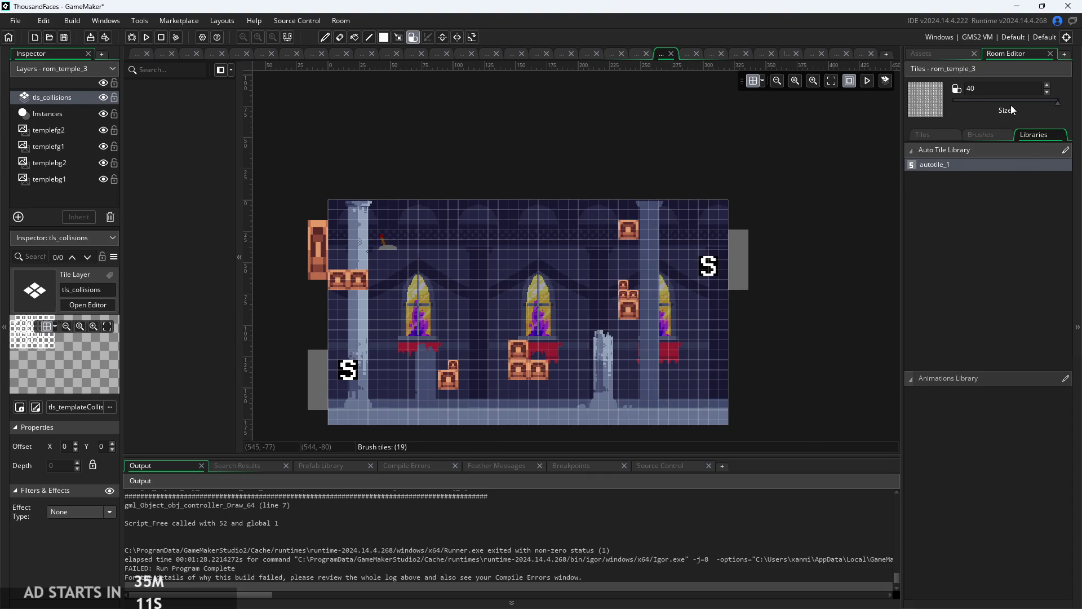
{"action": "left_click_drag", "start_coordinate": [1058, 102], "coordinate": [953, 102]}
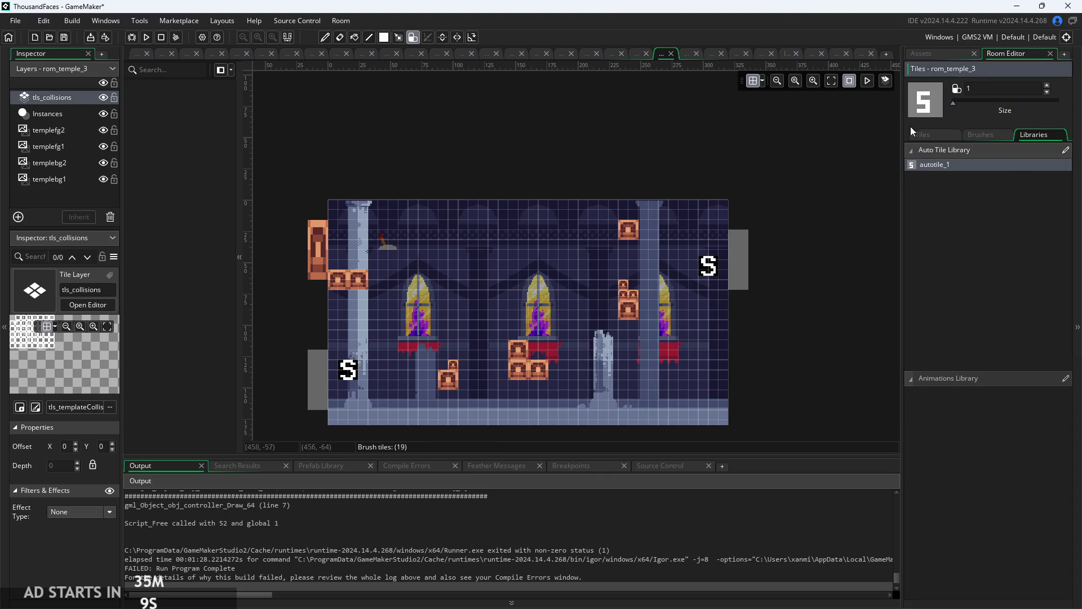
{"action": "scroll", "scroll_direction": "up", "scroll_amount": 3}
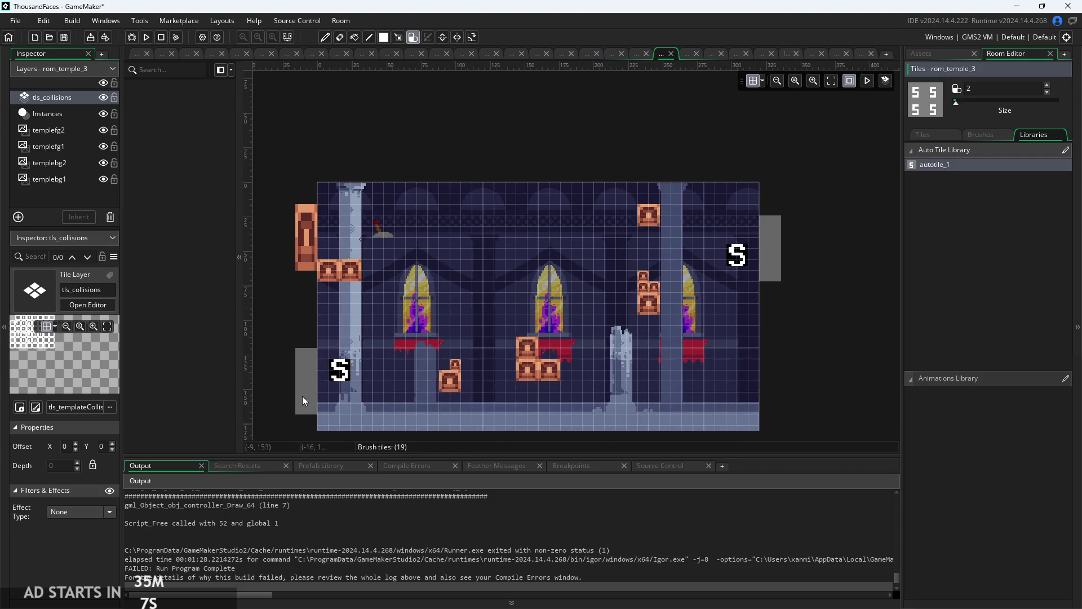
{"action": "scroll", "scroll_direction": "down", "scroll_amount": 3}
{"action": "scroll", "scroll_direction": "up", "scroll_amount": 3}
- Paint collision autotiles along the bottom-left floor, filling missing floor tiles
{"action": "left_click_drag", "start_coordinate": [320, 310], "coordinate": [653, 335]}
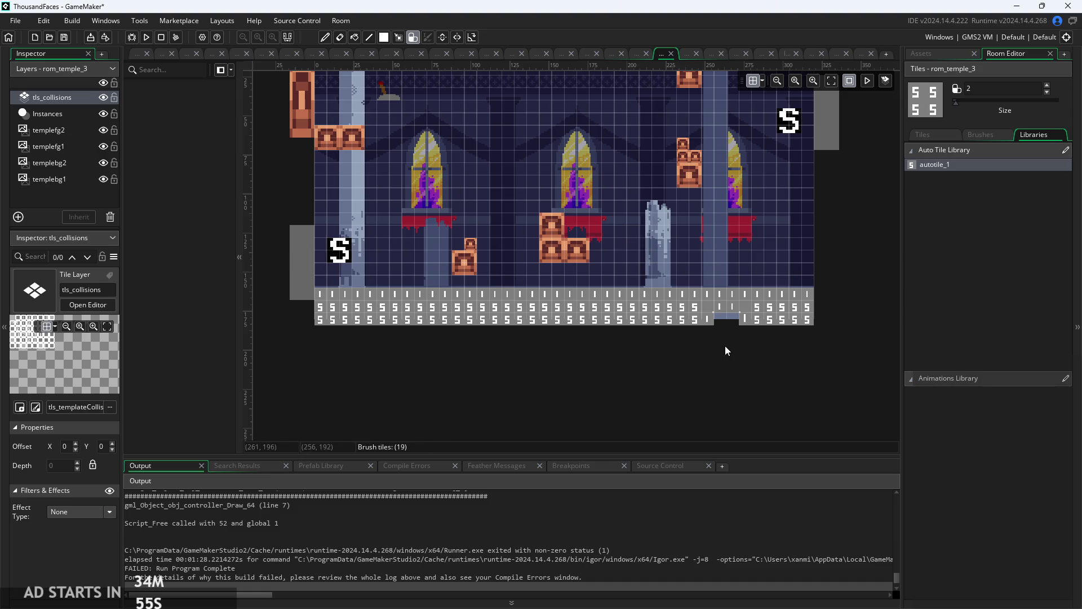
{"action": "left_click", "coordinate": [727, 322]}
{"action": "scroll", "scroll_direction": "up", "scroll_amount": 3}
{"action": "left_click_drag", "start_coordinate": [547, 364], "coordinate": [588, 413]}
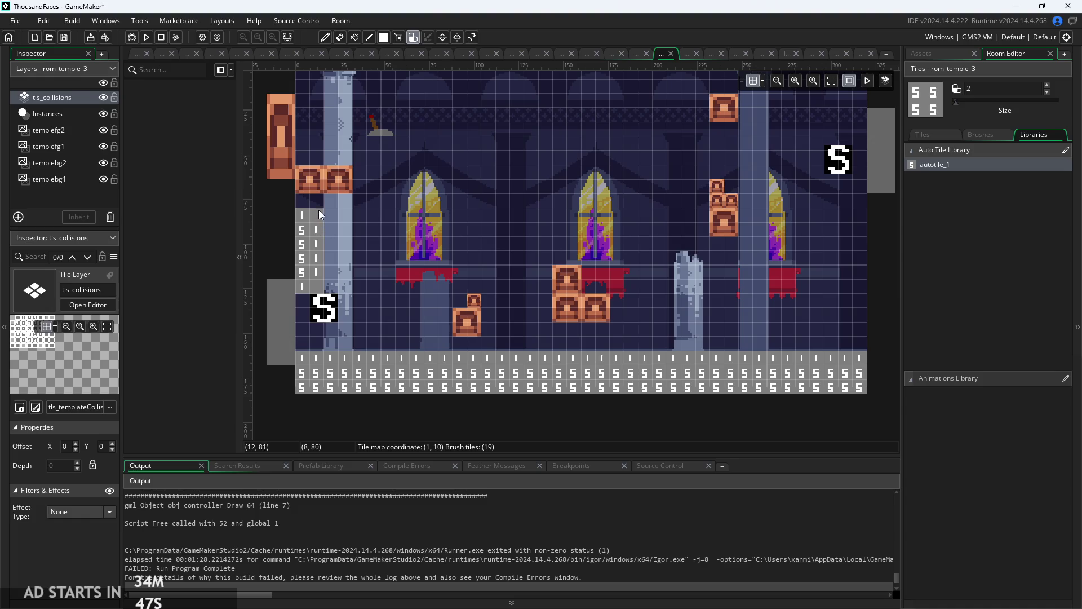
- Fill the left wall block with collision tiles and erase the stray ones
{"action": "left_click_drag", "start_coordinate": [319, 210], "coordinate": [319, 207]}
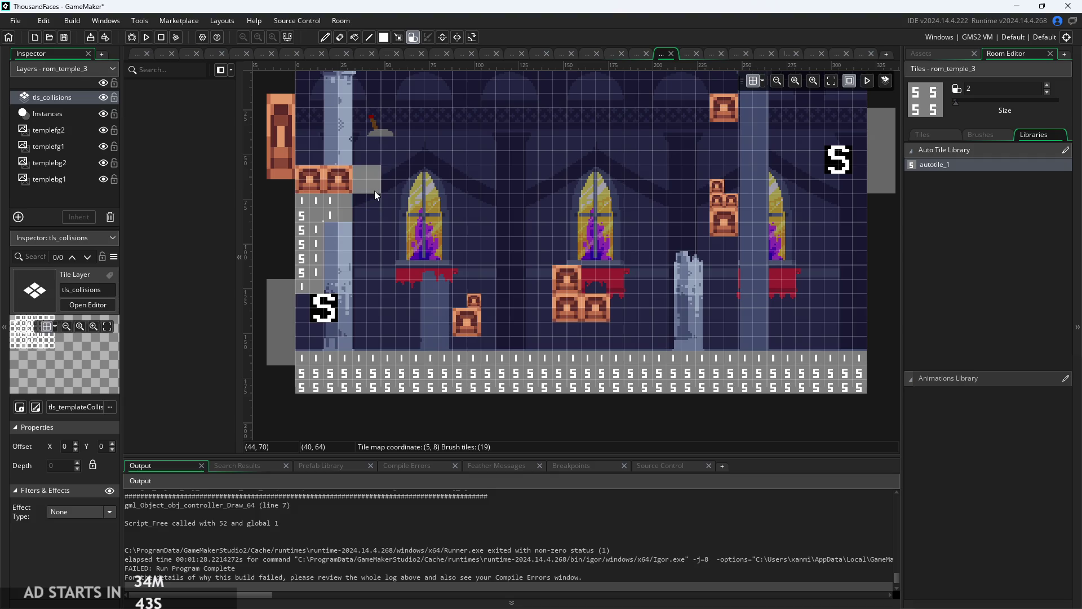
{"action": "left_click", "coordinate": [377, 208]}
{"action": "left_click", "coordinate": [377, 219]}
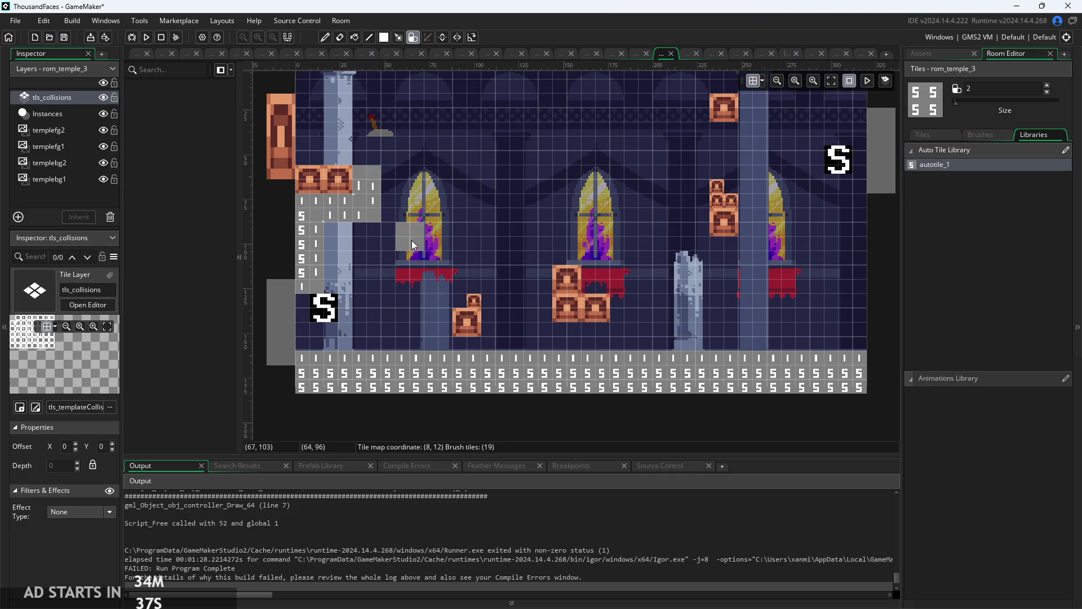
{"action": "left_click_drag", "start_coordinate": [343, 281], "coordinate": [374, 232]}
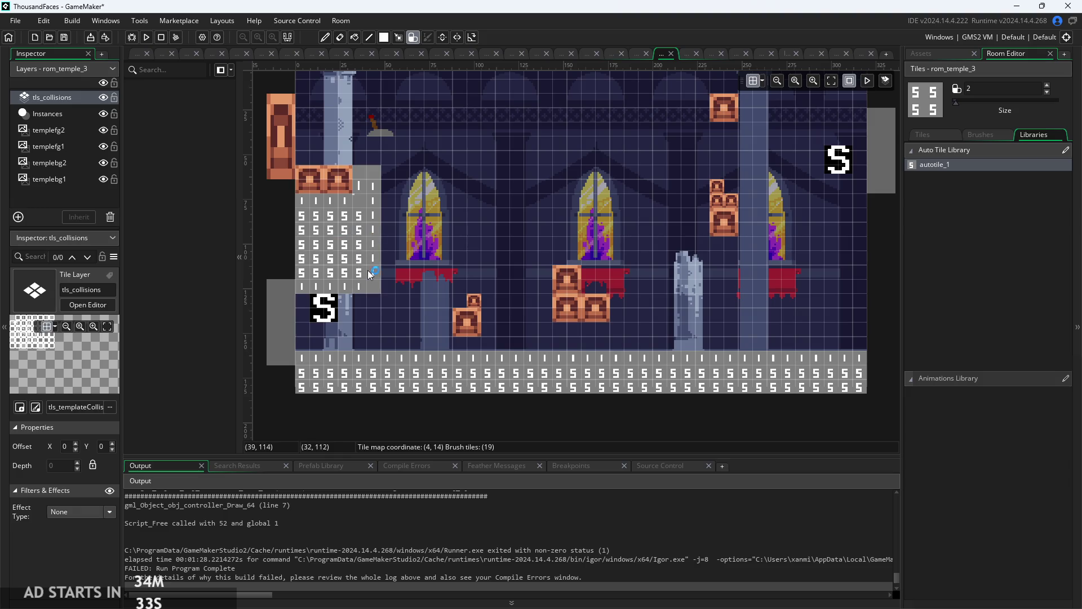
{"action": "left_click", "coordinate": [444, 345]}
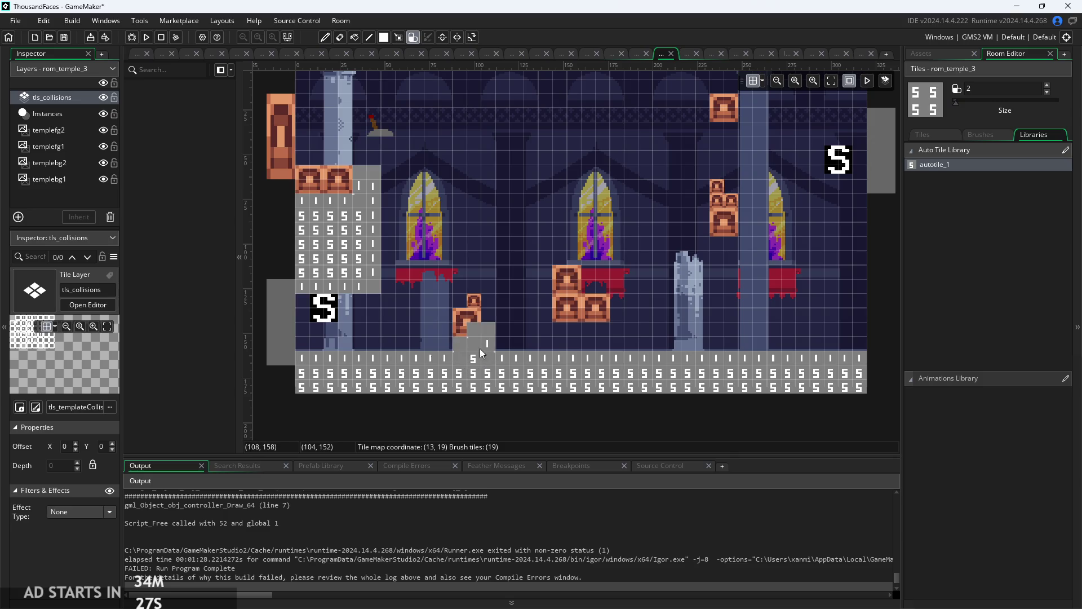
{"action": "right_click", "coordinate": [317, 283]}
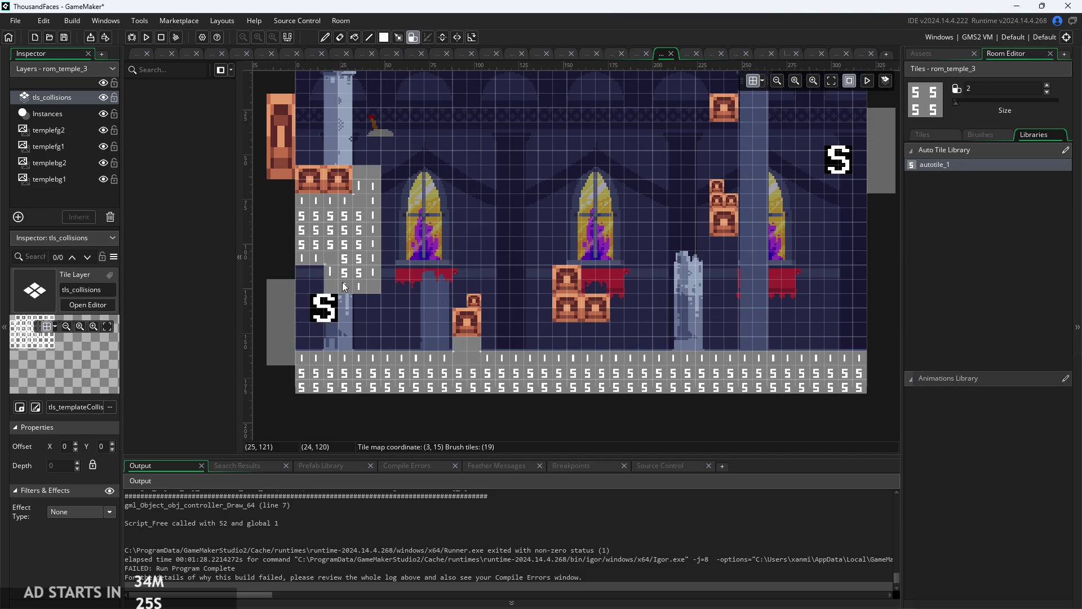
{"action": "right_click", "coordinate": [374, 286]}
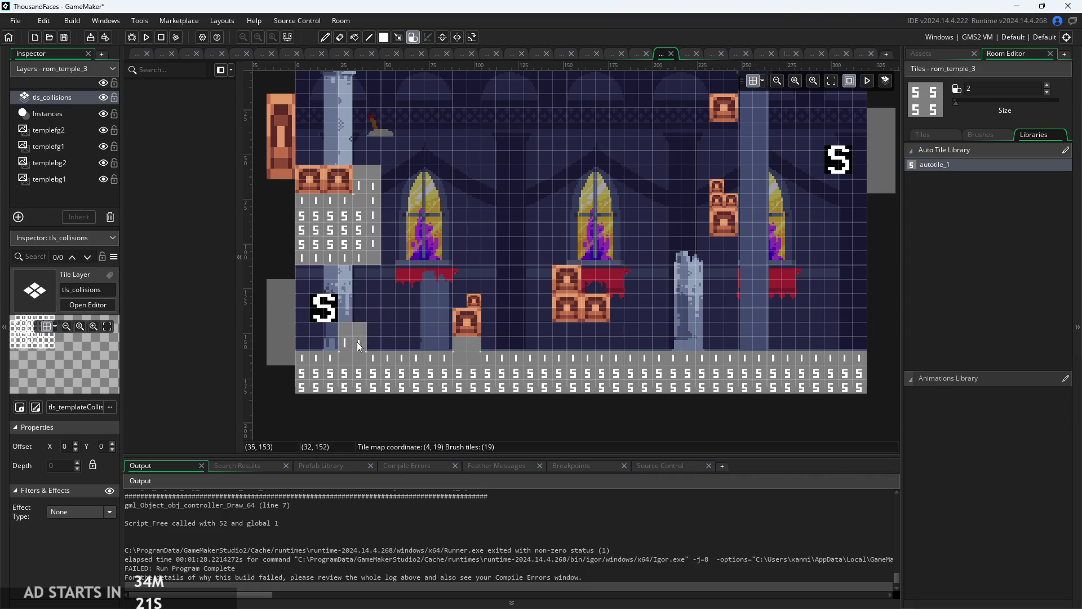
- Add a floor step, collision under the middle brick stack, and along the top-left ceiling
{"action": "left_click", "coordinate": [482, 352]}
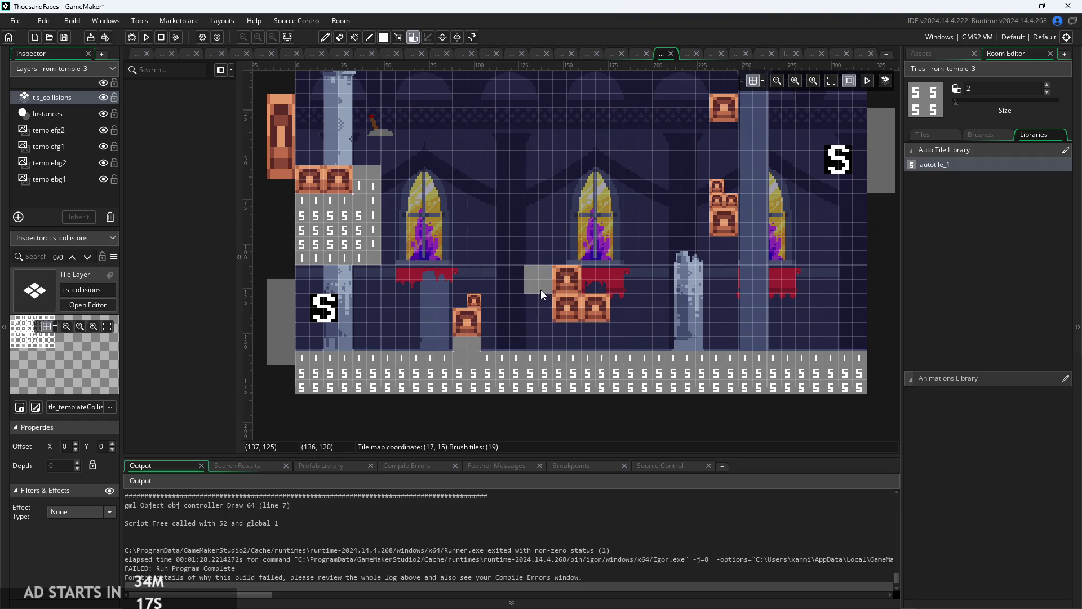
{"action": "left_click_drag", "start_coordinate": [518, 315], "coordinate": [504, 336]}
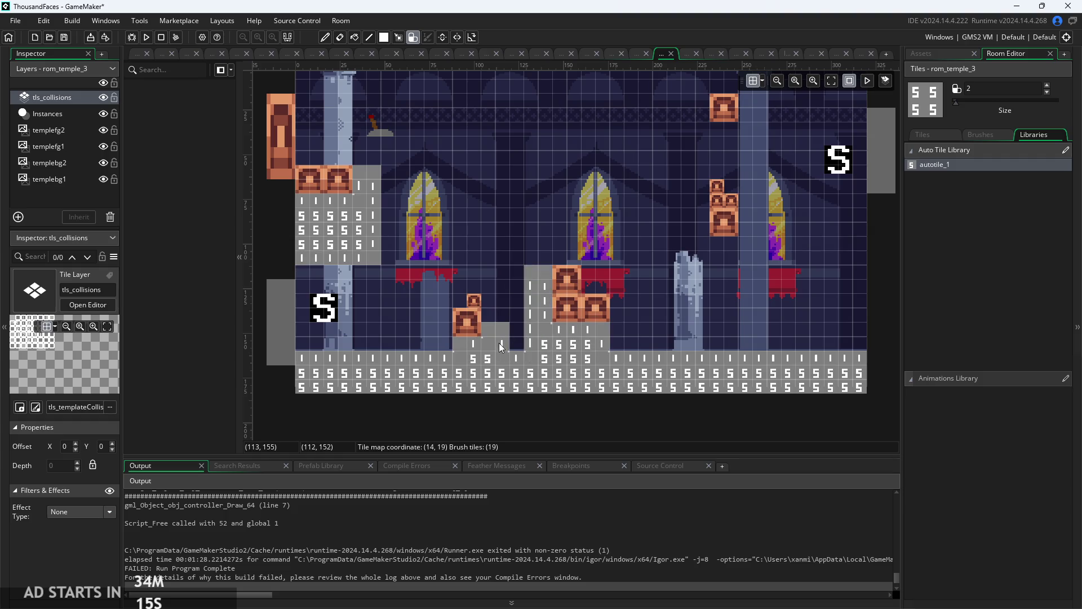
{"action": "scroll", "scroll_direction": "up", "scroll_amount": 3}
{"action": "left_click_drag", "start_coordinate": [322, 137], "coordinate": [599, 145]}
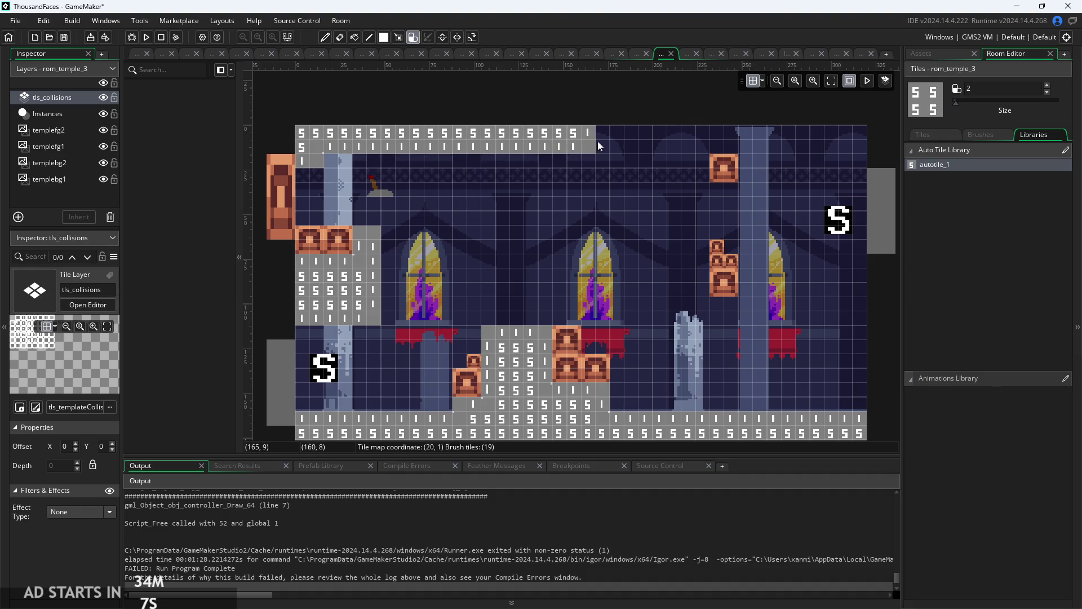
- Paint collision down the right edge and a step beside the left window
{"action": "left_click_drag", "start_coordinate": [856, 161], "coordinate": [822, 274]}
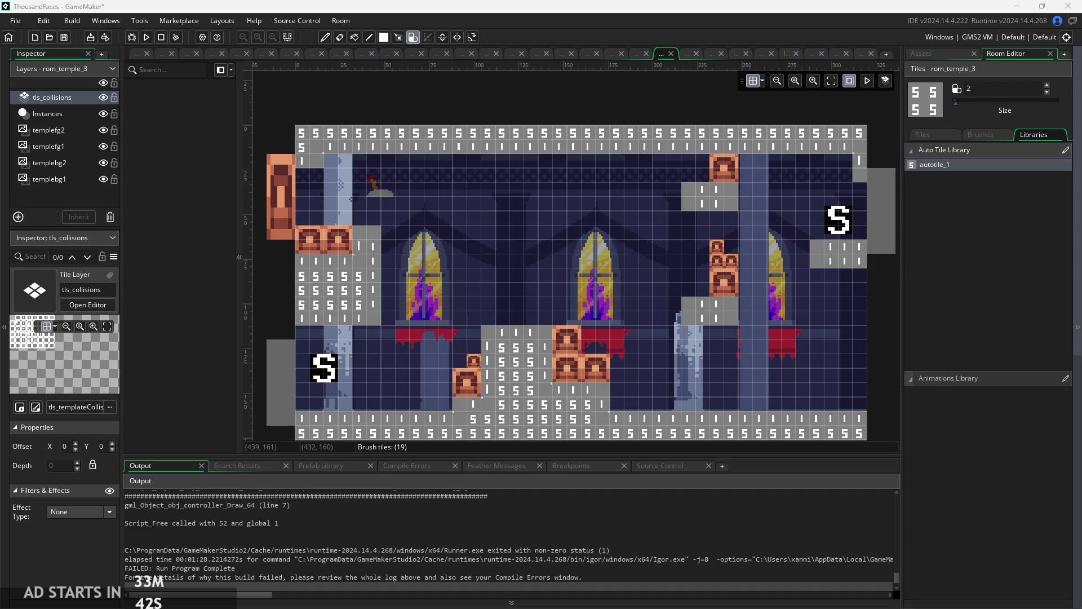
{"action": "left_click", "coordinate": [373, 257]}
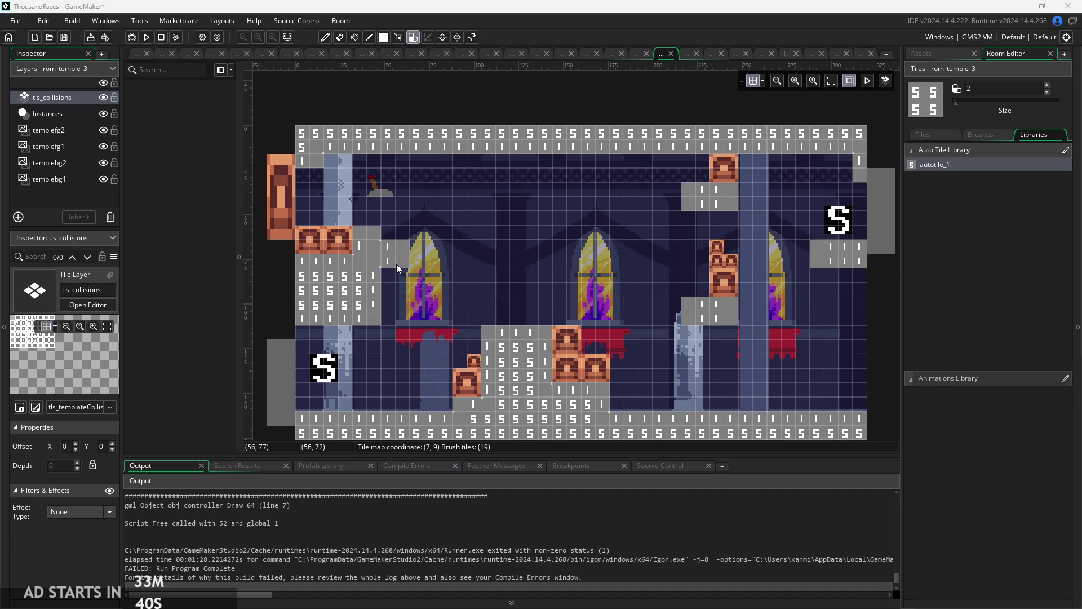
{"action": "left_click_drag", "start_coordinate": [369, 244], "coordinate": [386, 315]}
{"action": "left_click_drag", "start_coordinate": [372, 219], "coordinate": [374, 236]}
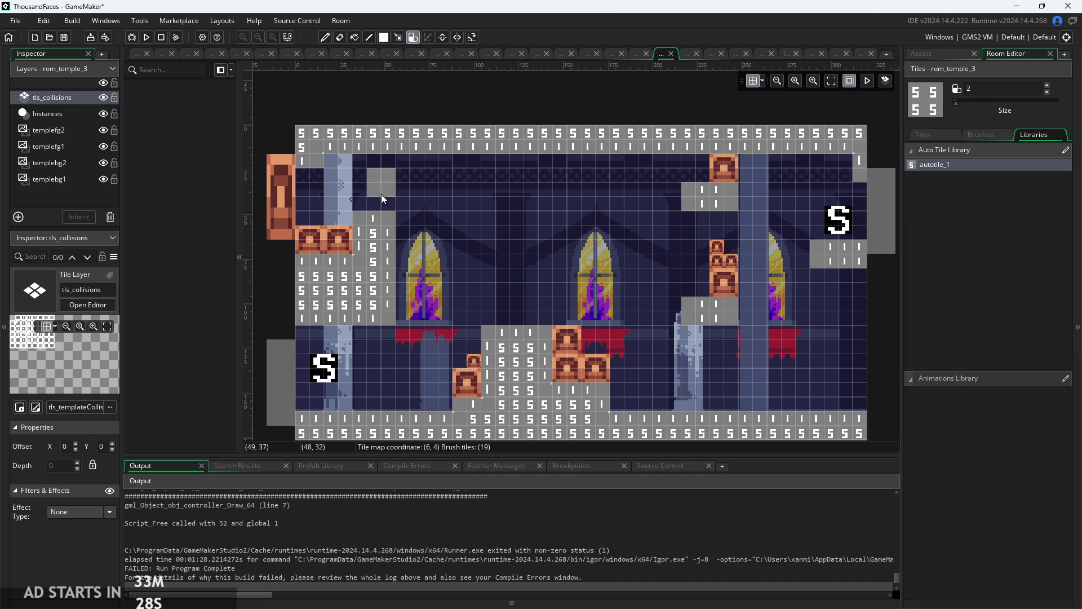
- Move the obj_lever instance down one grid cell, then reselect tls_collisions
{"action": "left_click", "coordinate": [63, 115]}
{"action": "left_click", "coordinate": [380, 185]}
{"action": "left_click_drag", "start_coordinate": [380, 185], "coordinate": [363, 206]}
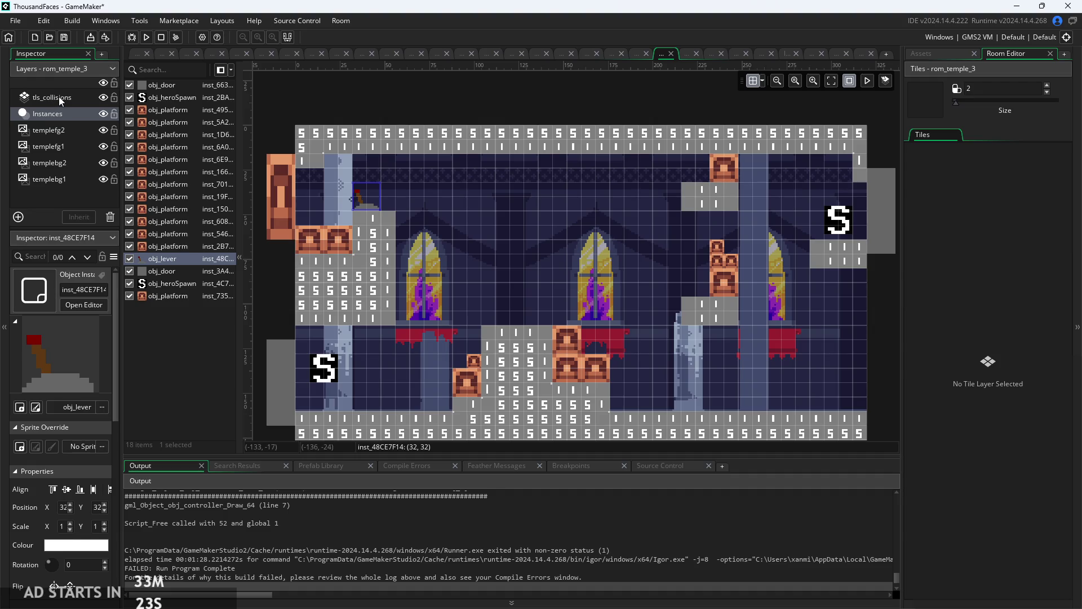
{"action": "left_click", "coordinate": [58, 96]}
{"action": "left_click", "coordinate": [49, 114]}
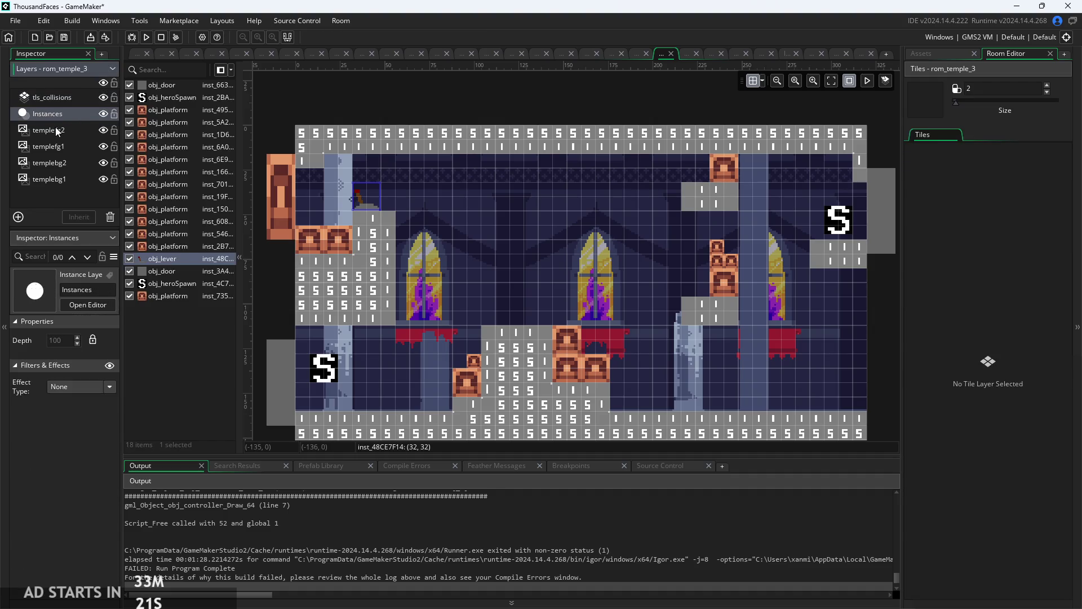
{"action": "left_click", "coordinate": [56, 130]}
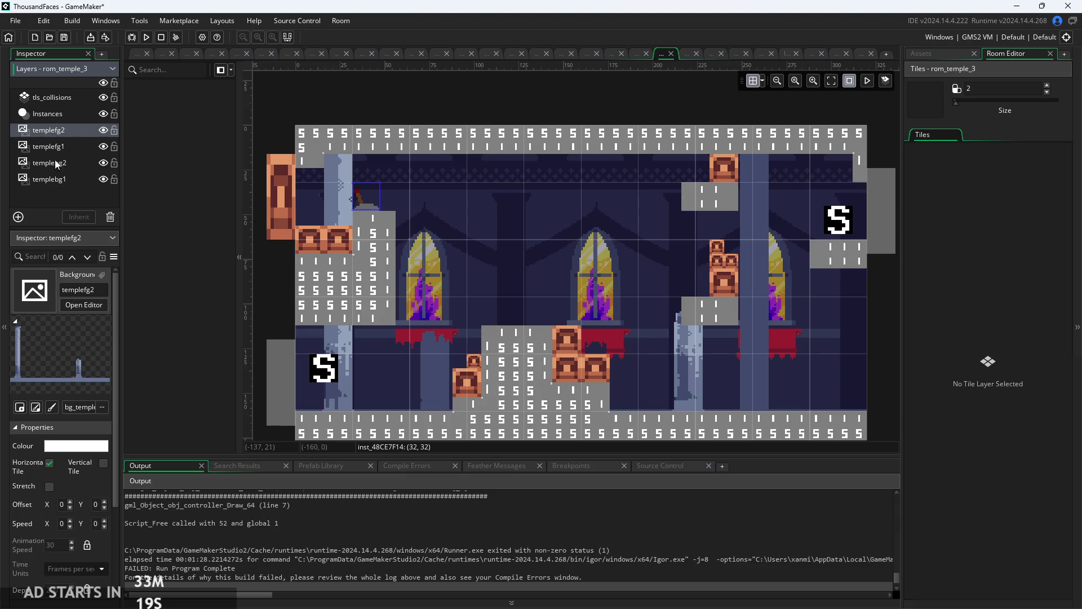
{"action": "left_click", "coordinate": [64, 98]}
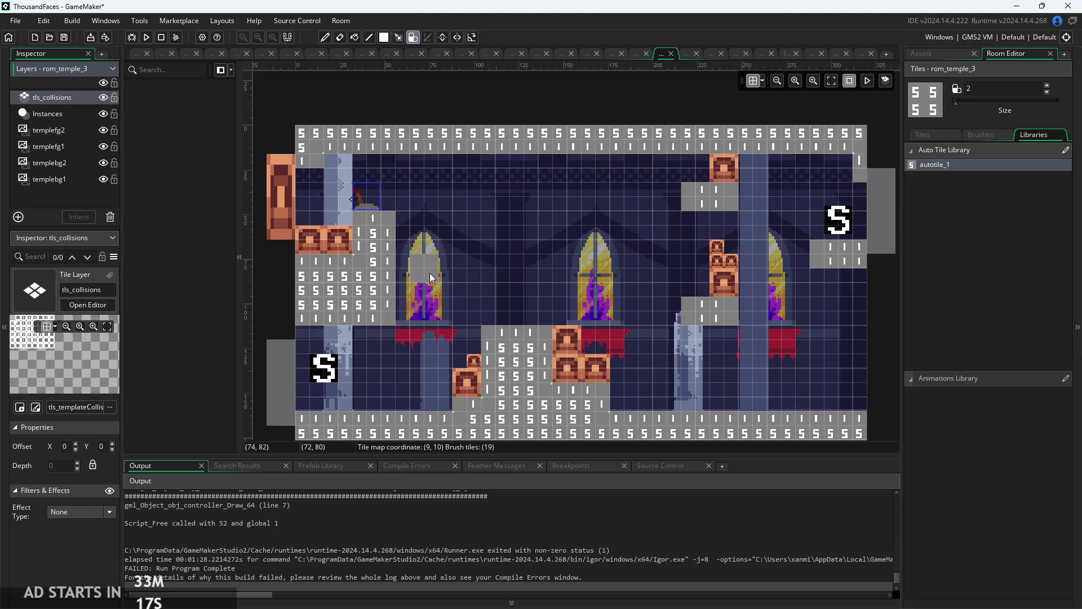
- Paint a middle collision pillar and a left ledge, keeping the red banner clear
{"action": "left_click_drag", "start_coordinate": [498, 316], "coordinate": [502, 258]}
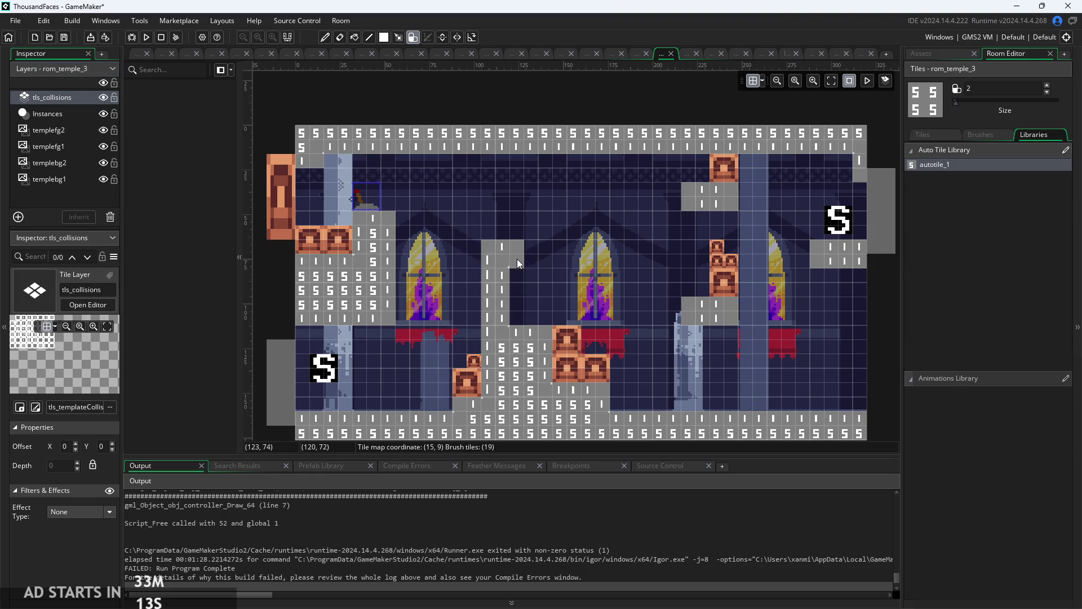
{"action": "left_click_drag", "start_coordinate": [531, 260], "coordinate": [538, 252]}
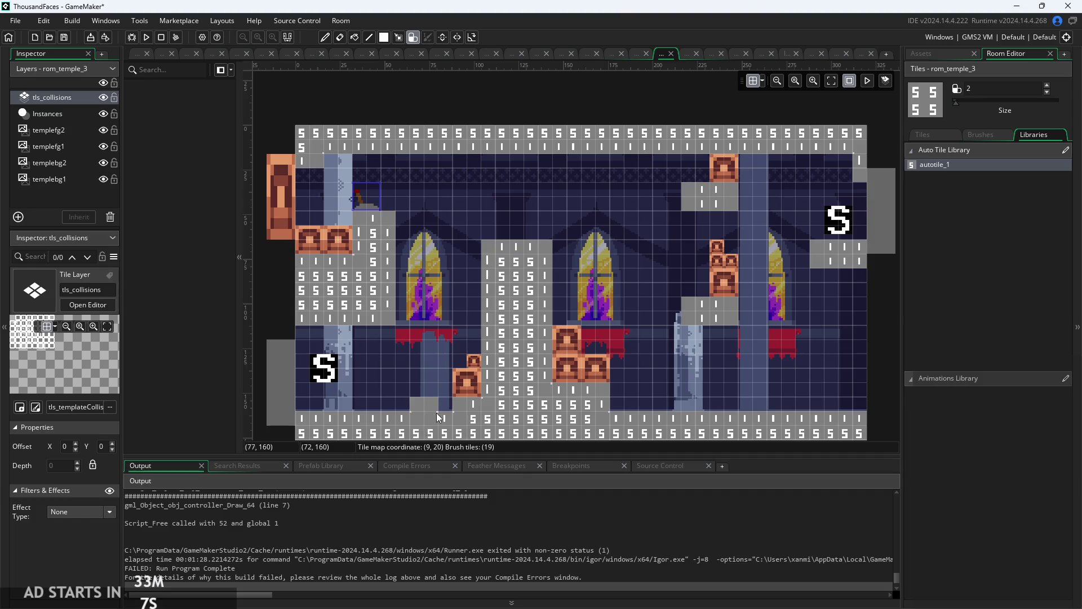
{"action": "left_click", "coordinate": [311, 417]}
{"action": "right_click", "coordinate": [306, 407]}
{"action": "left_click", "coordinate": [318, 335]}
{"action": "left_click_drag", "start_coordinate": [322, 347], "coordinate": [445, 355]}
{"action": "right_click", "coordinate": [430, 351]}
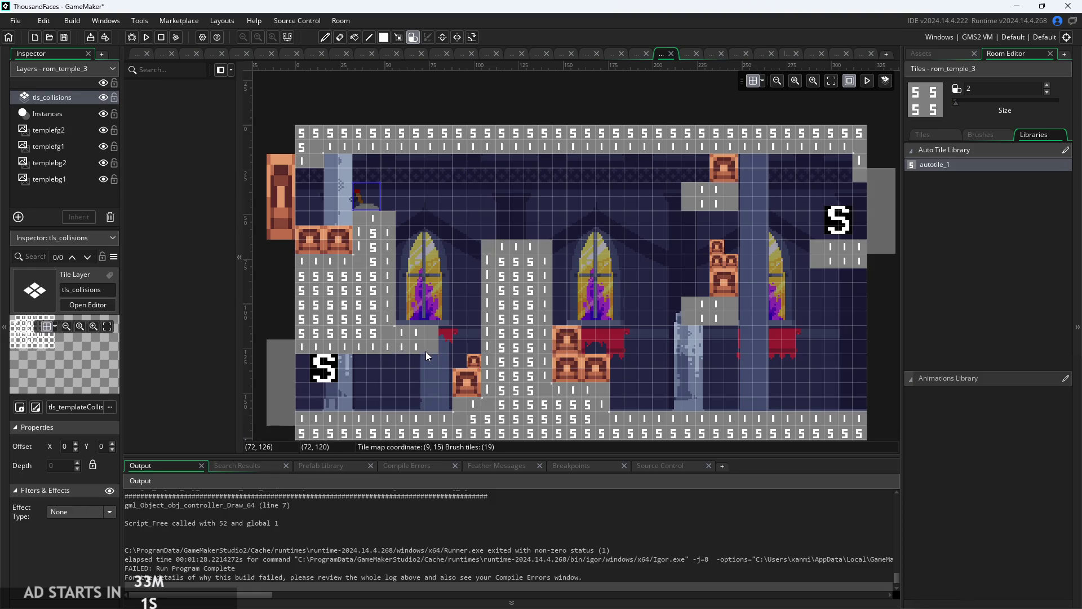
{"action": "left_click", "coordinate": [423, 363]}
{"action": "right_click", "coordinate": [419, 350]}
- Add collision on the ledge by the broken pillar, undoing the lower platform extension
{"action": "left_click", "coordinate": [696, 355]}
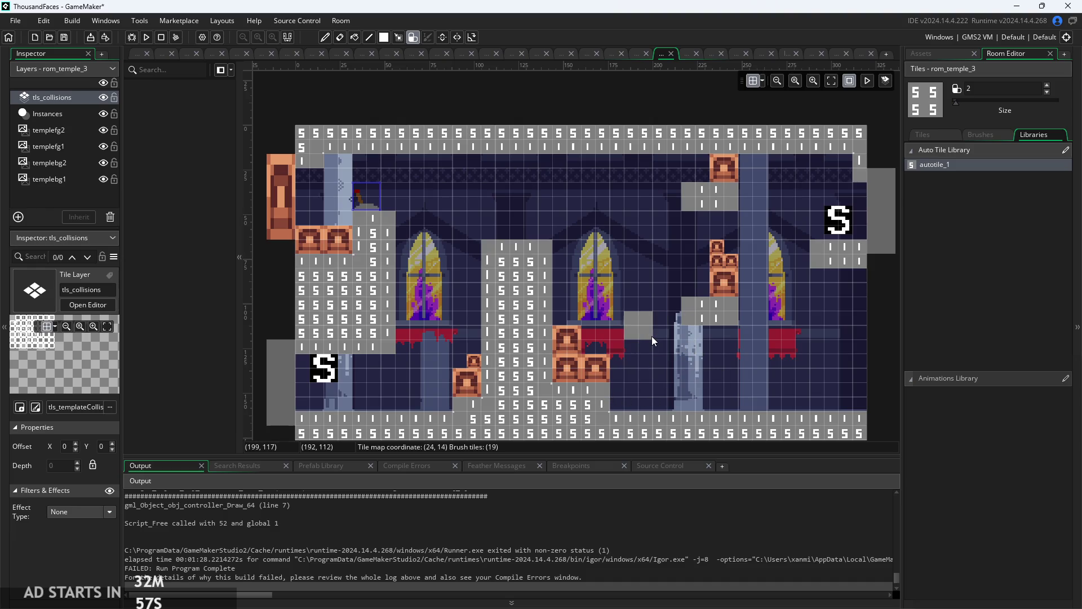
{"action": "left_click", "coordinate": [630, 410]}
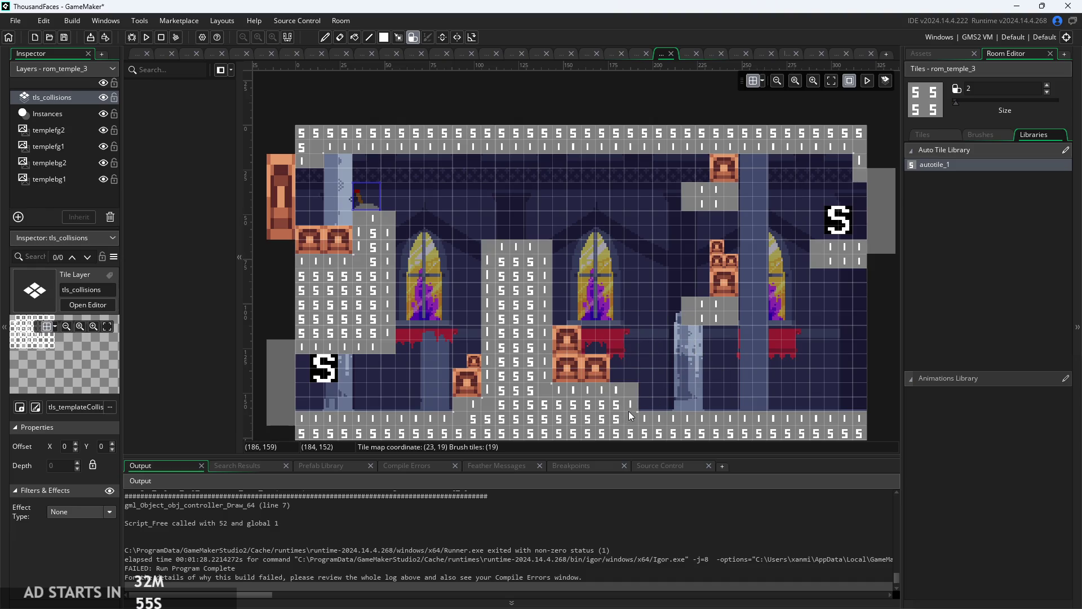
{"action": "scroll", "scroll_direction": "down", "scroll_amount": 3}
{"action": "key", "text": "ctrl+z"}
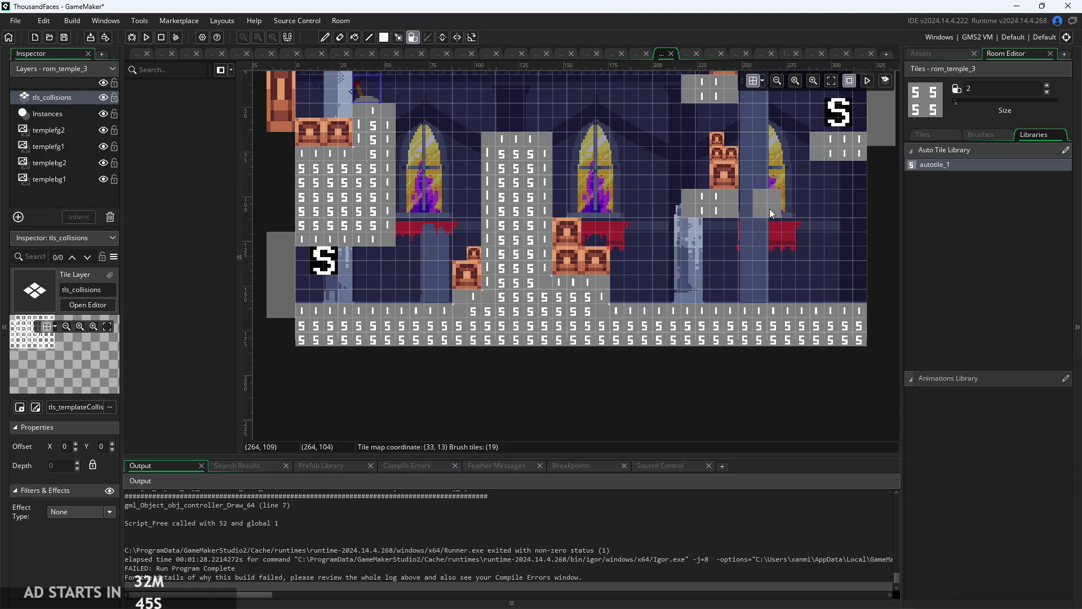
{"action": "scroll", "scroll_direction": "up", "scroll_amount": 3}
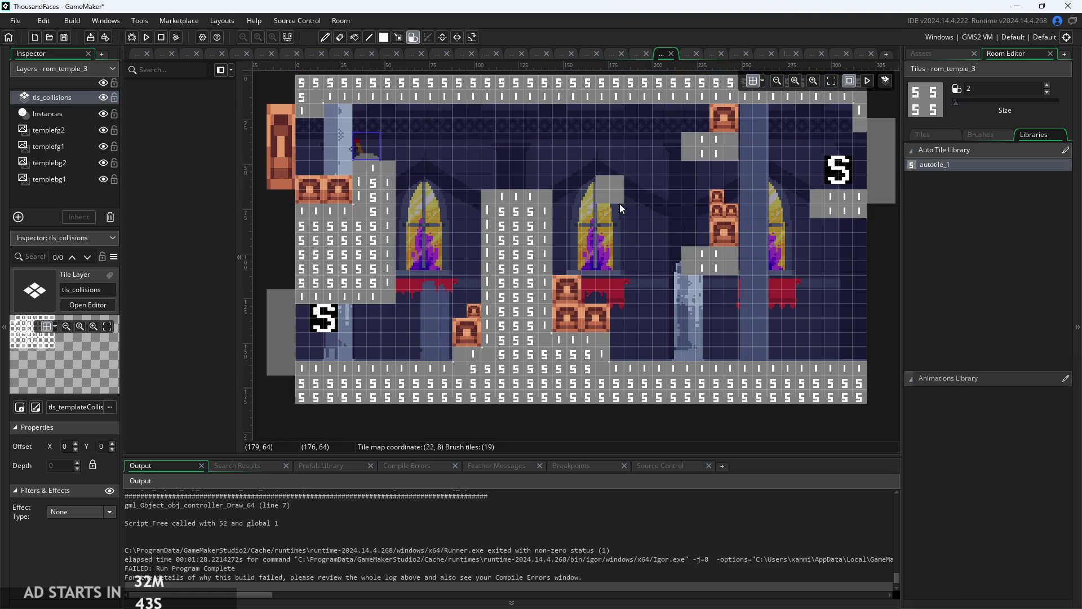
- Paint a collision ledge right of the middle window and a block above the right bricks
{"action": "left_click_drag", "start_coordinate": [638, 208], "coordinate": [655, 209]}
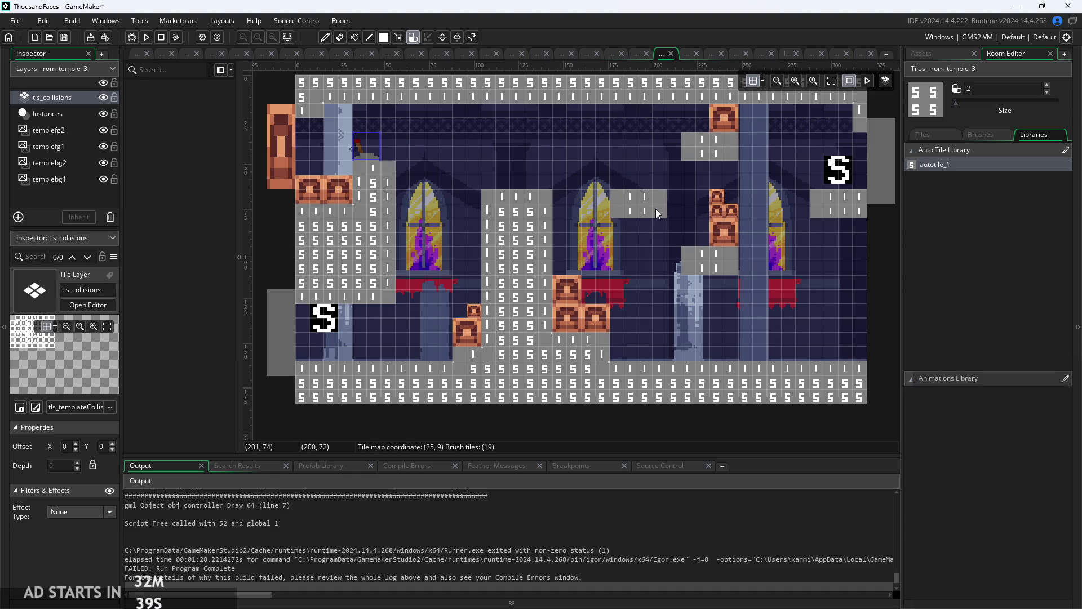
{"action": "left_click", "coordinate": [699, 171]}
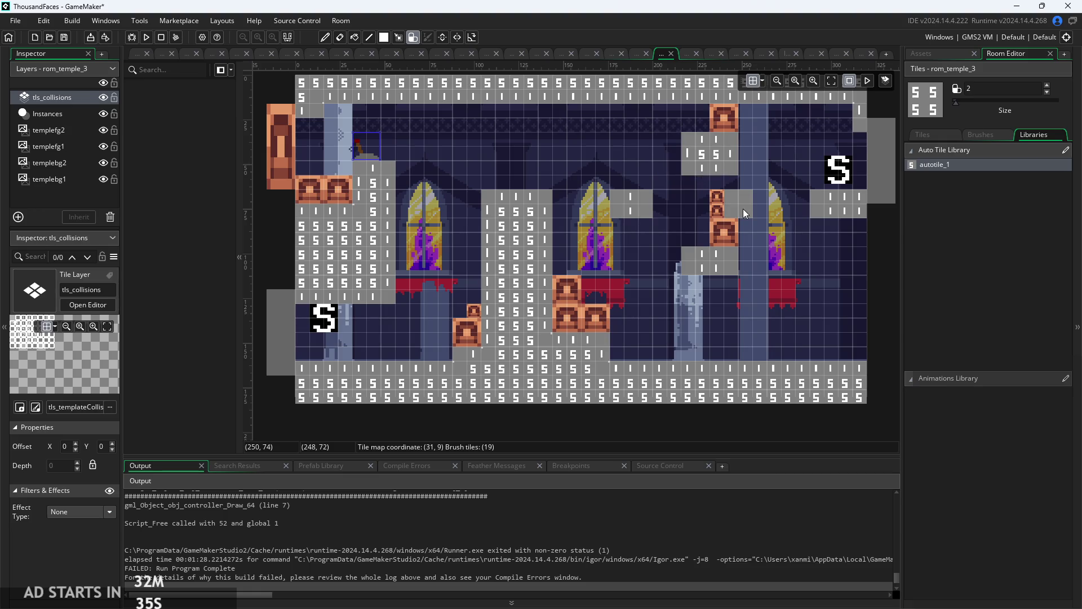
{"action": "left_click", "coordinate": [730, 181]}
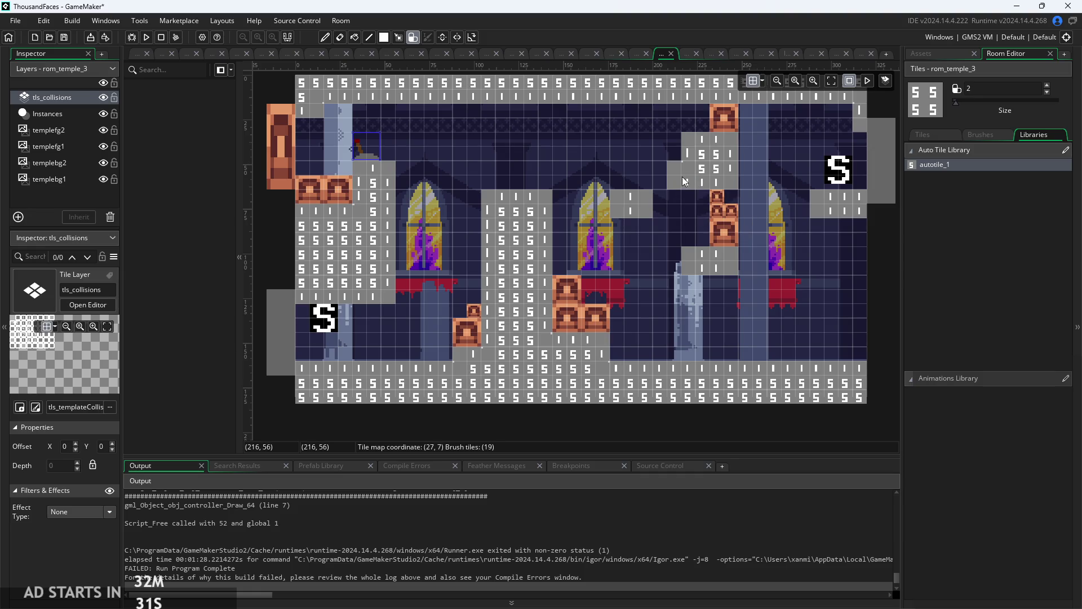
{"action": "left_click_drag", "start_coordinate": [681, 177], "coordinate": [682, 147]}
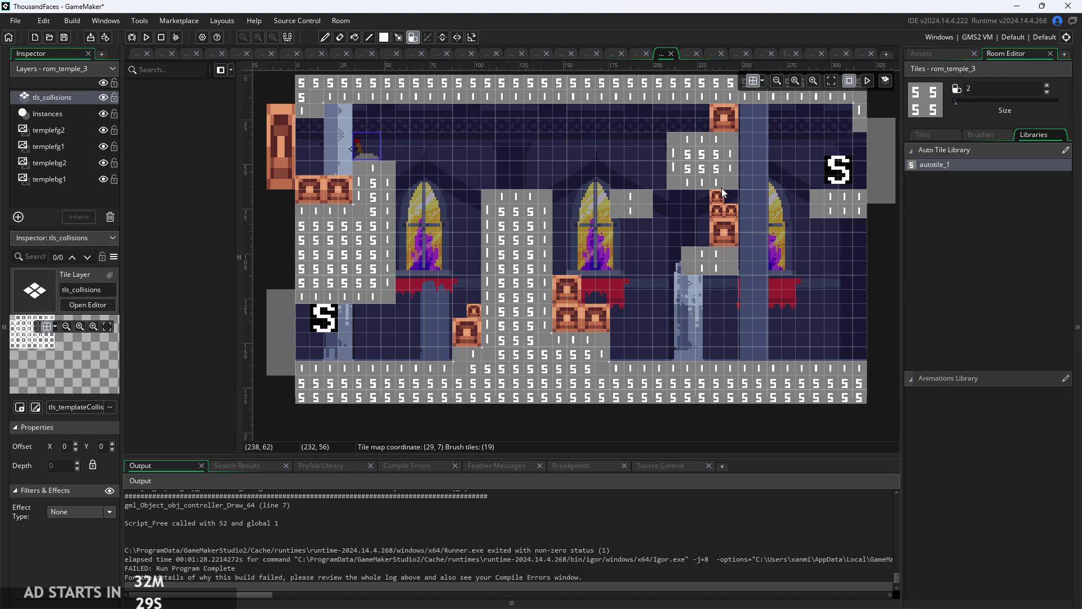
- Add a collision column left of the ledge and extend it downward, erasing a stray tile
{"action": "left_click", "coordinate": [602, 204]}
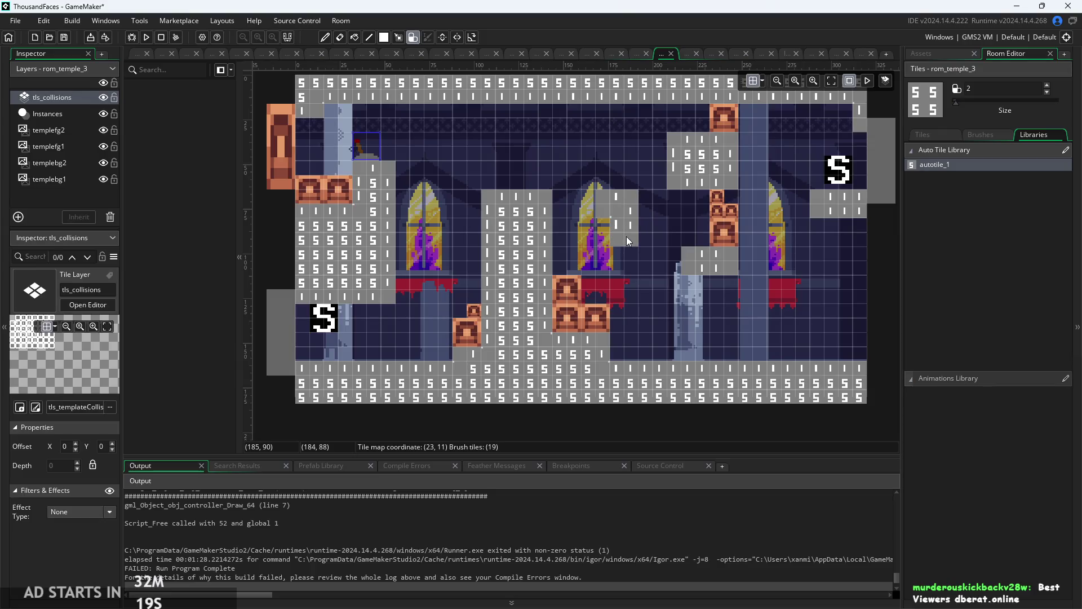
{"action": "right_click", "coordinate": [627, 235]}
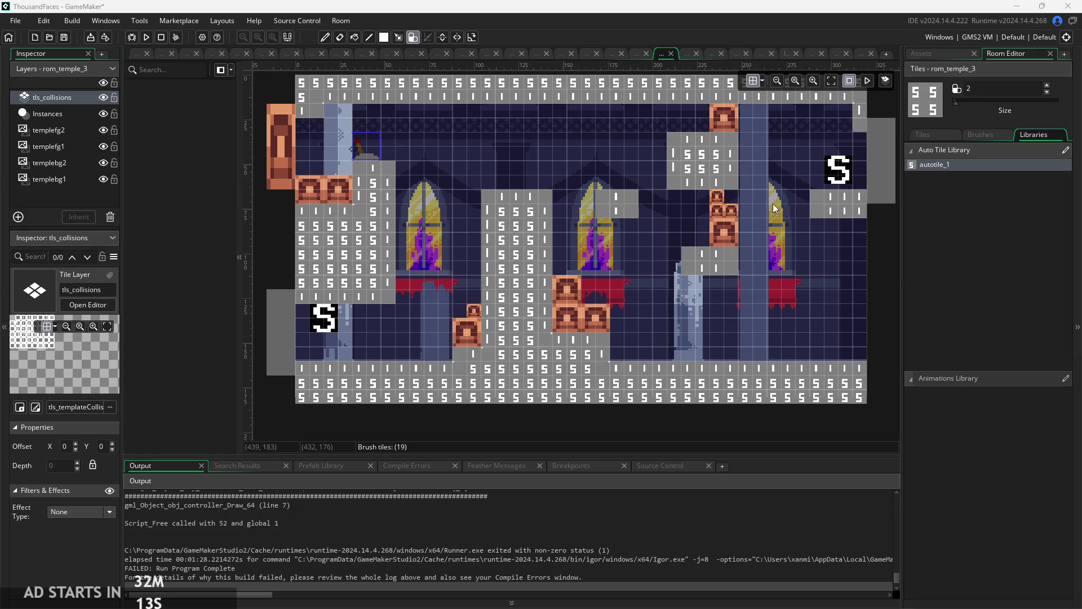
{"action": "left_click", "coordinate": [634, 228]}
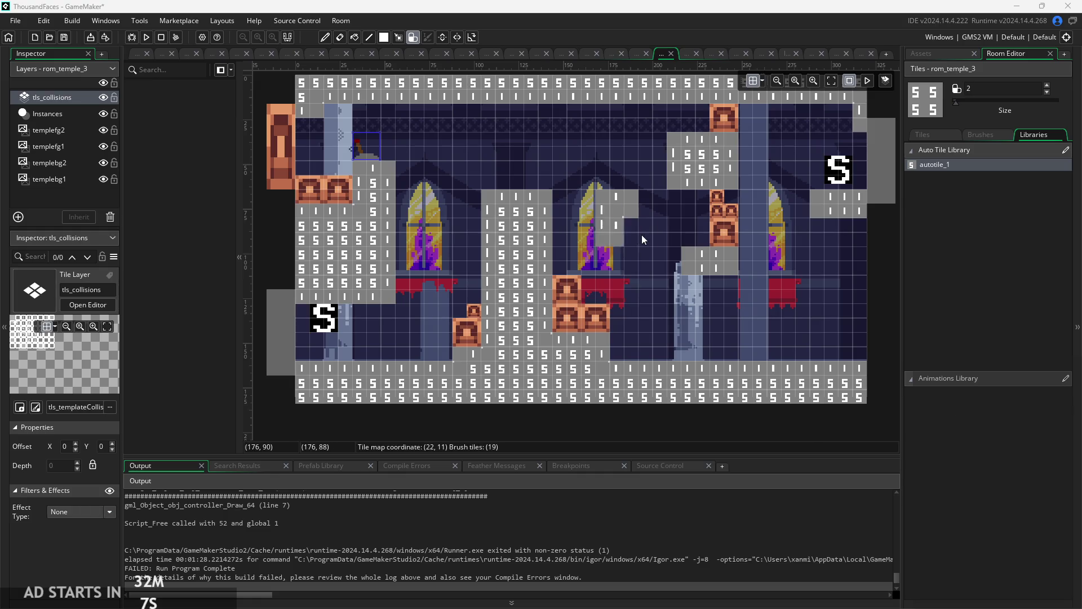
{"action": "left_click", "coordinate": [631, 237]}
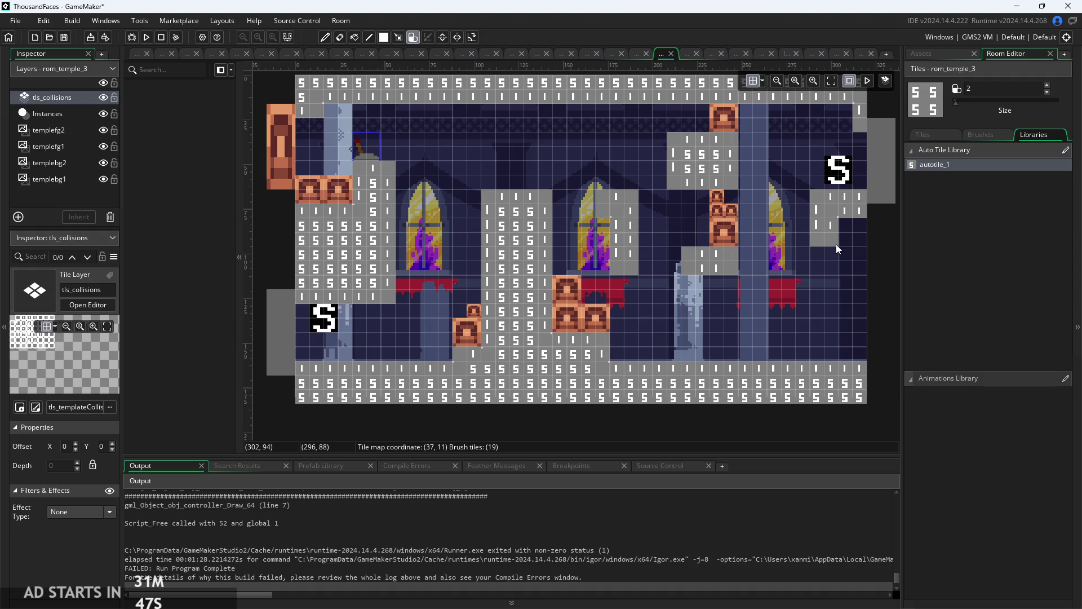
- Paint autotile_1 collision tiles down the right wall column, the dark lower-right area and right ledge
{"action": "left_click_drag", "start_coordinate": [857, 240], "coordinate": [826, 340]}
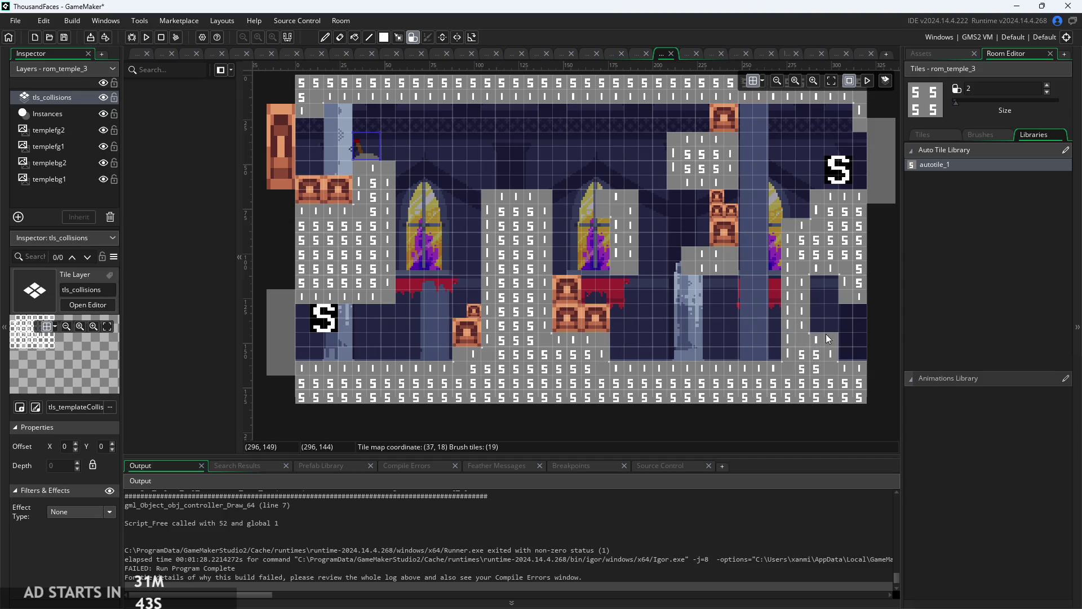
{"action": "left_click_drag", "start_coordinate": [842, 302], "coordinate": [810, 225]}
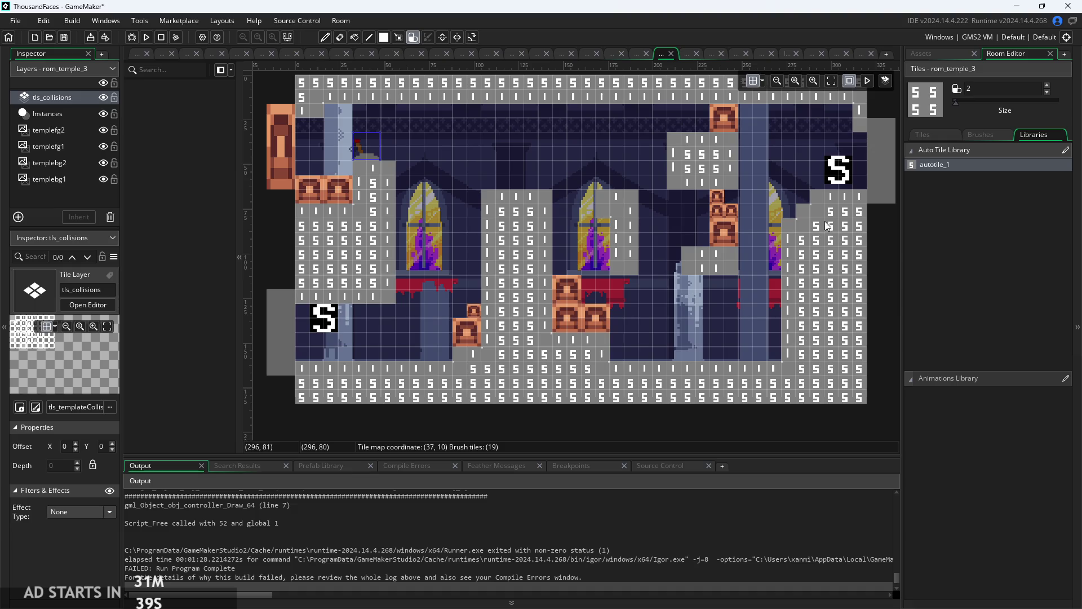
{"action": "left_click", "coordinate": [805, 210]}
- Paint the top-right ceiling collision block, extending it leftward and downward
{"action": "left_click_drag", "start_coordinate": [850, 124], "coordinate": [800, 117]}
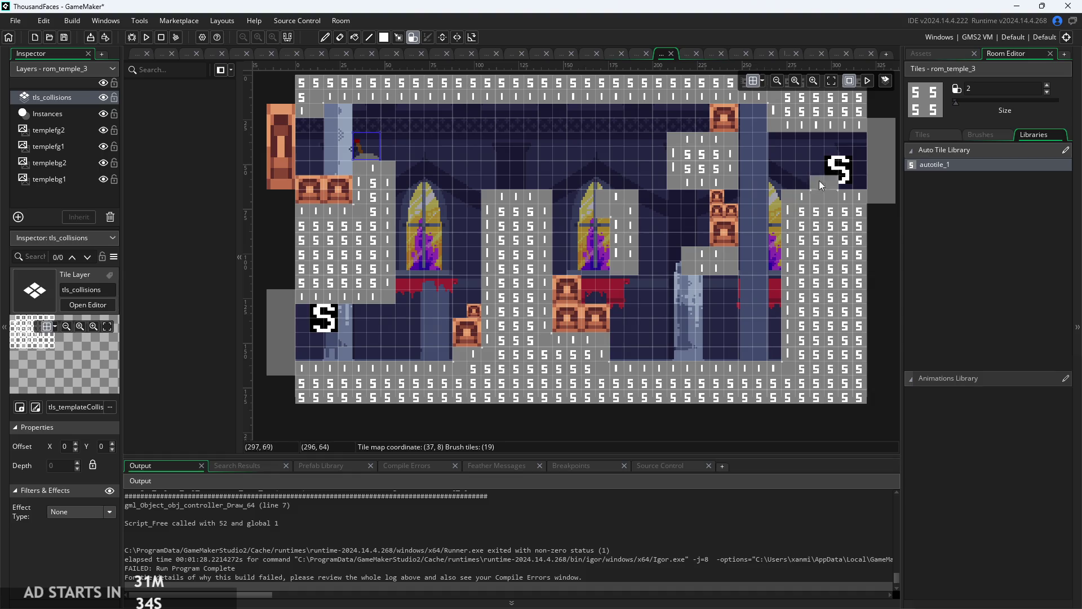
{"action": "left_click", "coordinate": [769, 133]}
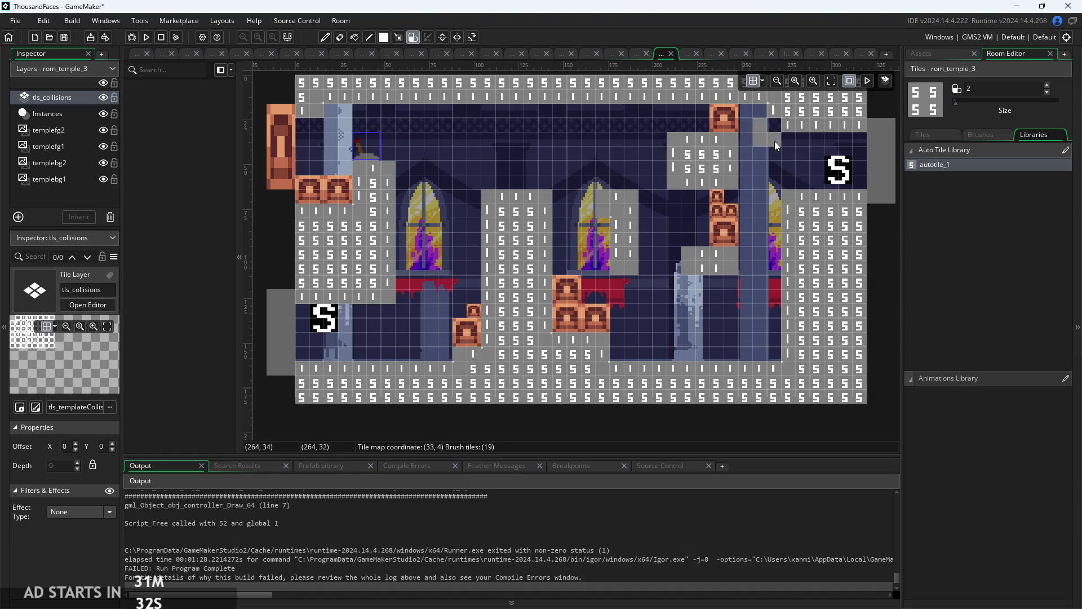
{"action": "left_click_drag", "start_coordinate": [770, 137], "coordinate": [769, 248]}
{"action": "left_click", "coordinate": [768, 242]}
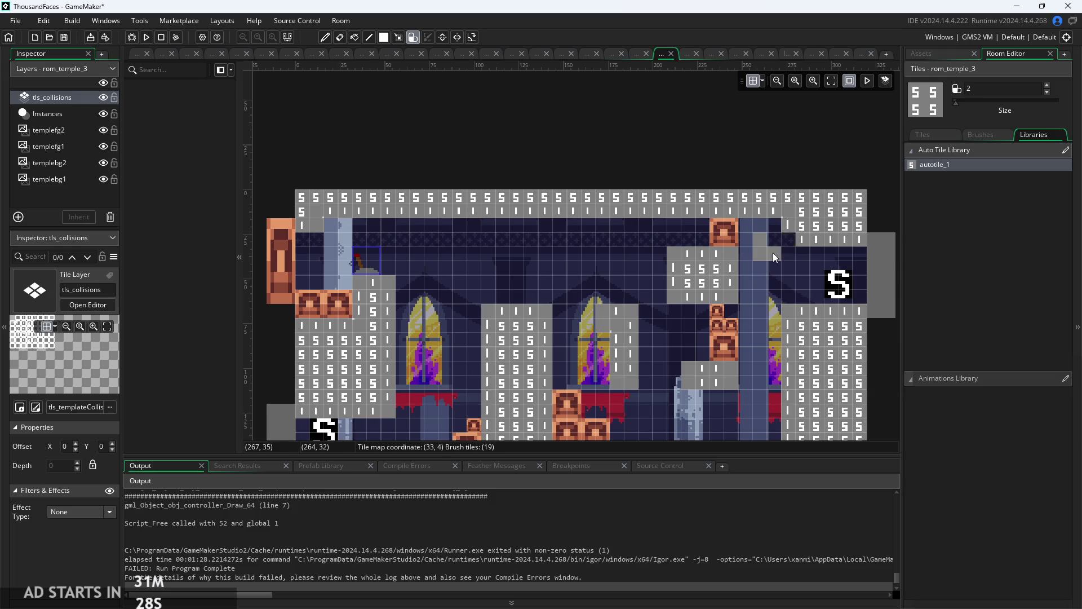
- Line the right-hand exit ledge with collision tiles, undoing one misplaced block by the pillar
{"action": "scroll", "scroll_direction": "down", "scroll_amount": 3}
{"action": "left_click", "coordinate": [775, 257]}
{"action": "key", "text": "ctrl+z"}
{"action": "left_click", "coordinate": [802, 204]}
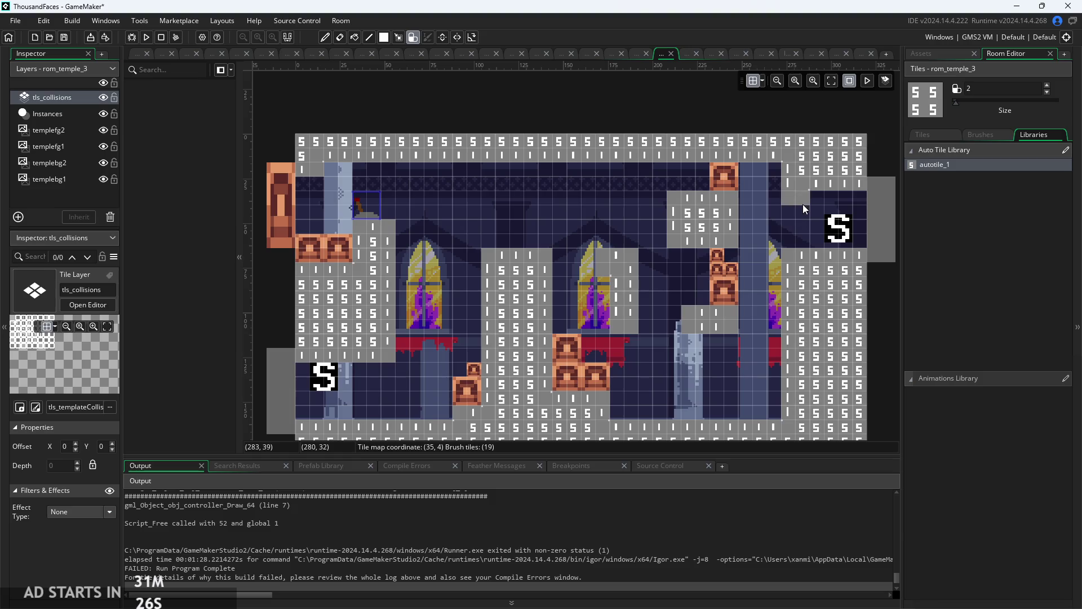
{"action": "left_click_drag", "start_coordinate": [803, 196], "coordinate": [850, 198]}
- Touch up collision tiles around the right S tile, at tile 39, 8, and on the floor by the platforms
{"action": "left_click", "coordinate": [850, 243]}
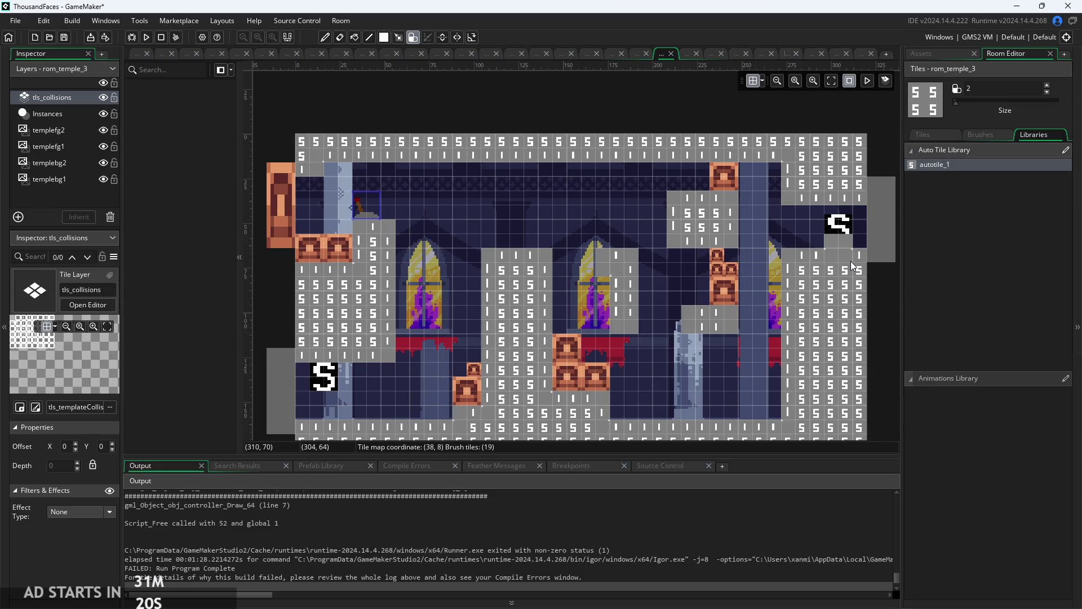
{"action": "left_click", "coordinate": [859, 262]}
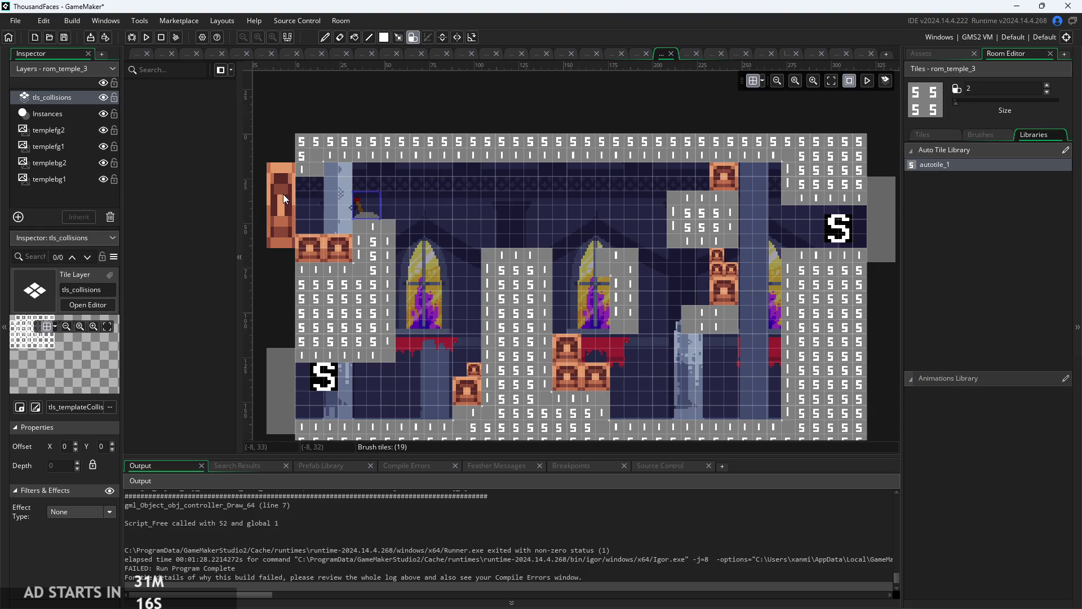
{"action": "scroll", "scroll_direction": "down", "scroll_amount": 3}
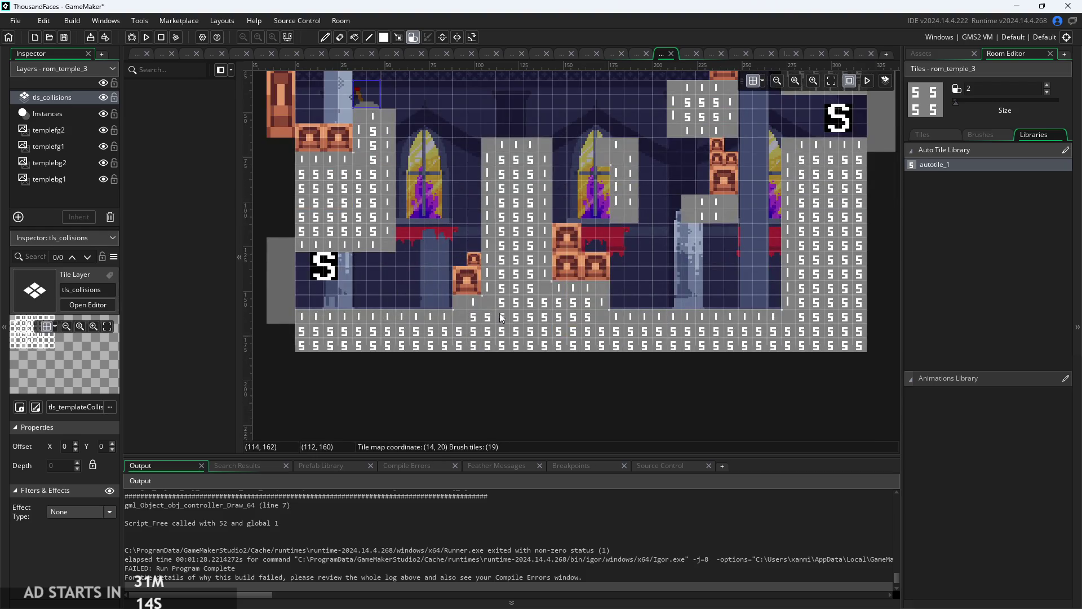
{"action": "left_click", "coordinate": [444, 320]}
- On the Instances layer, move the lower platform down so it rests on the floor
{"action": "left_click", "coordinate": [49, 114]}
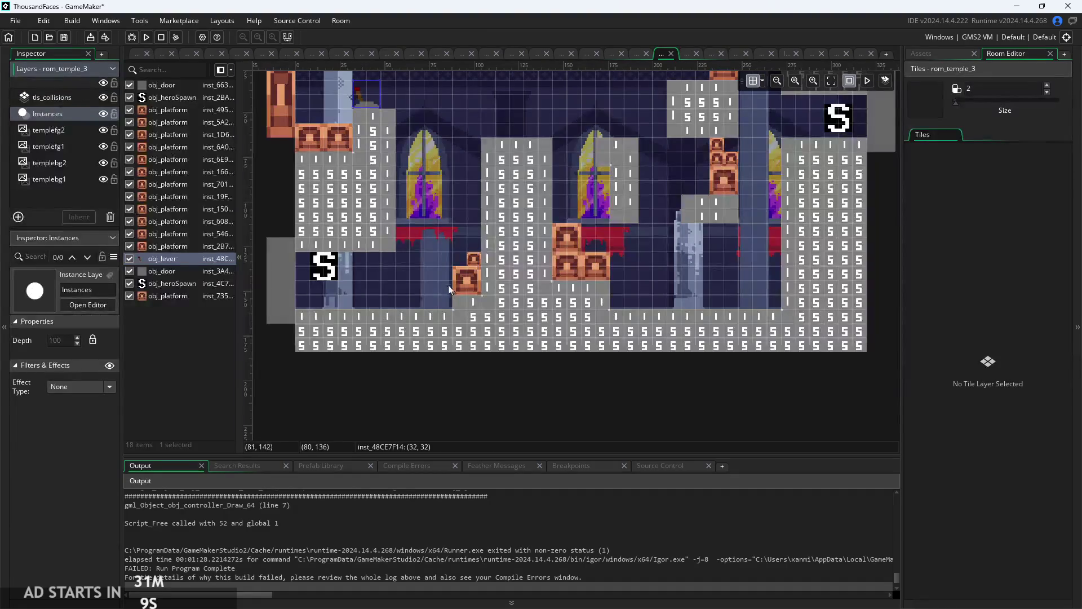
{"action": "left_click", "coordinate": [52, 97]}
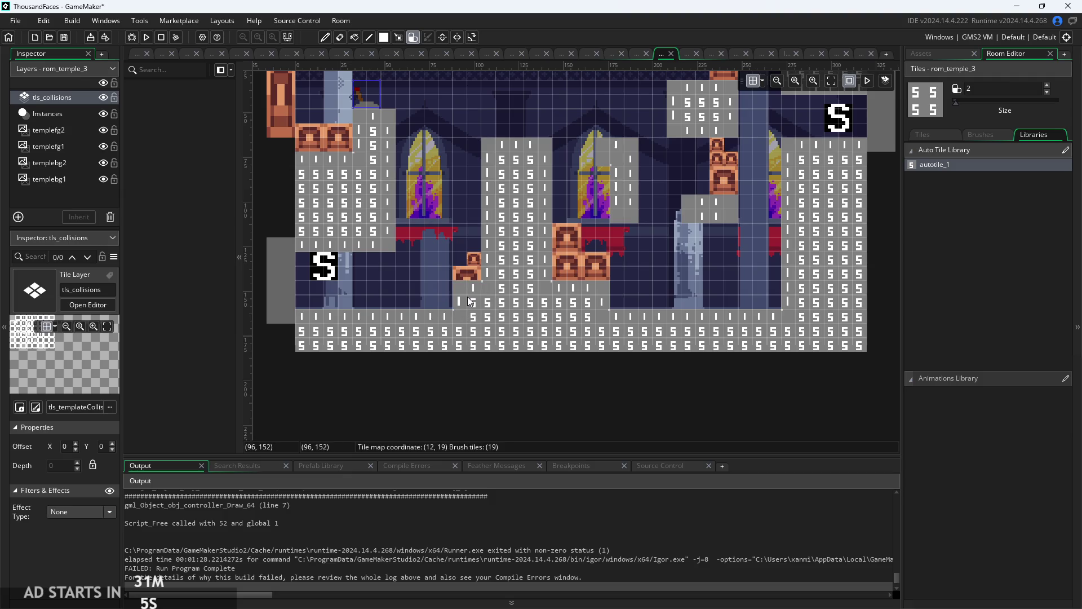
{"action": "left_click", "coordinate": [50, 114]}
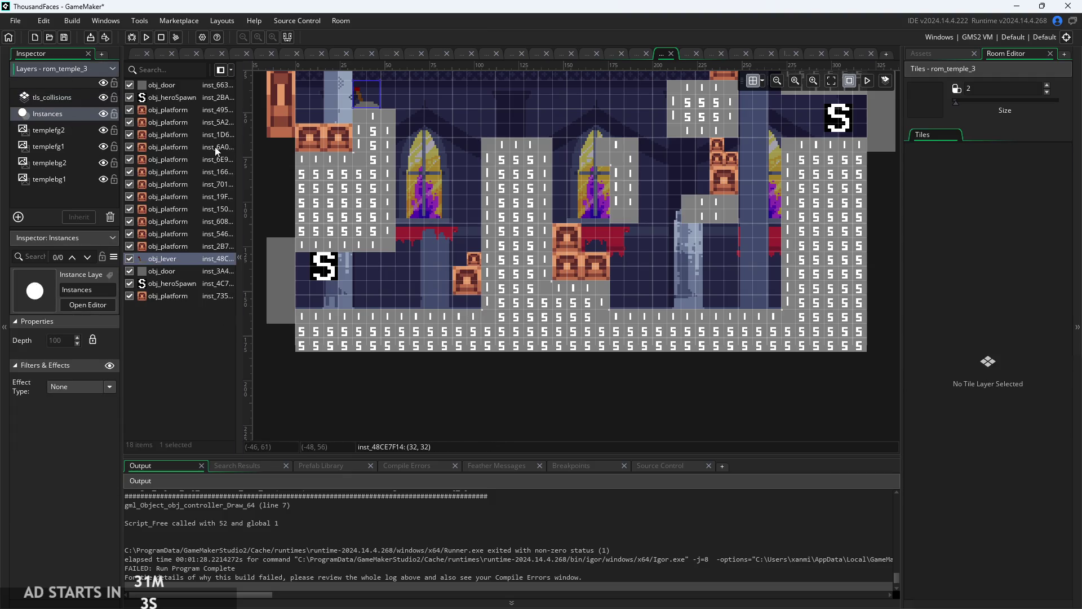
{"action": "left_click", "coordinate": [462, 280]}
{"action": "left_click_drag", "start_coordinate": [462, 280], "coordinate": [466, 294]}
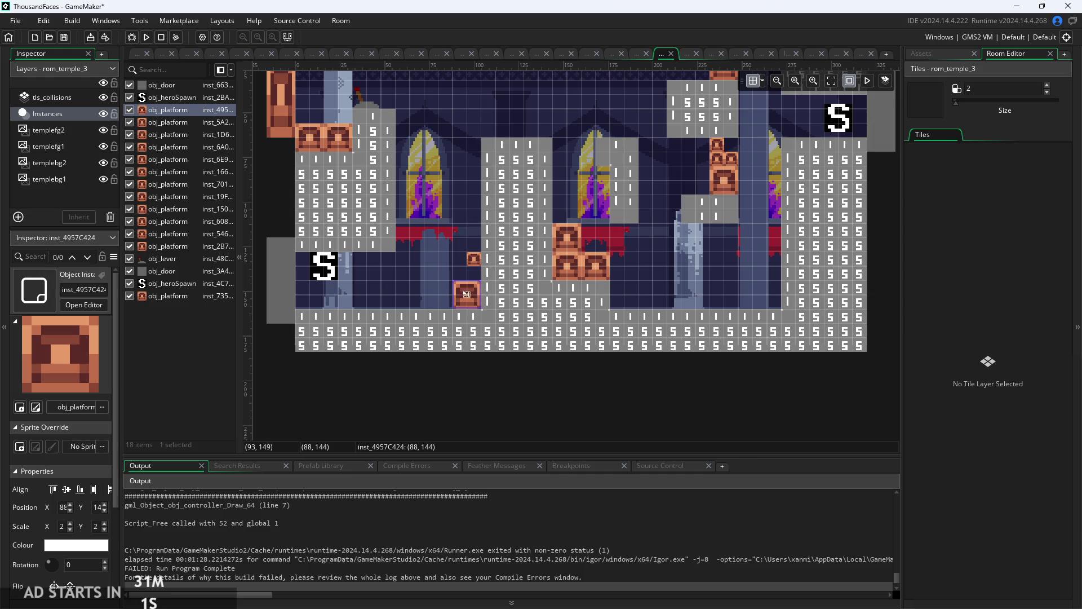
- Paste two platform copies and place them beside the existing platforms
{"action": "left_click", "coordinate": [477, 262]}
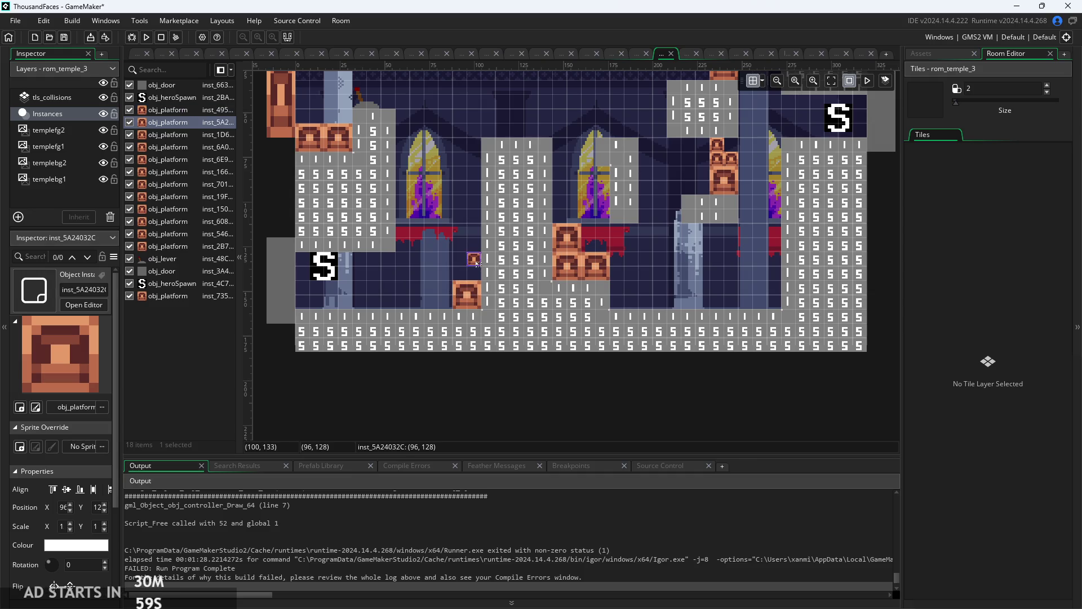
{"action": "key", "text": "ctrl+v"}
{"action": "key", "text": "ctrl+v"}
{"action": "left_click_drag", "start_coordinate": [486, 283], "coordinate": [457, 270]}
{"action": "left_click", "coordinate": [483, 273]}
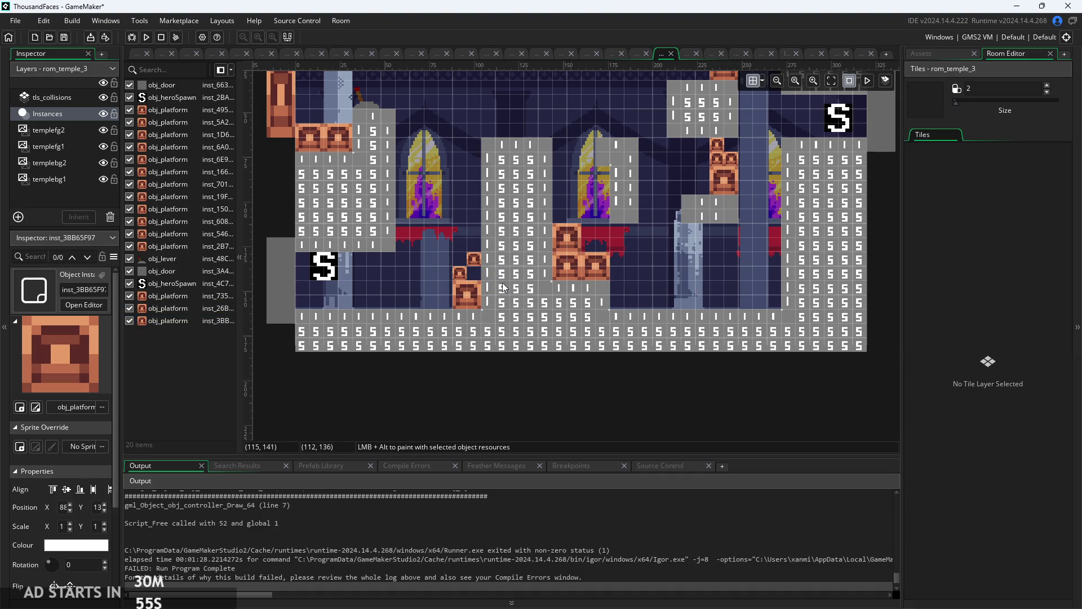
{"action": "left_click_drag", "start_coordinate": [489, 283], "coordinate": [479, 275]}
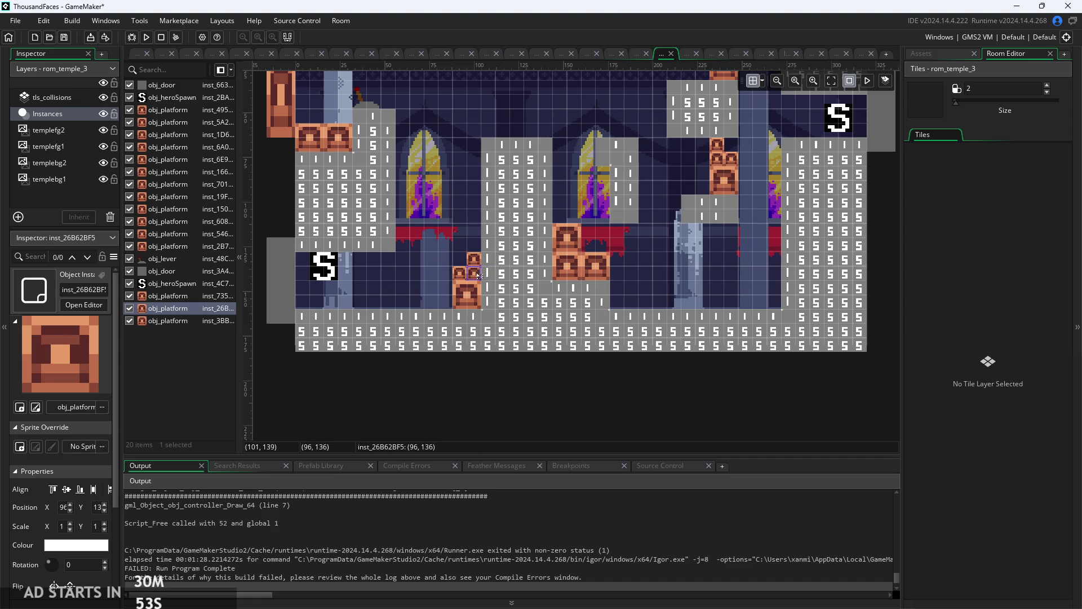
{"action": "left_click", "coordinate": [406, 280]}
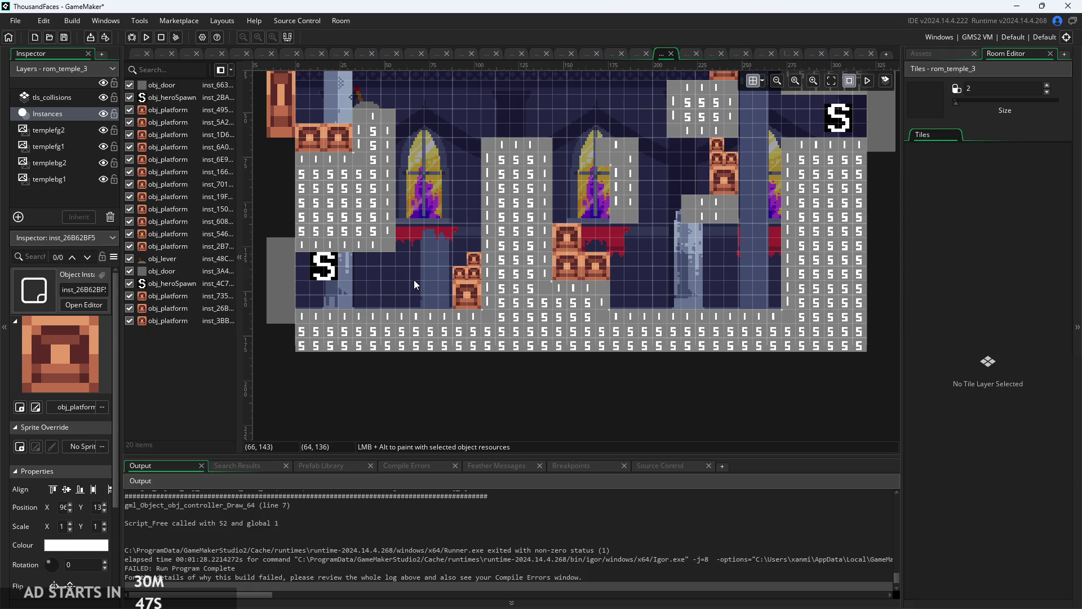
- Delete the two extra pasted platform copies
{"action": "left_click", "coordinate": [461, 274]}
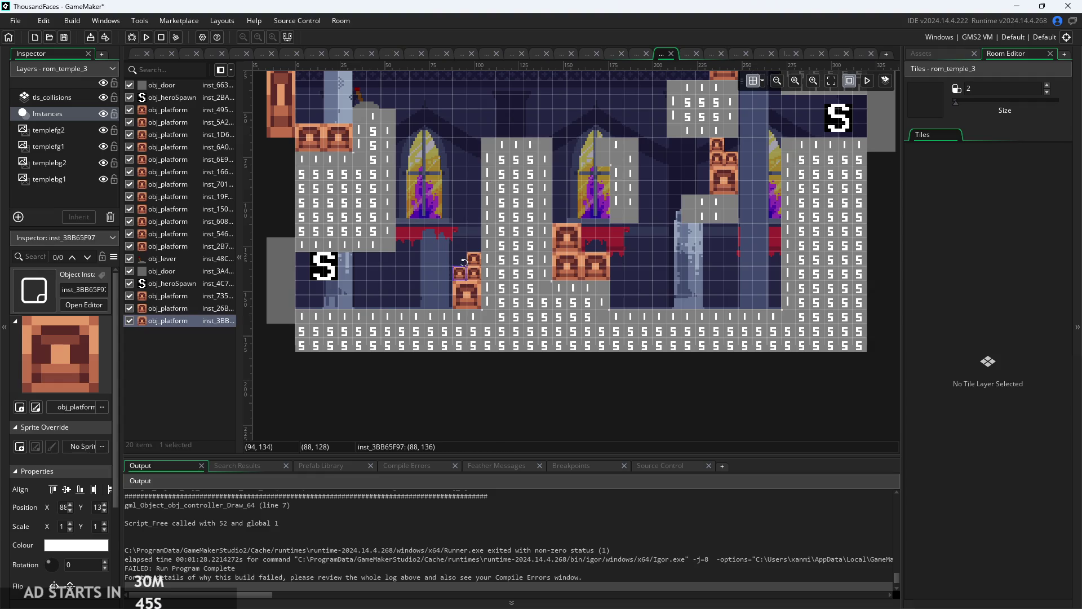
{"action": "key", "text": "Delete"}
{"action": "left_click", "coordinate": [474, 260]}
{"action": "key", "text": "Delete"}
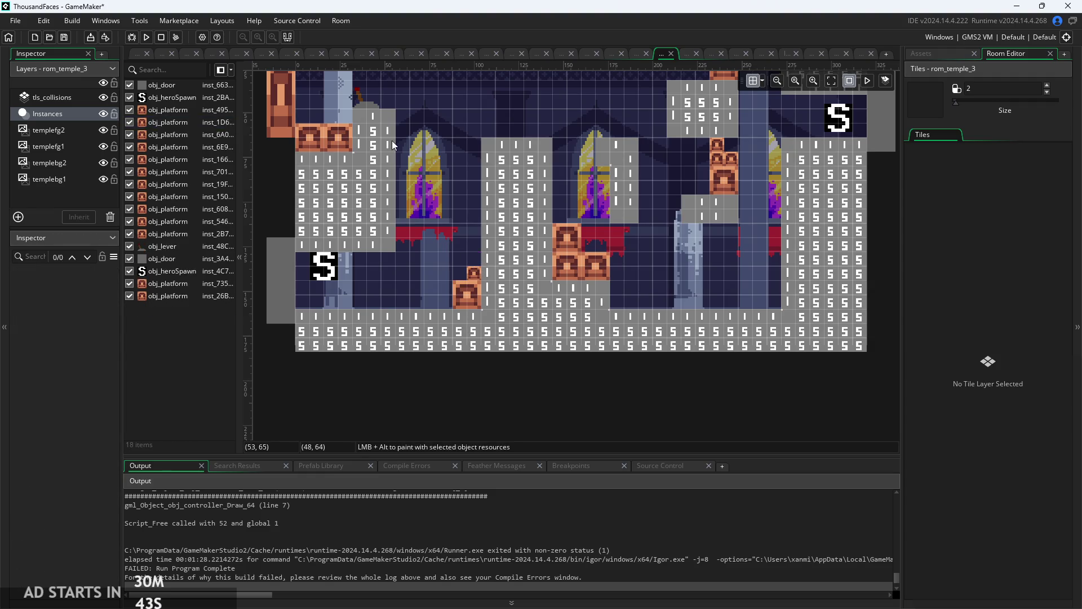
- Paint a collision tile on tls_collisions beside the upper-left ledge
{"action": "left_click", "coordinate": [64, 102]}
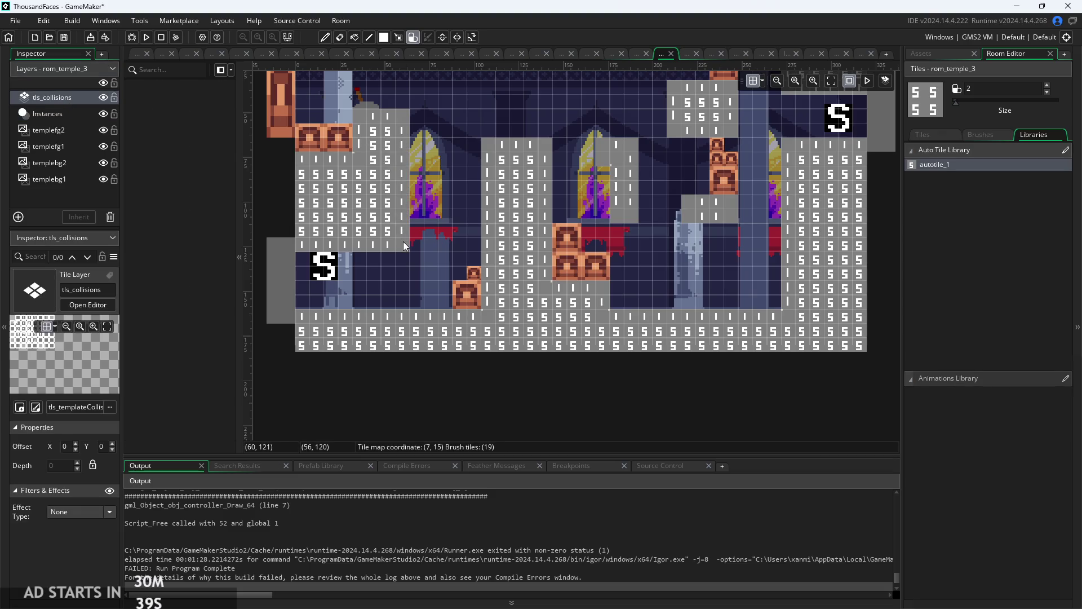
{"action": "scroll", "scroll_direction": "up", "scroll_amount": 3}
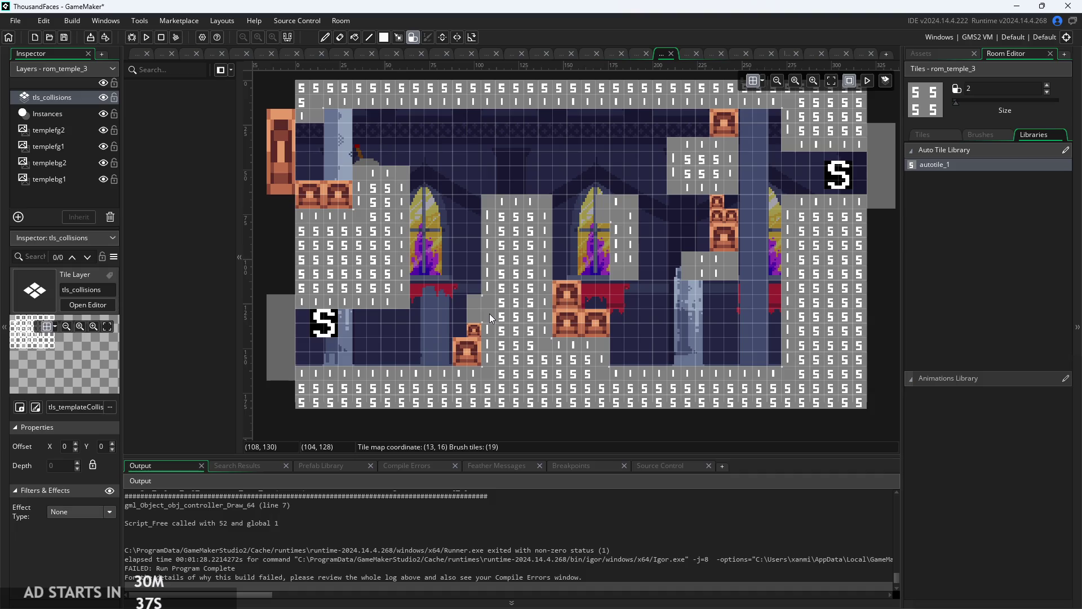
{"action": "left_click", "coordinate": [350, 185]}
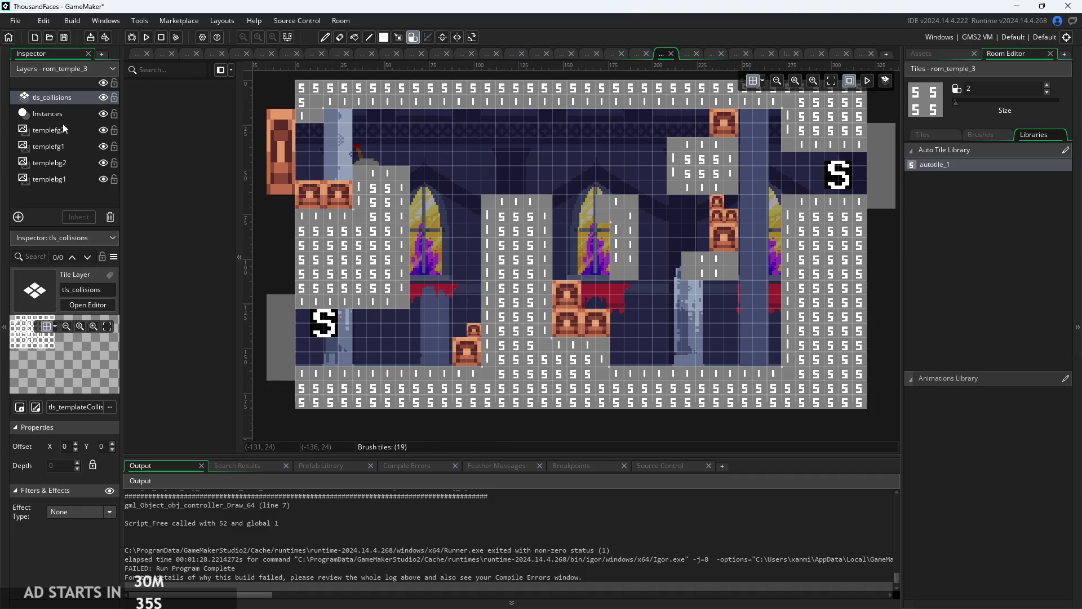
- Move the obj_lever instance two grid cells right to X 48, then reselect tls_collisions
{"action": "left_click", "coordinate": [59, 114]}
{"action": "left_click", "coordinate": [359, 160]}
{"action": "left_click_drag", "start_coordinate": [359, 160], "coordinate": [373, 160]}
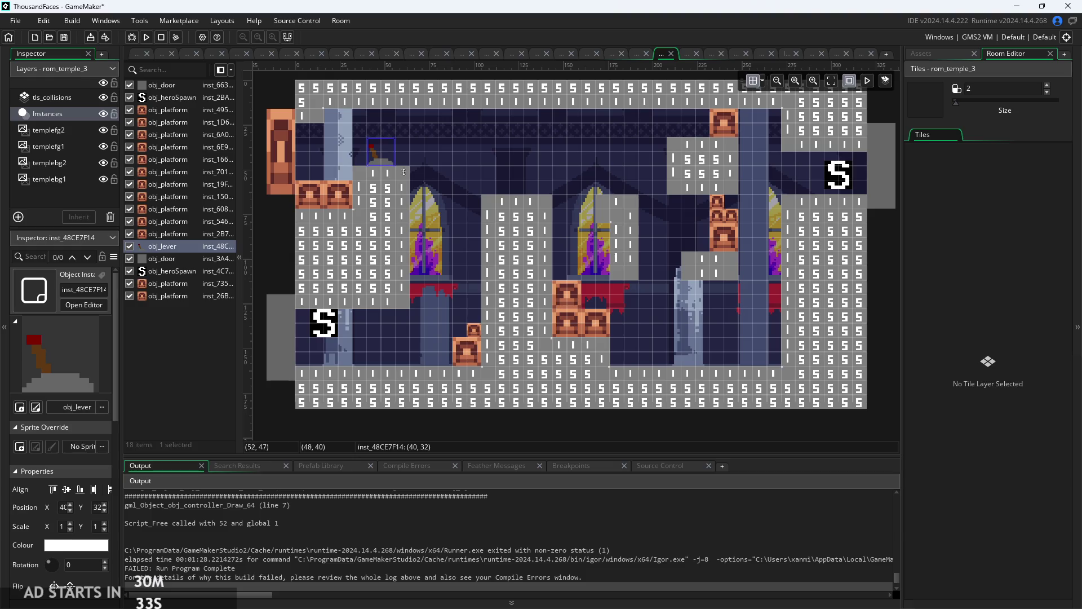
{"action": "left_click", "coordinate": [453, 214]}
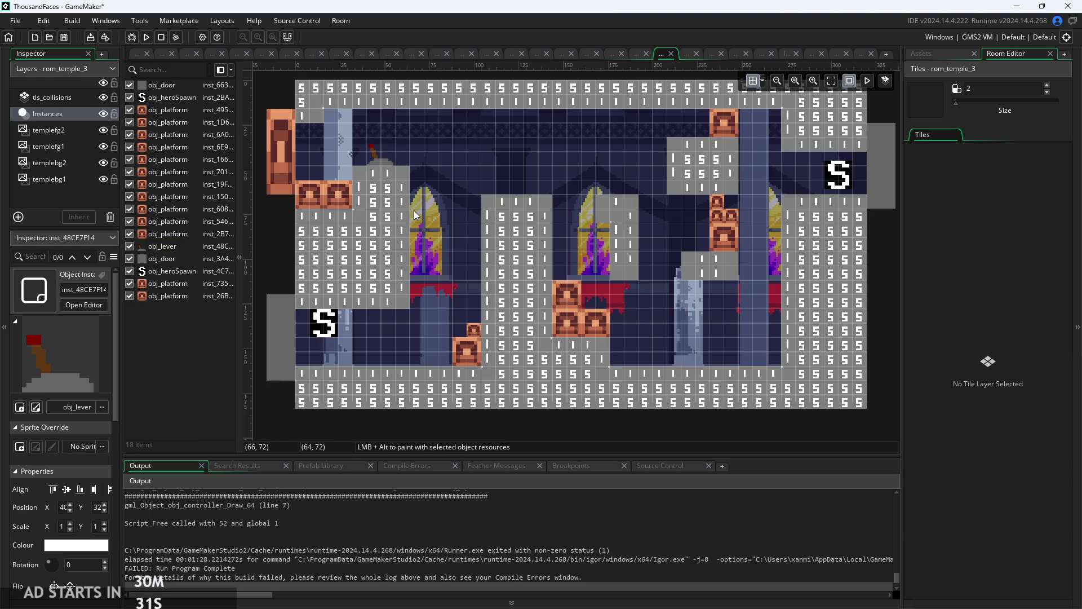
{"action": "left_click_drag", "start_coordinate": [378, 168], "coordinate": [393, 168]}
{"action": "scroll", "scroll_direction": "up", "scroll_amount": 3}
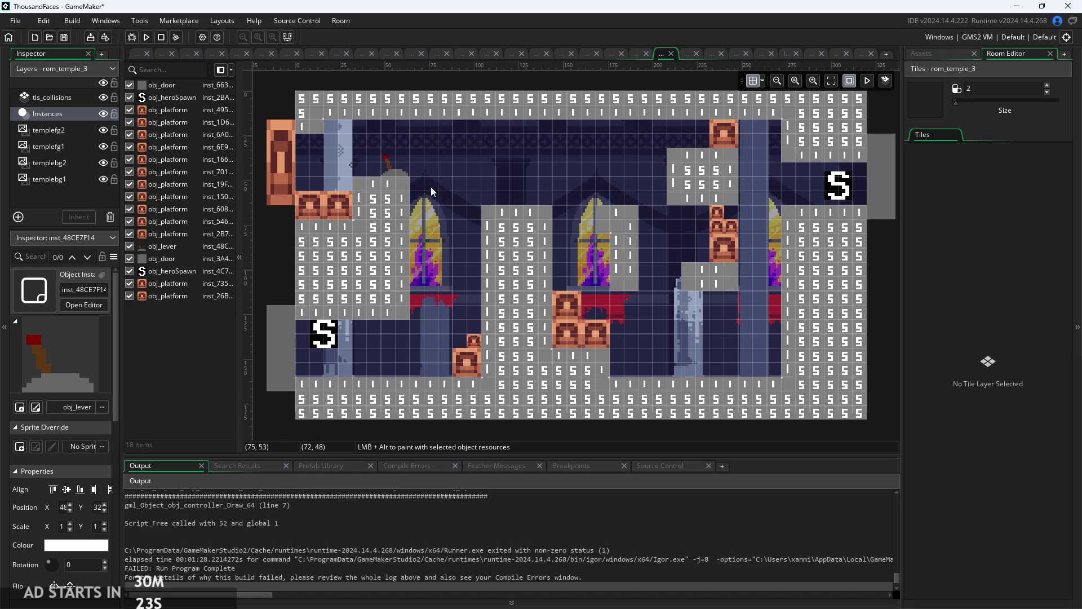
{"action": "left_click", "coordinate": [64, 96]}
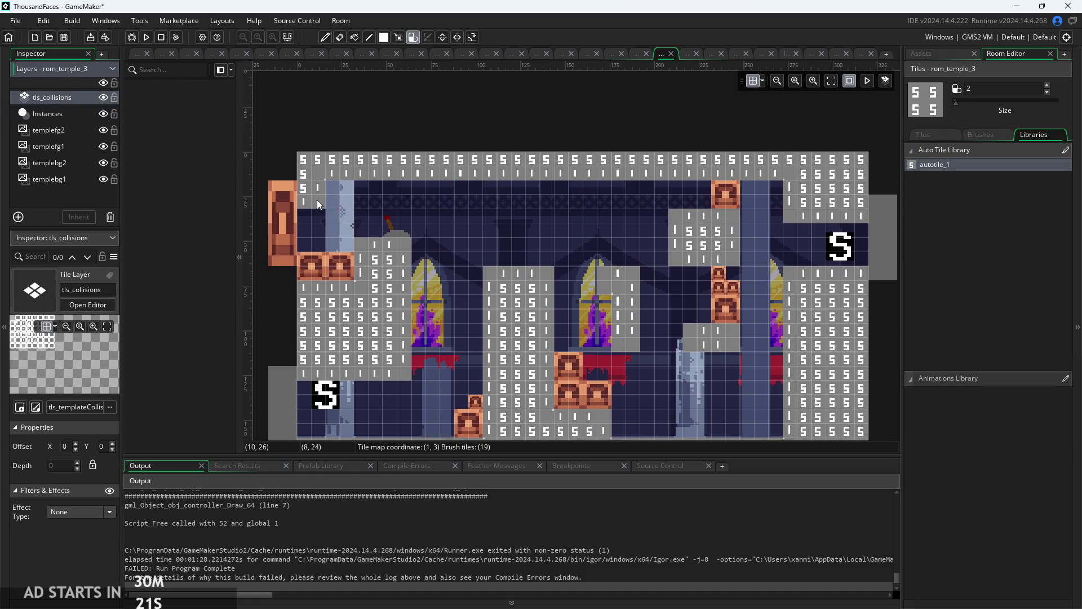
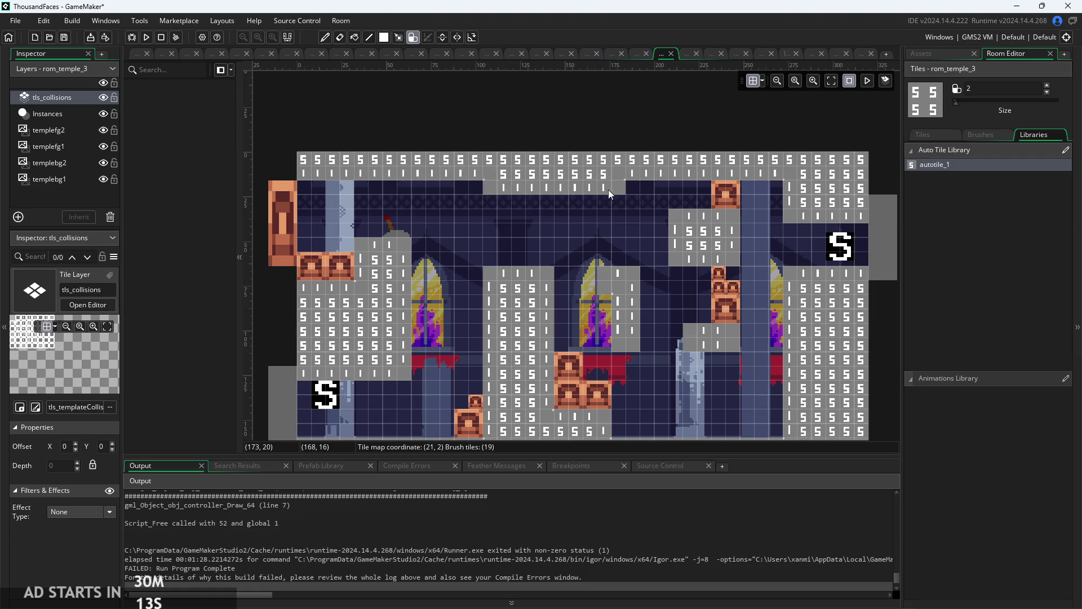
- Fill the gap near the top of rom_temple_3 with tls_collisions tiles
{"action": "left_click_drag", "start_coordinate": [626, 184], "coordinate": [641, 176]}
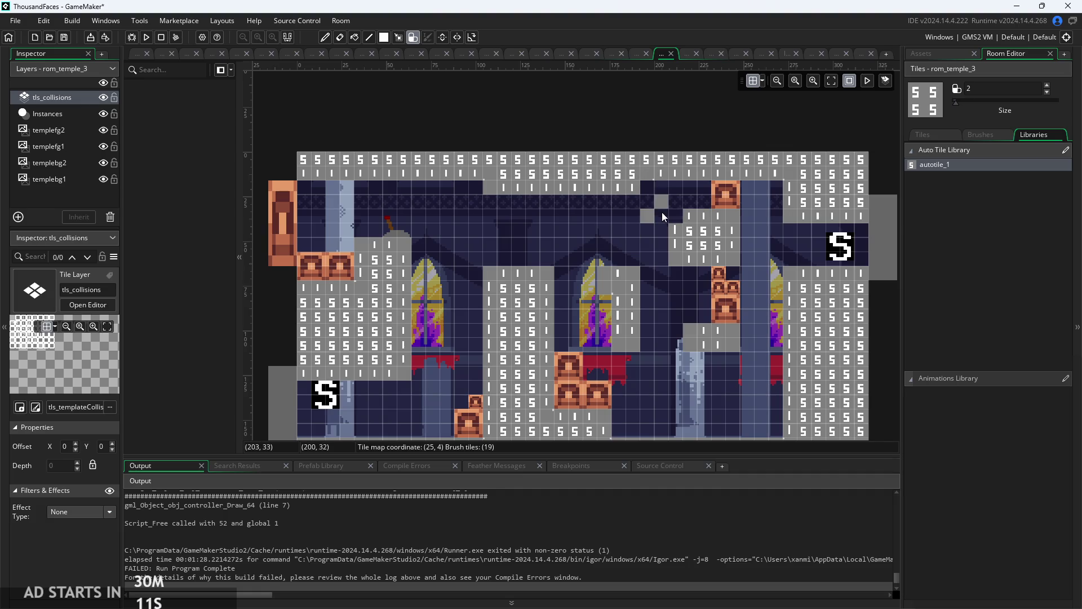
{"action": "scroll", "scroll_direction": "down", "scroll_amount": 3}
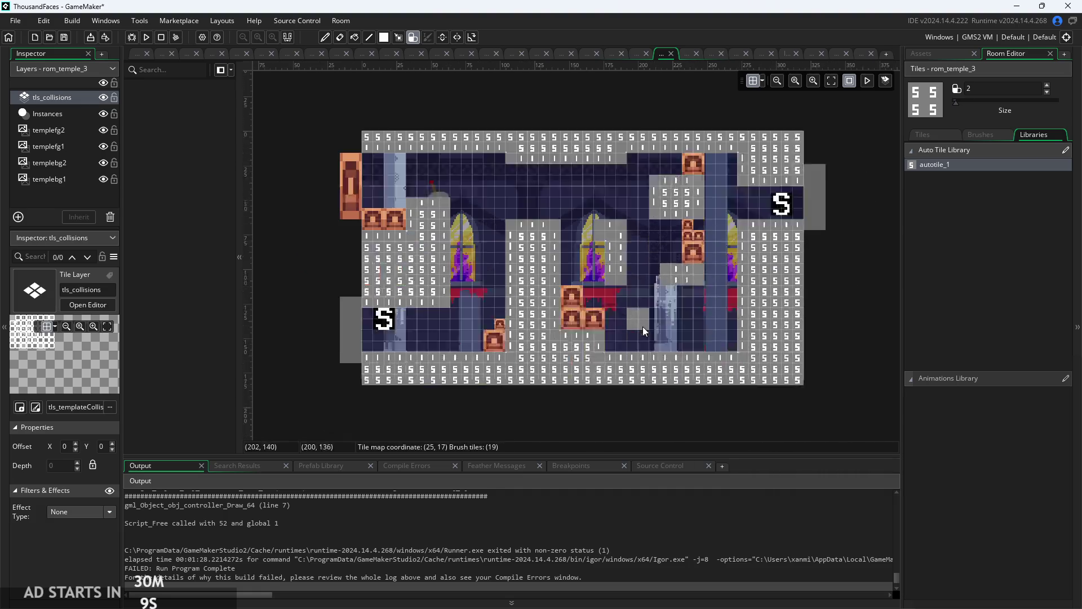
{"action": "scroll", "scroll_direction": "down", "scroll_amount": 3}
{"action": "scroll", "scroll_direction": "up", "scroll_amount": 3}
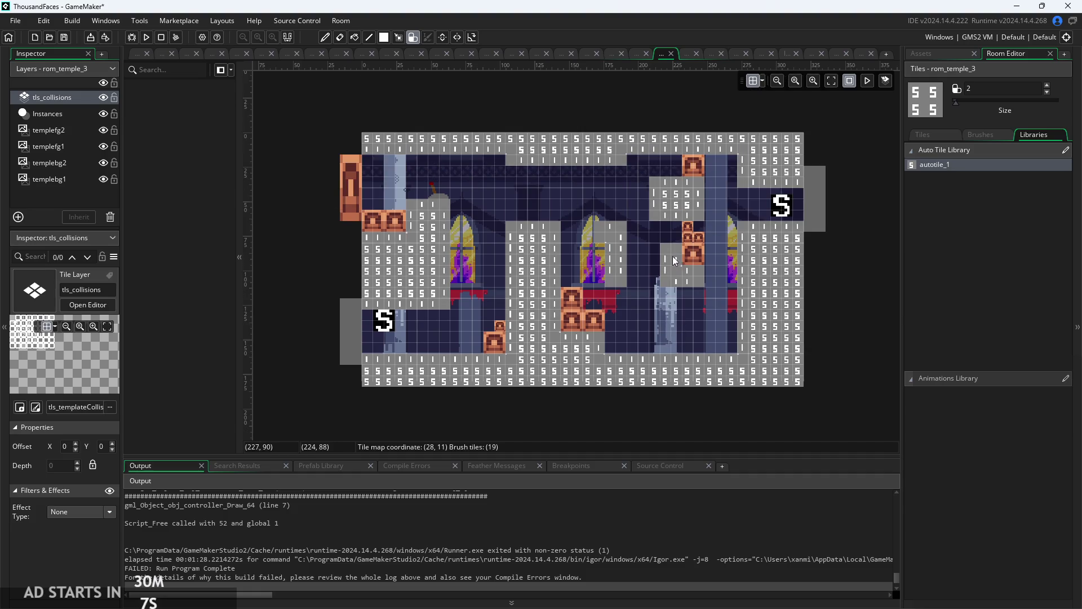
{"action": "scroll", "scroll_direction": "up", "scroll_amount": 3}
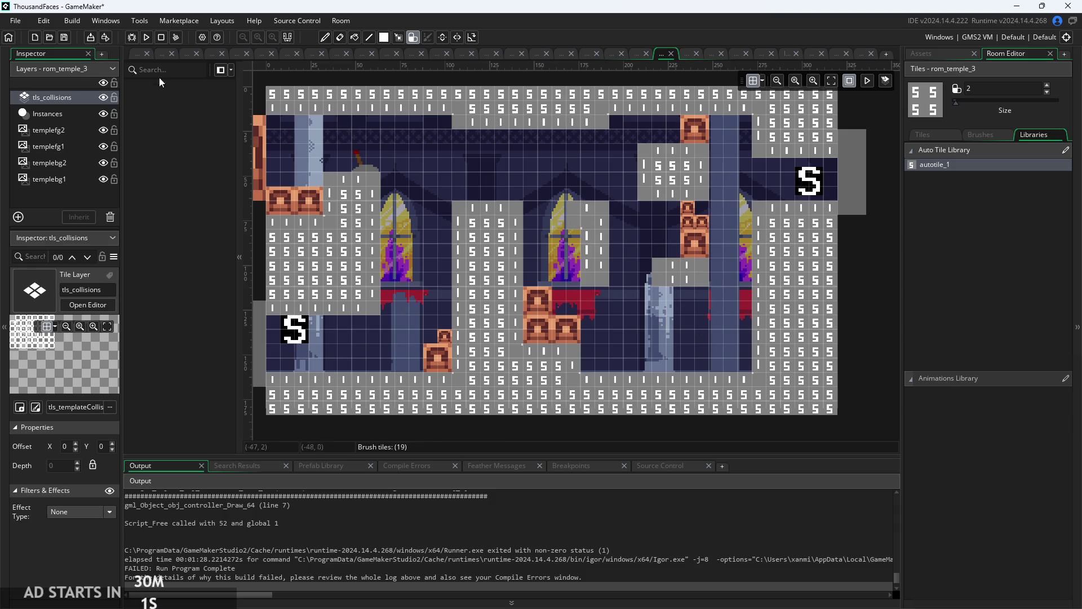
- Switch to the Instances layer and back to tls_collisions, then save the project
{"action": "left_click", "coordinate": [73, 116]}
{"action": "left_click", "coordinate": [73, 98]}
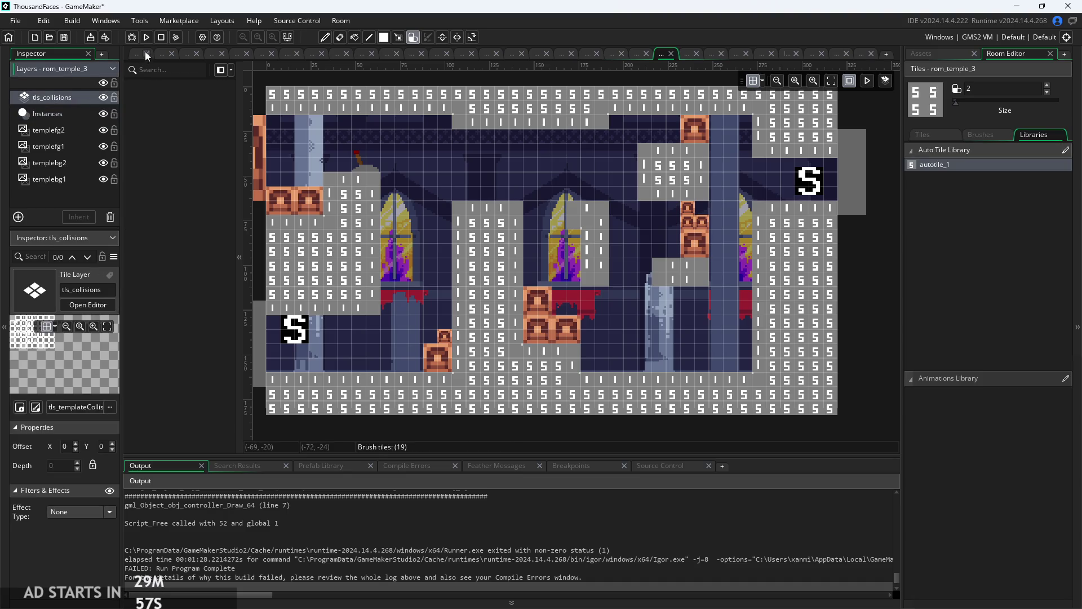
{"action": "left_click", "coordinate": [141, 53]}
{"action": "left_click", "coordinate": [65, 37]}
- Run the game, start from the title screen, and slash the first enemies
{"action": "left_click", "coordinate": [147, 38]}
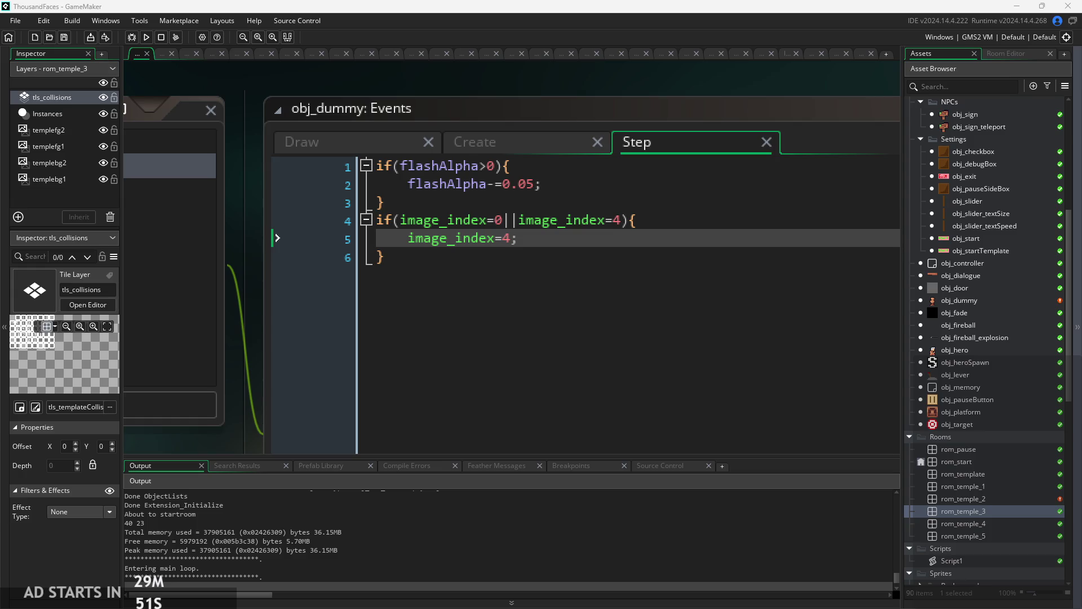
{"action": "left_click", "coordinate": [604, 398]}
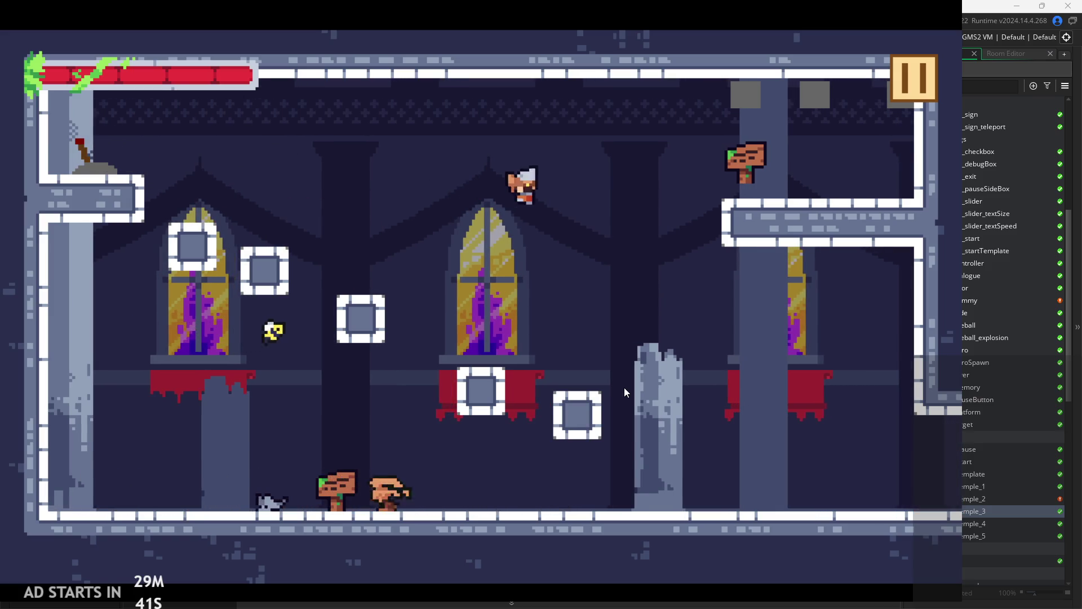
{"action": "key", "text": "Right"}
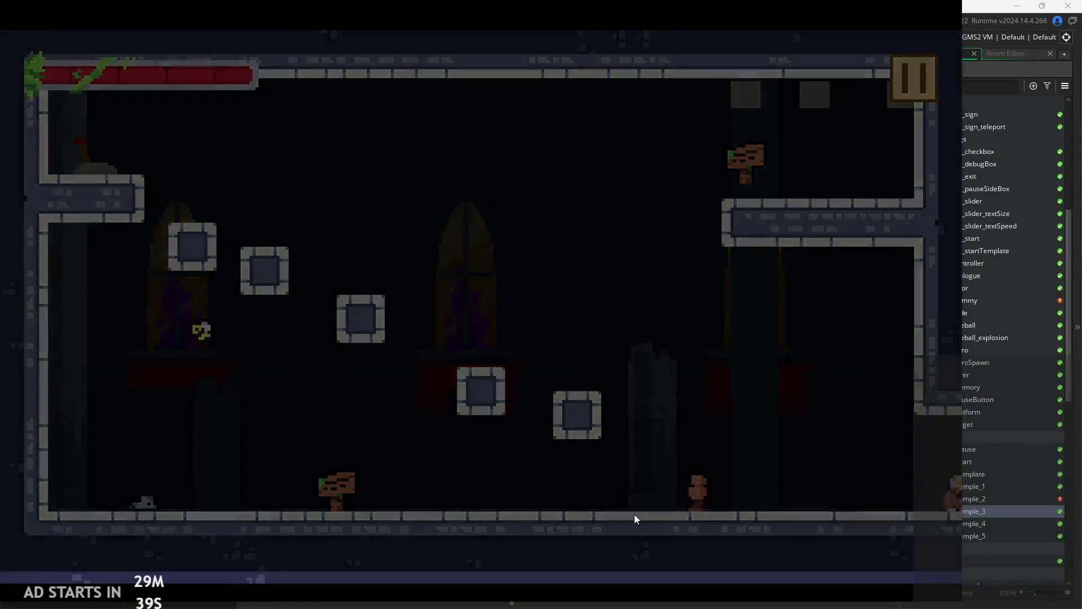
{"action": "key", "text": "x"}
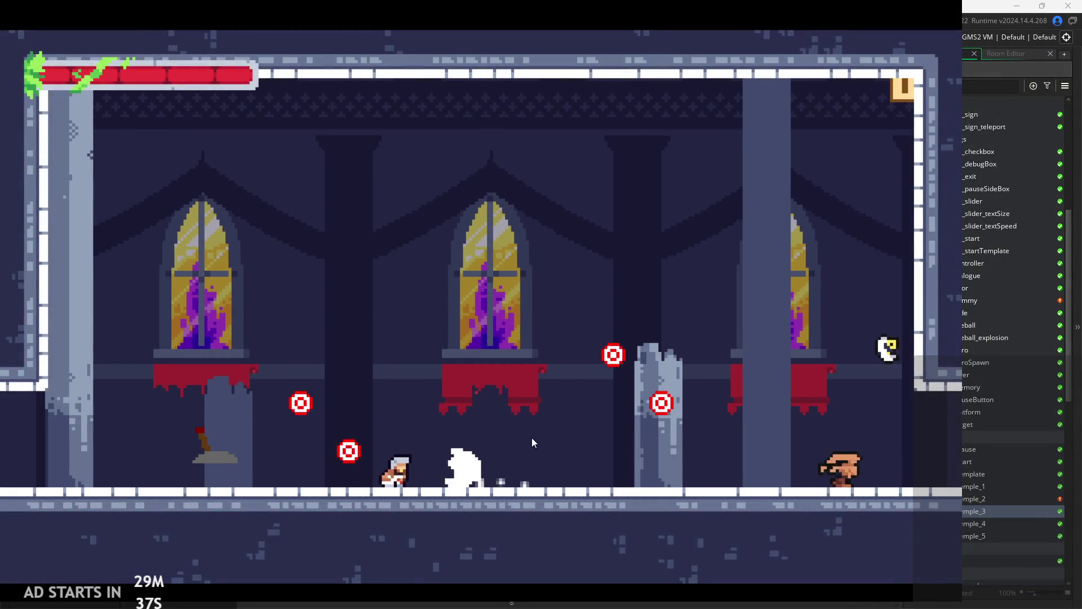
{"action": "key", "text": "space"}
{"action": "key", "text": "x"}
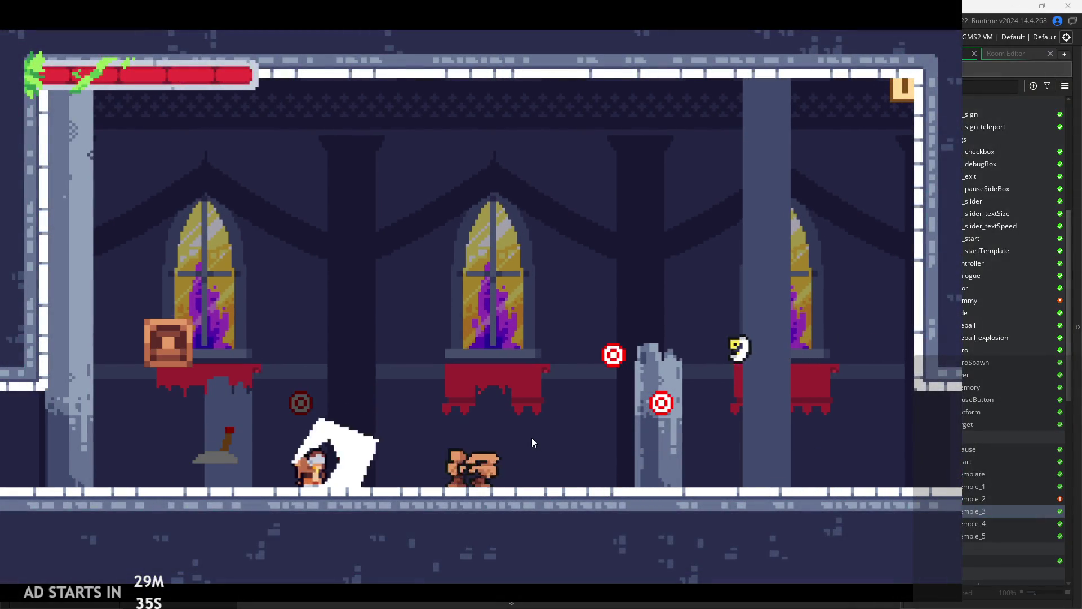
{"action": "key", "text": "Right"}
{"action": "key", "text": "x"}
{"action": "key", "text": "x"}
- Jump left and right with midair slashes to hit the two targets
{"action": "key", "text": "Right"}
{"action": "key", "text": "Right"}
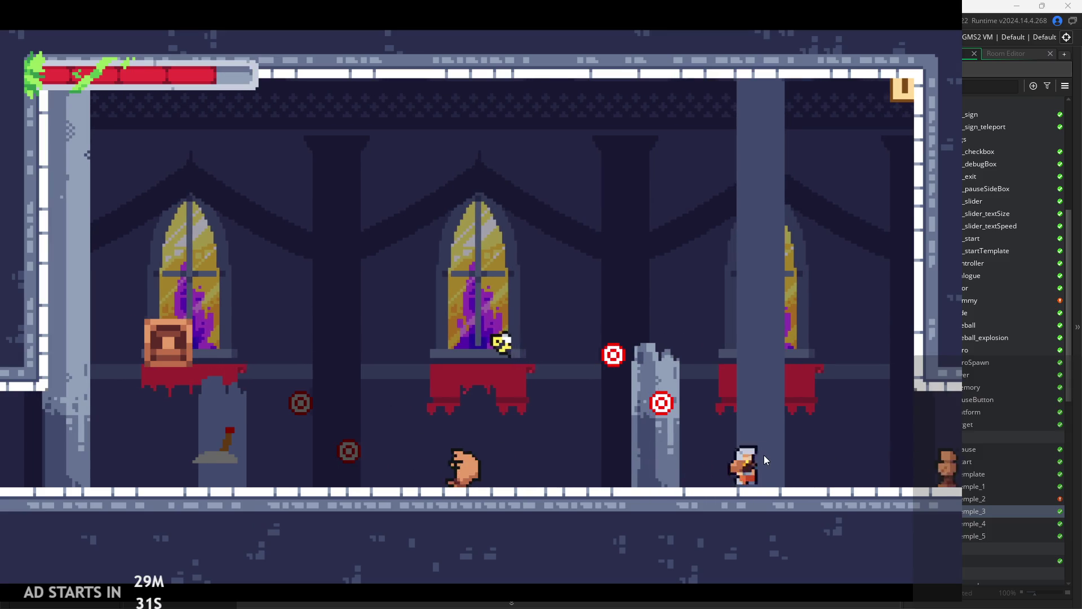
{"action": "key", "text": "x"}
{"action": "key", "text": "Left"}
{"action": "key", "text": "z"}
{"action": "key", "text": "x"}
{"action": "key", "text": "Left"}
{"action": "key", "text": "z"}
{"action": "key", "text": "x"}
{"action": "key", "text": "z"}
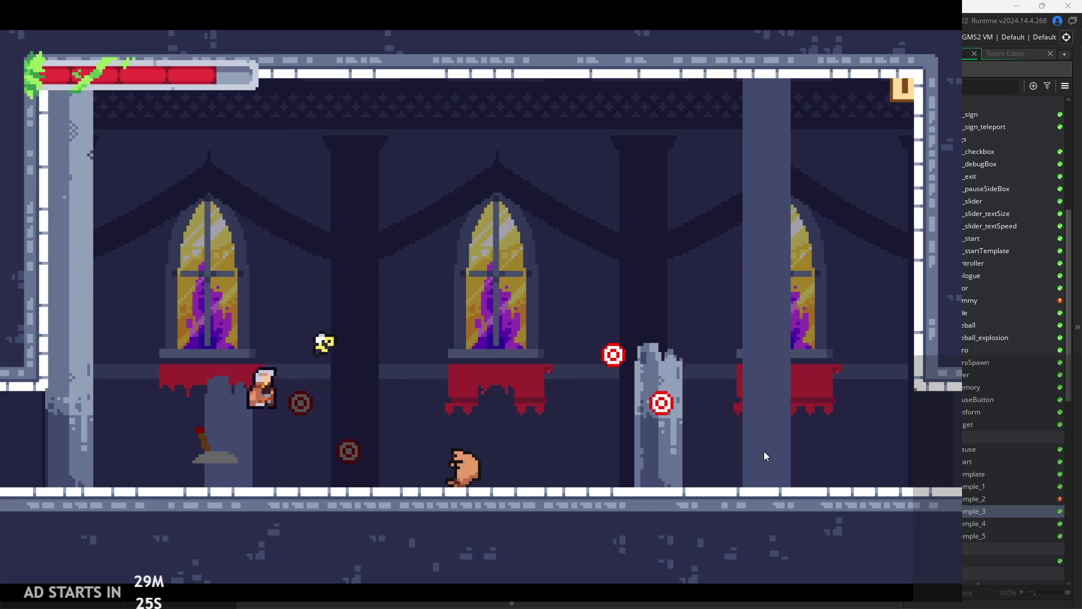
{"action": "key", "text": "Right"}
{"action": "key", "text": "x"}
{"action": "key", "text": "x"}
{"action": "key", "text": "z"}
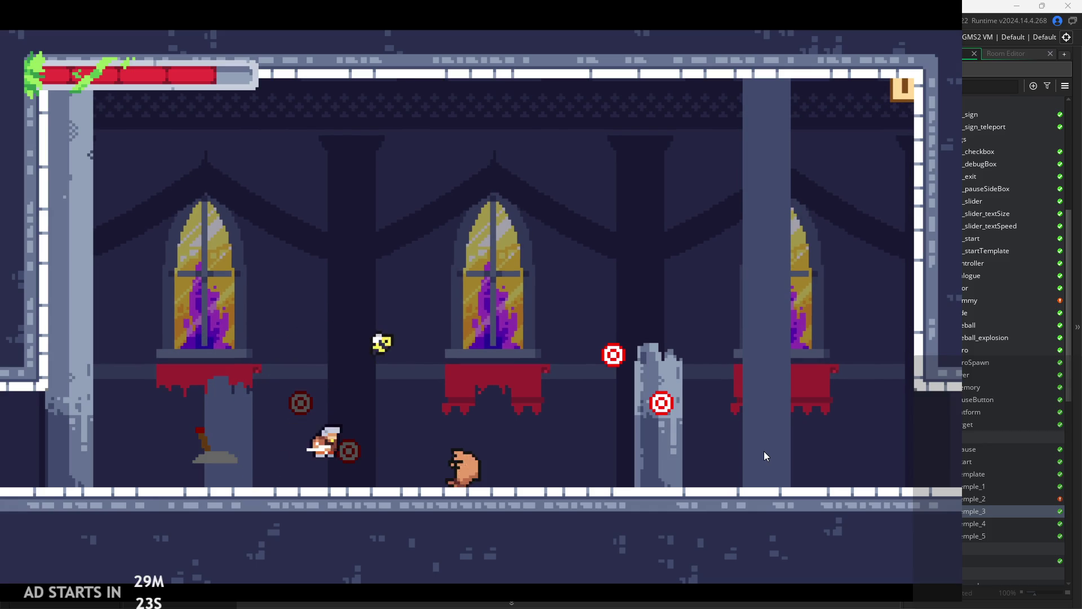
{"action": "key", "text": "Right"}
{"action": "key", "text": "z"}
{"action": "key", "text": "Right"}
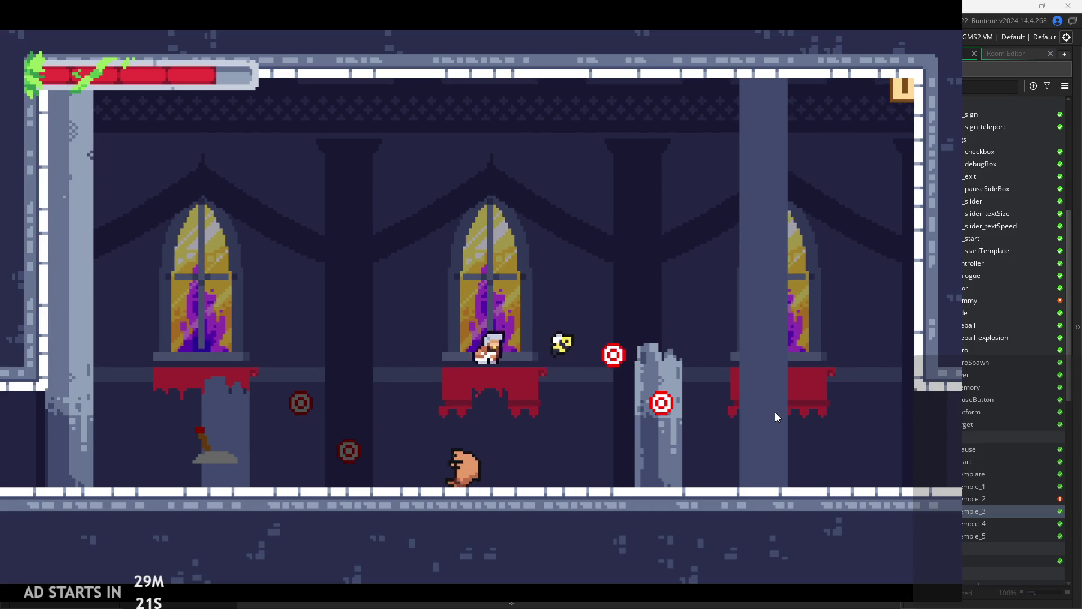
{"action": "key", "text": "x"}
{"action": "key", "text": "z"}
{"action": "key", "text": "Left"}
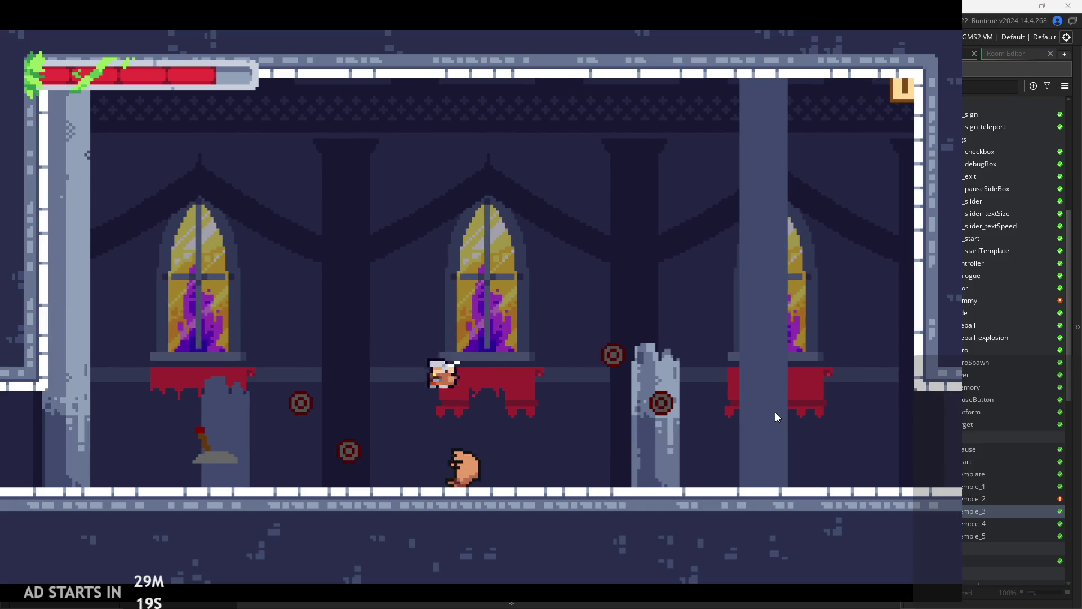
- Turn back and forth, repeatedly slashing the remaining enemy
{"action": "key", "text": "x"}
{"action": "key", "text": "Right"}
{"action": "key", "text": "Left"}
{"action": "key", "text": "x"}
{"action": "key", "text": "Right"}
{"action": "key", "text": "Left"}
{"action": "key", "text": "x"}
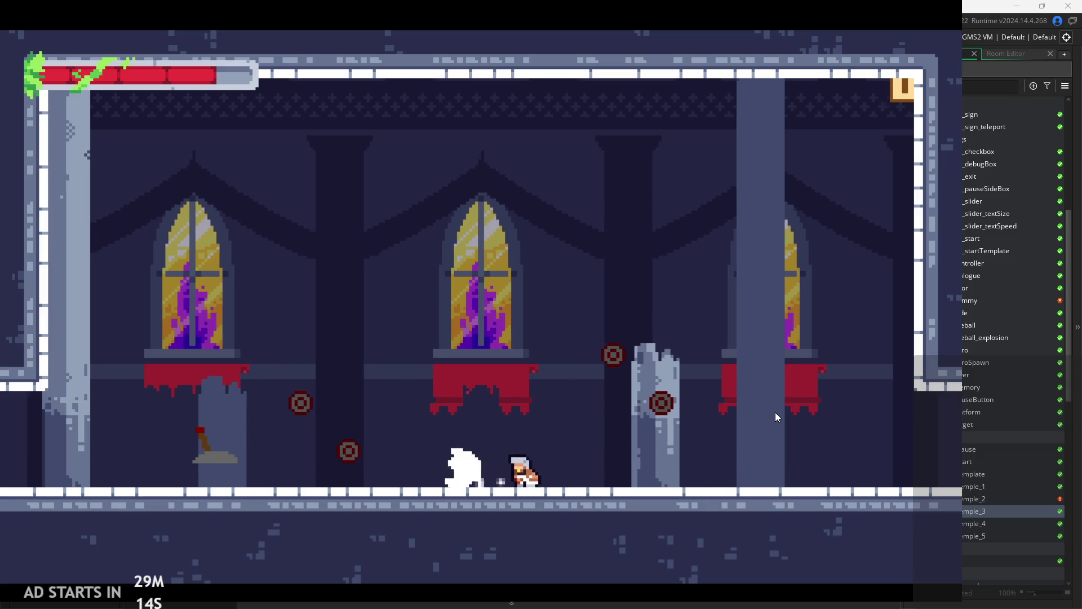
{"action": "key", "text": "Left"}
{"action": "key", "text": "Right"}
{"action": "key", "text": "x"}
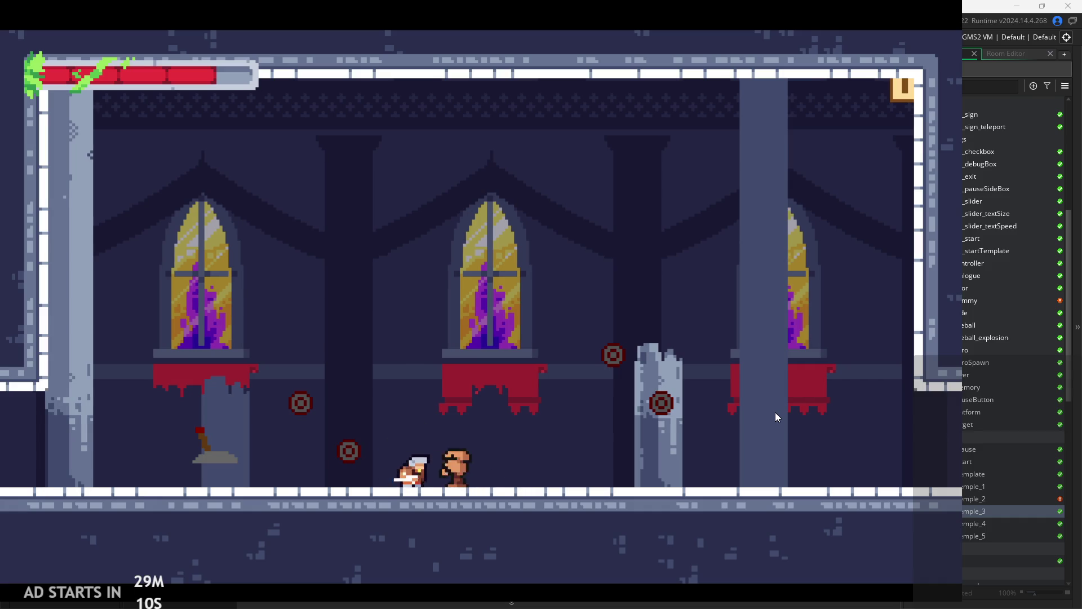
- Dash past the enemy, test repeated left slashes, then walk right into the next room
{"action": "key", "text": "Right"}
{"action": "key", "text": "Left"}
{"action": "key", "text": "x"}
{"action": "key", "text": "x"}
{"action": "key", "text": "x"}
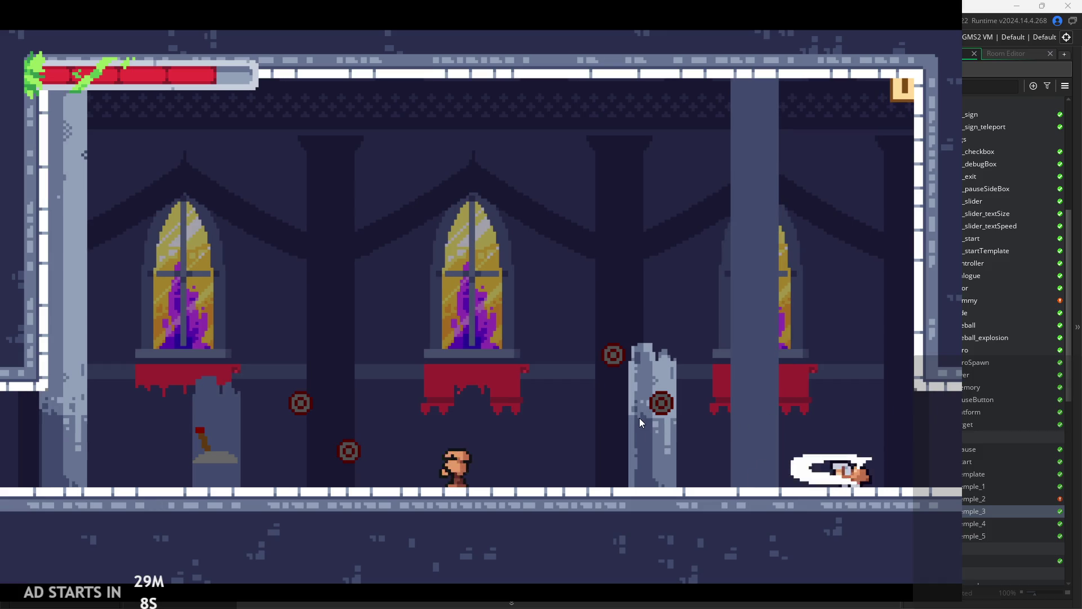
{"action": "key", "text": "x"}
{"action": "key", "text": "x"}
{"action": "key", "text": "x"}
{"action": "key", "text": "x"}
{"action": "key", "text": "Left"}
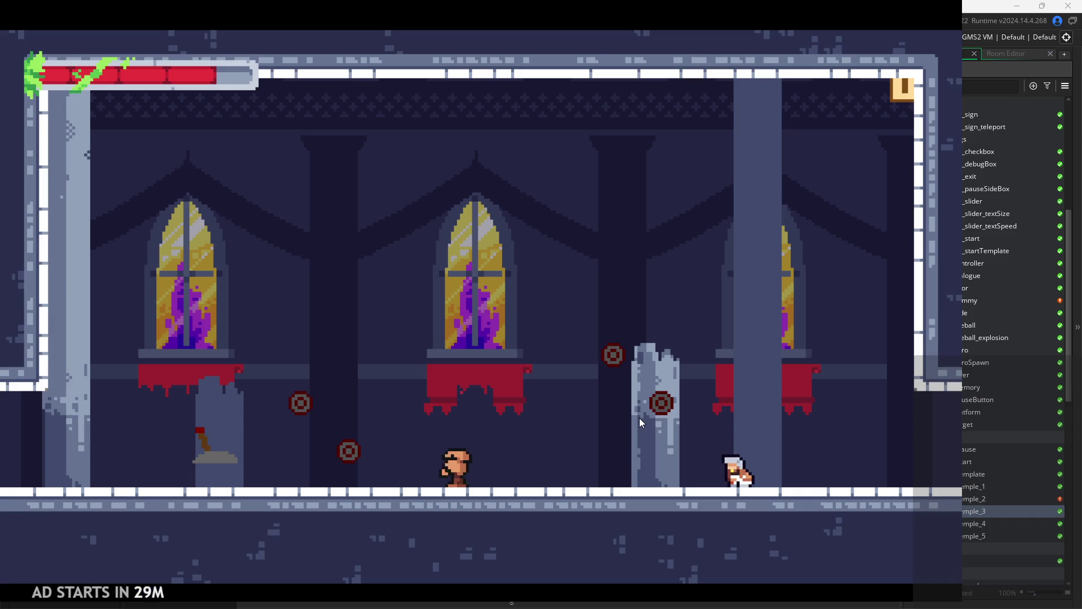
{"action": "key", "text": "x"}
{"action": "key", "text": "x"}
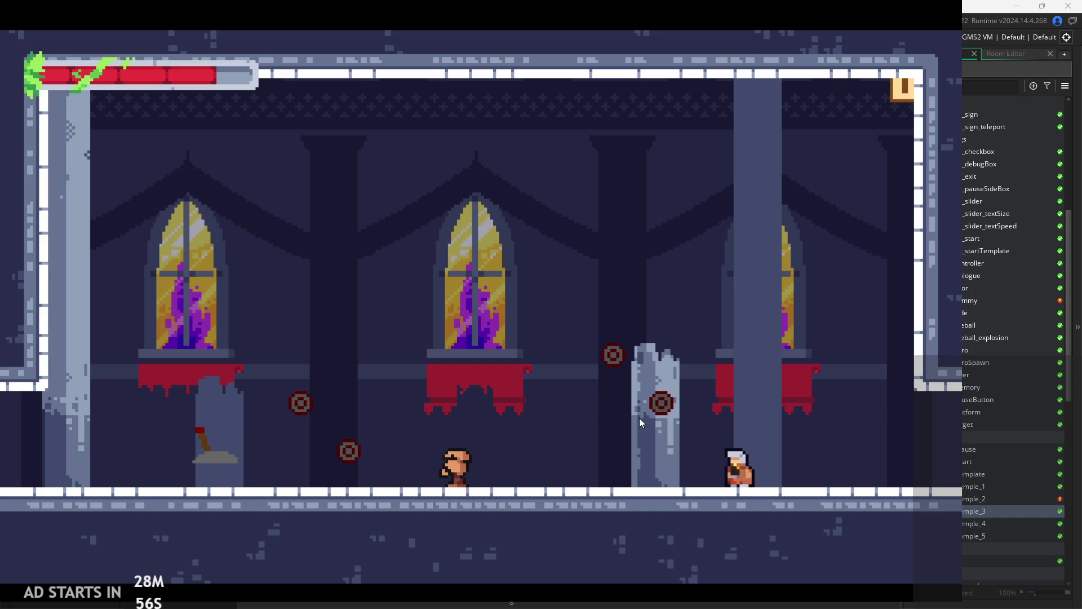
{"action": "key", "text": "Right"}
{"action": "key", "text": "Right"}
- Climb the crate and wall-jump up to the upper-left ledge
{"action": "key", "text": "z"}
{"action": "key", "text": "Left"}
{"action": "key", "text": "Right"}
{"action": "key", "text": "z"}
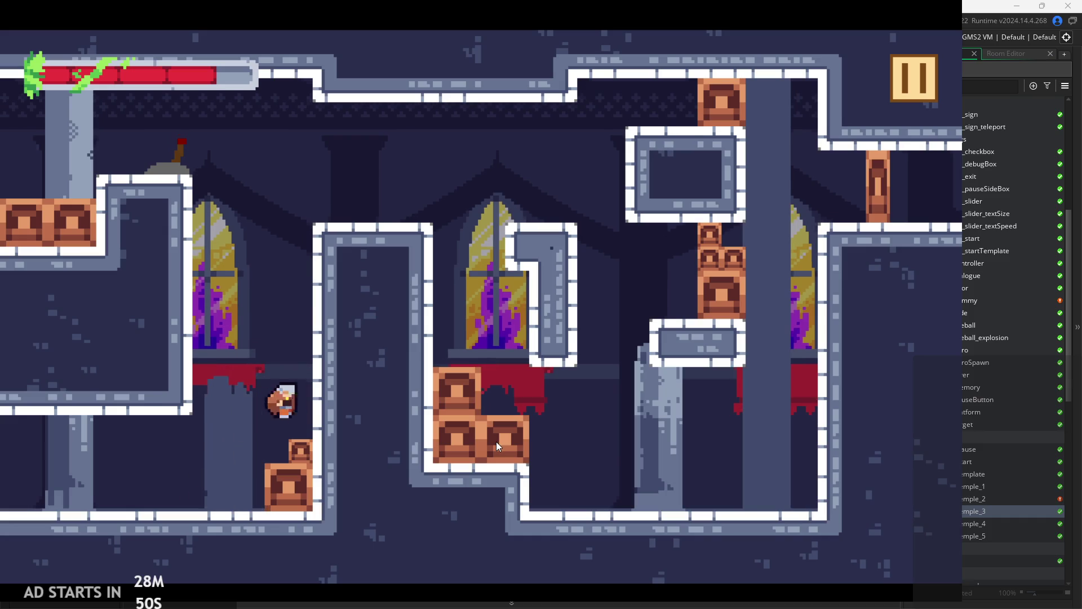
{"action": "key", "text": "z"}
{"action": "key", "text": "z"}
{"action": "key", "text": "Right"}
{"action": "key", "text": "z"}
{"action": "key", "text": "Left"}
- Jump across to the small platform and hop back to the left platform
{"action": "key", "text": "Right"}
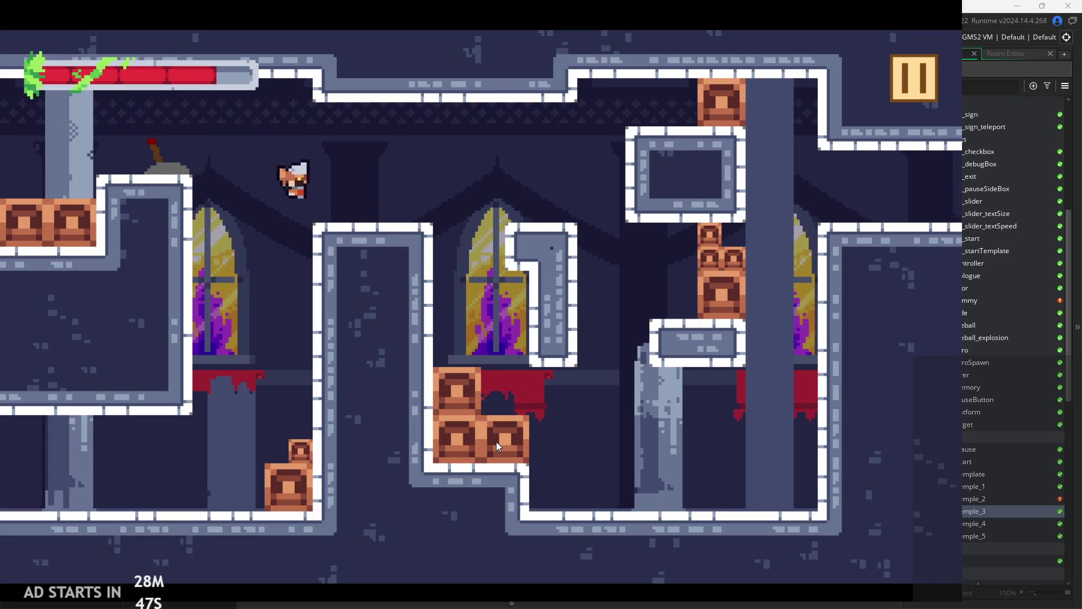
{"action": "key", "text": "z"}
{"action": "key", "text": "Left"}
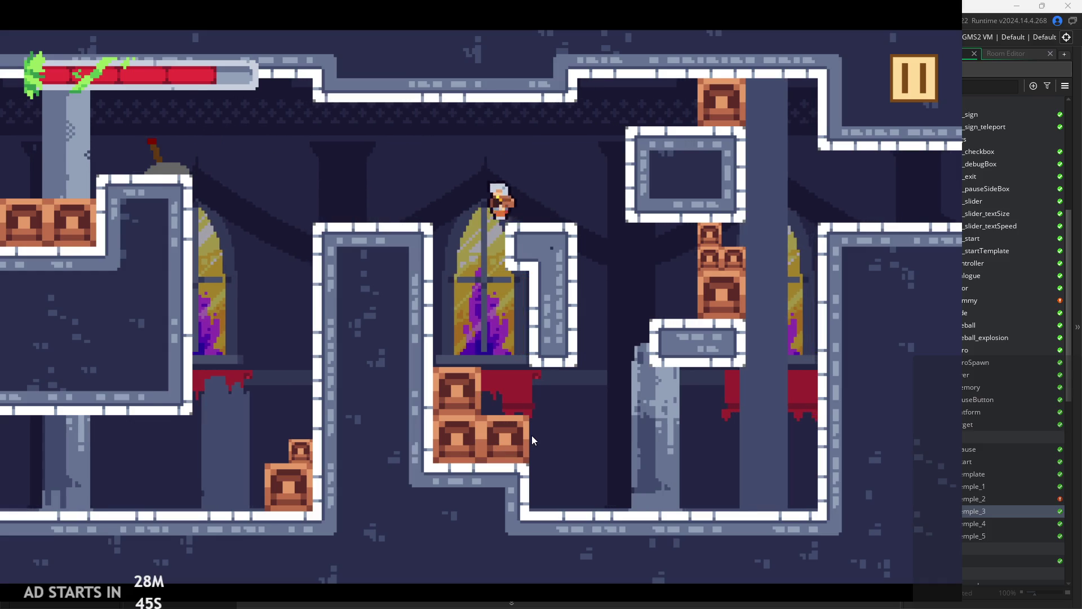
{"action": "key", "text": "Right"}
{"action": "key", "text": "z"}
{"action": "key", "text": "Left"}
{"action": "key", "text": "Left"}
{"action": "key", "text": "z"}
{"action": "key", "text": "Right"}
- Jump off the platforms to test midair air control and drift
{"action": "key", "text": "Left"}
{"action": "key", "text": "z"}
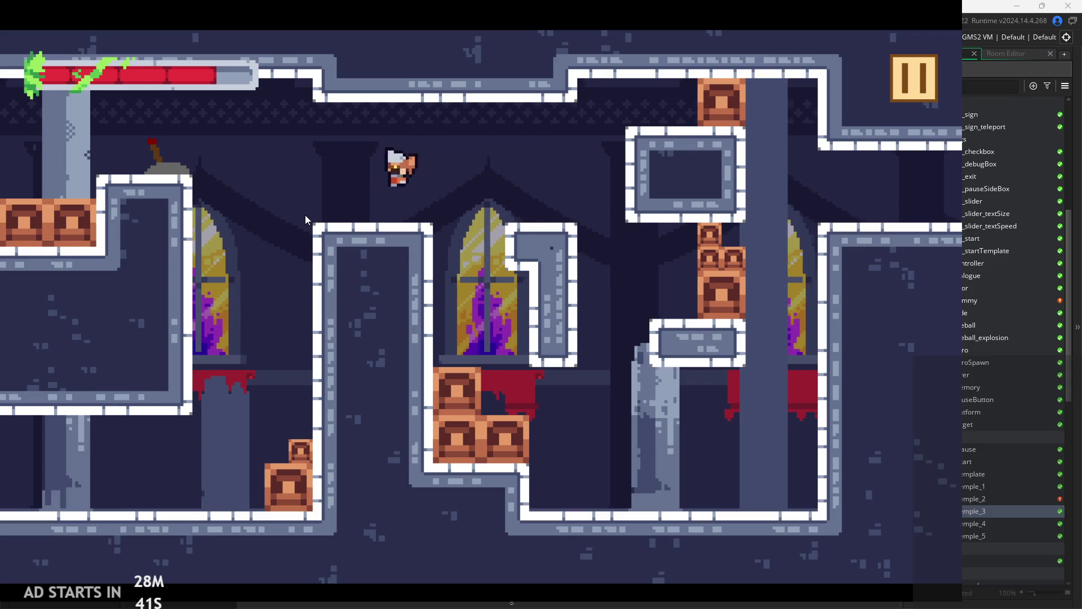
{"action": "key", "text": "Right"}
{"action": "key", "text": "z"}
{"action": "key", "text": "Left"}
{"action": "key", "text": "Right"}
{"action": "key", "text": "Left"}
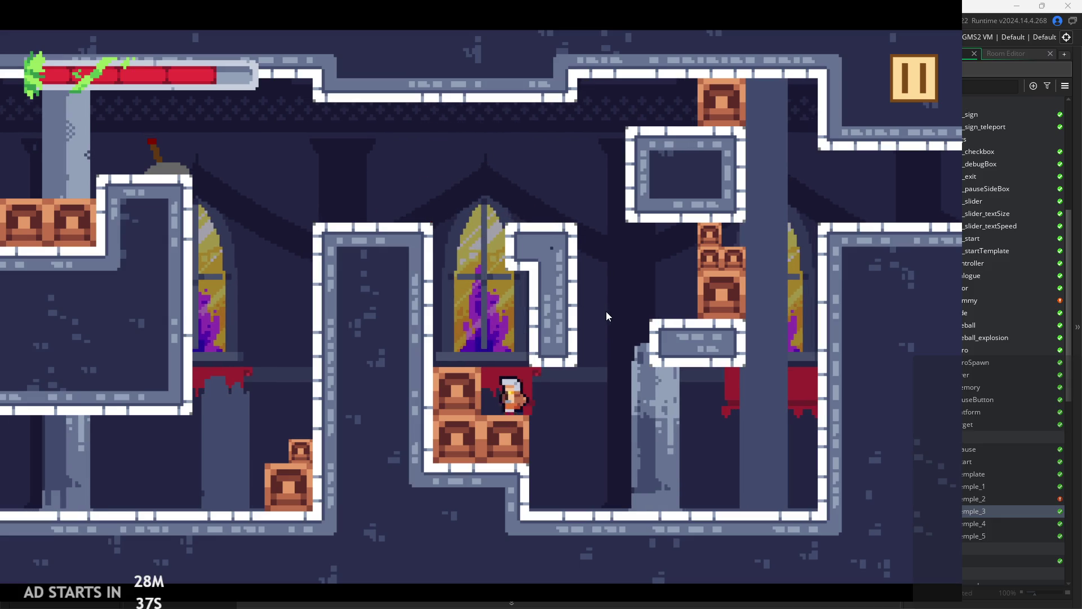
{"action": "key", "text": "Right"}
{"action": "key", "text": "Left"}
{"action": "key", "text": "z"}
{"action": "key", "text": "Right"}
- Jump between the crates and floor, drifting down and climbing back up
{"action": "key", "text": "Left"}
{"action": "key", "text": "z"}
{"action": "key", "text": "Right"}
{"action": "key", "text": "Left"}
{"action": "key", "text": "Right"}
{"action": "key", "text": "z"}
{"action": "key", "text": "Left"}
{"action": "key", "text": "z"}
{"action": "key", "text": "Right"}
- Hop across the floor, wall-jump to the upper-right ledge, then drop back to the crates
{"action": "key", "text": "Right"}
{"action": "key", "text": "z"}
{"action": "key", "text": "z"}
{"action": "key", "text": "Right"}
{"action": "key", "text": "z"}
{"action": "key", "text": "z"}
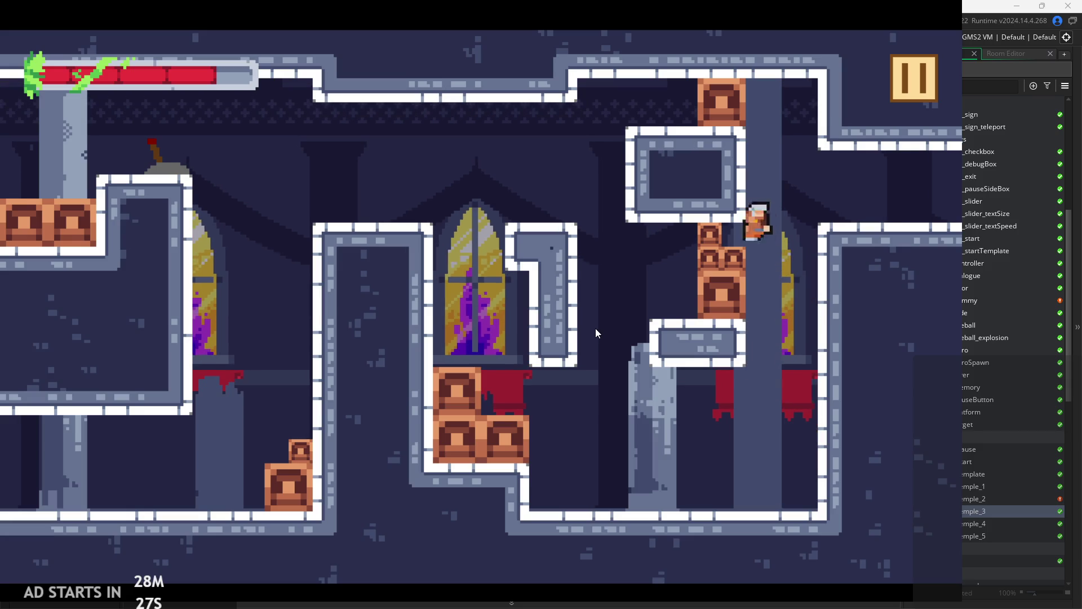
{"action": "key", "text": "Right"}
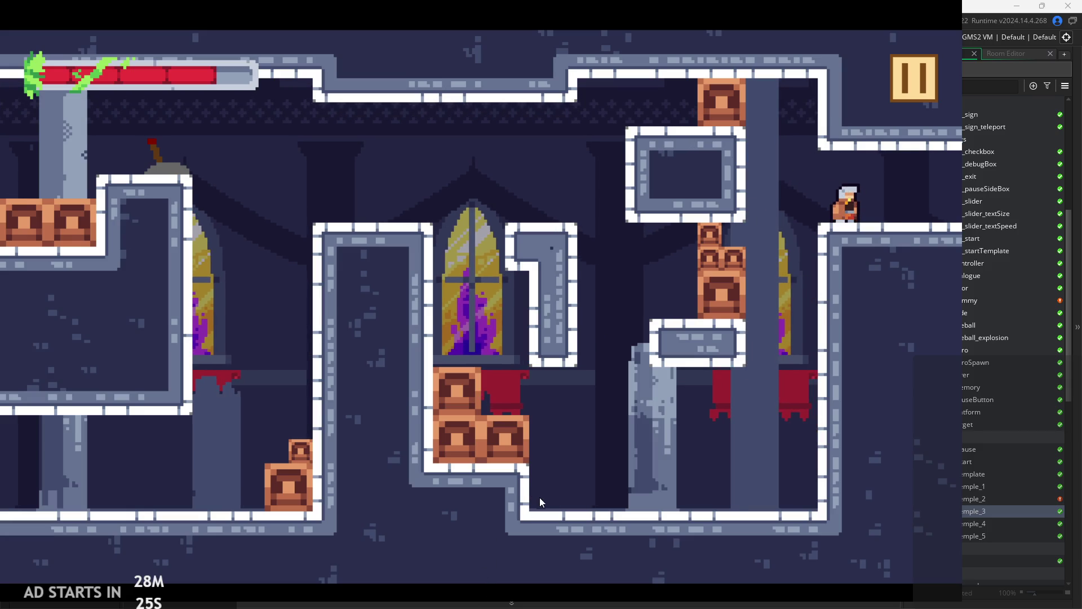
{"action": "key", "text": "Left"}
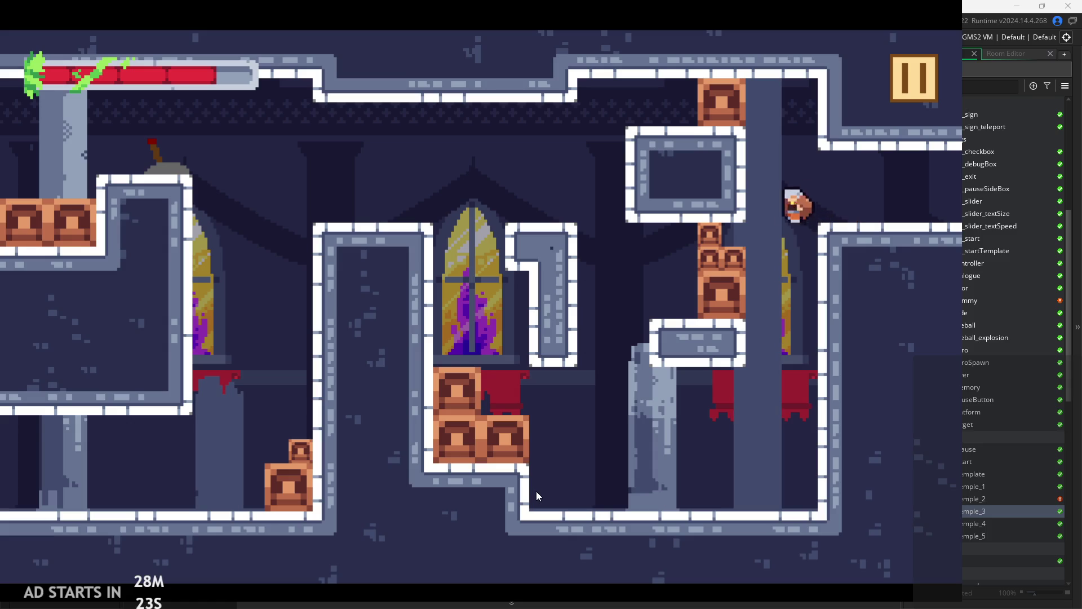
{"action": "key", "text": "Left"}
{"action": "key", "text": "z"}
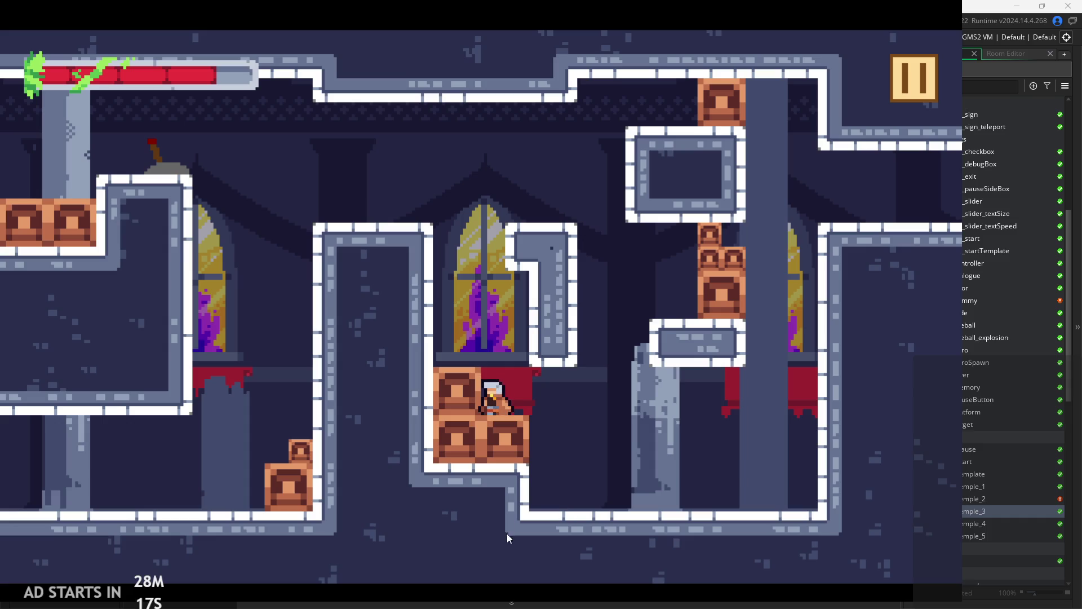
- Jump to the window ledge, attack, and fire beams while dropping between ledges
{"action": "key", "text": "z"}
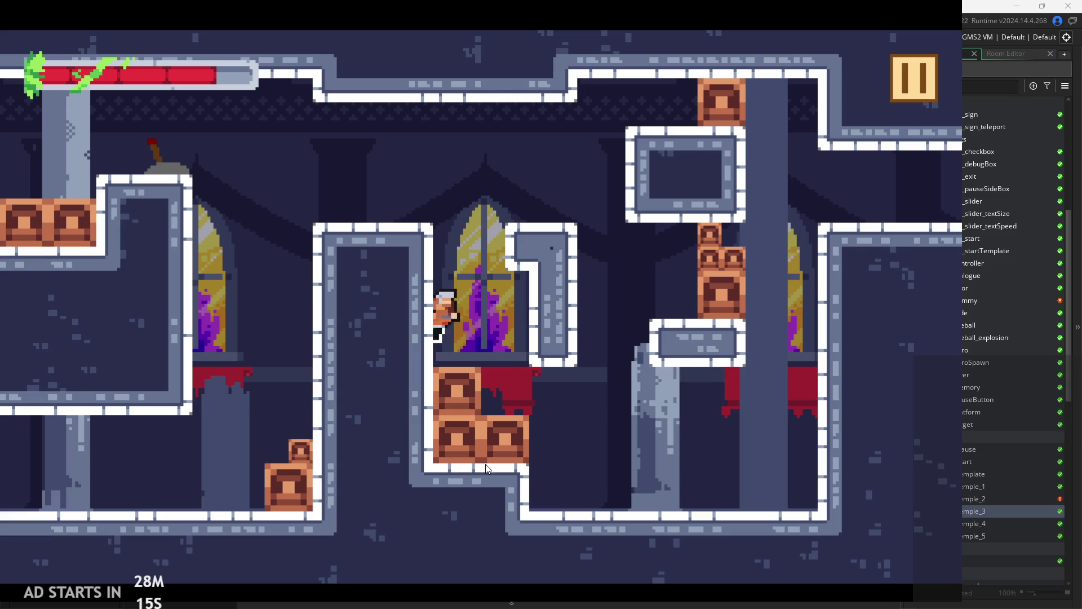
{"action": "key", "text": "x"}
{"action": "key", "text": "z"}
{"action": "key", "text": "x"}
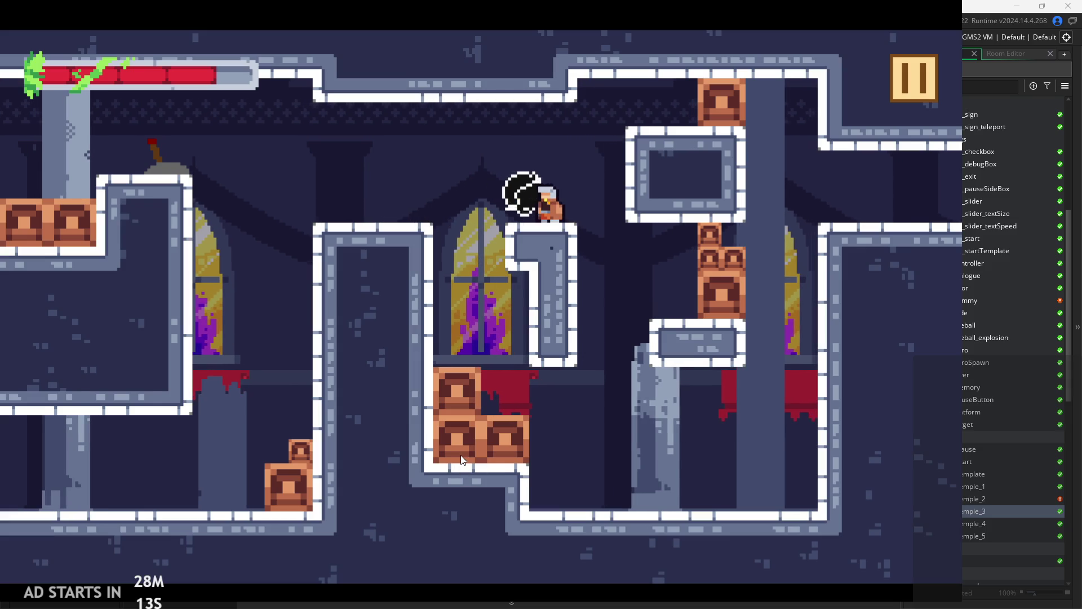
{"action": "key", "text": "Left"}
{"action": "key", "text": "Right"}
{"action": "key", "text": "z"}
{"action": "key", "text": "Left"}
{"action": "key", "text": "Left"}
{"action": "key", "text": "Right"}
{"action": "key", "text": "Left"}
{"action": "key", "text": "x"}
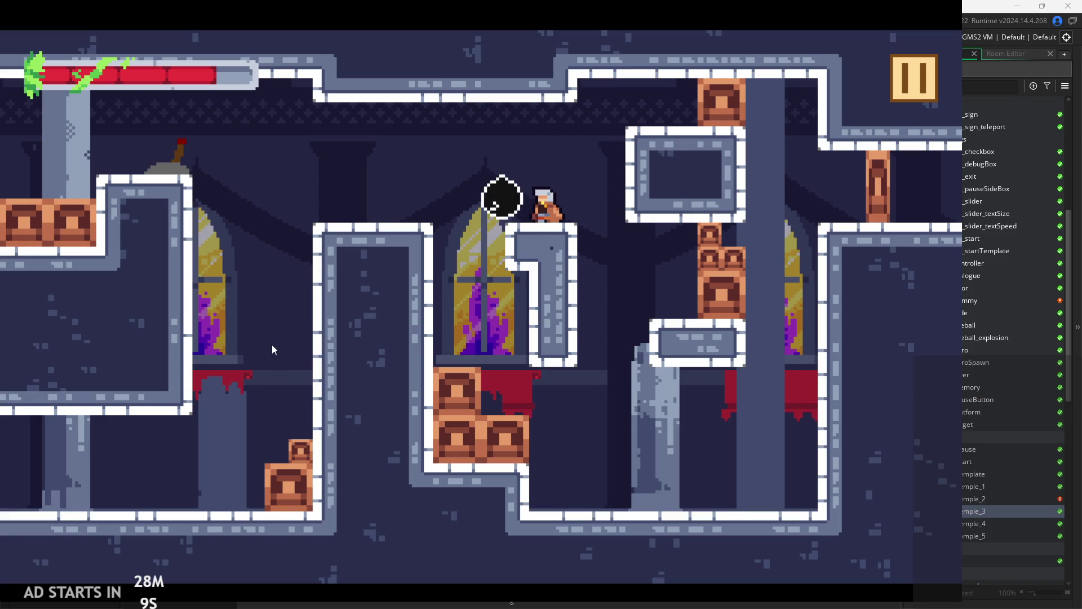
- Exit the room's right edge via the right shaft and abort at the code error
{"action": "key", "text": "Right"}
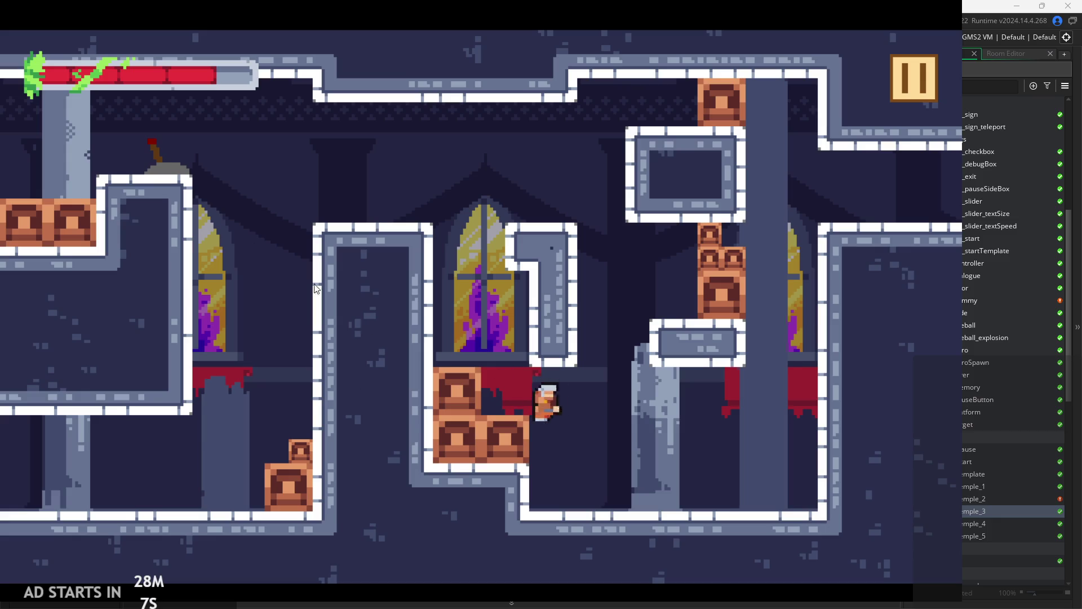
{"action": "key", "text": "Right"}
{"action": "key", "text": "z"}
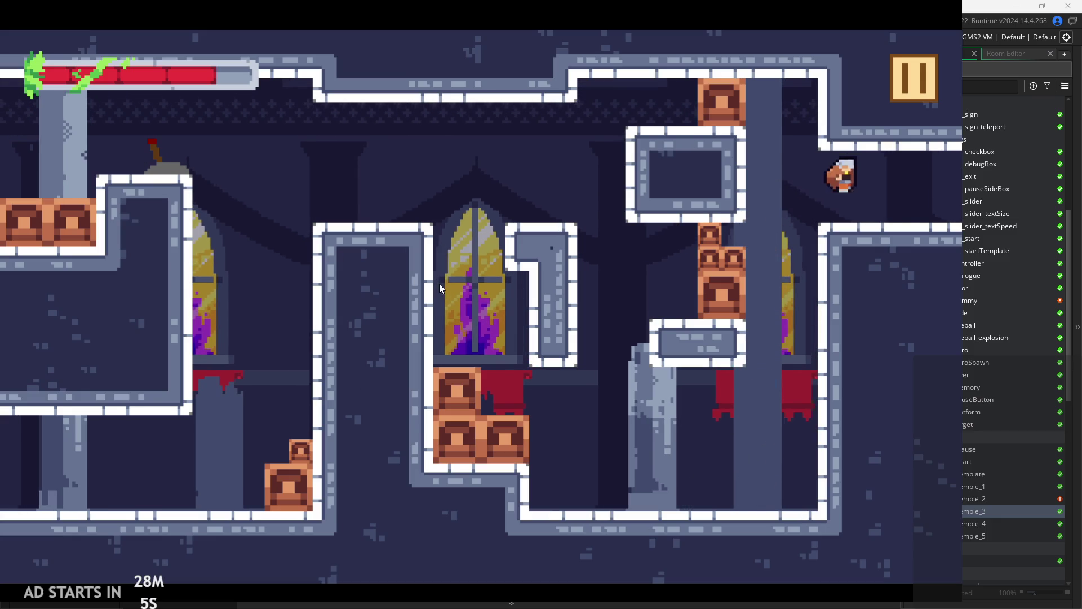
{"action": "key", "text": "Right"}
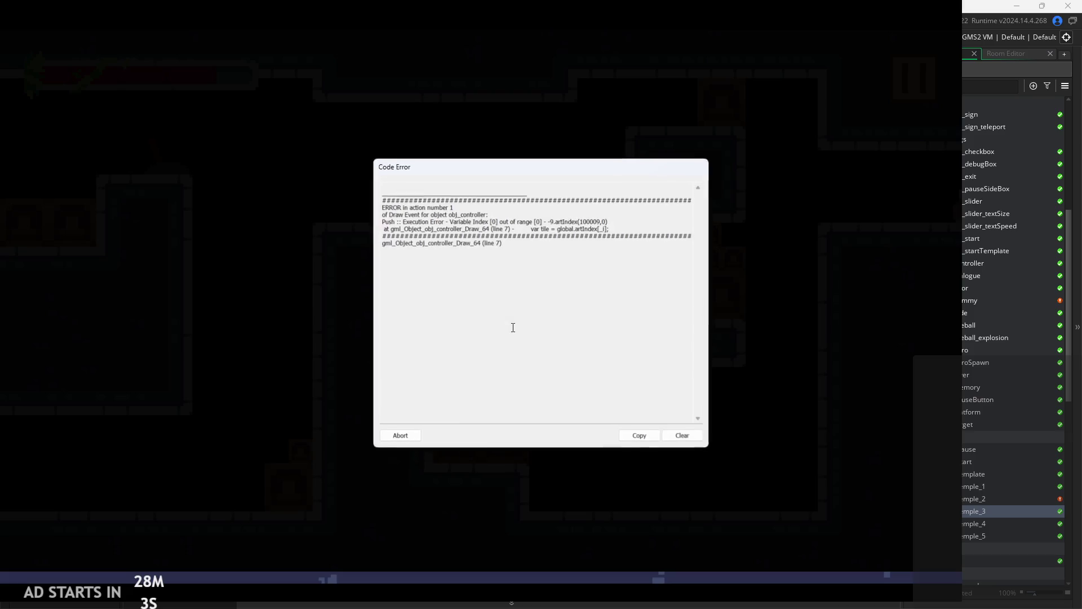
{"action": "left_click", "coordinate": [404, 436]}
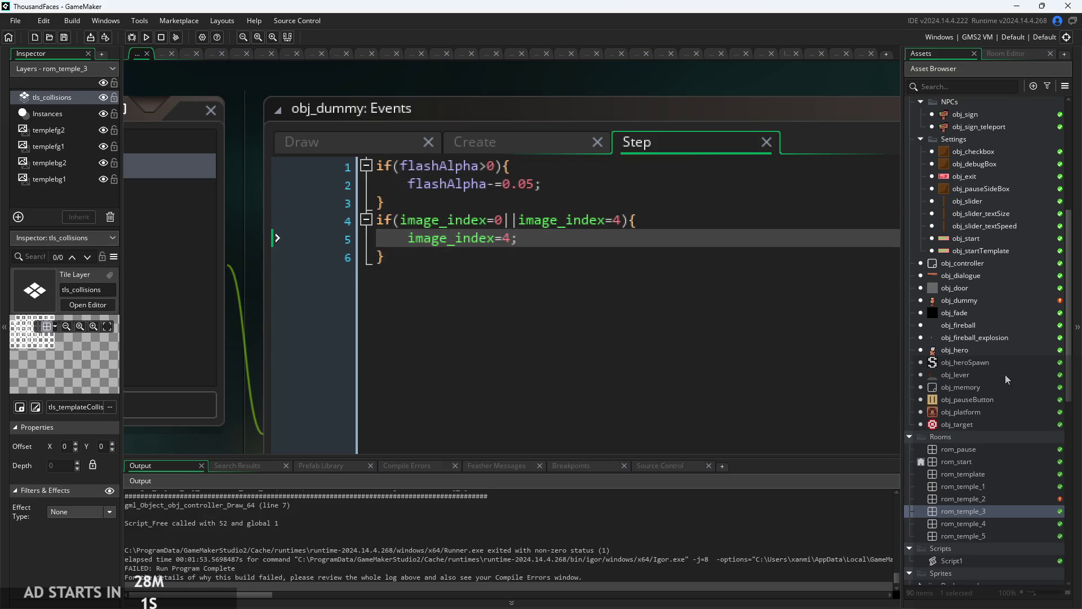
- Open rom_temple_4 and rename its temple tiles layer to tls_collisions
{"action": "double_click", "coordinate": [976, 523]}
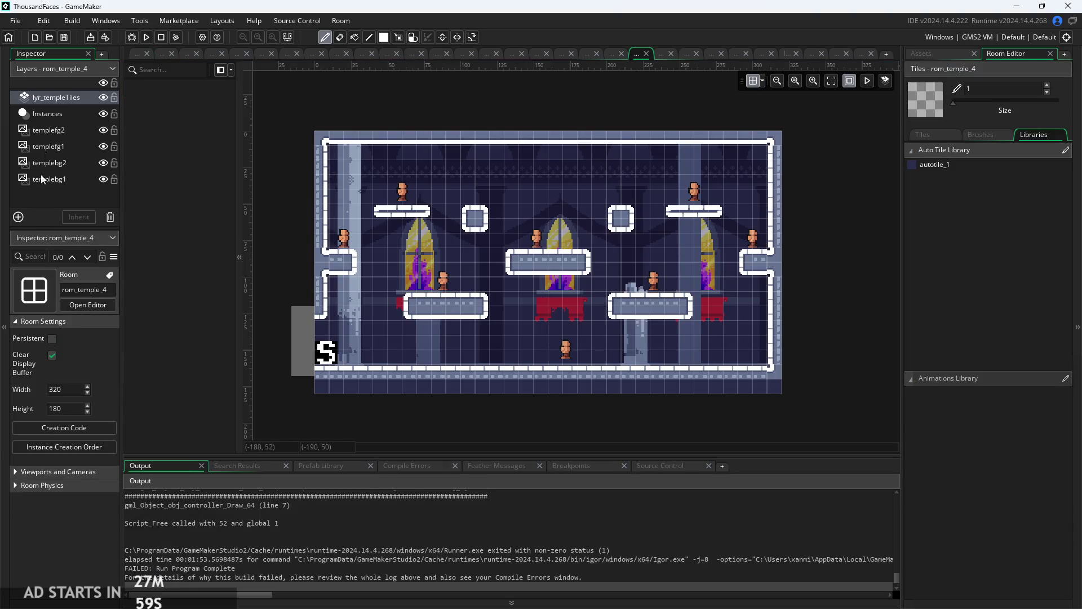
{"action": "left_click", "coordinate": [57, 117]}
{"action": "left_click", "coordinate": [68, 102]}
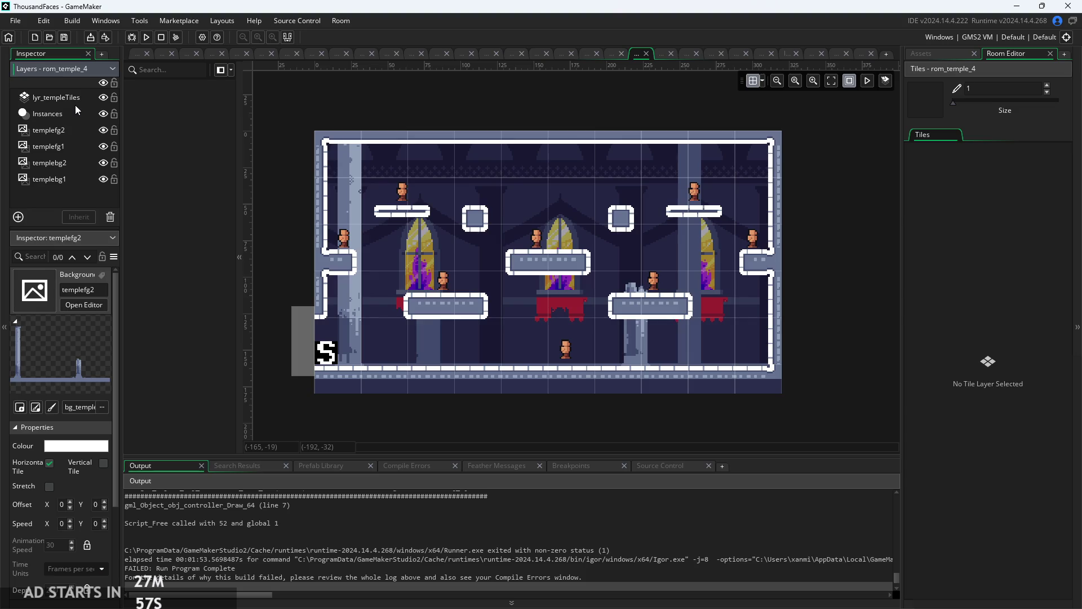
{"action": "left_click", "coordinate": [63, 289]}
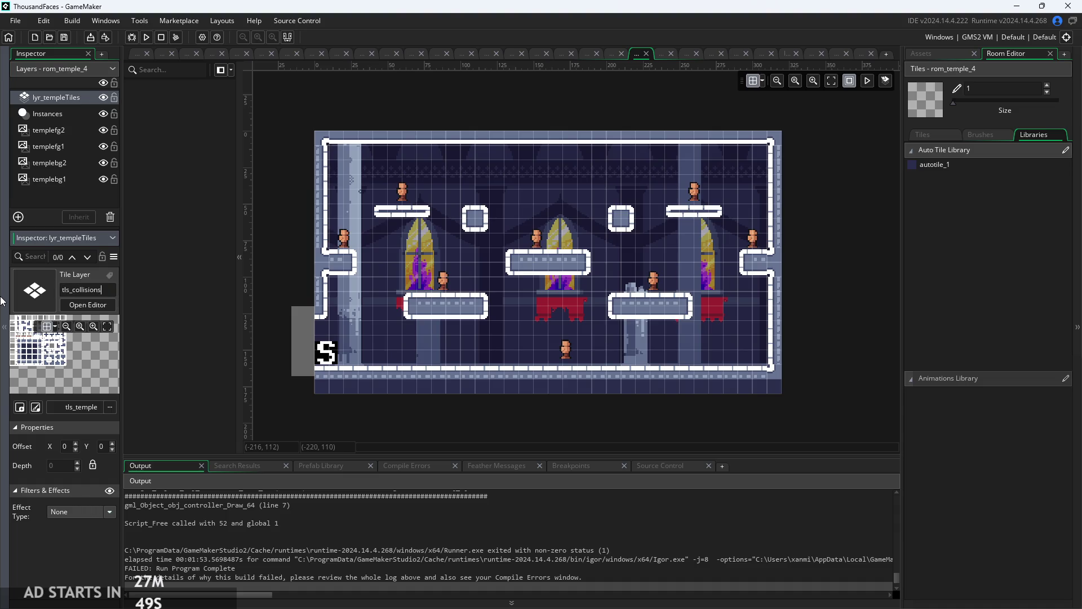
- Assign the tls_templateCollisions tileset to the layer and adjust the brush size
{"action": "left_click", "coordinate": [88, 408]}
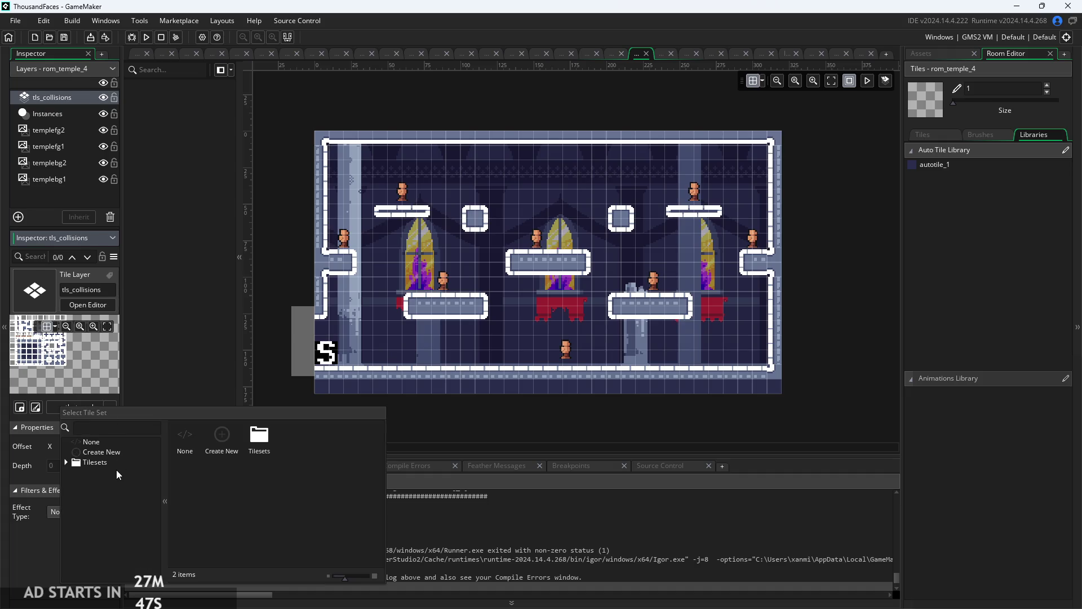
{"action": "double_click", "coordinate": [101, 462]}
{"action": "double_click", "coordinate": [130, 513]}
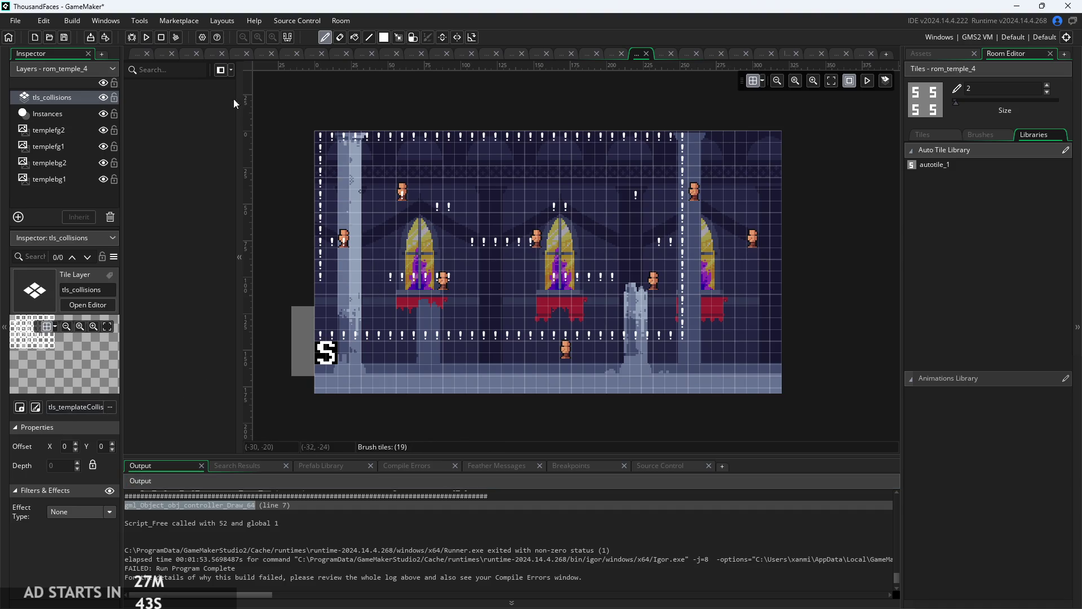
{"action": "left_click_drag", "start_coordinate": [957, 103], "coordinate": [956, 115]}
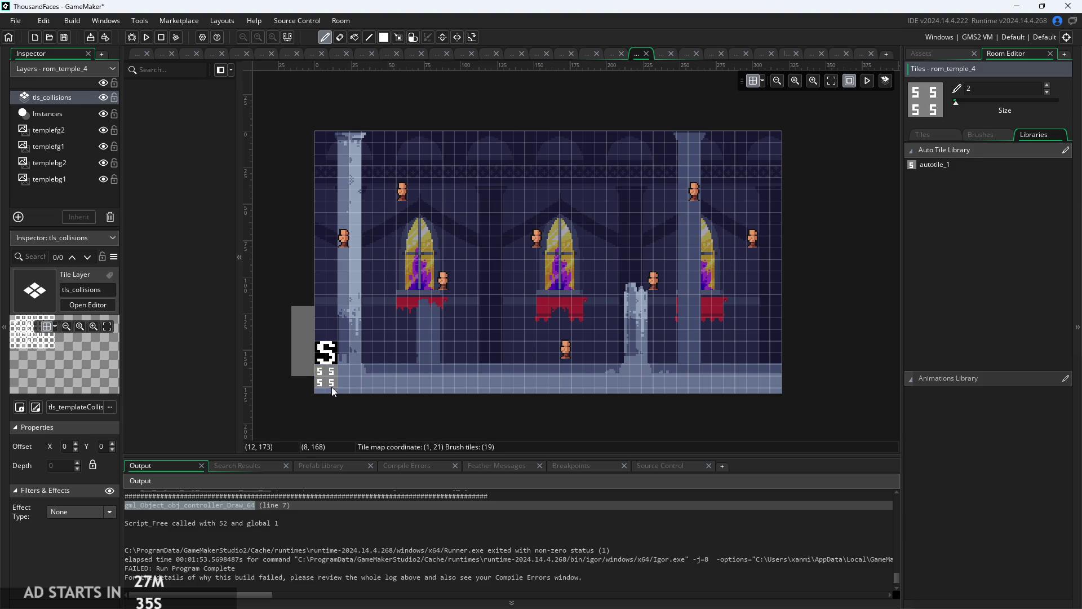
- Paint autotile_1 collision tiles across the floor rows and floor gap
{"action": "left_click_drag", "start_coordinate": [336, 382], "coordinate": [448, 382]}
{"action": "key", "text": "ctrl+z"}
{"action": "key", "text": "ctrl+z"}
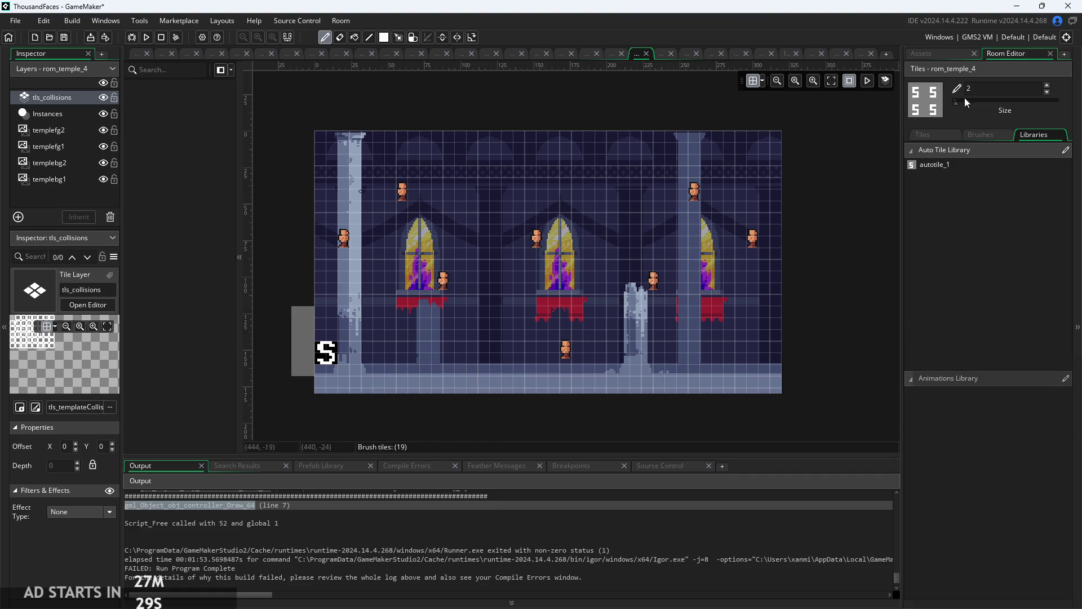
{"action": "left_click", "coordinate": [963, 164]}
{"action": "left_click_drag", "start_coordinate": [336, 384], "coordinate": [343, 379]}
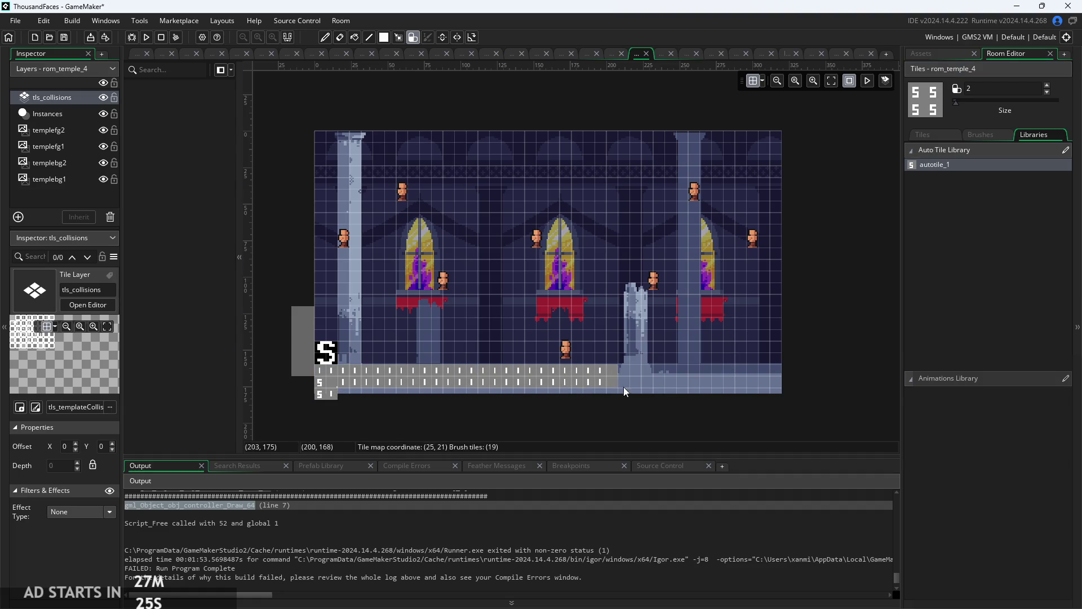
{"action": "left_click_drag", "start_coordinate": [617, 387], "coordinate": [793, 386]}
{"action": "left_click_drag", "start_coordinate": [457, 409], "coordinate": [753, 422]}
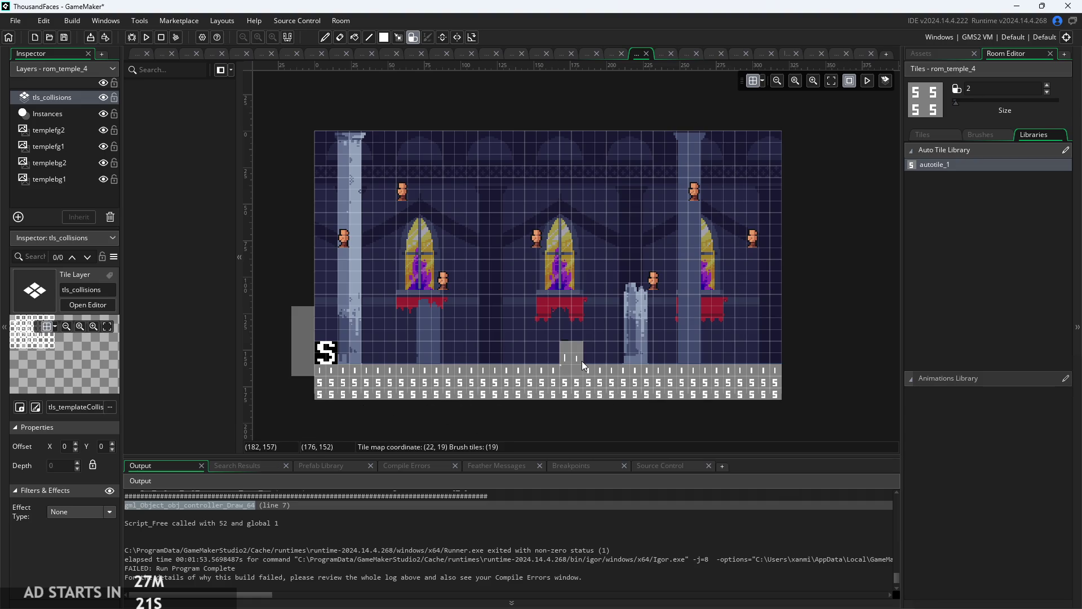
- Paint collision walls up the left edge, along the top and at the top-right corner
{"action": "scroll", "scroll_direction": "up", "scroll_amount": 3}
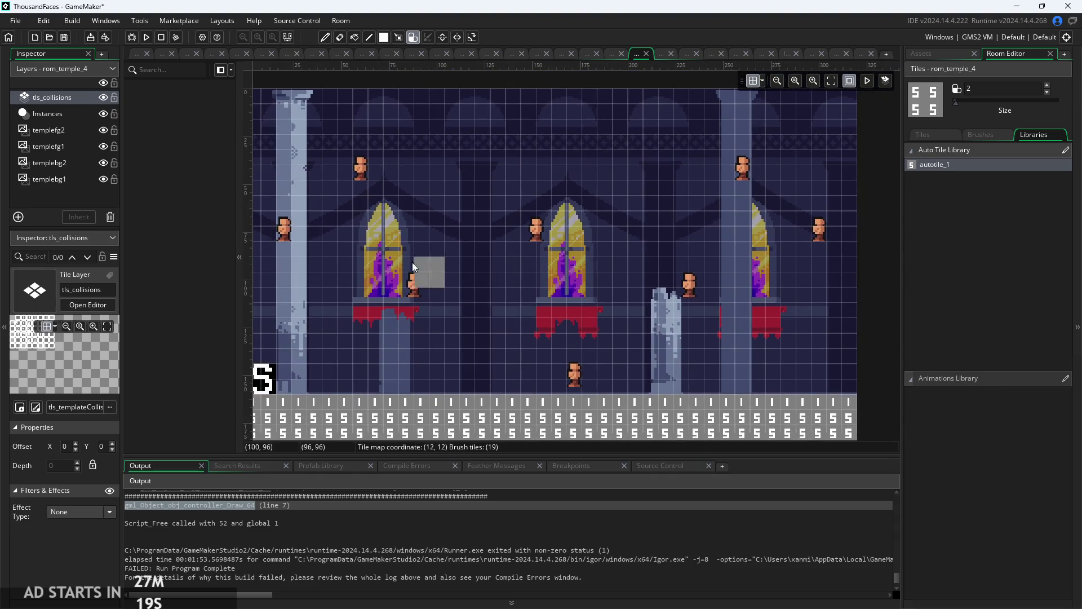
{"action": "left_click_drag", "start_coordinate": [430, 278], "coordinate": [387, 249]}
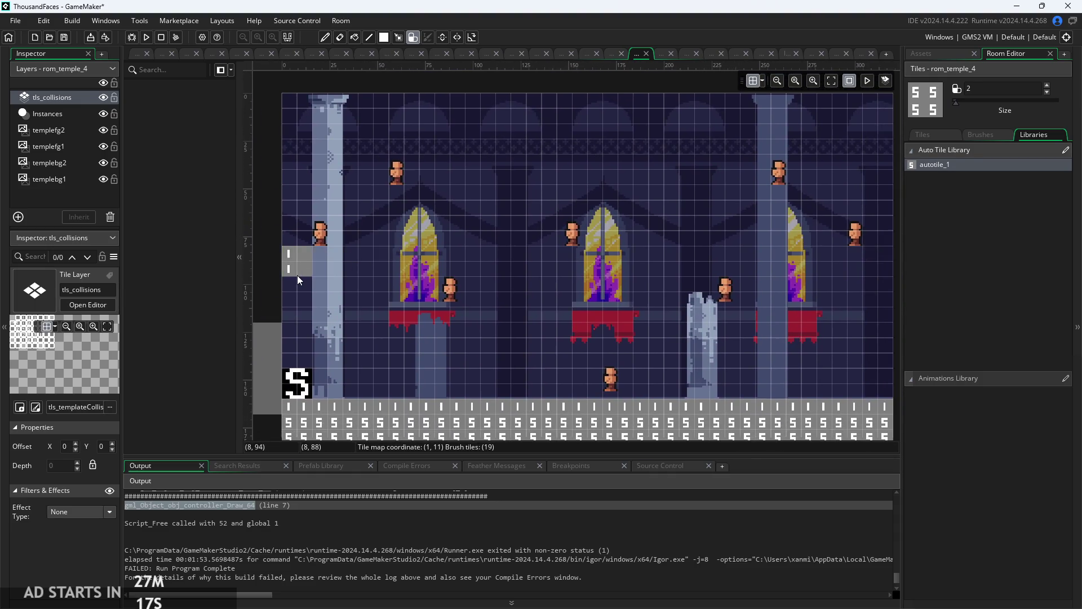
{"action": "left_click_drag", "start_coordinate": [291, 282], "coordinate": [288, 100]}
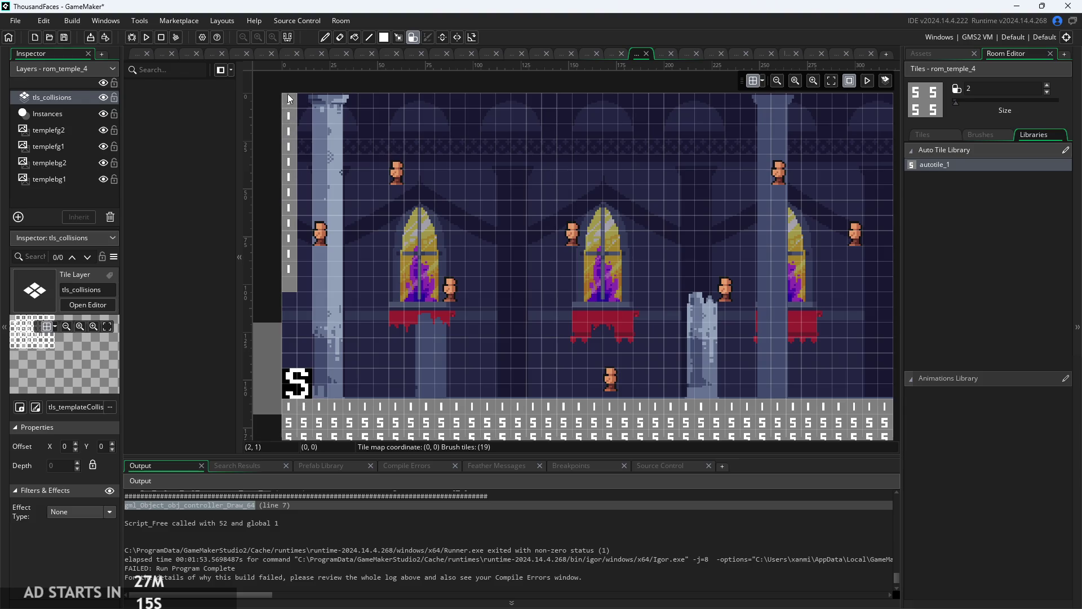
{"action": "left_click_drag", "start_coordinate": [668, 100], "coordinate": [539, 167]}
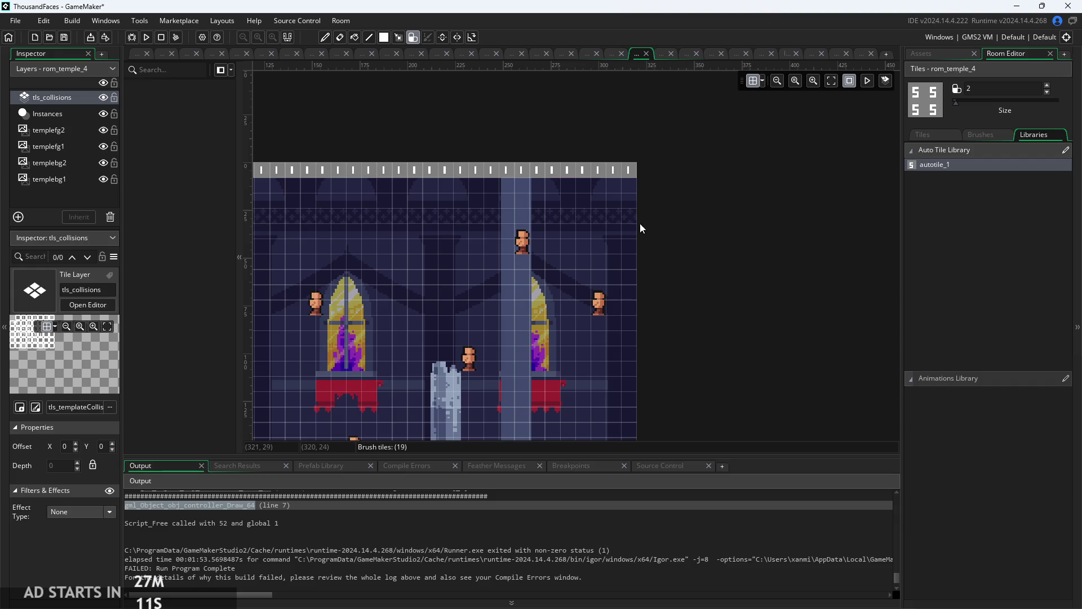
{"action": "left_click", "coordinate": [617, 206]}
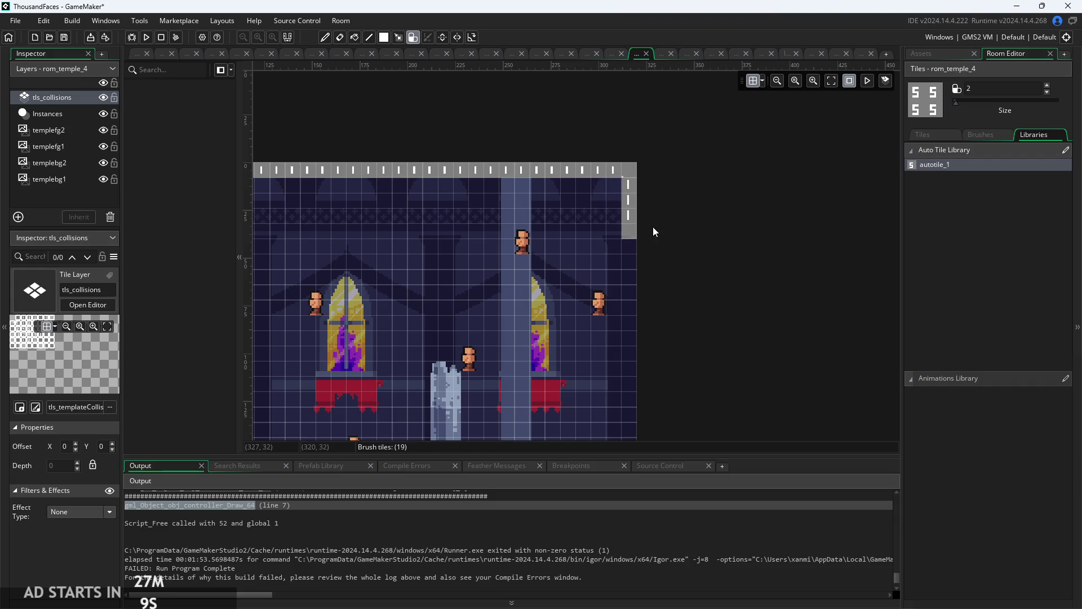
- Scroll around the room to check the collision coverage, then return to obj_dummy's code
{"action": "scroll", "scroll_direction": "down", "scroll_amount": 3}
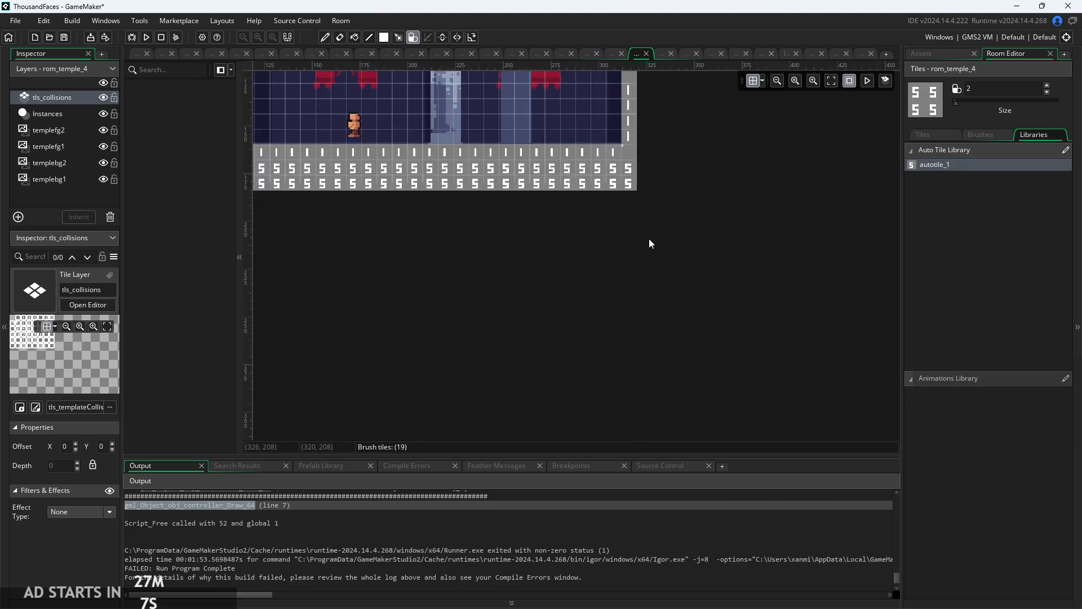
{"action": "scroll", "scroll_direction": "up", "scroll_amount": 3}
{"action": "scroll", "scroll_direction": "left", "scroll_amount": 3}
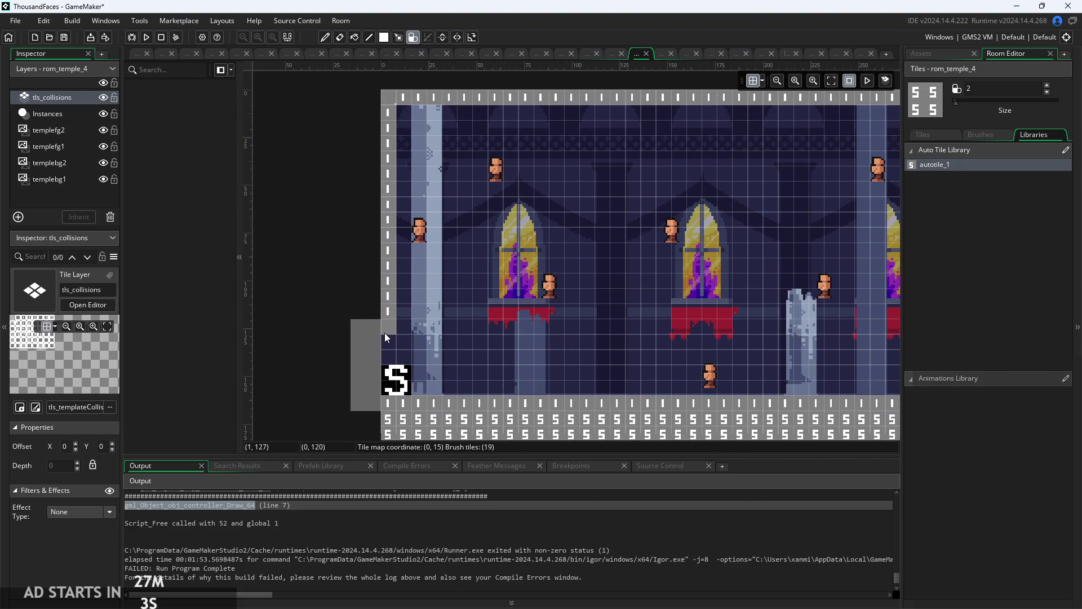
{"action": "scroll", "scroll_direction": "down", "scroll_amount": 3}
{"action": "scroll", "scroll_direction": "right", "scroll_amount": 3}
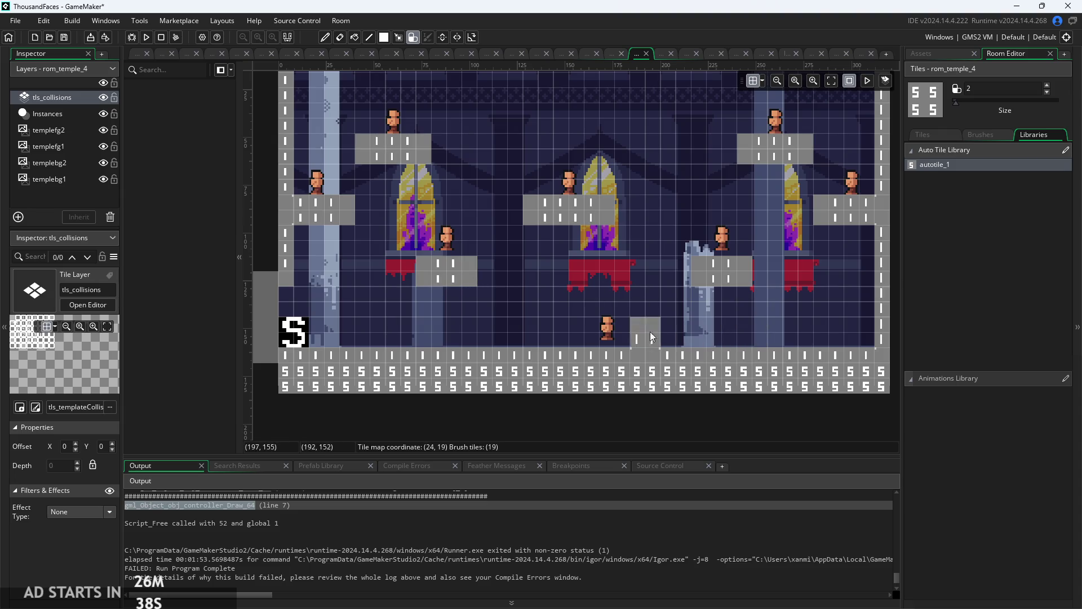
{"action": "scroll", "scroll_direction": "down", "scroll_amount": 3}
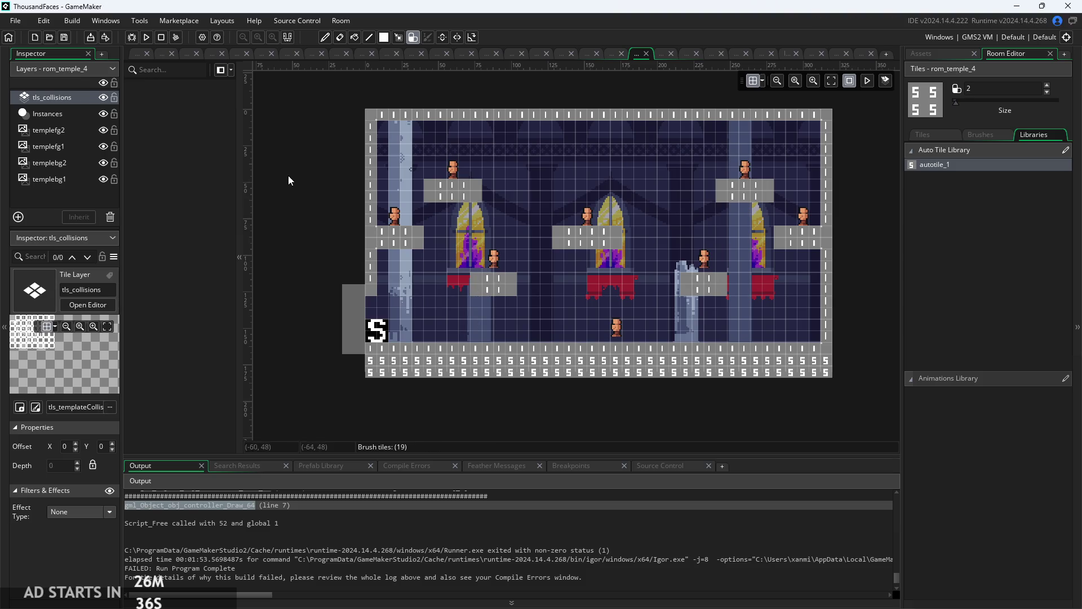
{"action": "scroll", "scroll_direction": "up", "scroll_amount": 3}
{"action": "left_click", "coordinate": [142, 56]}
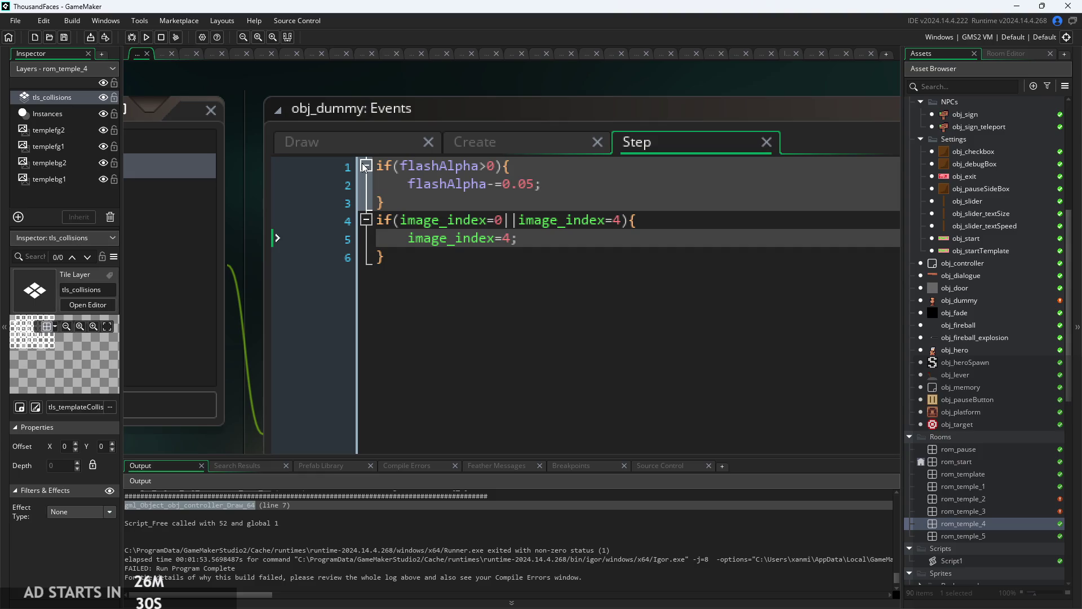
- Open obj_dummy and obj_enemyParent, showing obj_enemyParent's Create event code
{"action": "double_click", "coordinate": [984, 303]}
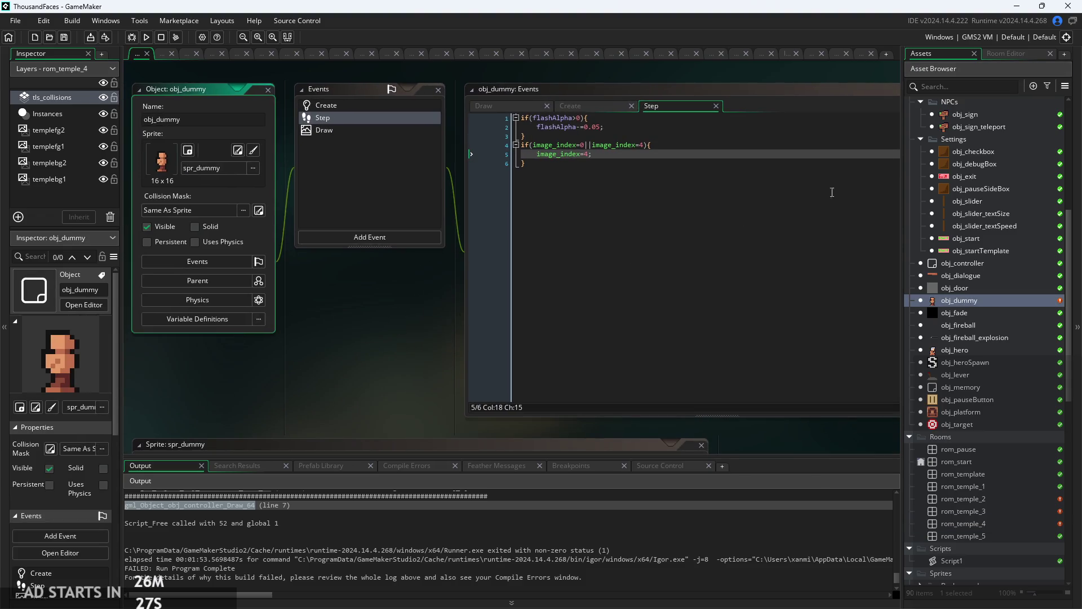
{"action": "scroll", "scroll_direction": "up", "scroll_amount": 3}
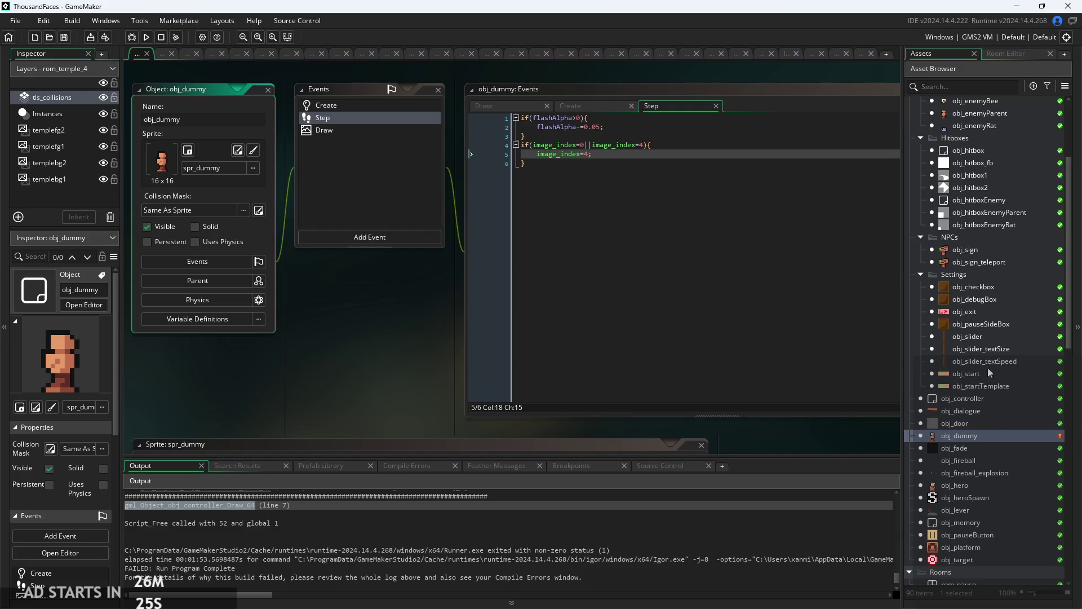
{"action": "scroll", "scroll_direction": "up", "scroll_amount": 3}
{"action": "double_click", "coordinate": [979, 206]}
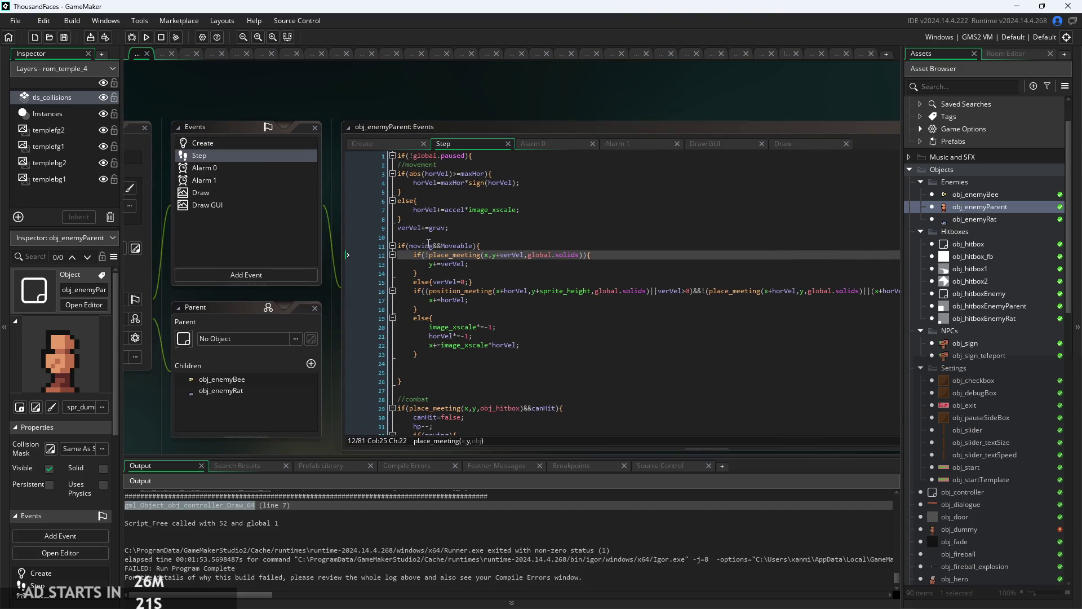
{"action": "left_click", "coordinate": [391, 148]}
{"action": "scroll", "scroll_direction": "down", "scroll_amount": 3}
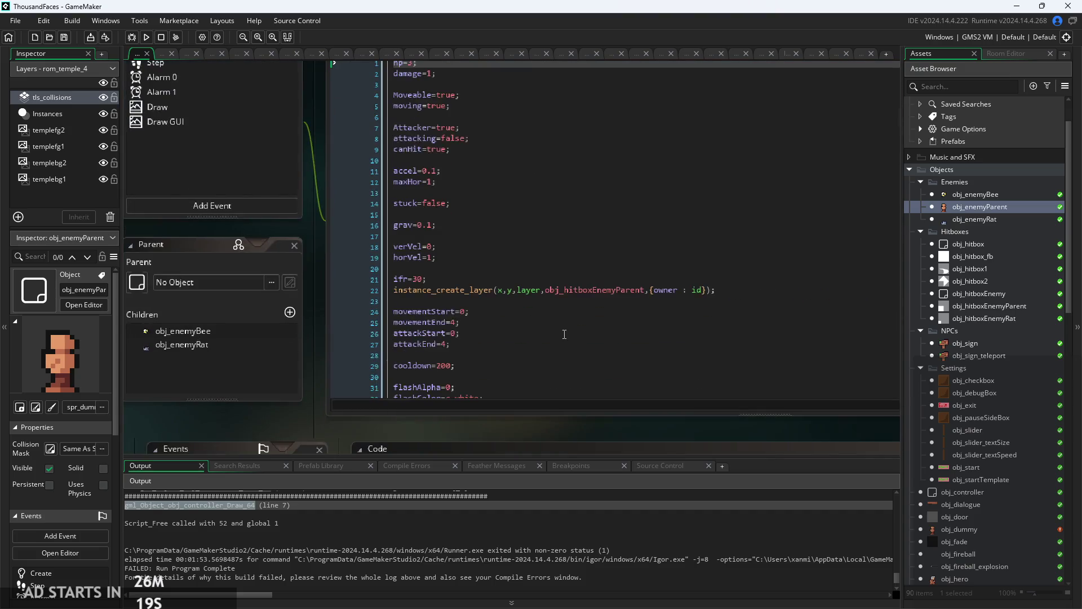
{"action": "scroll", "scroll_direction": "down", "scroll_amount": 3}
- Go to the image_speed line, frame the object editors, and build and run the game
{"action": "left_click", "coordinate": [498, 294]}
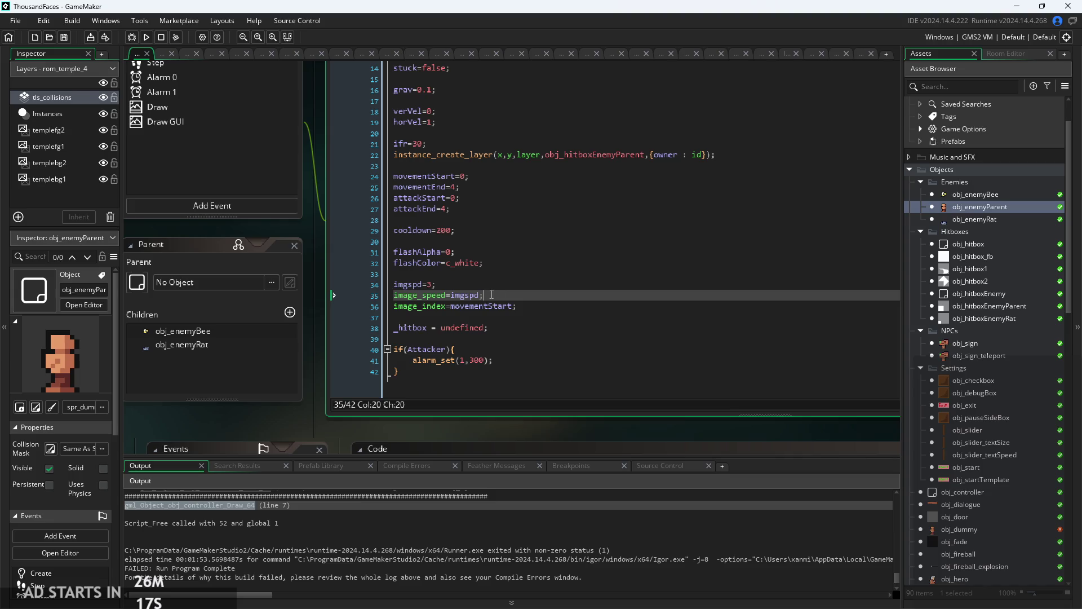
{"action": "scroll", "scroll_direction": "down", "scroll_amount": 3}
{"action": "left_click_drag", "start_coordinate": [368, 276], "coordinate": [383, 354]}
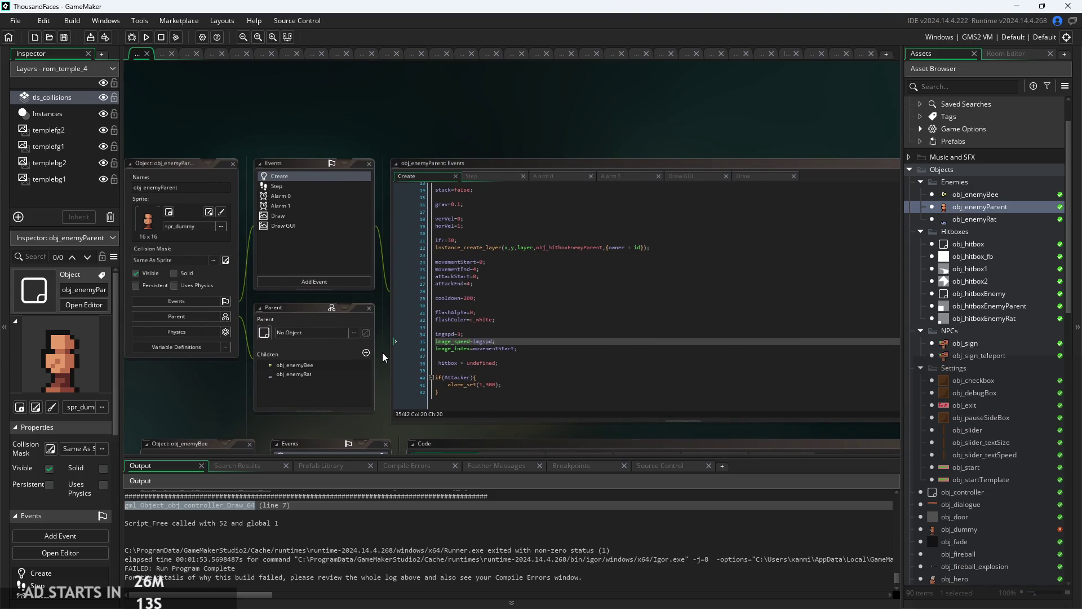
{"action": "left_click", "coordinate": [148, 39]}
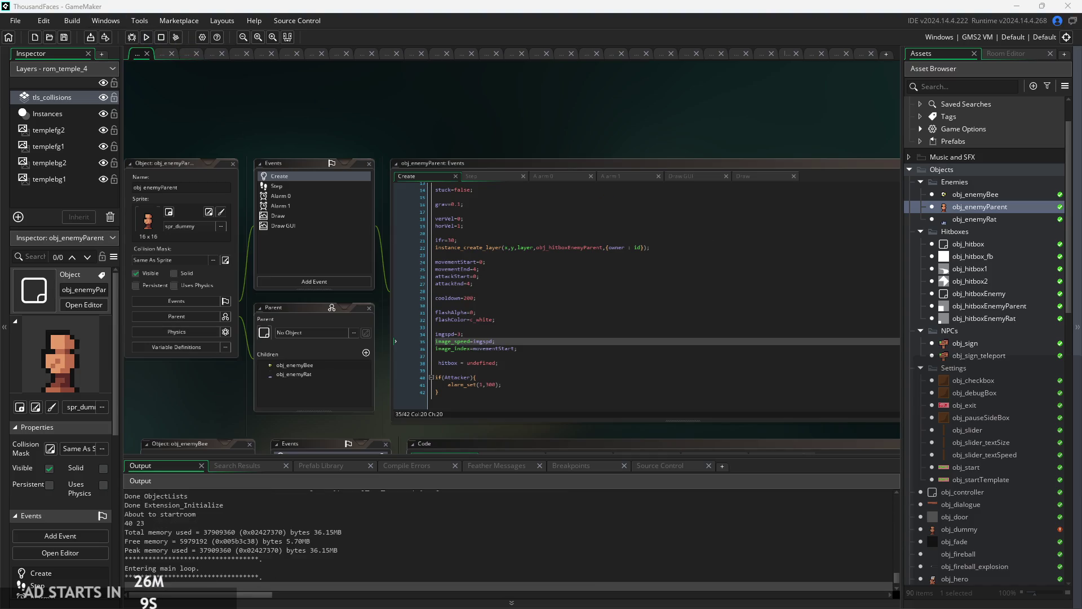
- Start the game, make the hero attack and jump, then pause and close it
{"action": "left_click", "coordinate": [539, 347]}
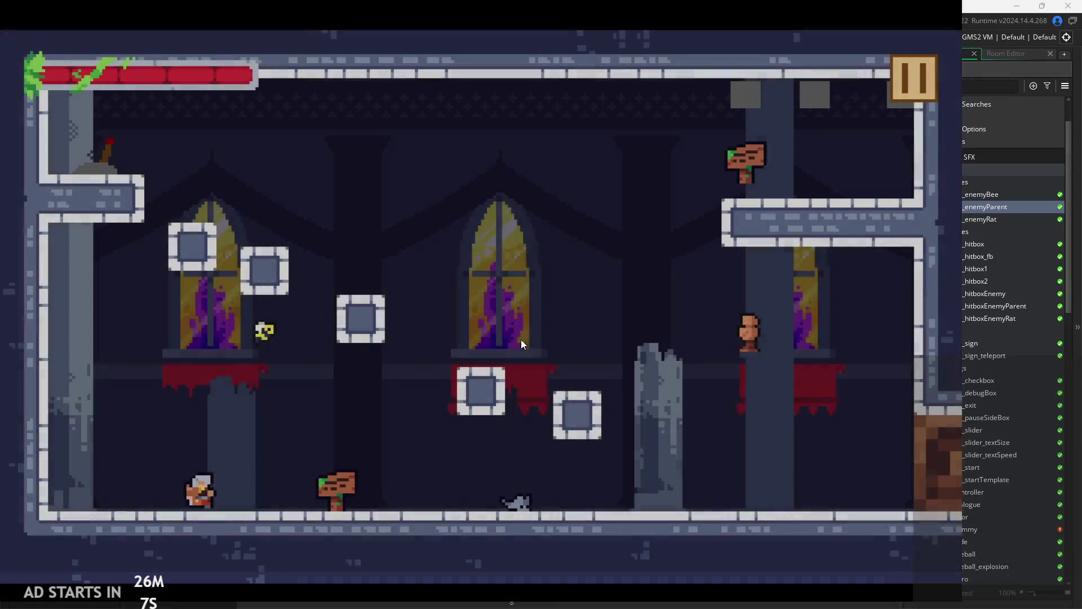
{"action": "left_click", "coordinate": [688, 371]}
{"action": "key", "text": "space"}
{"action": "left_click", "coordinate": [920, 92]}
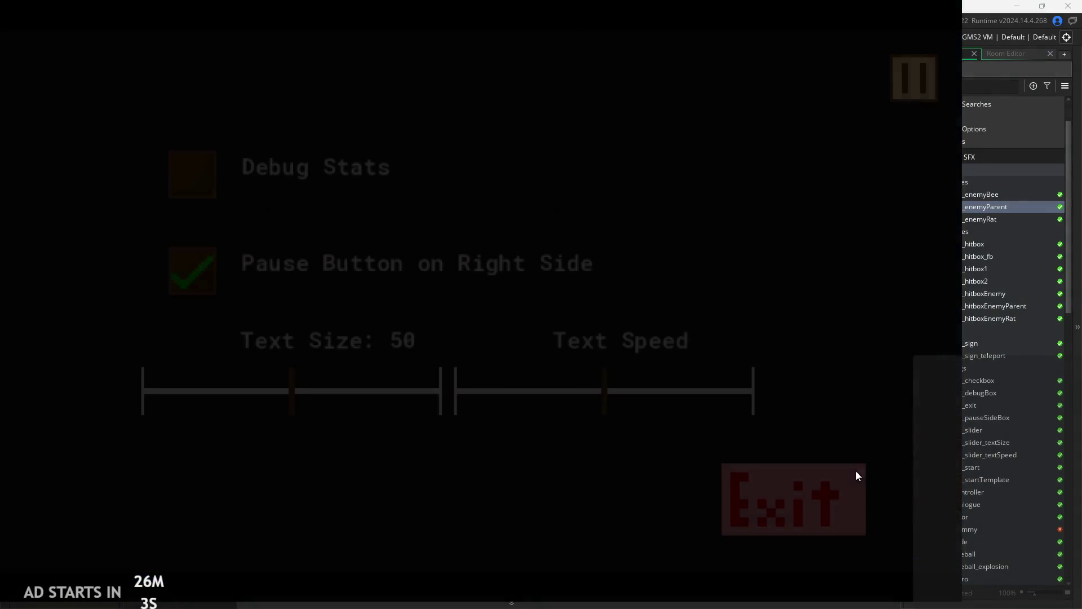
{"action": "left_click", "coordinate": [855, 473]}
- Scroll the Asset Browser down to Rooms and relaunch the game
{"action": "scroll", "scroll_direction": "down", "scroll_amount": 3}
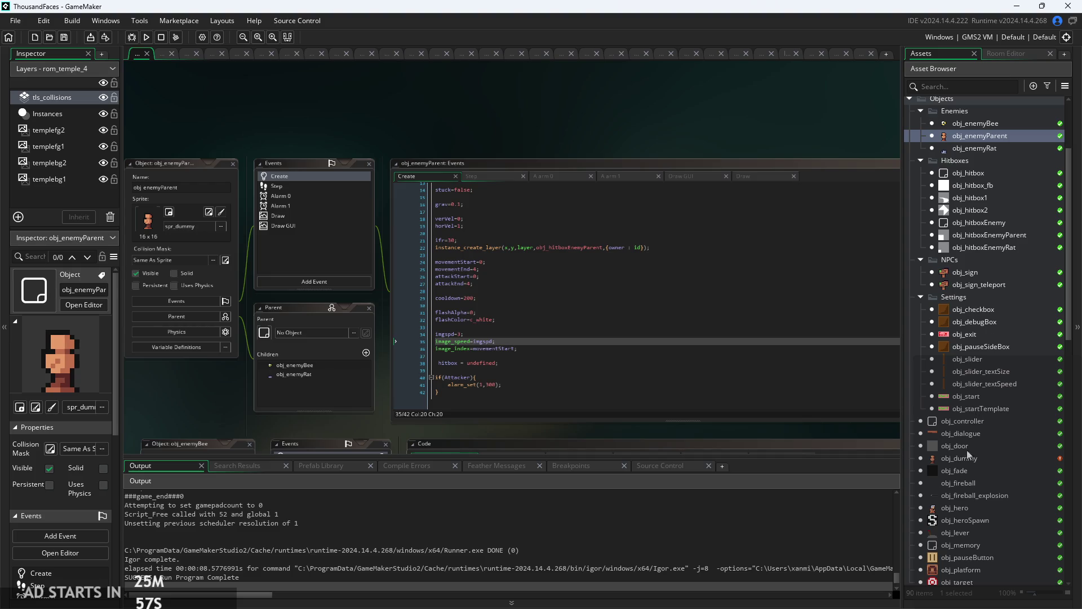
{"action": "scroll", "scroll_direction": "down", "scroll_amount": 3}
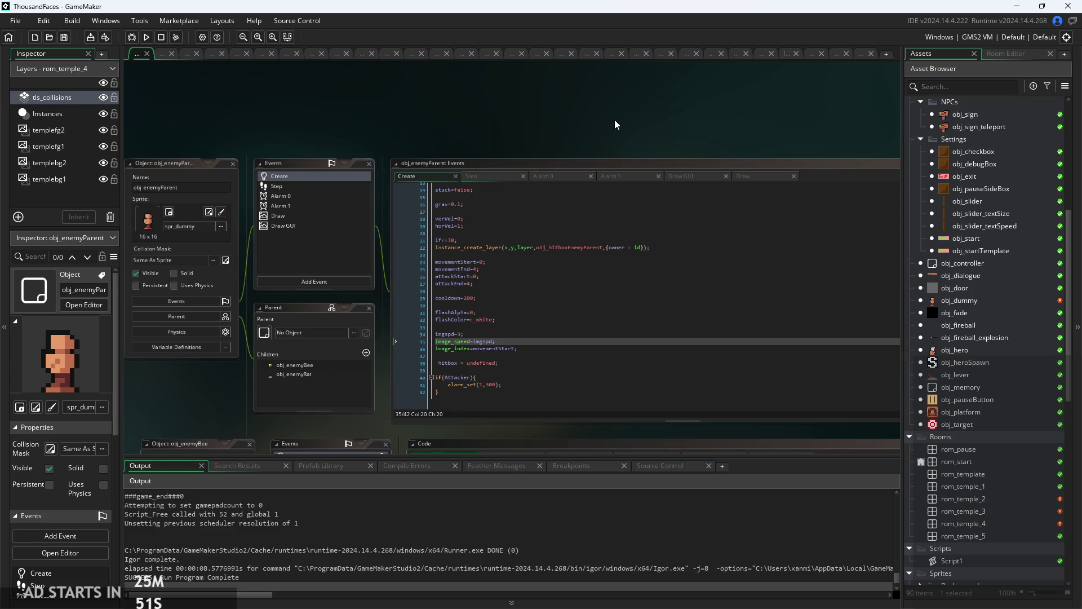
{"action": "left_click", "coordinate": [143, 38]}
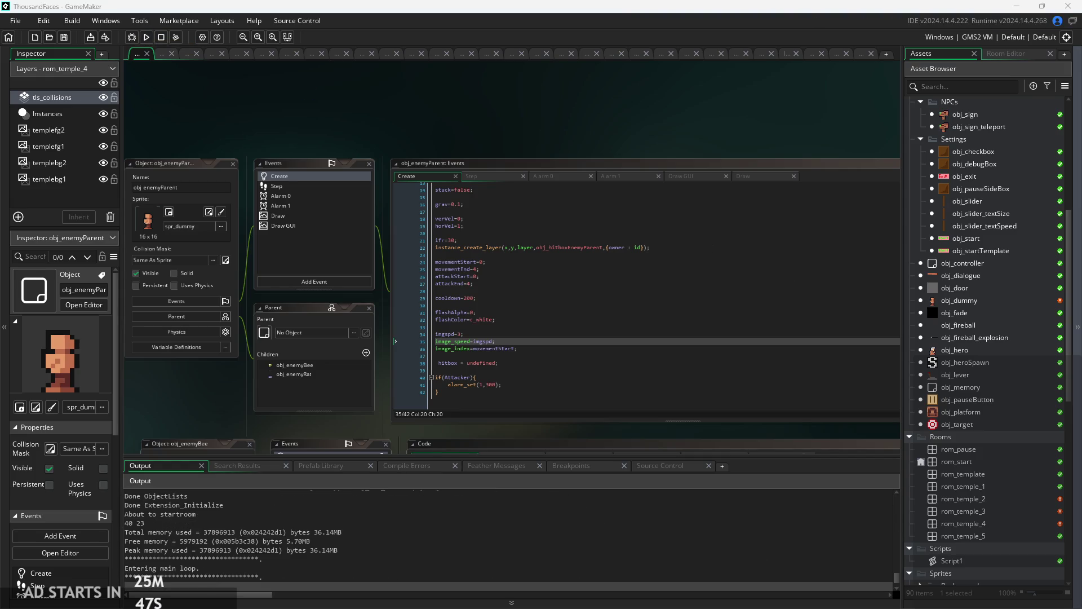
- Start the game, run right toward the signpost, attack, and jump left
{"action": "left_click", "coordinate": [382, 351]}
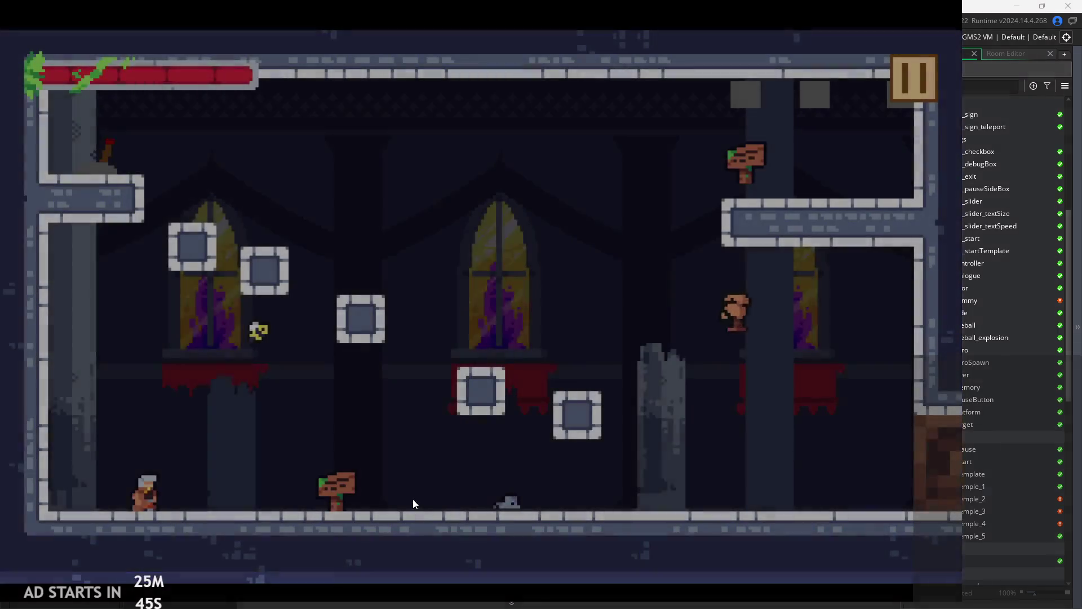
{"action": "key", "text": "Right"}
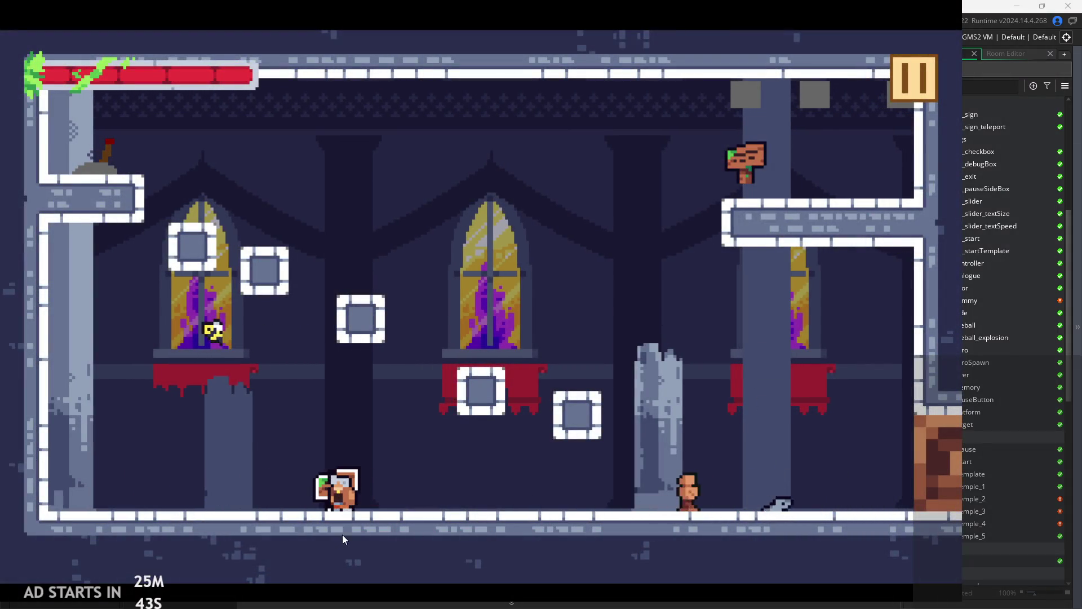
{"action": "key", "text": "x"}
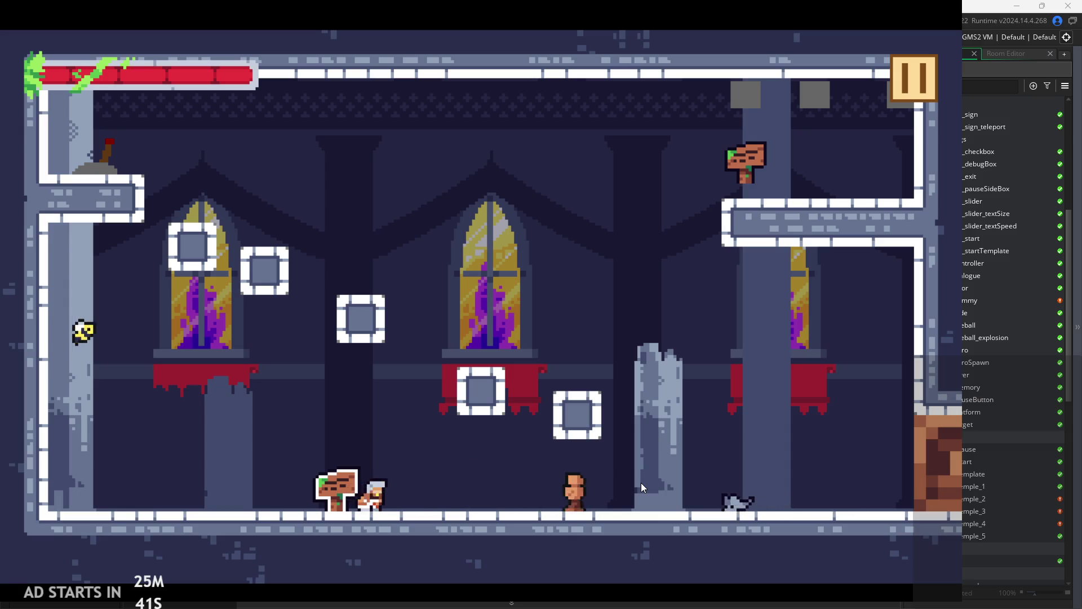
{"action": "key", "text": "Right"}
{"action": "key", "text": "Right"}
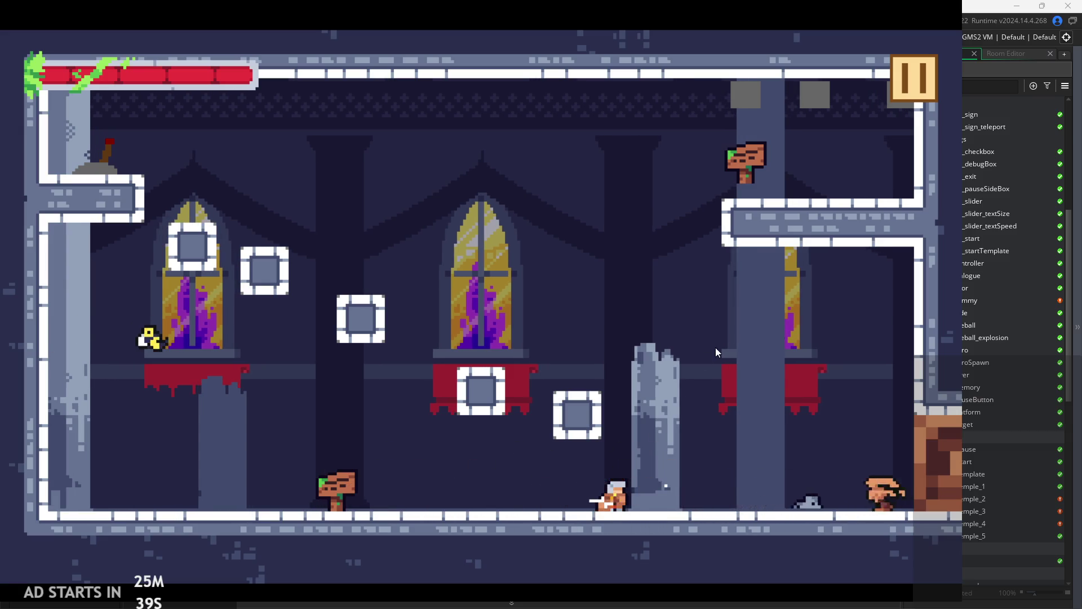
{"action": "left_click", "coordinate": [916, 100]}
{"action": "left_click", "coordinate": [907, 96]}
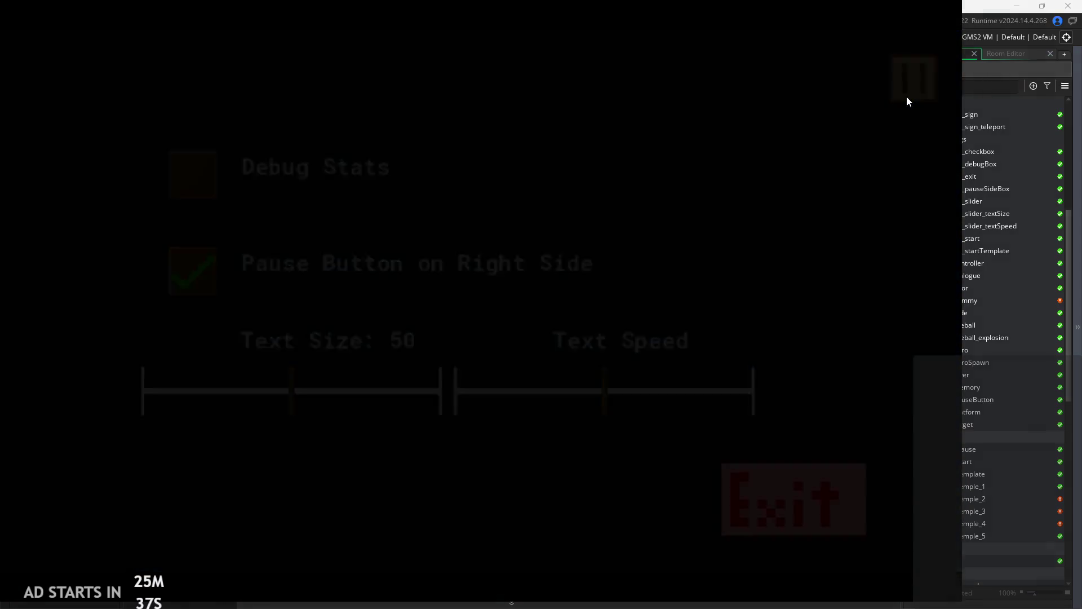
{"action": "key", "text": "z"}
{"action": "key", "text": "Left"}
{"action": "key", "text": "z"}
- In the pause menu, turn off Pause Button on Right Side, leaving Debug Stats off, and resume
{"action": "key", "text": "Escape"}
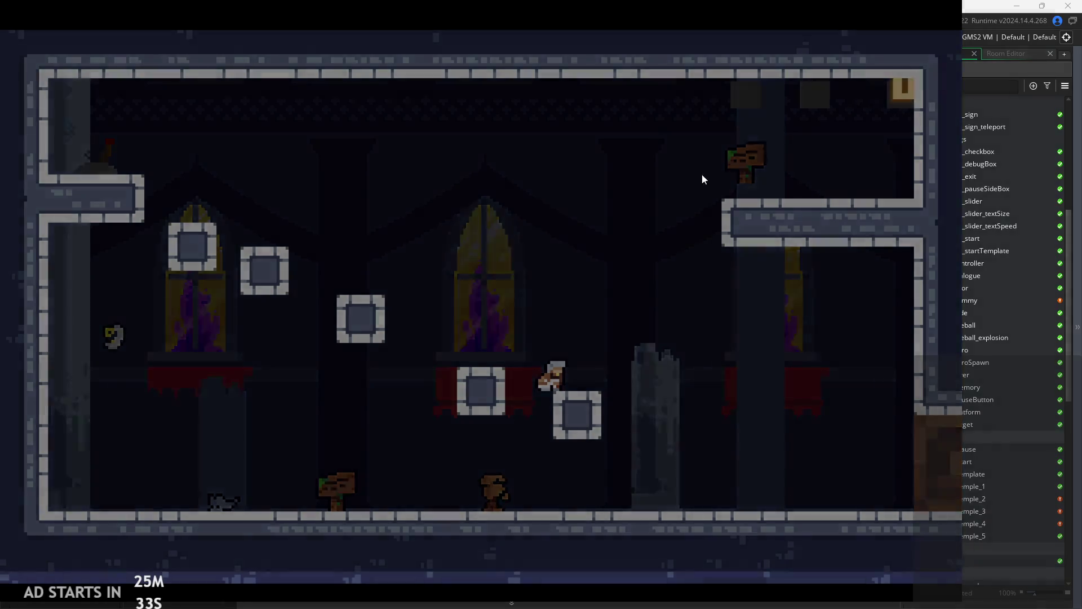
{"action": "left_click", "coordinate": [192, 169]}
{"action": "left_click", "coordinate": [194, 169]}
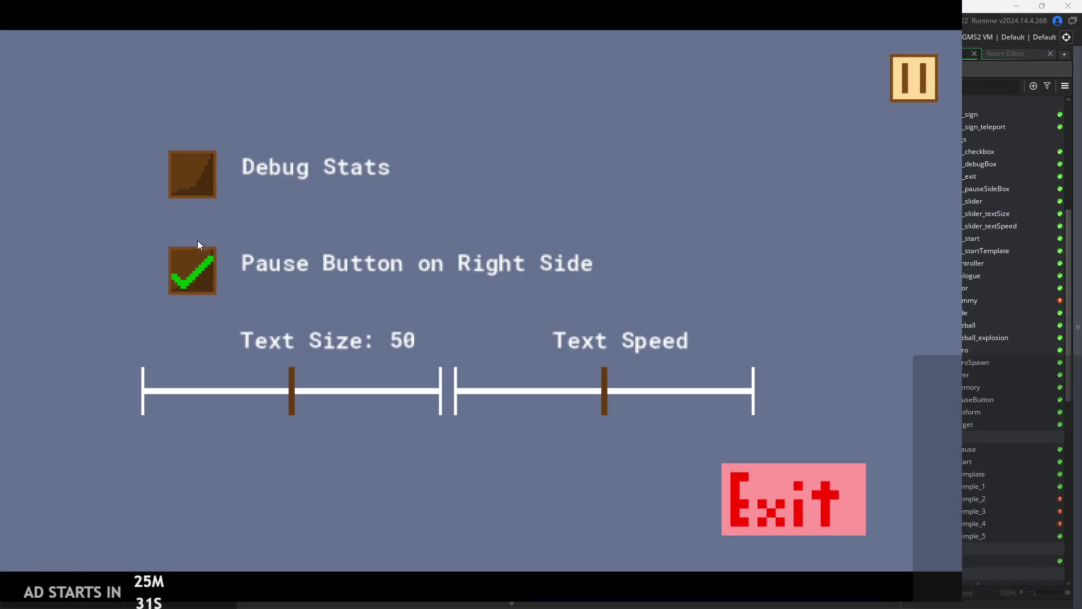
{"action": "left_click", "coordinate": [194, 262]}
{"action": "left_click", "coordinate": [25, 72]}
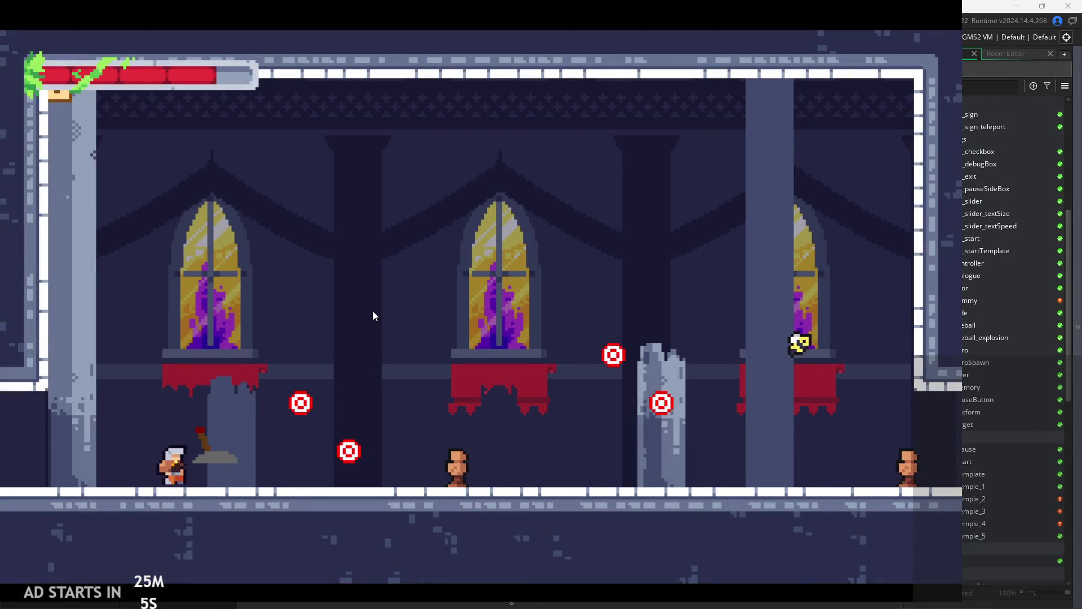
- Slash the targets and an enemy while jumping around the red ledges
{"action": "key", "text": "Right"}
{"action": "key", "text": "x"}
{"action": "key", "text": "space"}
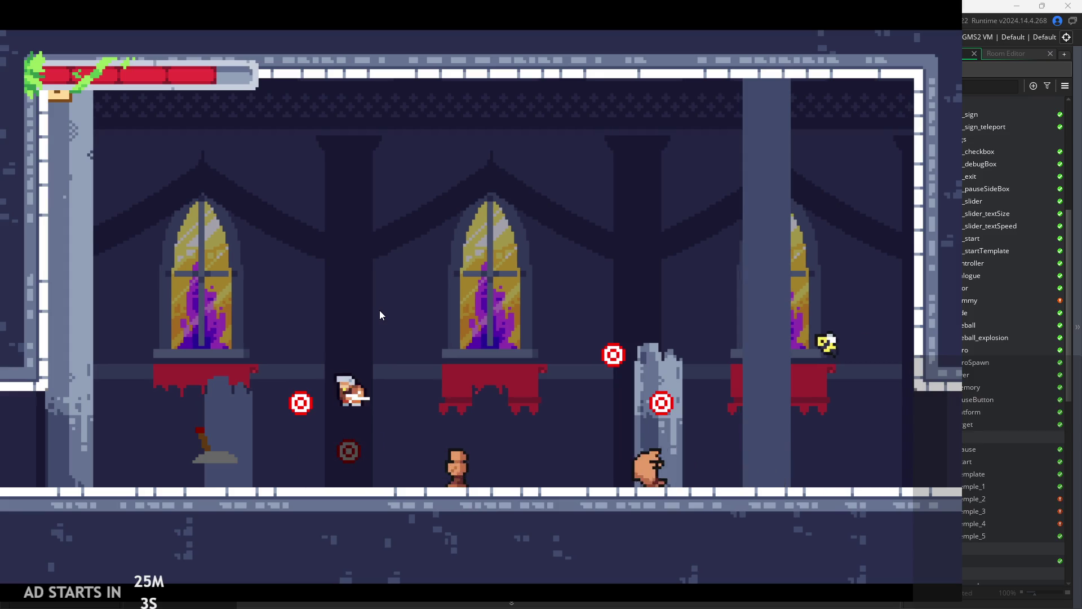
{"action": "key", "text": "Left"}
{"action": "key", "text": "x"}
{"action": "key", "text": "Right"}
{"action": "key", "text": "x"}
{"action": "key", "text": "space"}
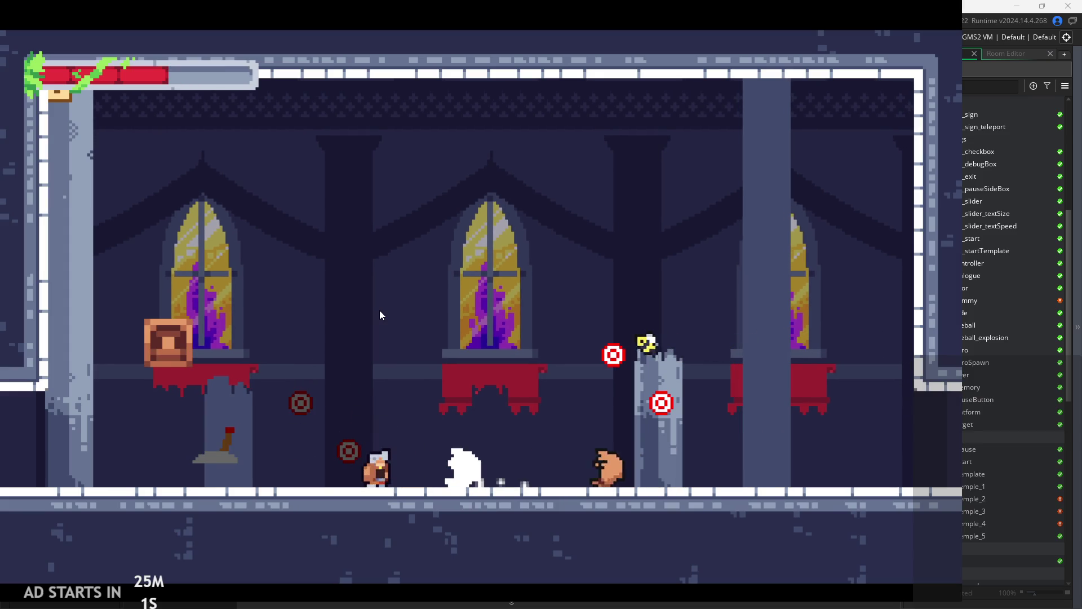
{"action": "key", "text": "Right"}
{"action": "key", "text": "space"}
{"action": "key", "text": "x"}
{"action": "key", "text": "Left"}
{"action": "key", "text": "Down"}
{"action": "key", "text": "Right"}
{"action": "key", "text": "Left"}
{"action": "key", "text": "x"}
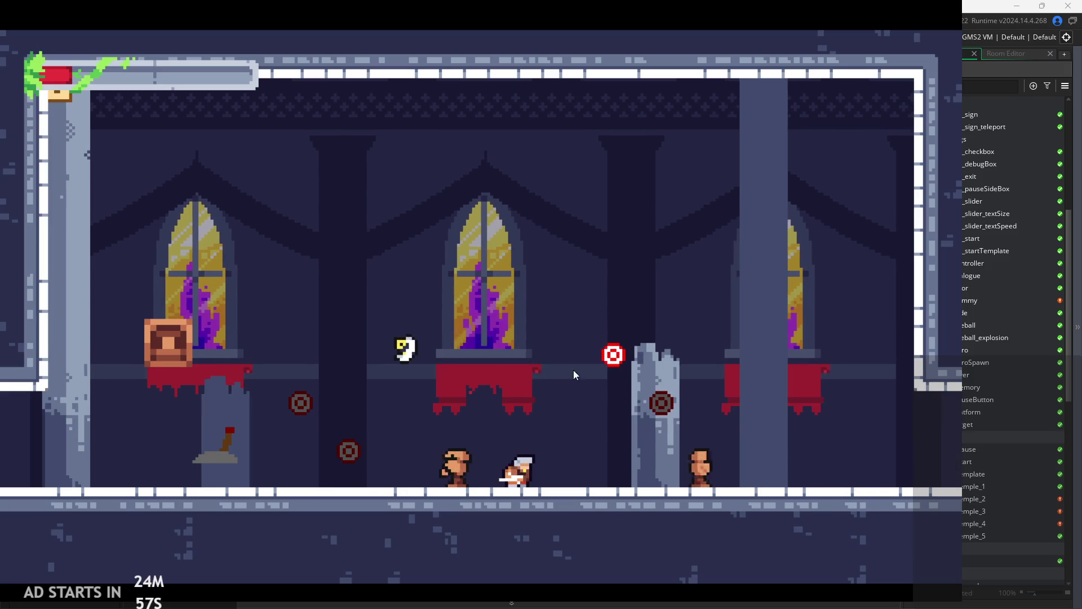
- Slash the enemy on the right, then cross the ledges left to the wall and back
{"action": "key", "text": "Right"}
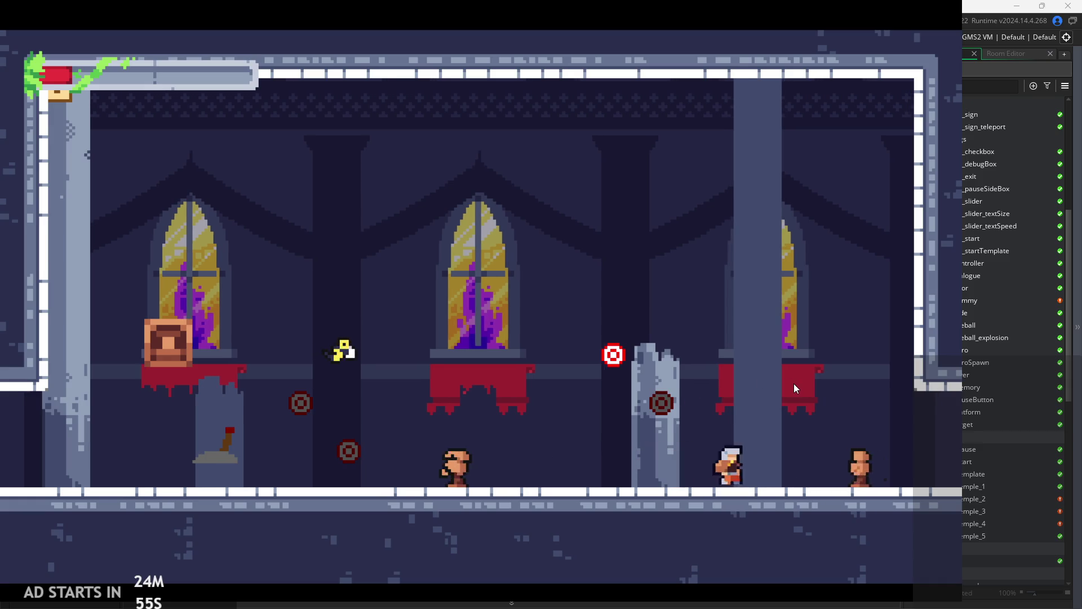
{"action": "key", "text": "Right"}
{"action": "key", "text": "x"}
{"action": "key", "text": "space"}
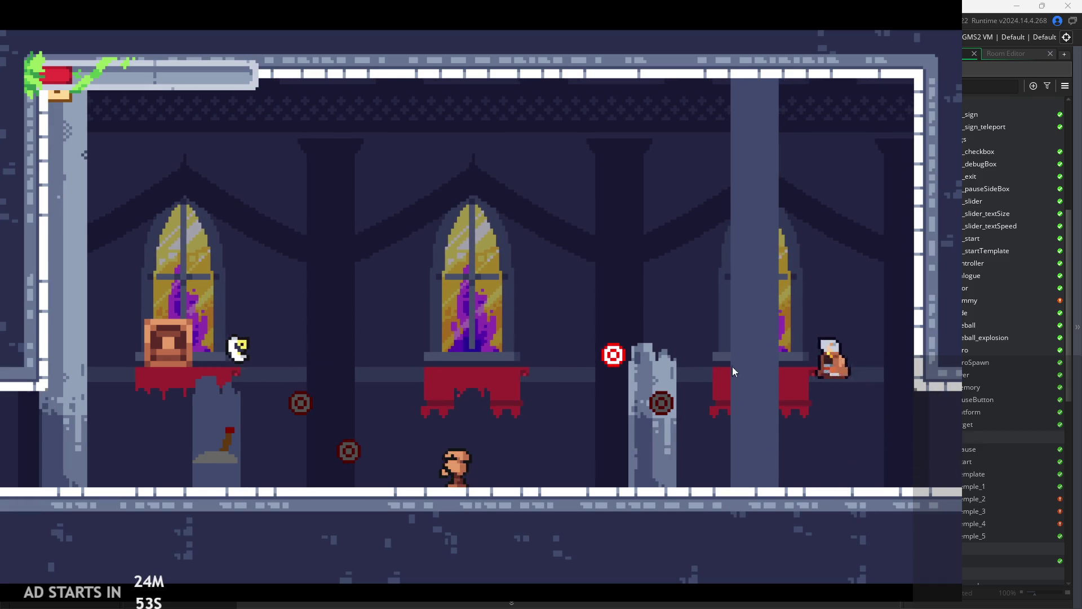
{"action": "key", "text": "Left"}
{"action": "key", "text": "space"}
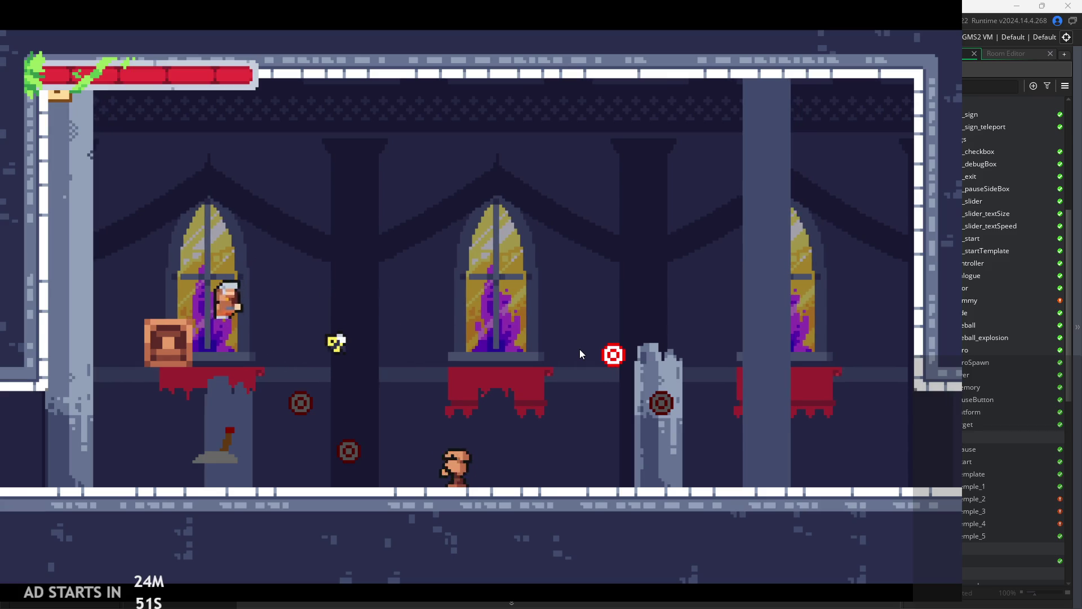
{"action": "key", "text": "x"}
{"action": "key", "text": "Right"}
{"action": "key", "text": "space"}
{"action": "key", "text": "Left"}
{"action": "key", "text": "space"}
{"action": "key", "text": "space"}
{"action": "key", "text": "Left"}
{"action": "key", "text": "Right"}
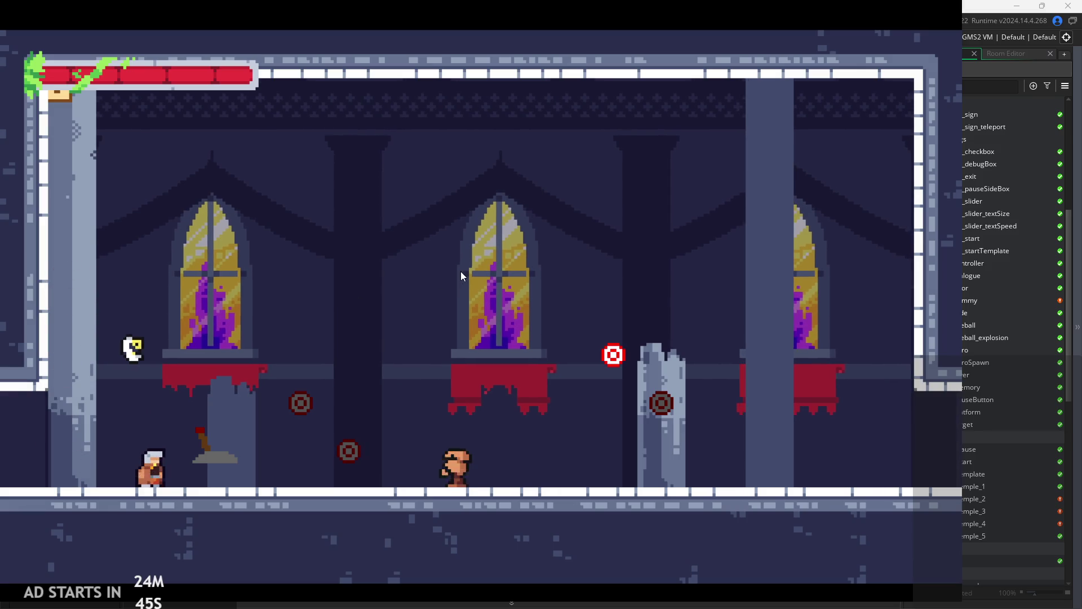
- Pause the game, turn on Debug Stats, and resume
{"action": "key", "text": "Escape"}
{"action": "left_click", "coordinate": [180, 182]}
{"action": "left_click", "coordinate": [54, 84]}
- Run right, jump, and chain several attacks ending with the second attack
{"action": "key", "text": "Right"}
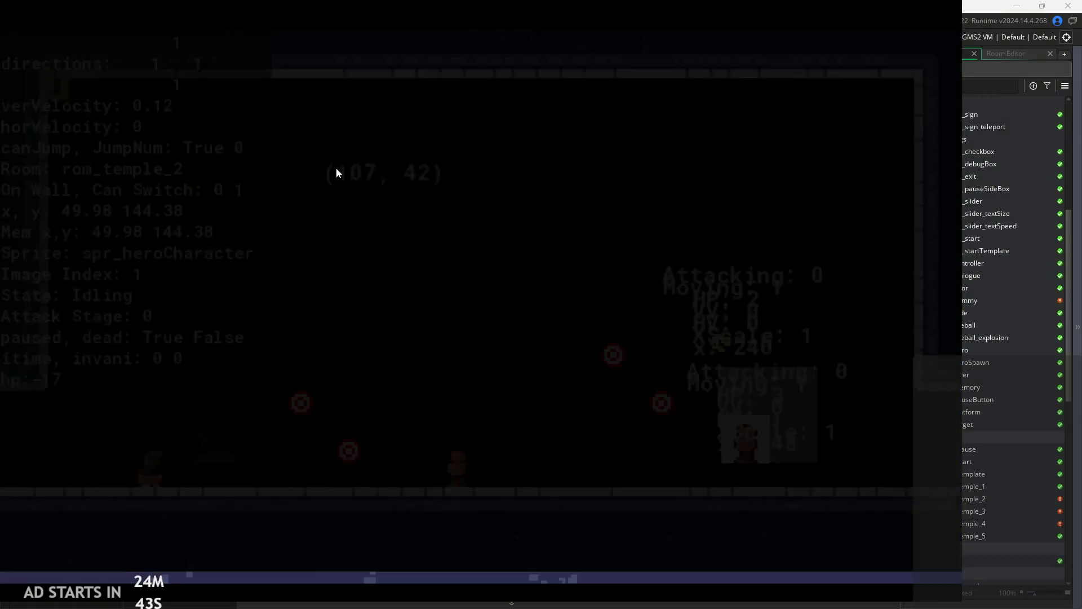
{"action": "key", "text": "space"}
{"action": "left_click", "coordinate": [574, 297]}
{"action": "left_click", "coordinate": [573, 307]}
{"action": "left_click", "coordinate": [520, 319]}
{"action": "left_click", "coordinate": [434, 298]}
{"action": "left_click", "coordinate": [569, 339]}
{"action": "left_click", "coordinate": [127, 366]}
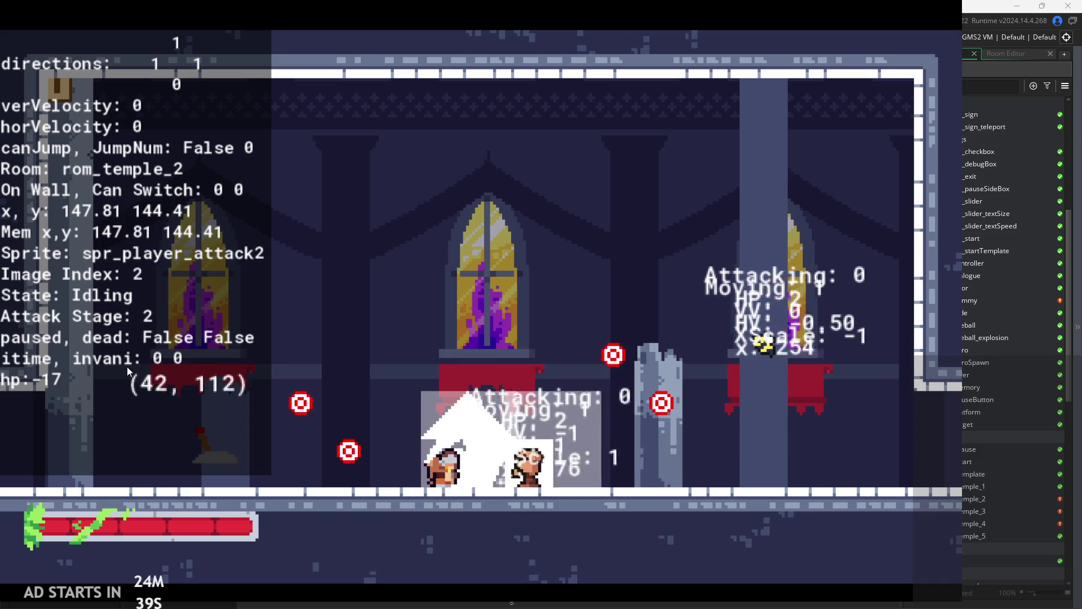
- Jump repeatedly back and forth across rom_temple_2's platforms, working rightward
{"action": "key", "text": "Right"}
{"action": "key", "text": "space"}
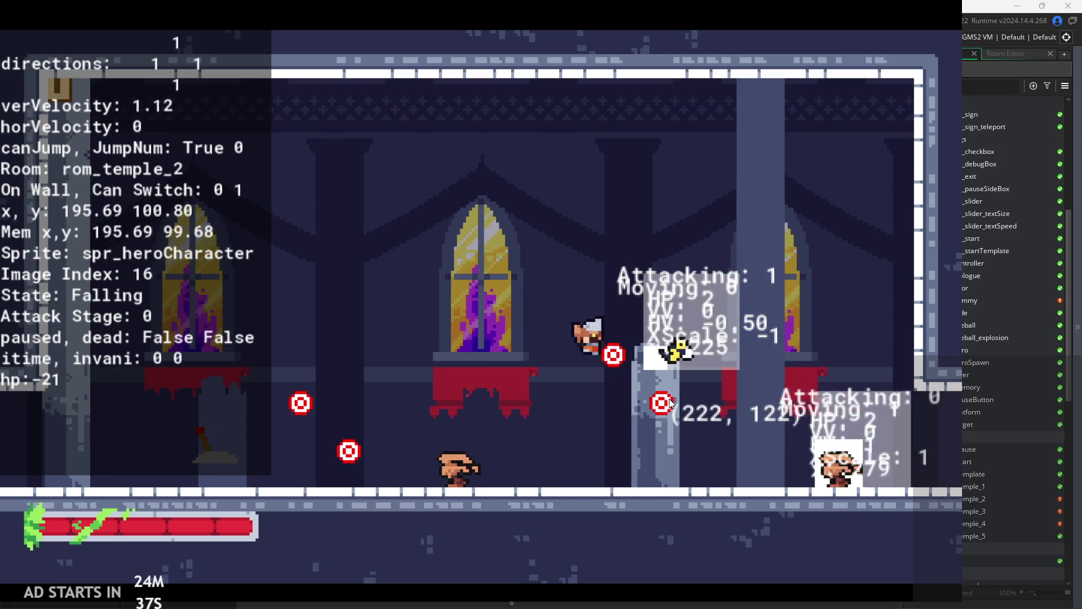
{"action": "key", "text": "Right"}
{"action": "key", "text": "space"}
{"action": "key", "text": "Left"}
{"action": "key", "text": "Right"}
{"action": "key", "text": "Left"}
{"action": "key", "text": "space"}
{"action": "key", "text": "Right"}
{"action": "key", "text": "space"}
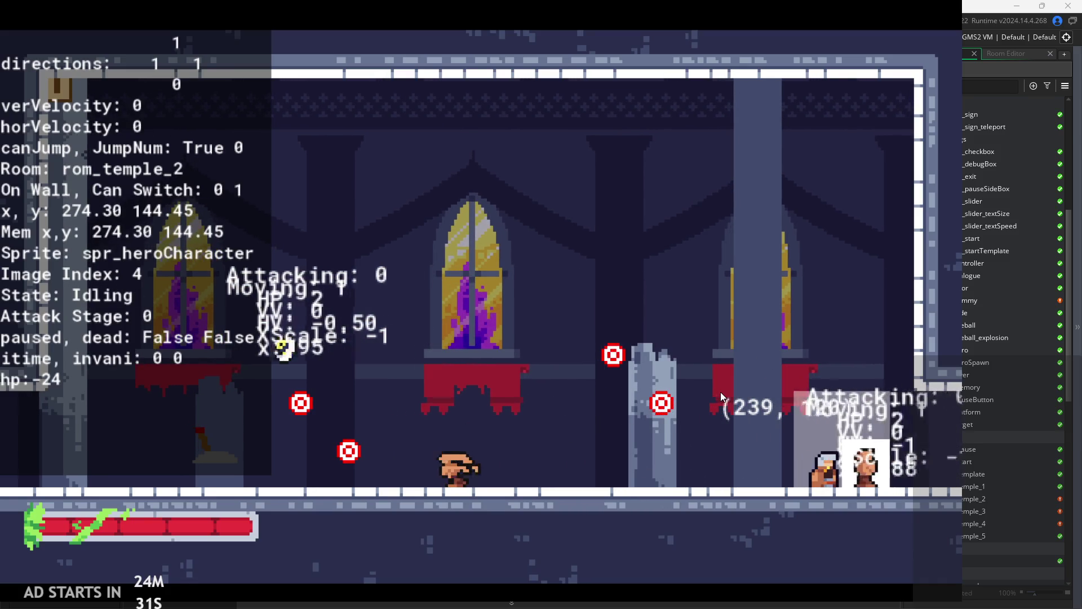
{"action": "key", "text": "Right"}
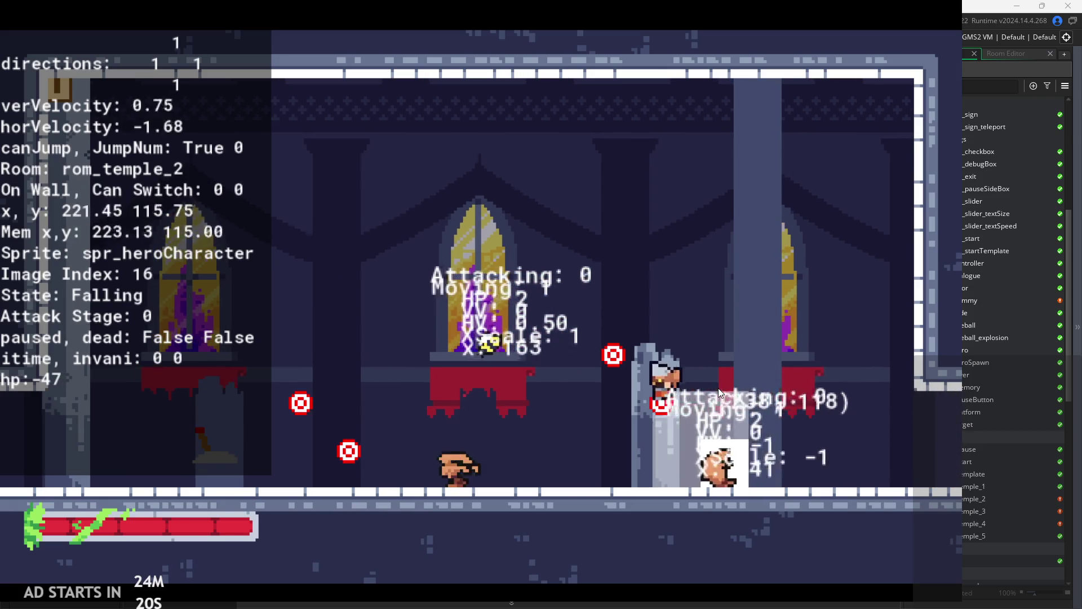
{"action": "key", "text": "space"}
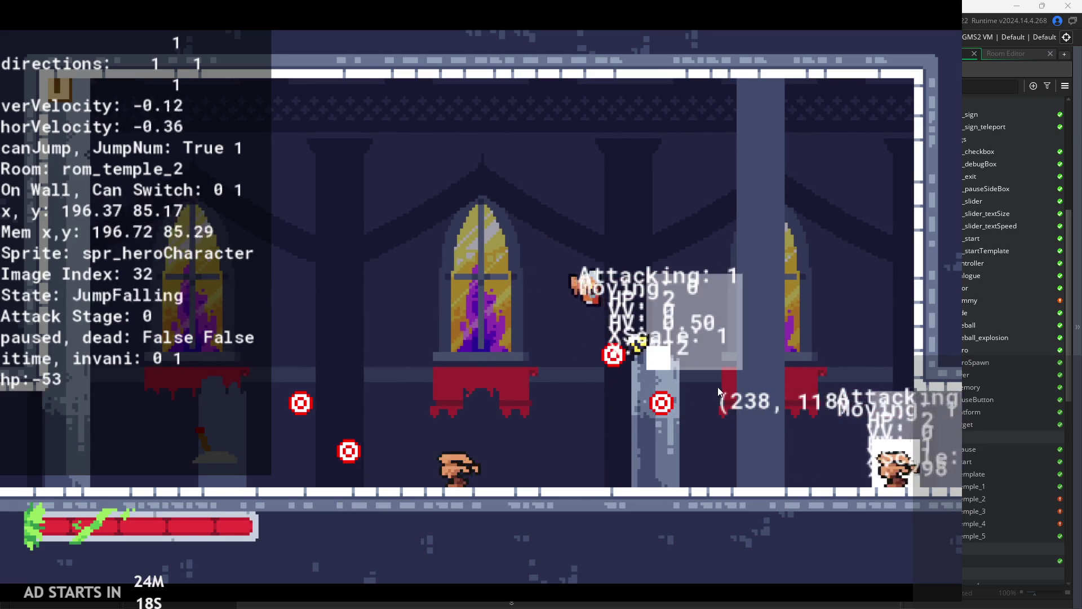
{"action": "key", "text": "space"}
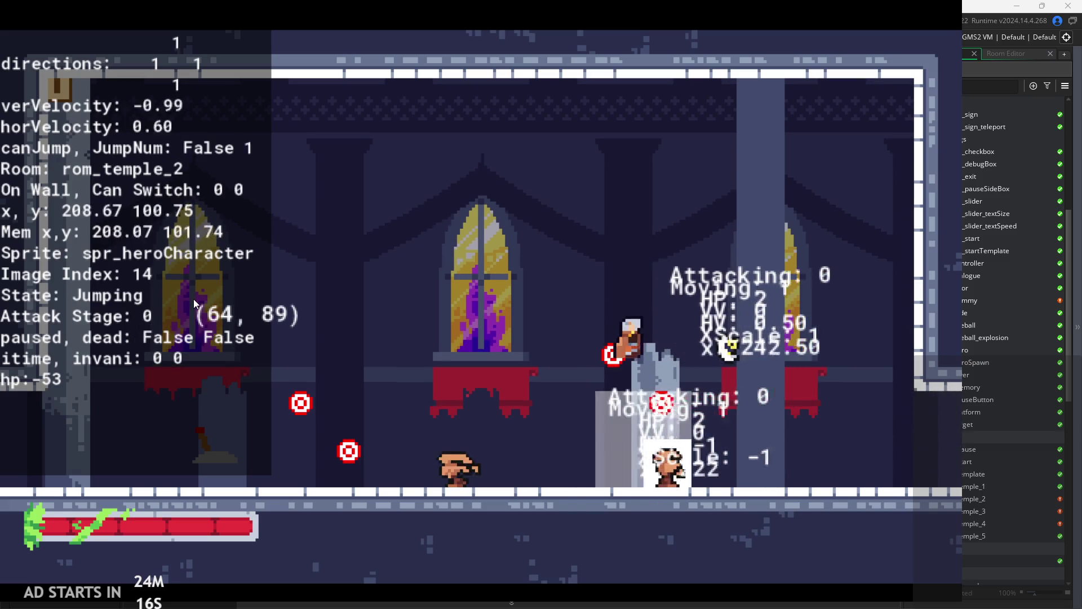
{"action": "key", "text": "space"}
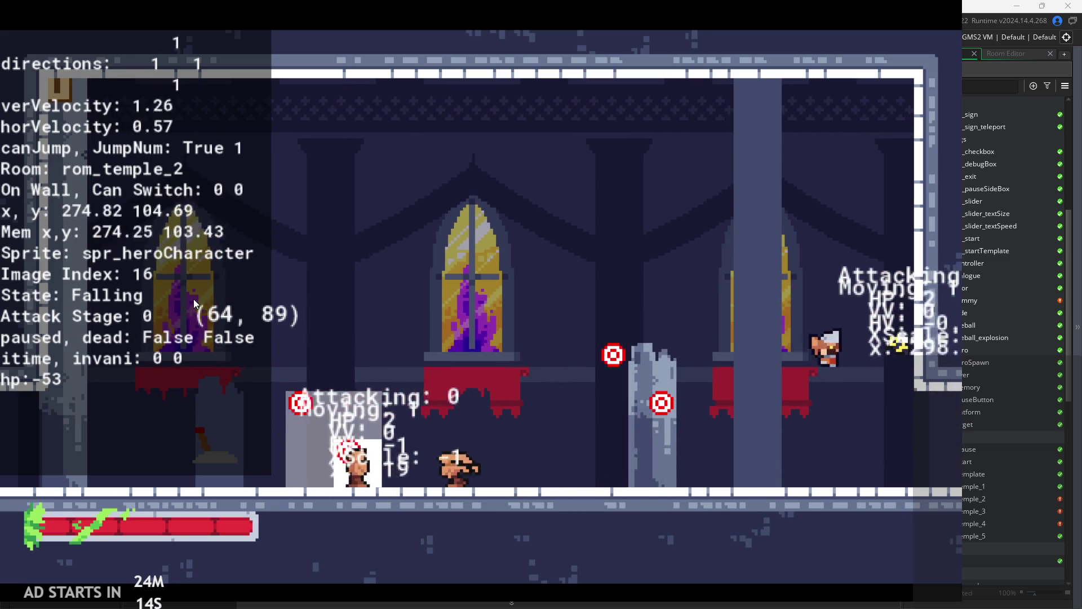
{"action": "key", "text": "space"}
{"action": "key", "text": "space"}
{"action": "key", "text": "space"}
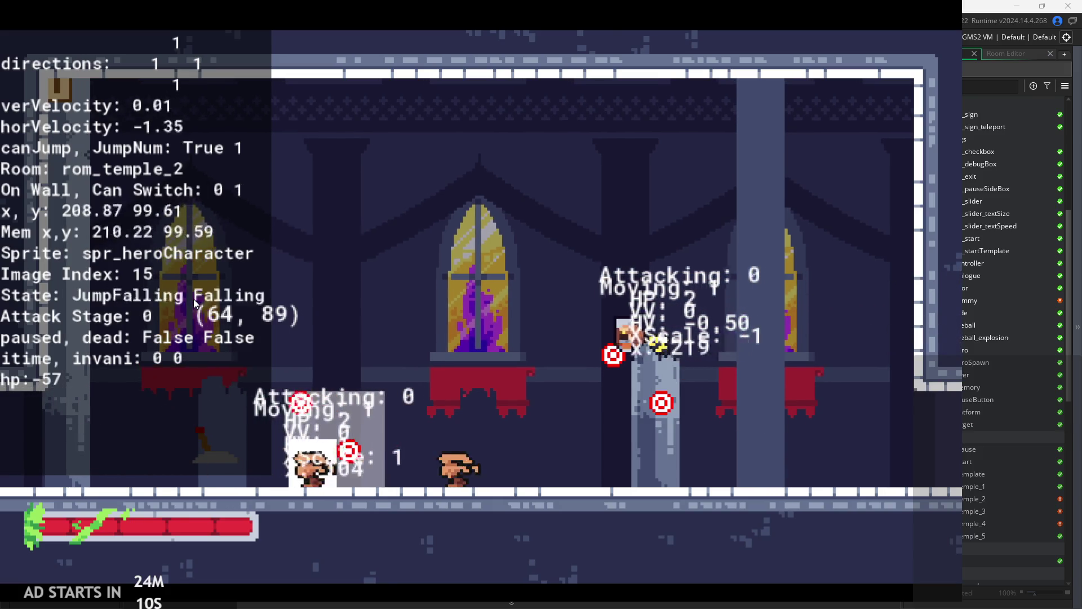
{"action": "key", "text": "space"}
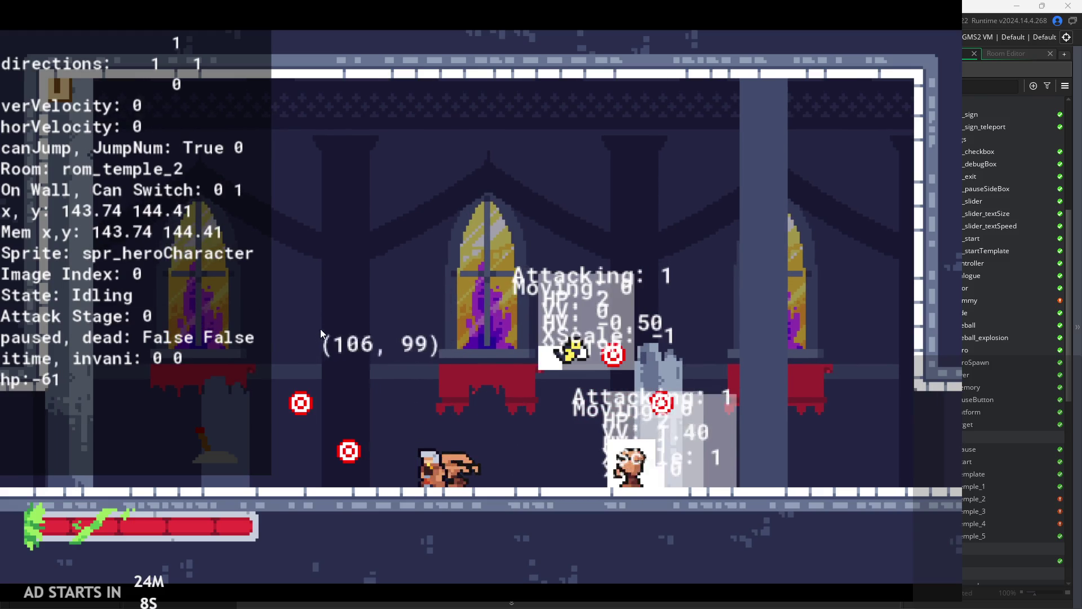
{"action": "key", "text": "space"}
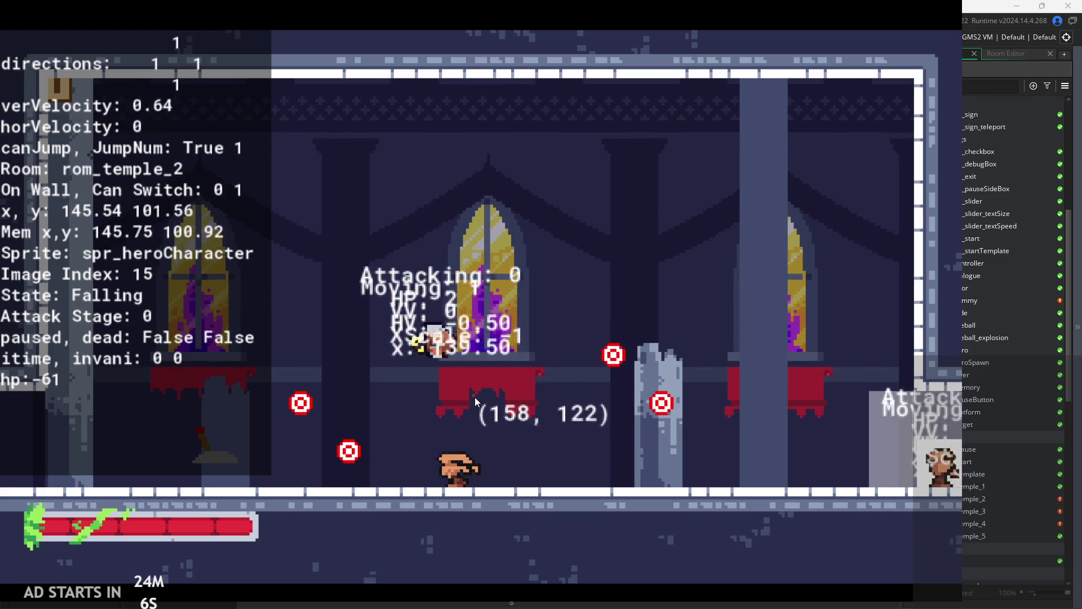
- Fight the enemies with two-hit attack combos while jumping left and right
{"action": "key", "text": "x"}
{"action": "key", "text": "x"}
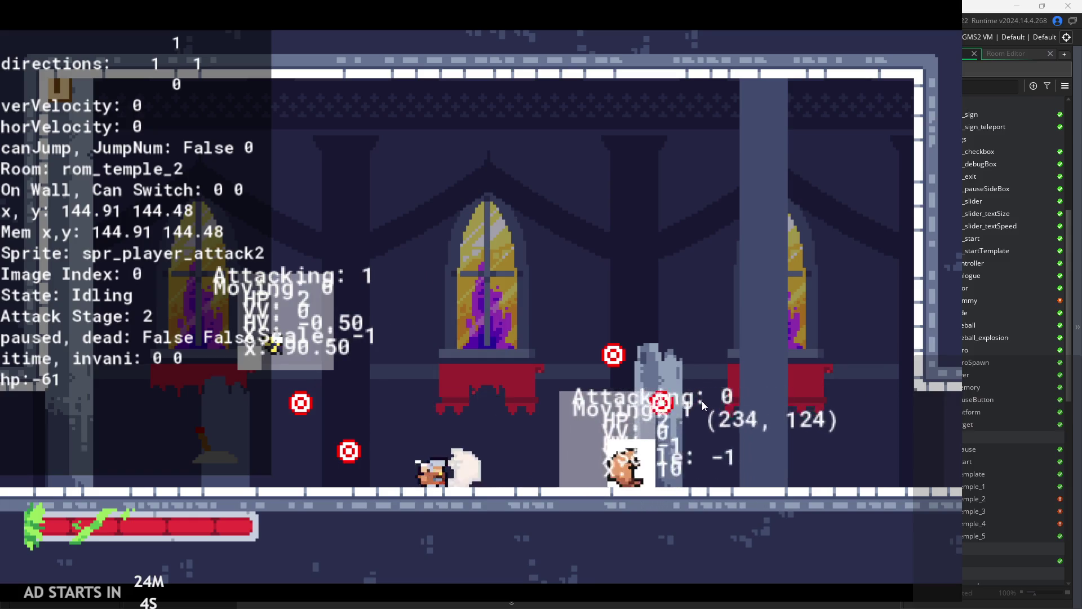
{"action": "key", "text": "Right"}
{"action": "key", "text": "x"}
{"action": "key", "text": "x"}
{"action": "key", "text": "x"}
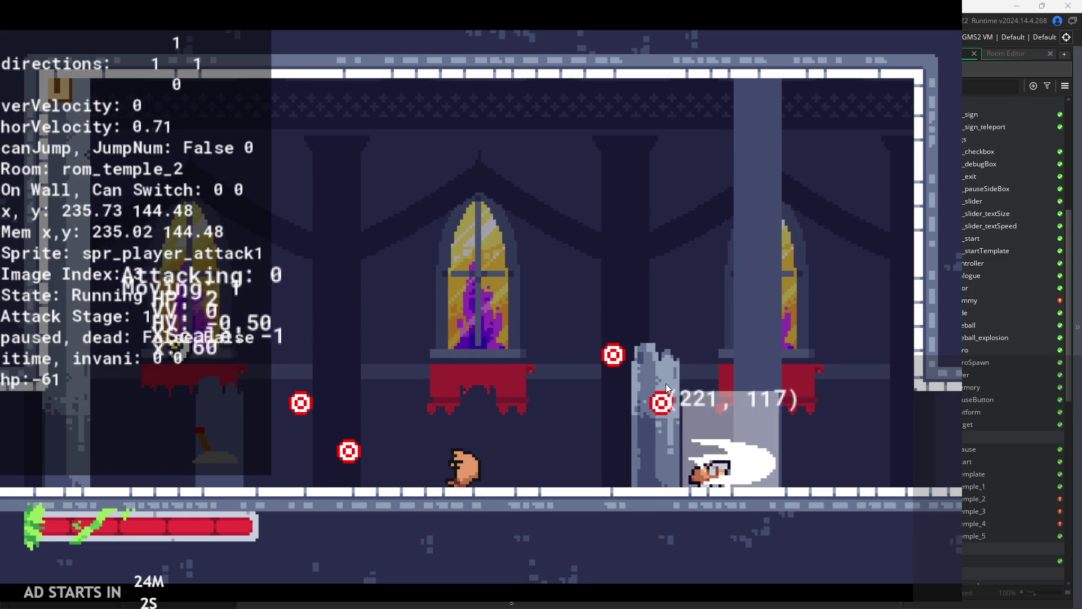
{"action": "key", "text": "Left"}
{"action": "key", "text": "space"}
{"action": "key", "text": "x"}
{"action": "key", "text": "x"}
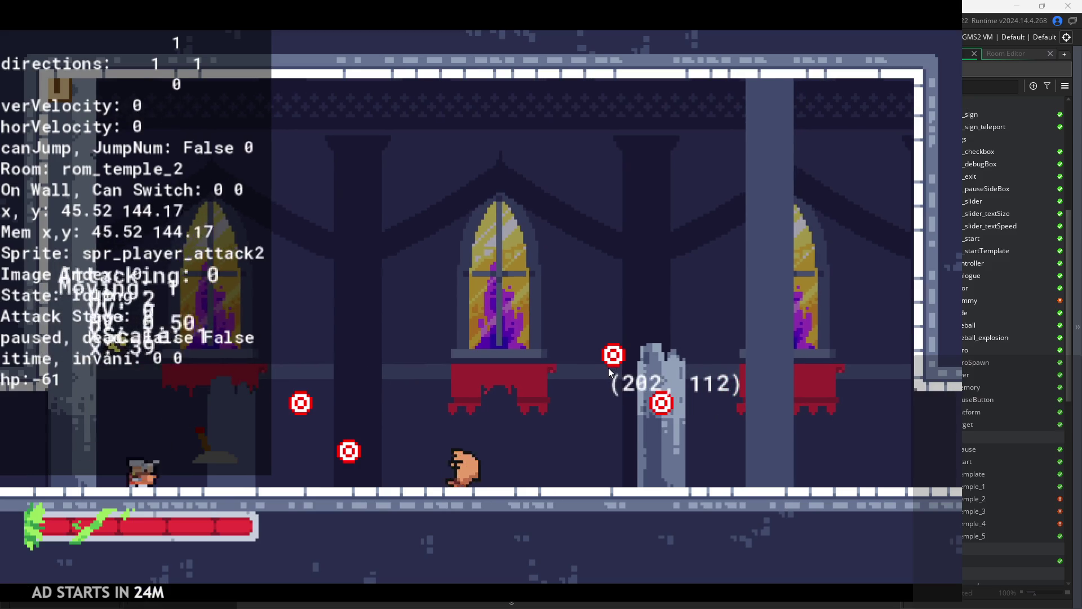
{"action": "key", "text": "space"}
{"action": "key", "text": "Left"}
{"action": "key", "text": "Right"}
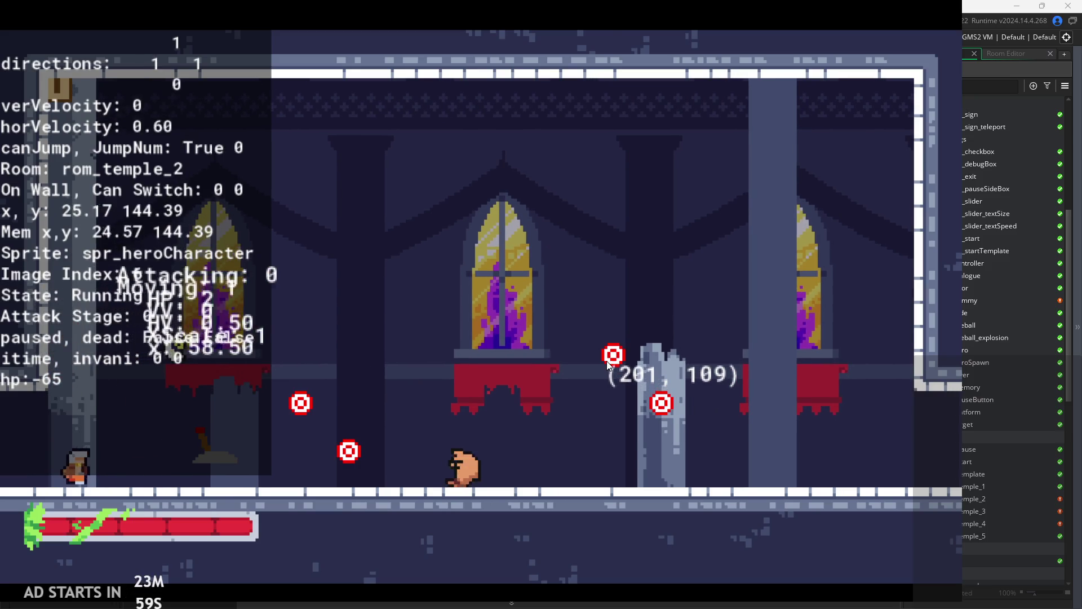
{"action": "key", "text": "space"}
{"action": "key", "text": "x"}
{"action": "key", "text": "x"}
- Keep attacking enemies in mid-air, then jump far right across the room
{"action": "key", "text": "space"}
{"action": "key", "text": "Left"}
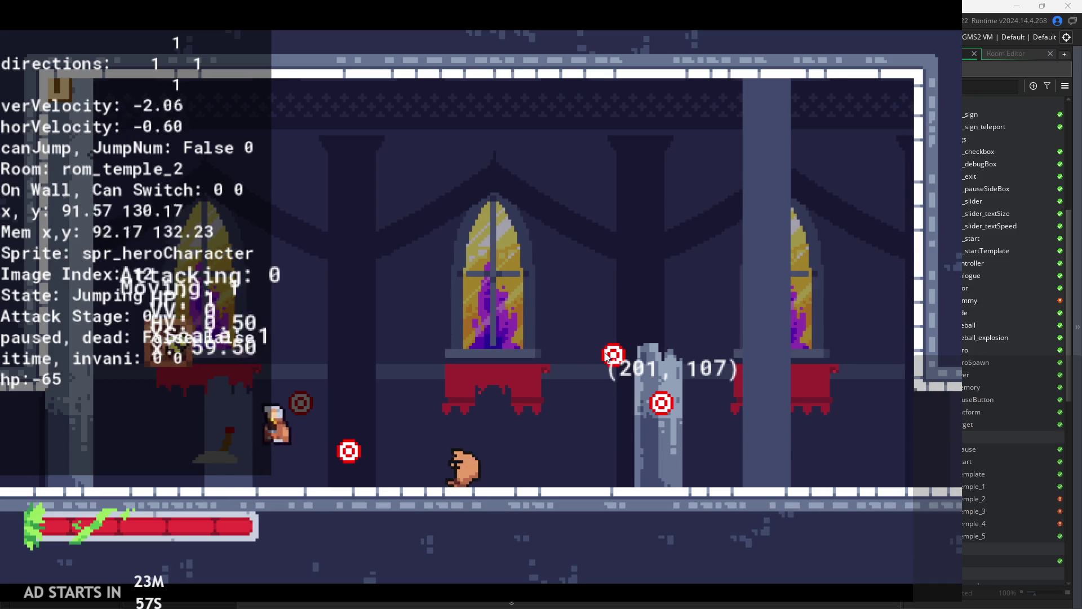
{"action": "key", "text": "x"}
{"action": "key", "text": "x"}
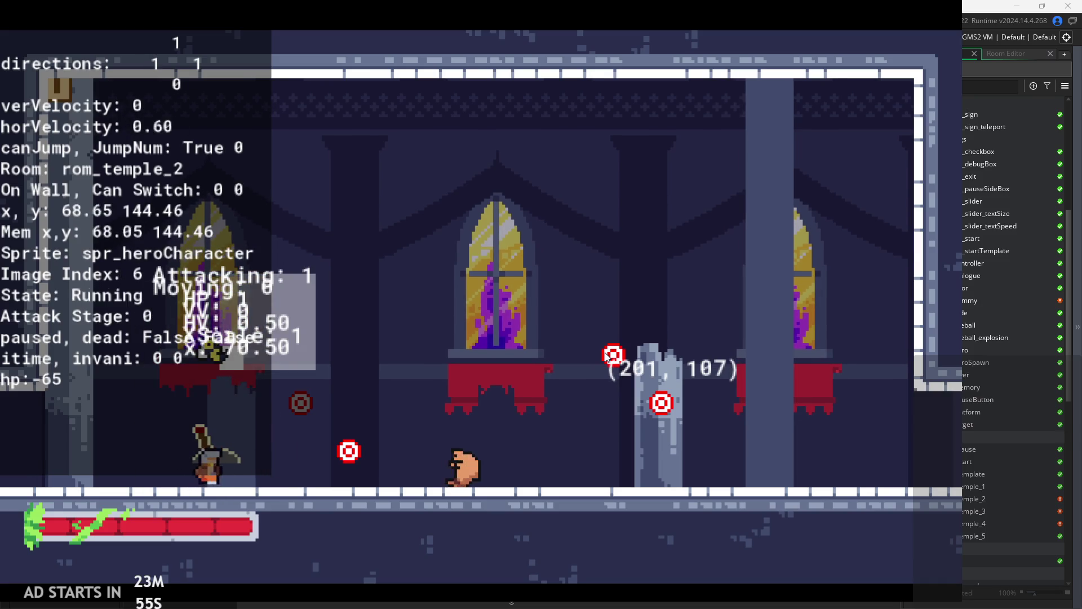
{"action": "key", "text": "space"}
{"action": "key", "text": "Left"}
{"action": "key", "text": "Right"}
{"action": "key", "text": "space"}
{"action": "key", "text": "x"}
{"action": "key", "text": "x"}
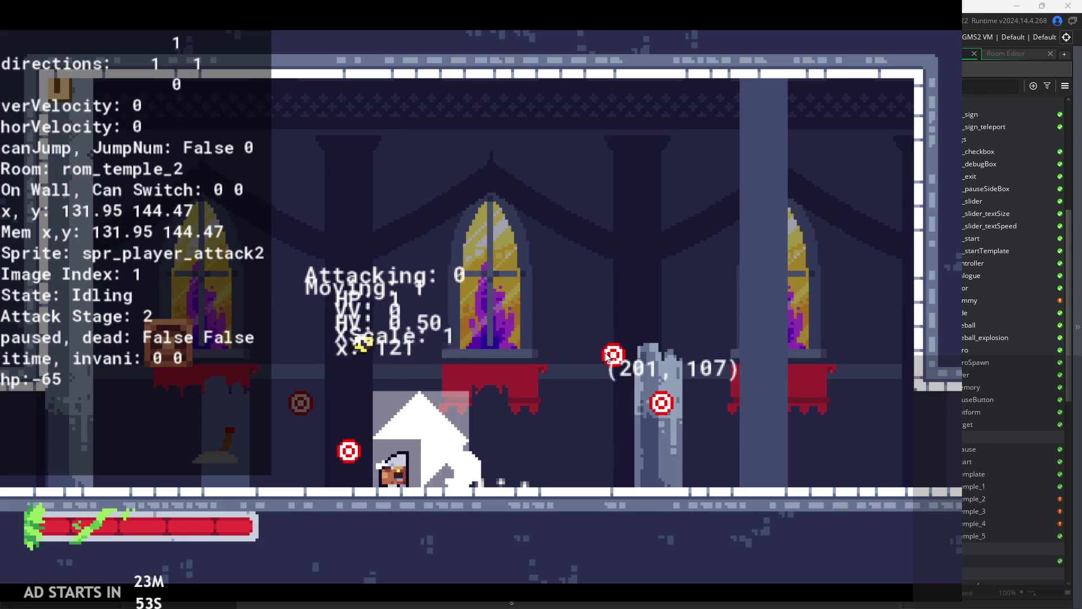
{"action": "key", "text": "space"}
{"action": "key", "text": "Right"}
{"action": "key", "text": "x"}
{"action": "key", "text": "x"}
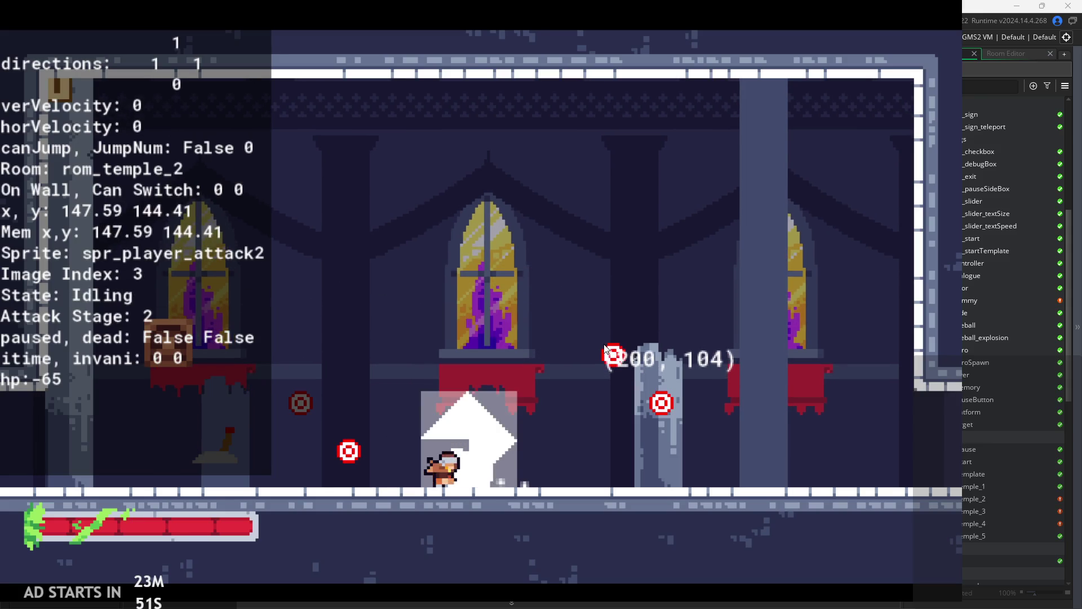
{"action": "key", "text": "space"}
{"action": "key", "text": "Right"}
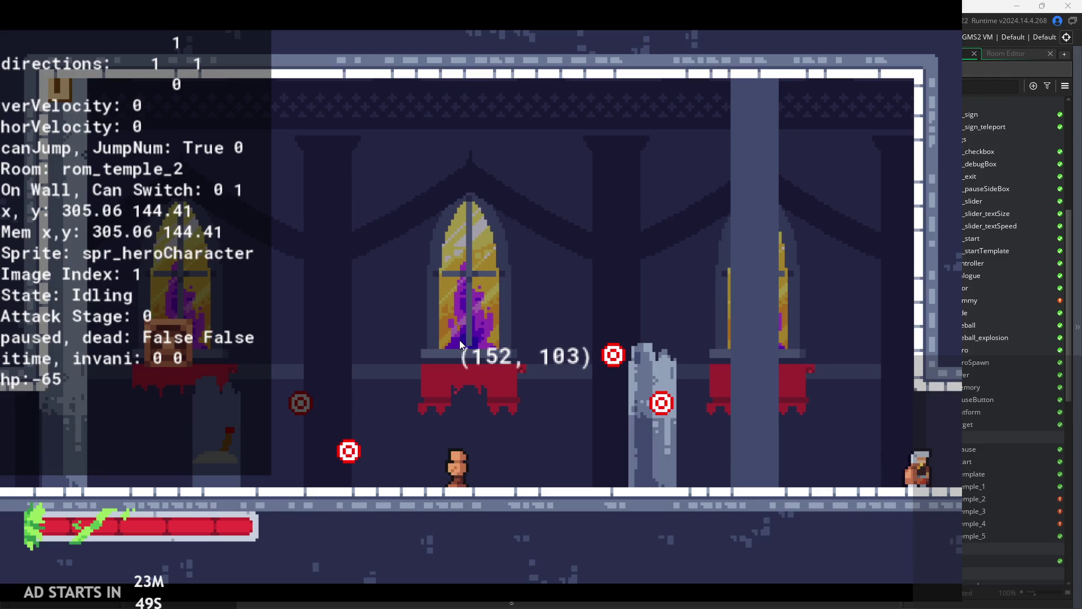
- Walk into rom_temple_3 and jump up the right wall
{"action": "key", "text": "Right"}
{"action": "key", "text": "space"}
{"action": "key", "text": "Right"}
{"action": "key", "text": "space"}
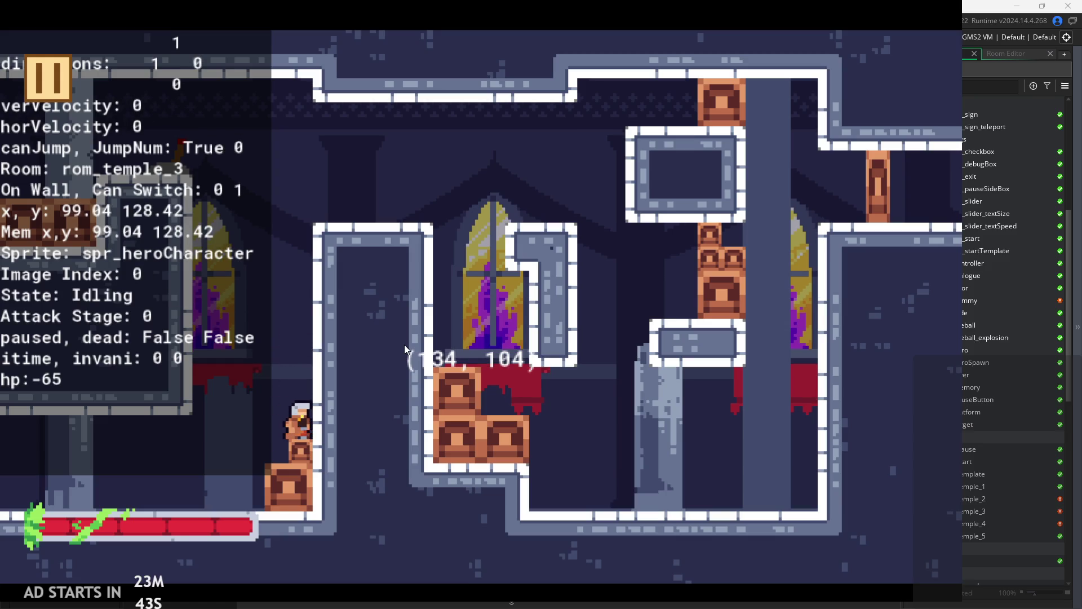
- Wall-jump off the crate stack and cross the upper ledges of rom_temple_3
{"action": "key", "text": "space"}
{"action": "key", "text": "Left"}
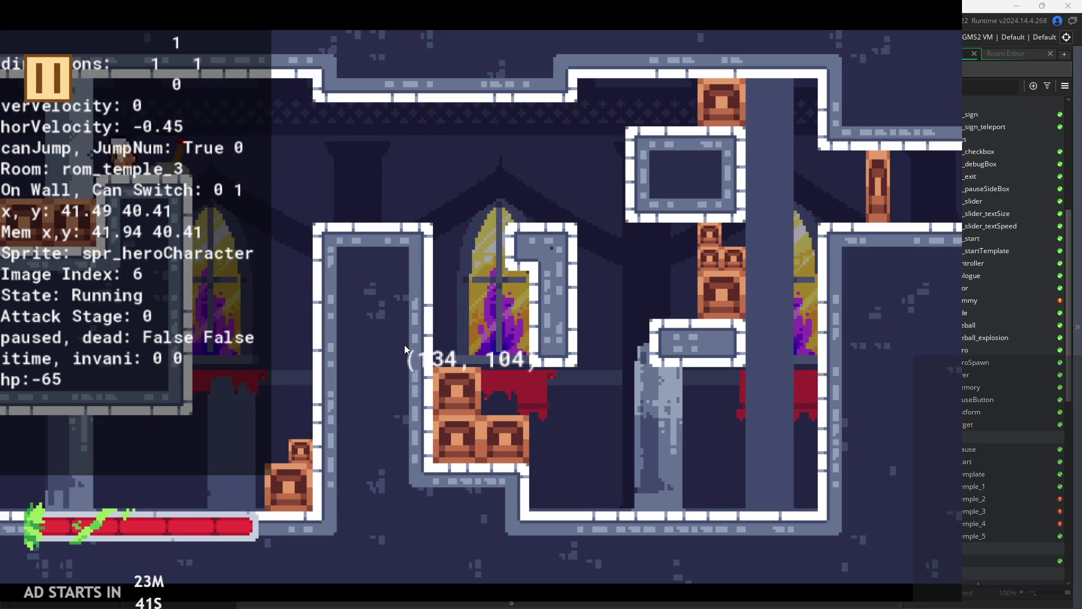
{"action": "key", "text": "Right"}
{"action": "key", "text": "space"}
{"action": "key", "text": "Left"}
{"action": "key", "text": "space"}
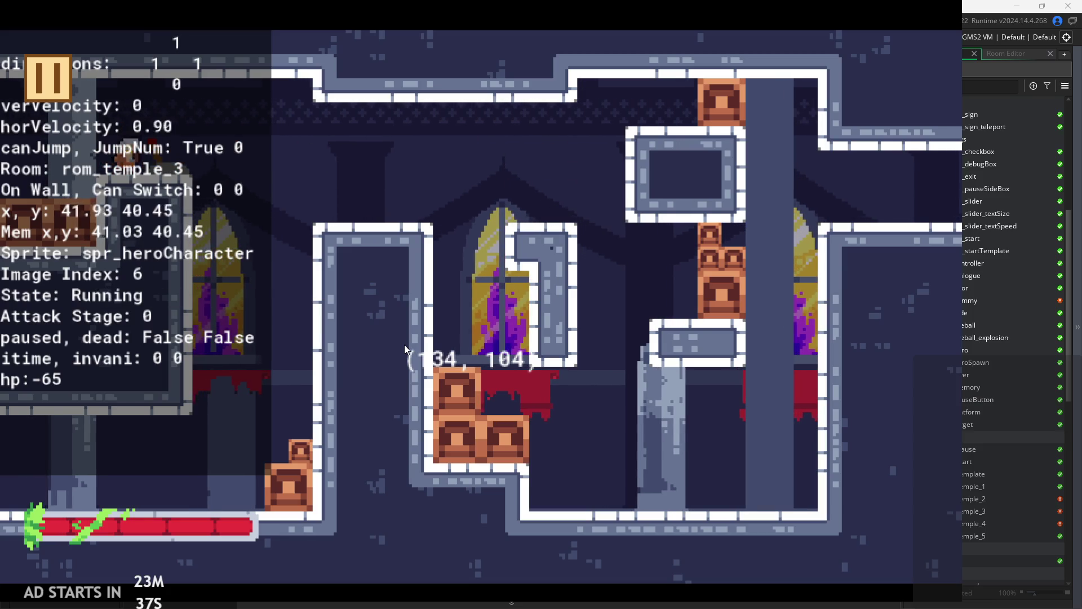
{"action": "key", "text": "Right"}
- Slide up the crate wall, then run right off the ledge into rom_temple_4
{"action": "key", "text": "space"}
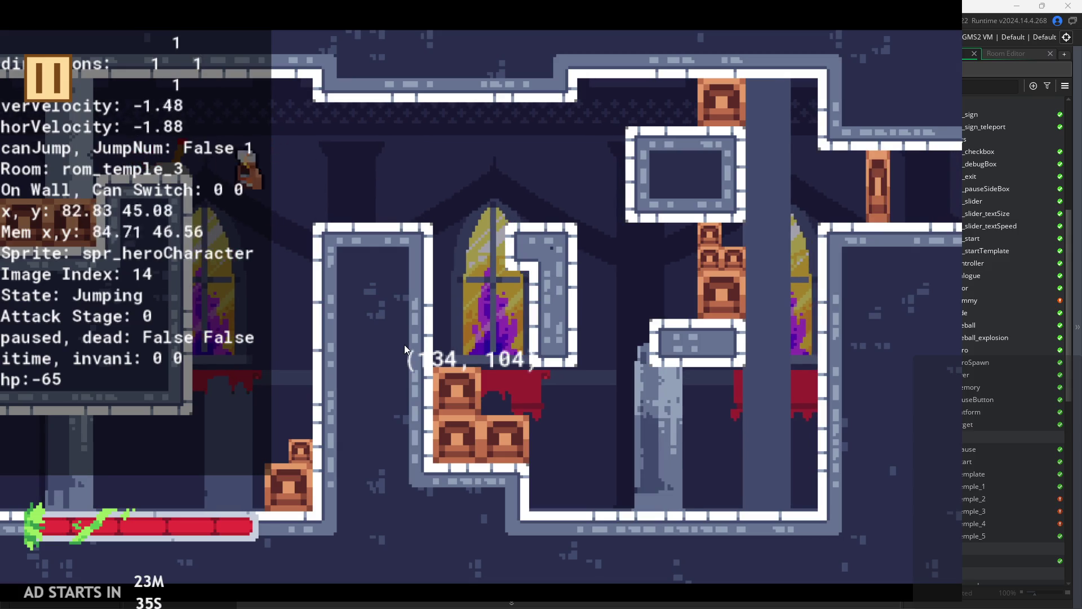
{"action": "key", "text": "space"}
{"action": "key", "text": "Right"}
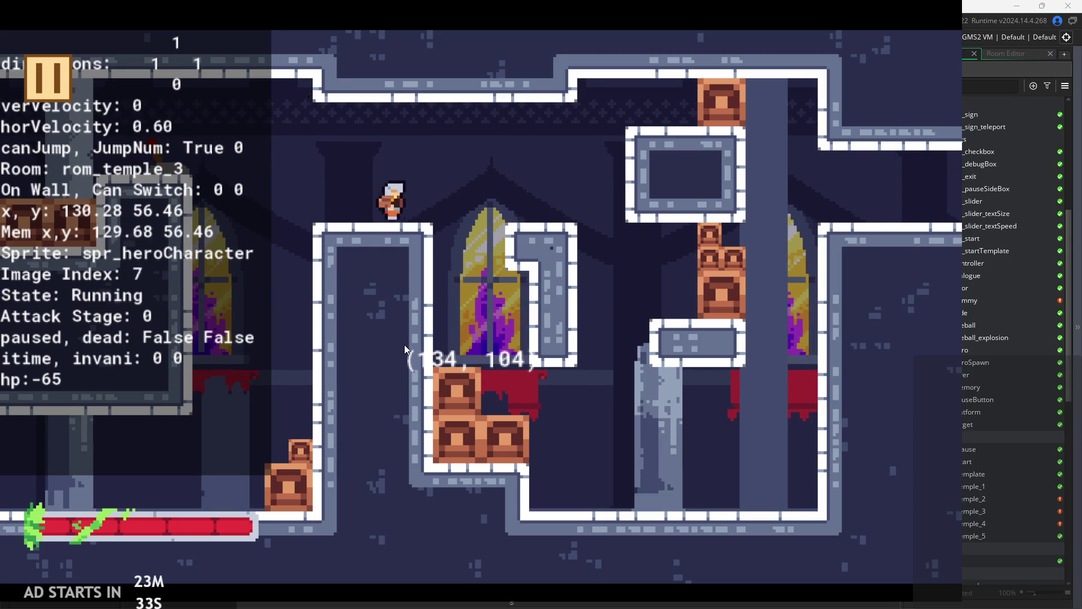
{"action": "key", "text": "space"}
{"action": "key", "text": "space"}
{"action": "key", "text": "space"}
{"action": "key", "text": "space"}
{"action": "key", "text": "space"}
{"action": "key", "text": "Left"}
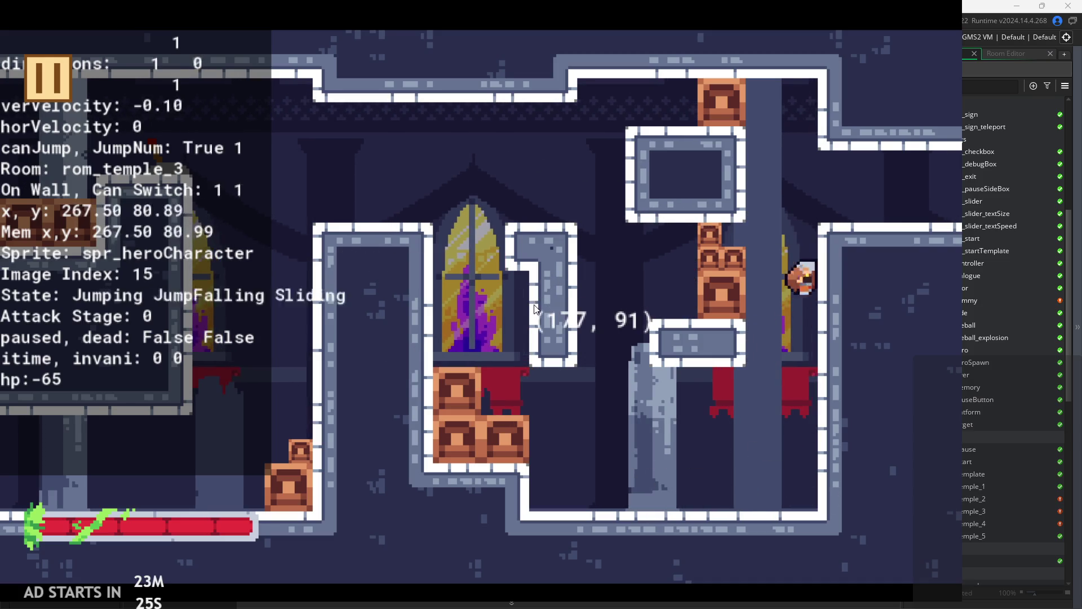
{"action": "key", "text": "Right"}
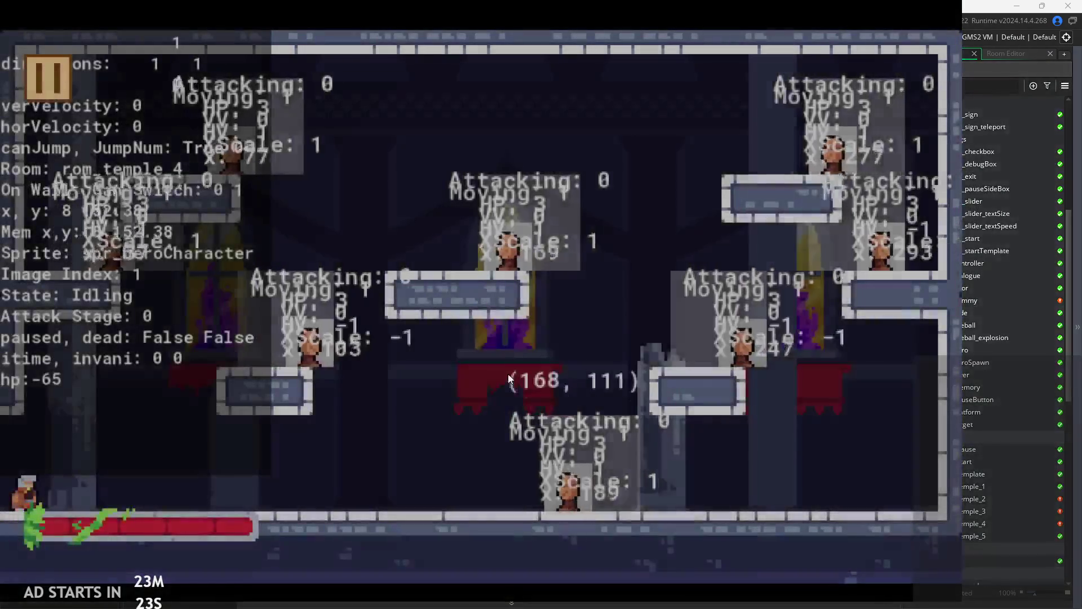
- Run the hero right with a two-hit attack, then wall-jump back left with mid-air attacks
{"action": "key", "text": "Right"}
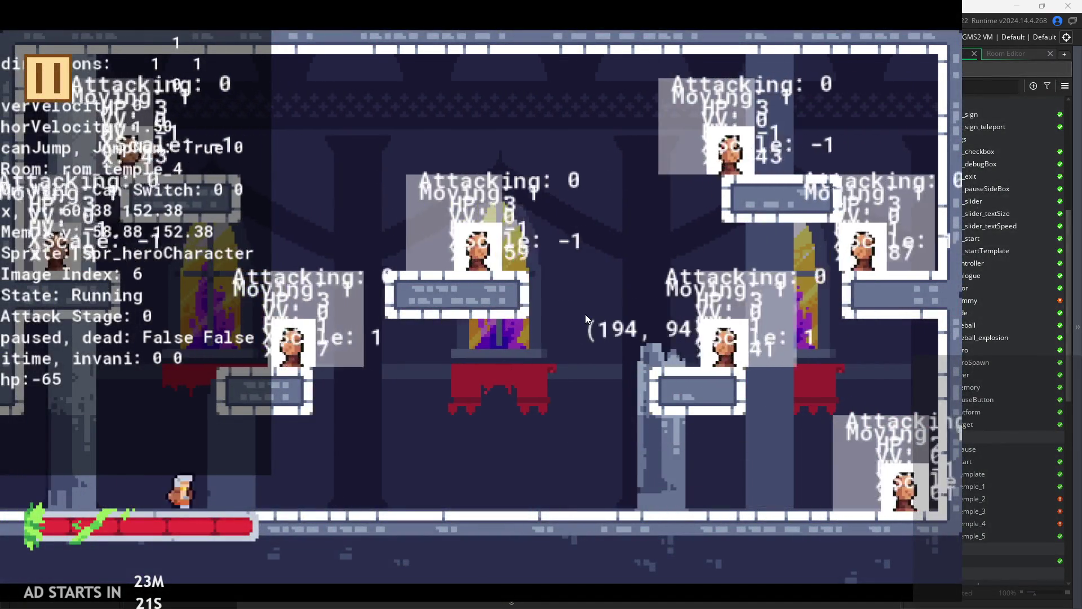
{"action": "key", "text": "x"}
{"action": "key", "text": "x"}
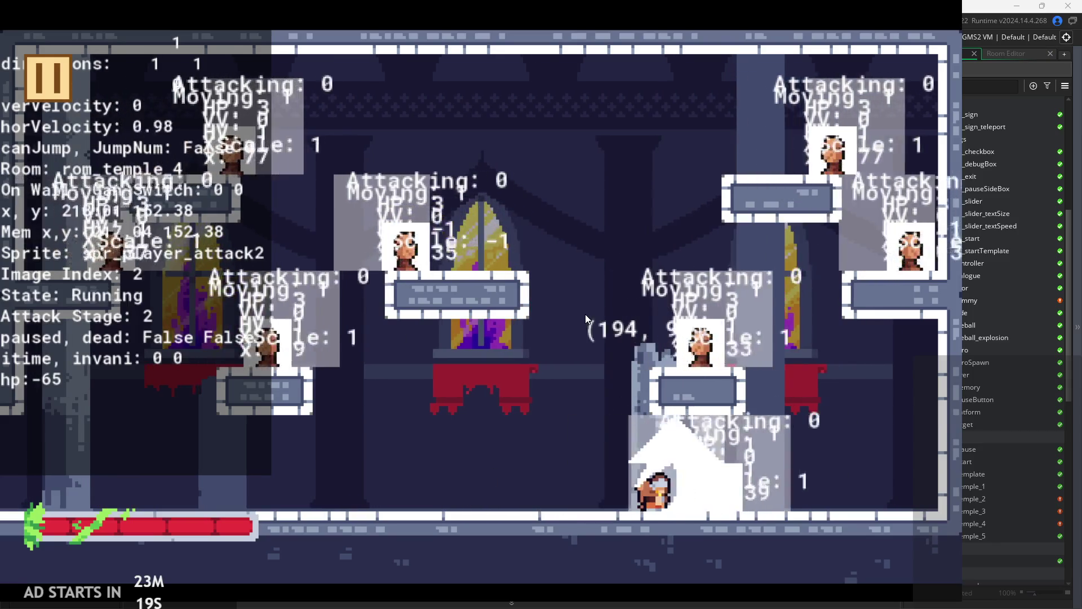
{"action": "key", "text": "Right"}
{"action": "key", "text": "z"}
{"action": "key", "text": "Left"}
{"action": "key", "text": "z"}
{"action": "key", "text": "x"}
{"action": "key", "text": "x"}
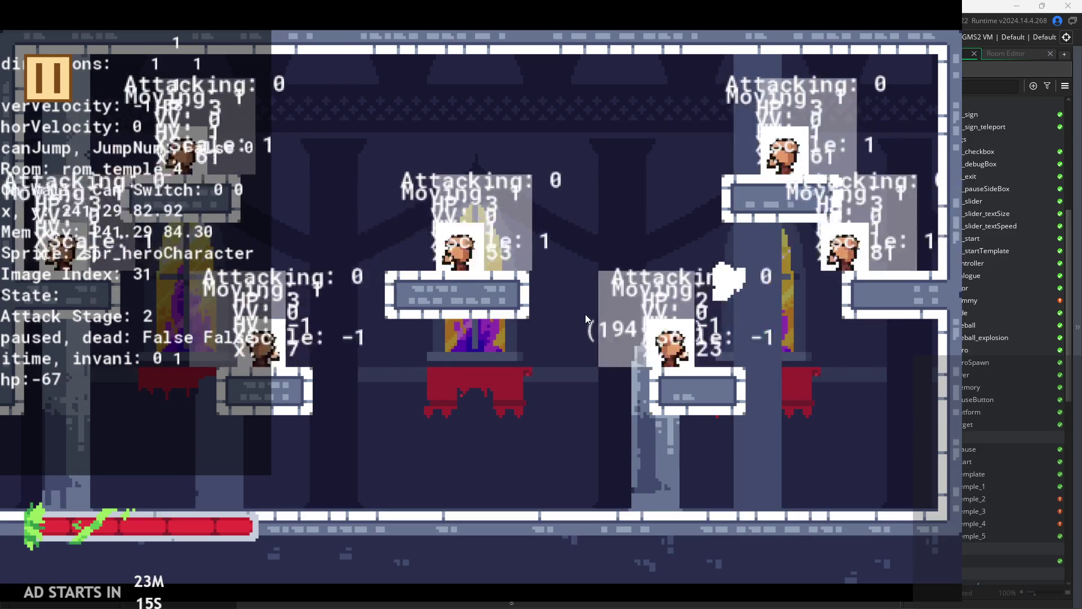
{"action": "key", "text": "z"}
- Jump back right attacking, slide on the right wall, wall-jump off and attack after landing
{"action": "key", "text": "Left"}
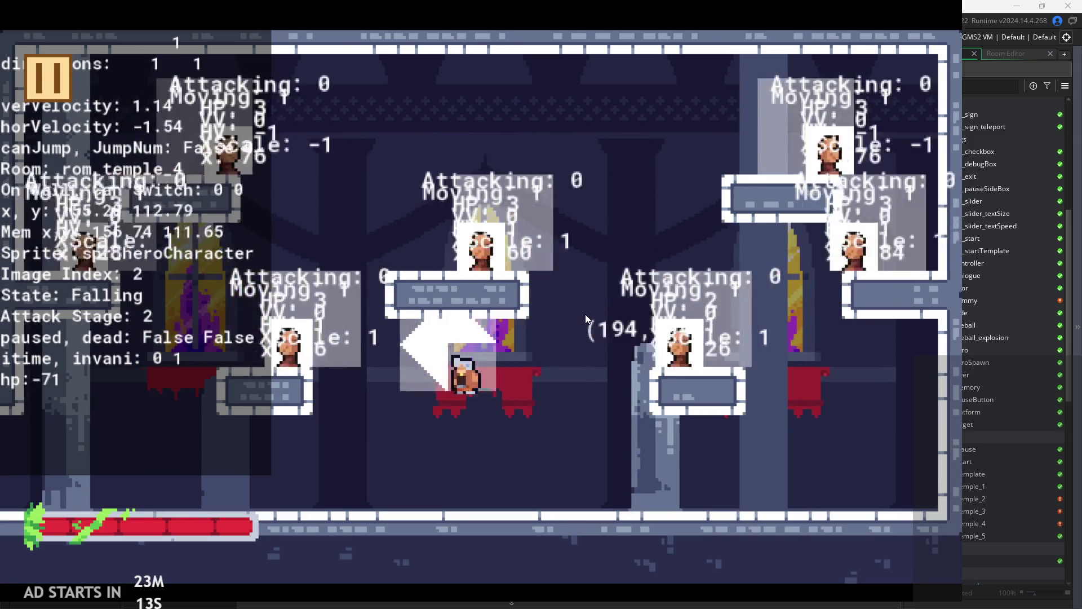
{"action": "key", "text": "z"}
{"action": "key", "text": "Right"}
{"action": "key", "text": "x"}
{"action": "key", "text": "x"}
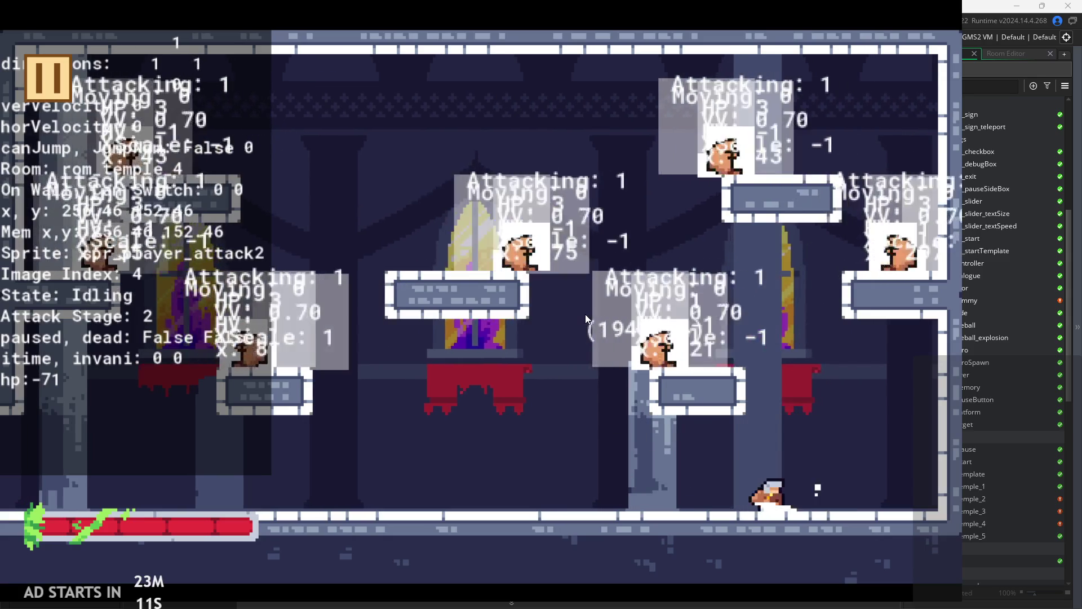
{"action": "key", "text": "z"}
{"action": "key", "text": "z"}
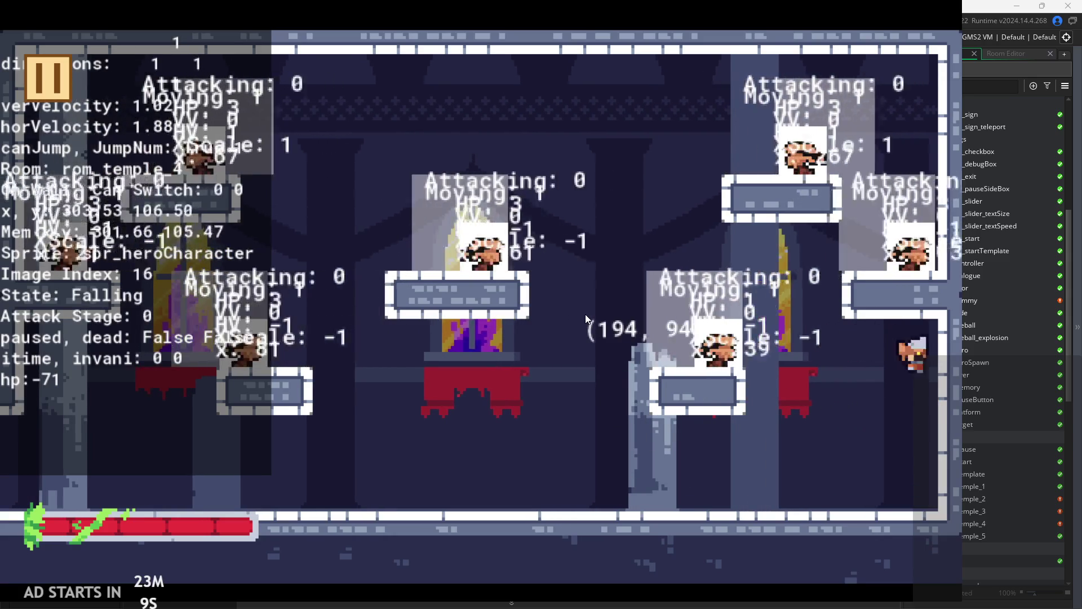
{"action": "key", "text": "Left"}
{"action": "key", "text": "x"}
- Run along the floor and jump back and forth toward the pillar, attacking mid-jump
{"action": "key", "text": "z"}
{"action": "key", "text": "x"}
{"action": "key", "text": "Right"}
{"action": "key", "text": "z"}
{"action": "key", "text": "x"}
{"action": "key", "text": "z"}
{"action": "key", "text": "Left"}
{"action": "key", "text": "z"}
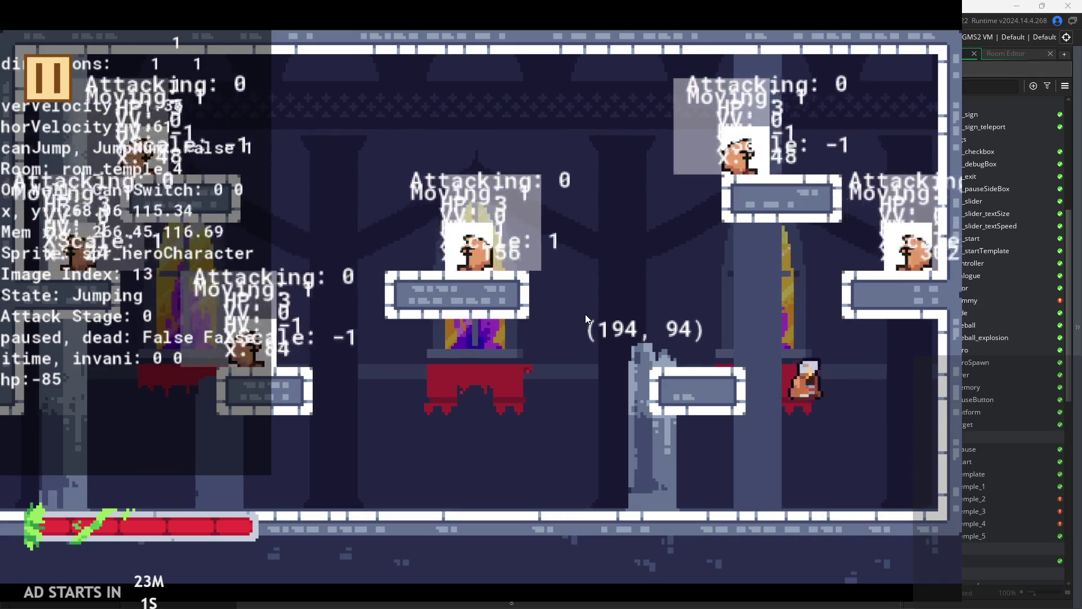
{"action": "key", "text": "Right"}
{"action": "key", "text": "Left"}
{"action": "key", "text": "z"}
{"action": "key", "text": "Left"}
- Chain mid-air attacks, land on the middle platform, then jump off to the far left
{"action": "key", "text": "z"}
{"action": "key", "text": "x"}
{"action": "key", "text": "Right"}
{"action": "key", "text": "x"}
{"action": "key", "text": "z"}
{"action": "key", "text": "Left"}
{"action": "key", "text": "z"}
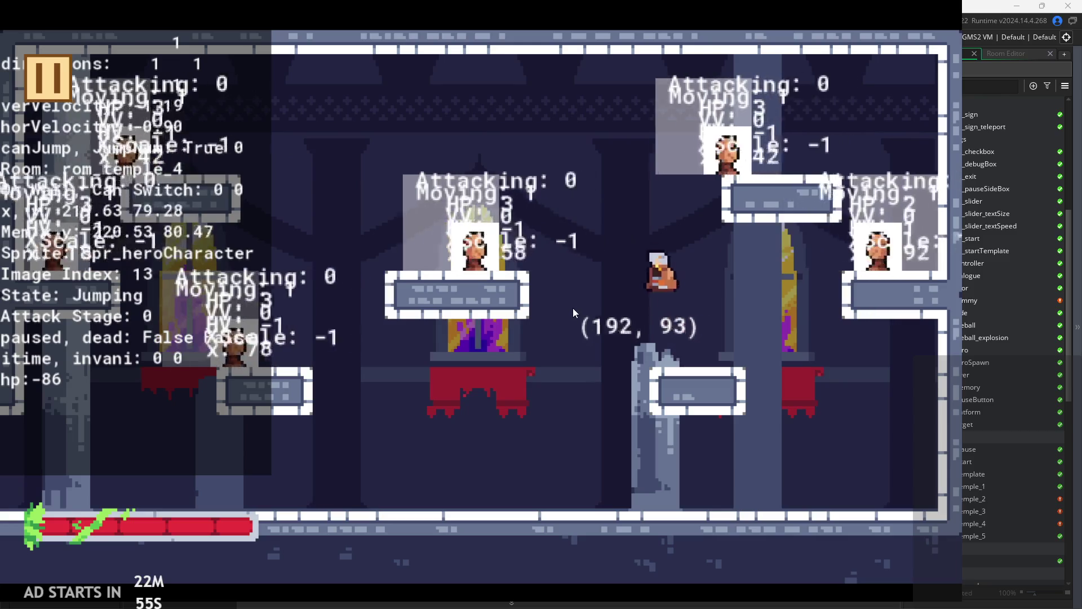
{"action": "key", "text": "x"}
{"action": "key", "text": "x"}
{"action": "key", "text": "z"}
{"action": "key", "text": "Left"}
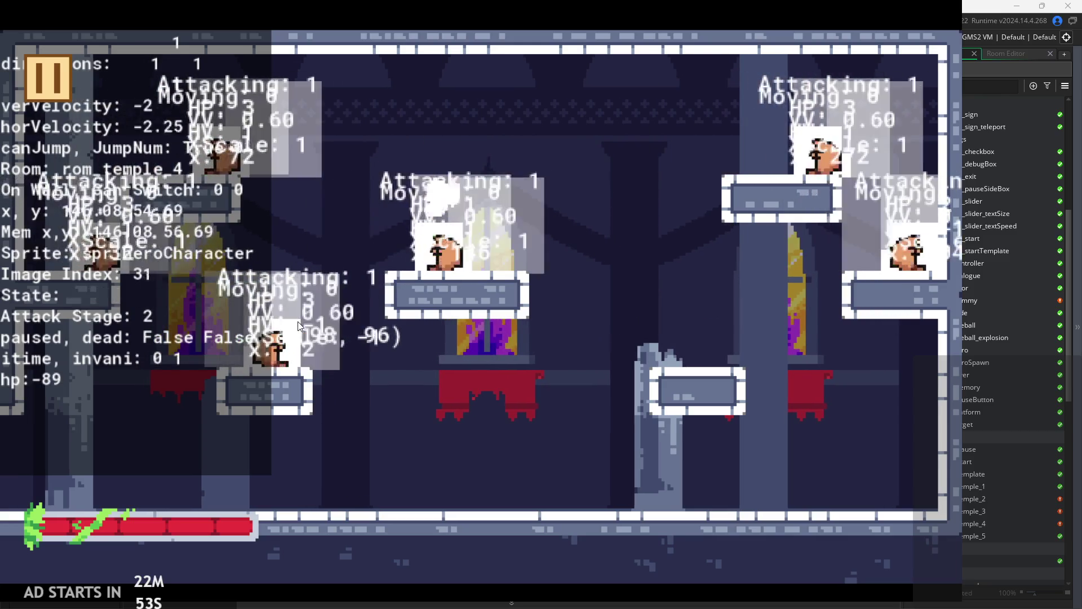
{"action": "key", "text": "x"}
- Run right into the wall, wall-jump left attacking twice, then run left jump-attacking
{"action": "key", "text": "Right"}
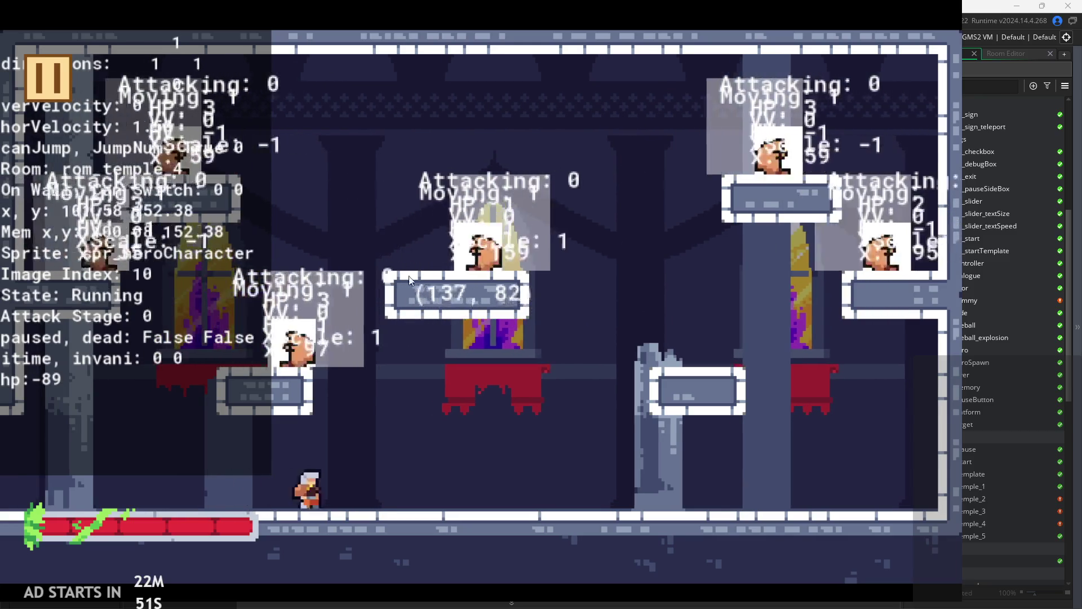
{"action": "key", "text": "z"}
{"action": "key", "text": "z"}
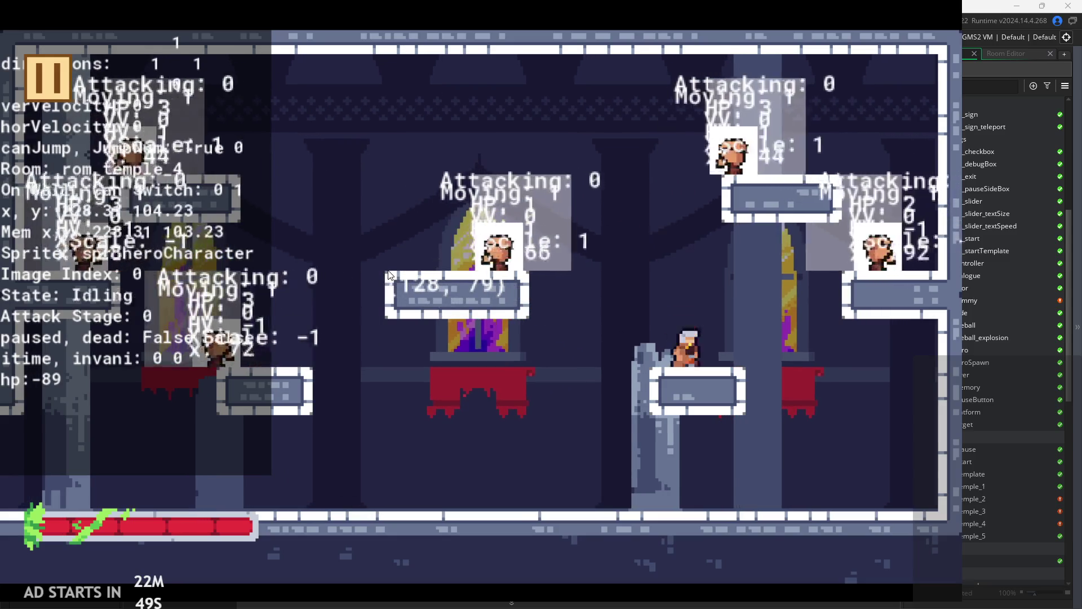
{"action": "key", "text": "Left"}
{"action": "key", "text": "x"}
{"action": "key", "text": "x"}
{"action": "key", "text": "z"}
{"action": "key", "text": "Right"}
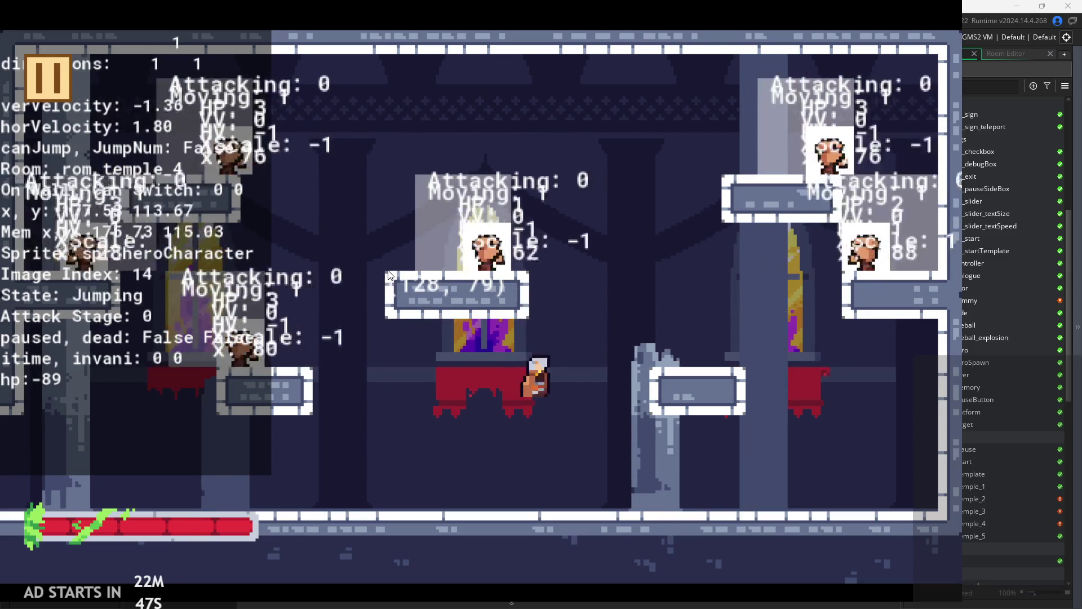
{"action": "key", "text": "z"}
{"action": "key", "text": "Right"}
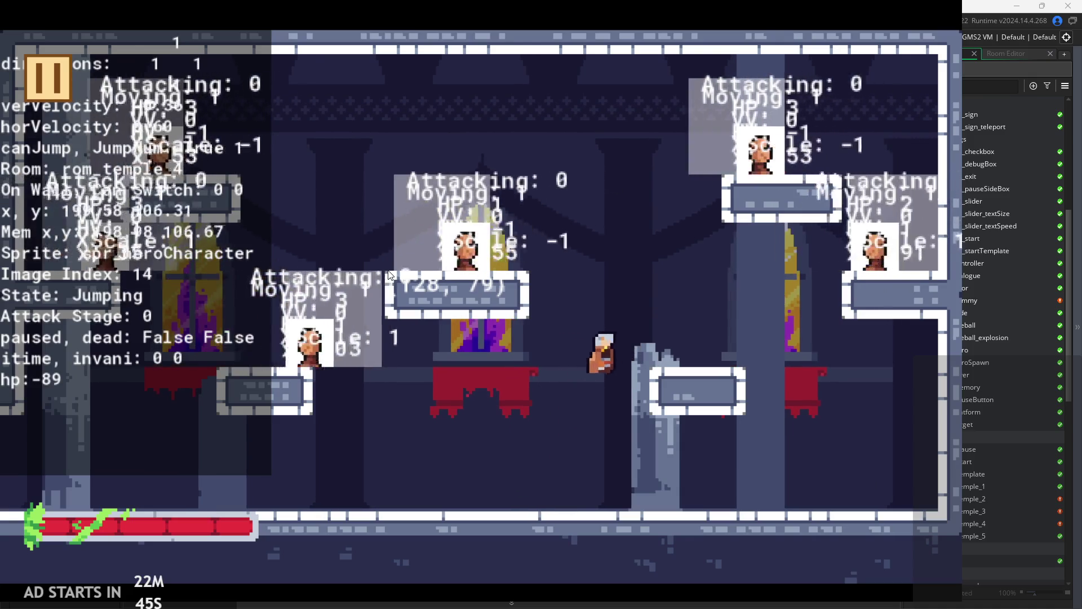
{"action": "key", "text": "Left"}
- Jump-attack toward the upper-right platform, hop left, then head up-right again attacking
{"action": "key", "text": "z"}
{"action": "key", "text": "x"}
{"action": "key", "text": "x"}
{"action": "key", "text": "Right"}
{"action": "key", "text": "z"}
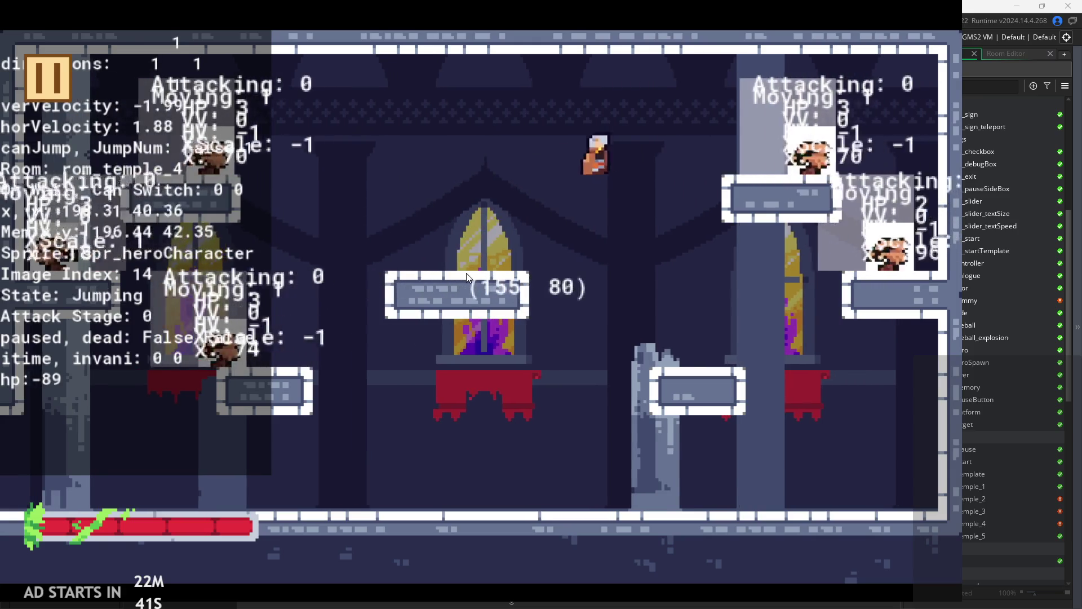
{"action": "key", "text": "x"}
{"action": "key", "text": "x"}
{"action": "key", "text": "Left"}
{"action": "key", "text": "z"}
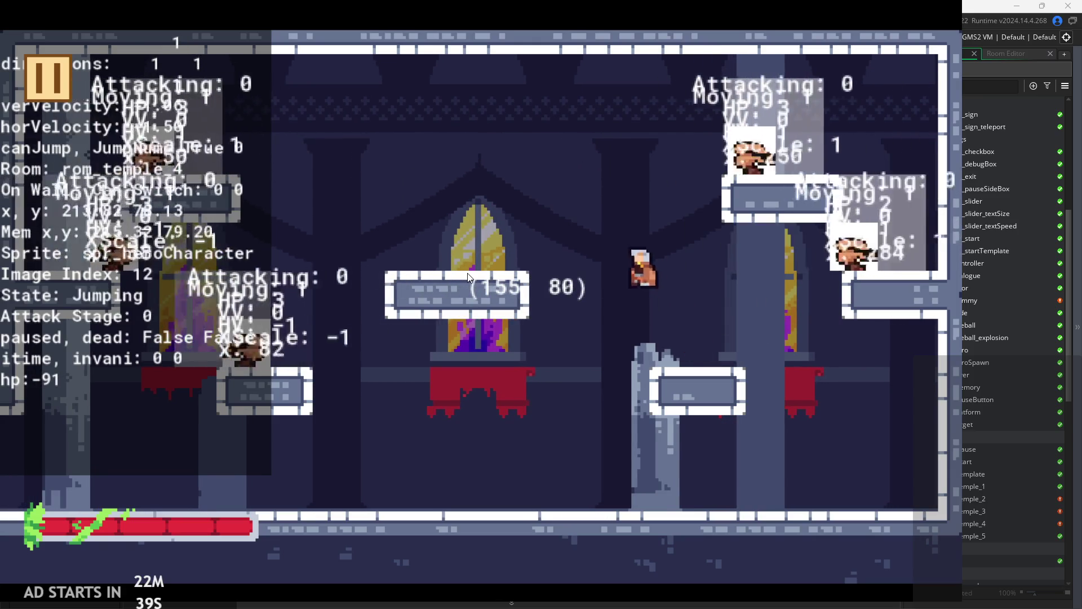
{"action": "key", "text": "Right"}
{"action": "key", "text": "z"}
{"action": "key", "text": "x"}
{"action": "key", "text": "x"}
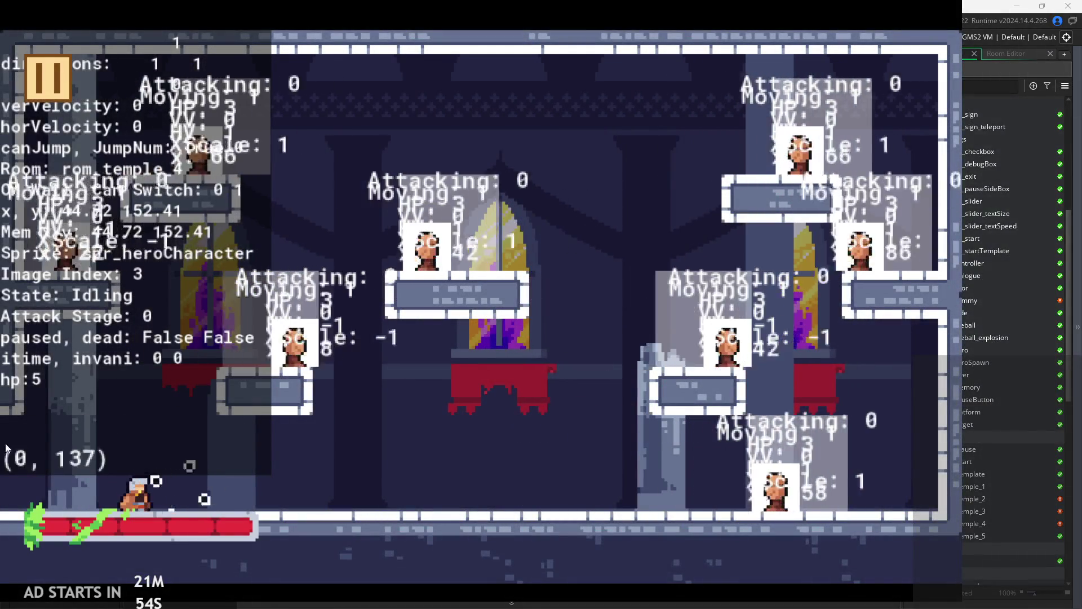
- Start the respawned hp-5 hero running right from the left of the temple floor
{"action": "key", "text": "Right"}
- Run right with a two-stage attack, jump off the right wall, and dash along the floor attacking
{"action": "key", "text": "x"}
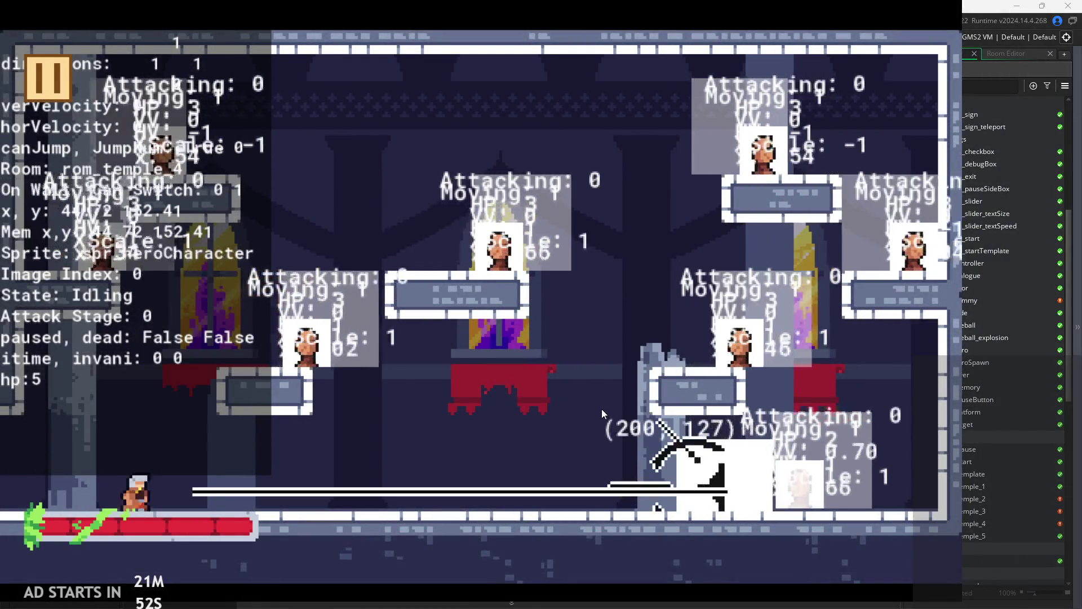
{"action": "key", "text": "Right"}
{"action": "key", "text": "x"}
{"action": "key", "text": "x"}
{"action": "key", "text": "x"}
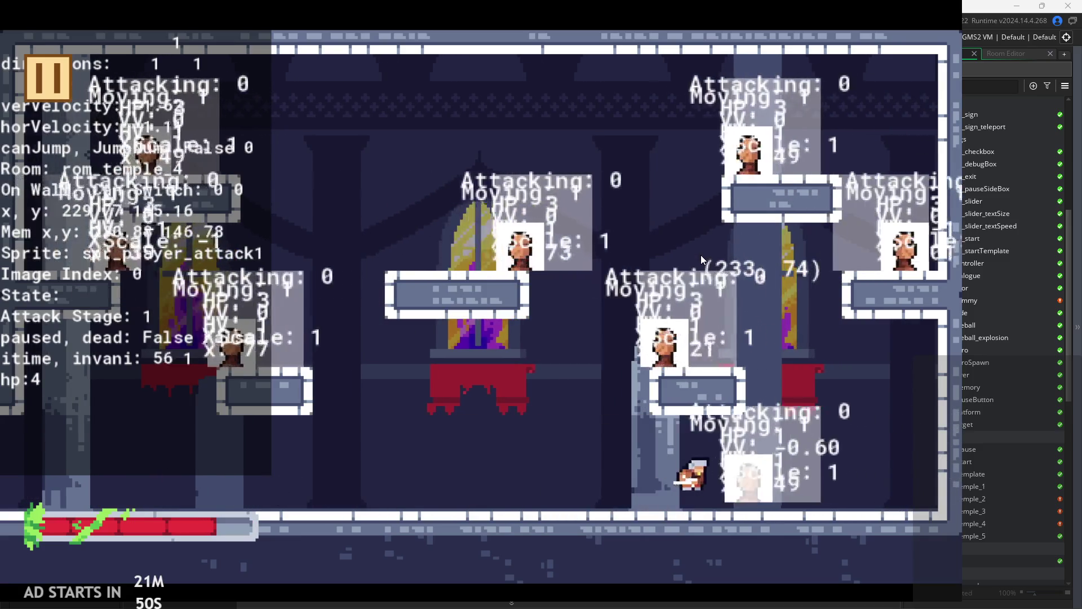
{"action": "key", "text": "Right"}
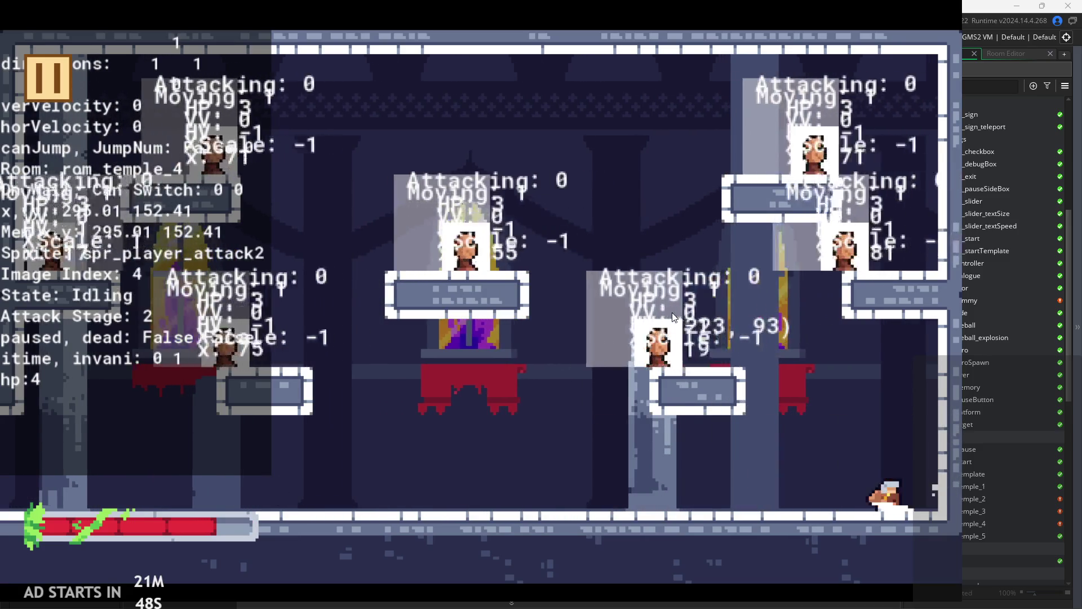
{"action": "key", "text": "space"}
{"action": "key", "text": "Left"}
{"action": "key", "text": "Right"}
{"action": "key", "text": "x"}
{"action": "key", "text": "Left"}
{"action": "key", "text": "x"}
- Jump-attack in mid-air, then run right attacking and slash while sliding down the wall
{"action": "key", "text": "space"}
{"action": "key", "text": "Left"}
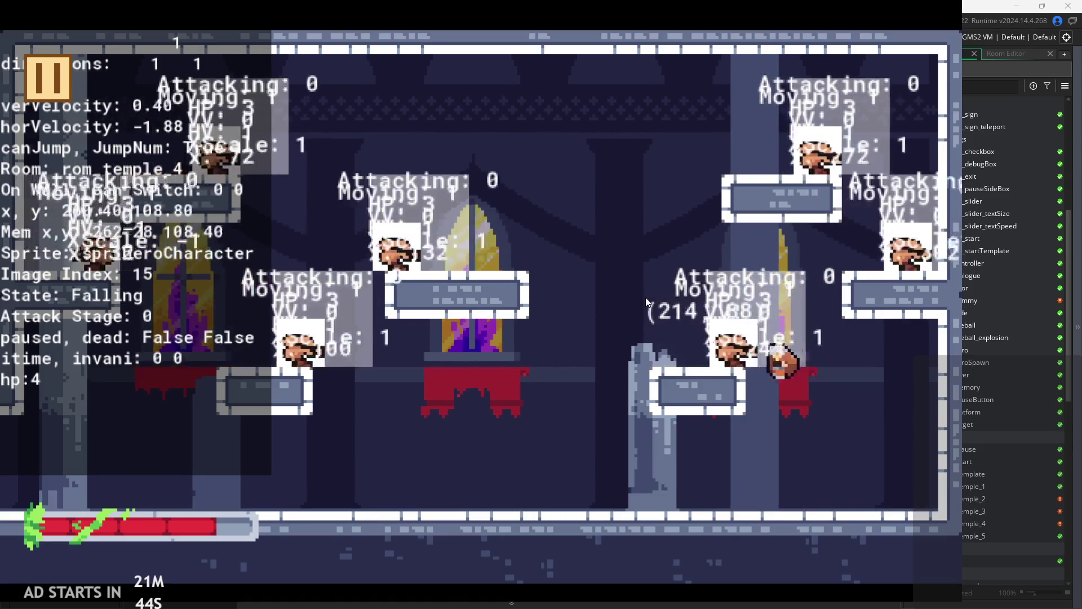
{"action": "key", "text": "x"}
{"action": "key", "text": "Right"}
{"action": "key", "text": "x"}
{"action": "key", "text": "x"}
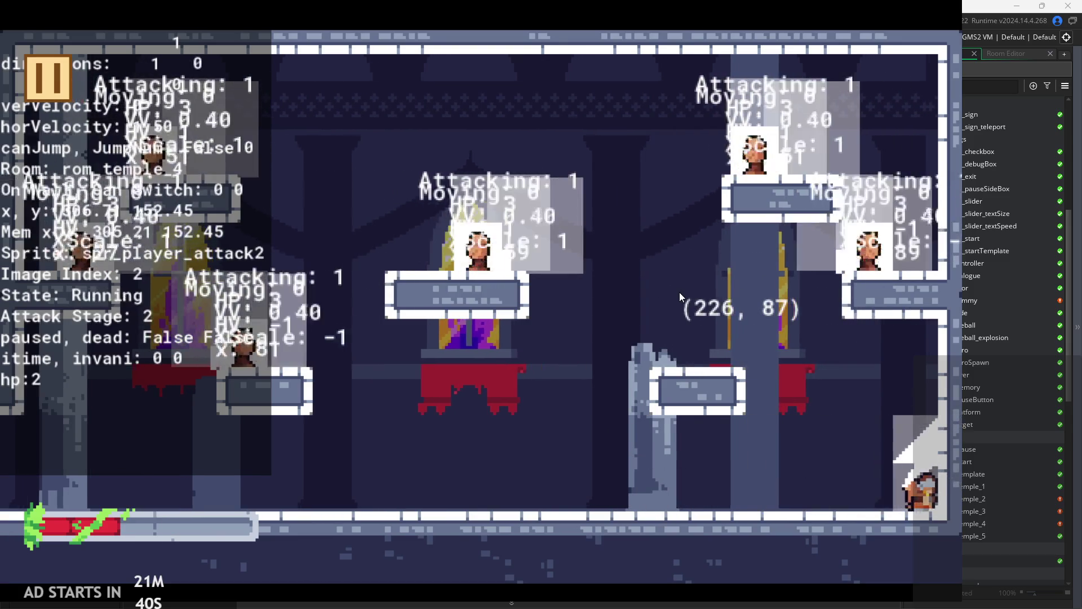
{"action": "key", "text": "space"}
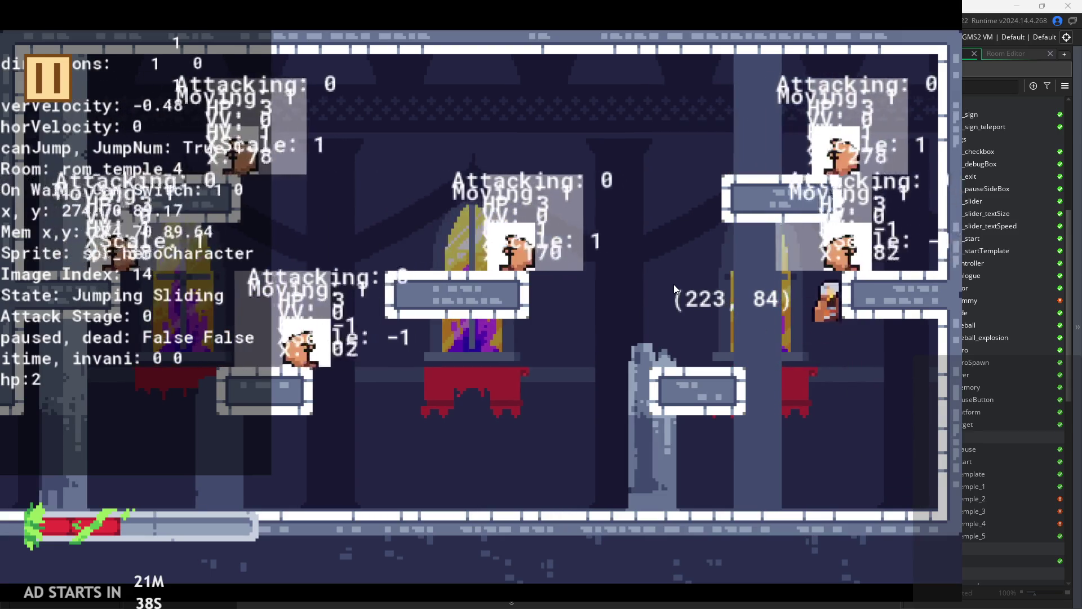
{"action": "key", "text": "x"}
- Double-jump far left with a mid-air attack combo until the hero's hp runs out
{"action": "key", "text": "space"}
{"action": "key", "text": "Left"}
{"action": "key", "text": "space"}
{"action": "key", "text": "space"}
{"action": "key", "text": "x"}
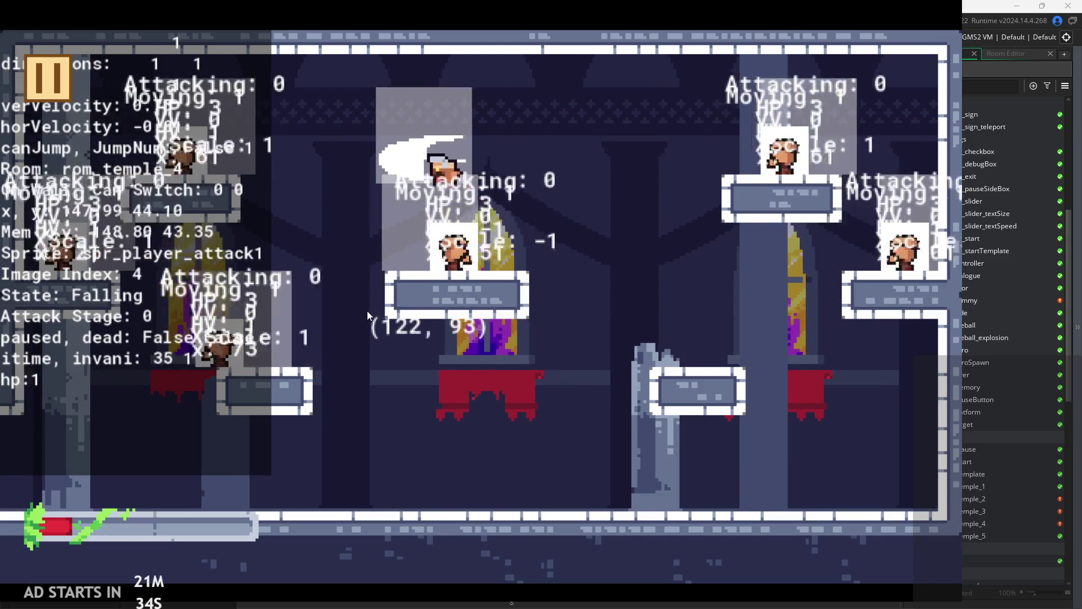
{"action": "key", "text": "x"}
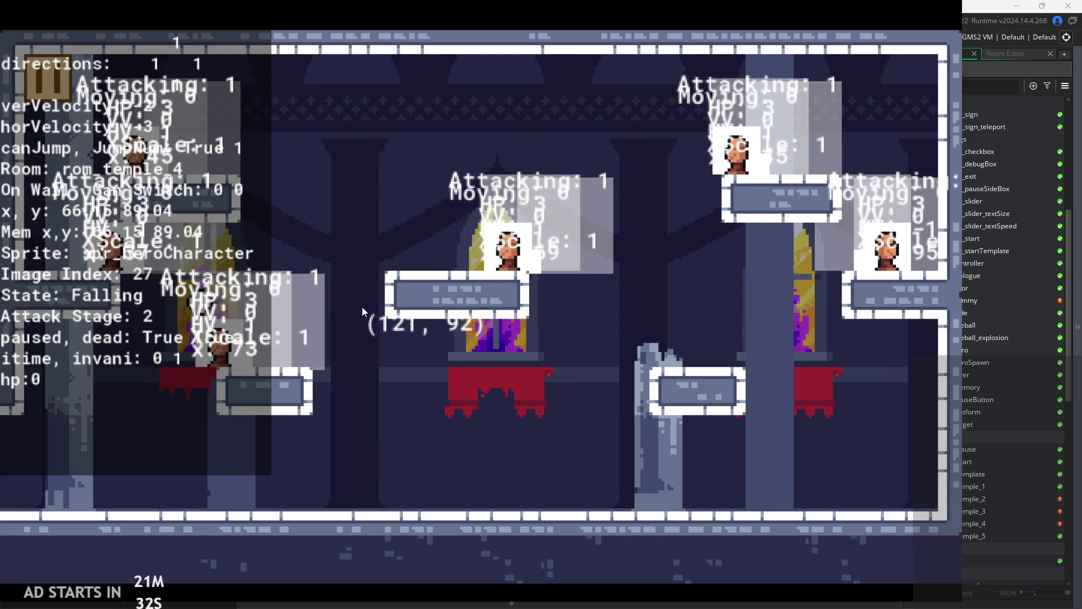
- Run right from the respawn point attacking, jump back left, and wall-jump off the wall
{"action": "key", "text": "Right"}
{"action": "key", "text": "x"}
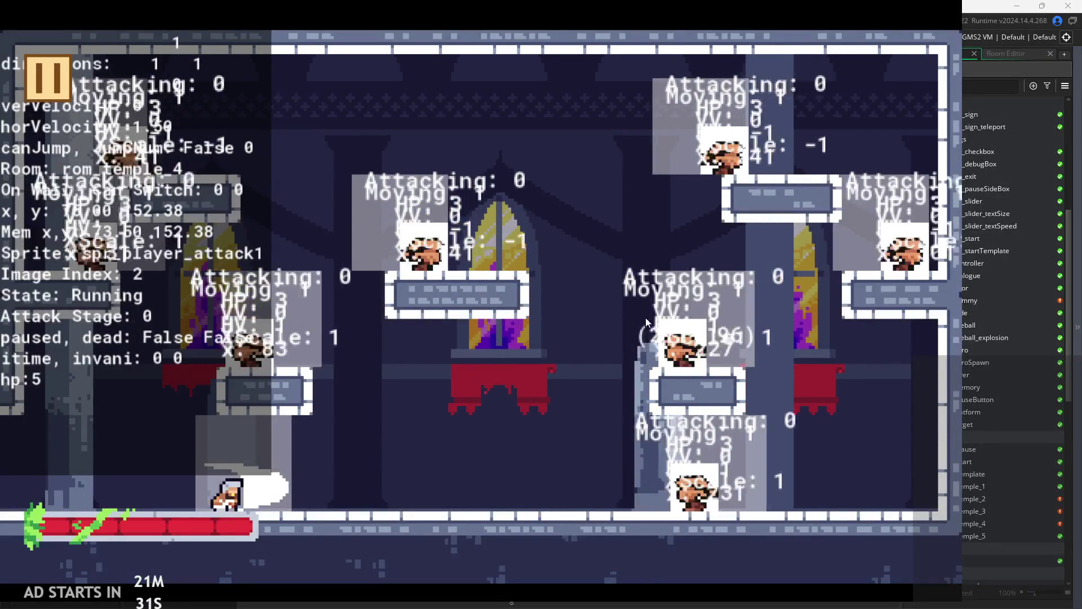
{"action": "key", "text": "x"}
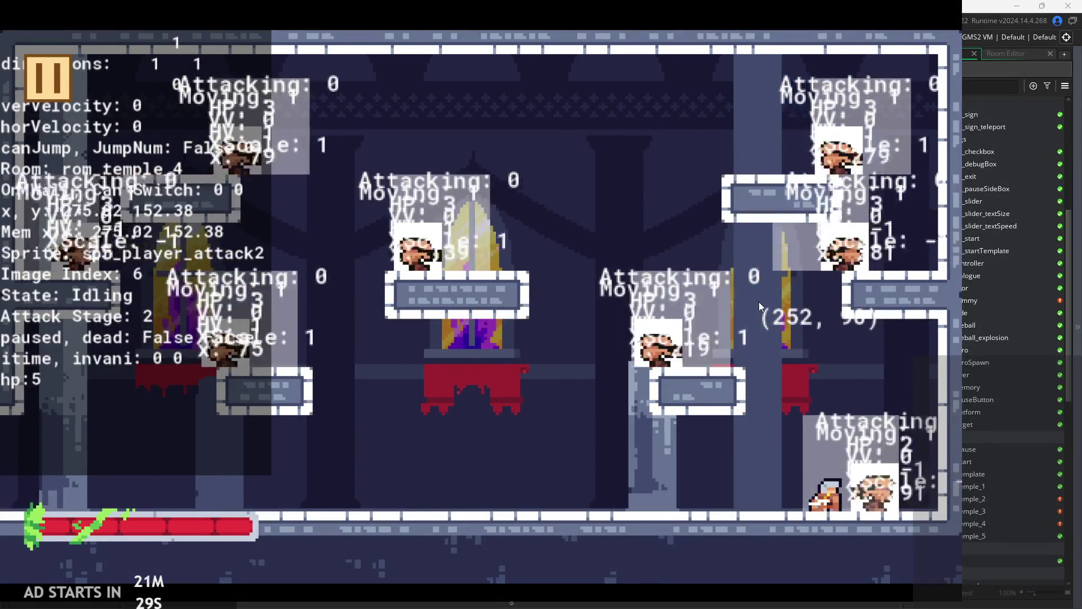
{"action": "key", "text": "Right"}
{"action": "key", "text": "Up"}
{"action": "key", "text": "Left"}
{"action": "key", "text": "Up"}
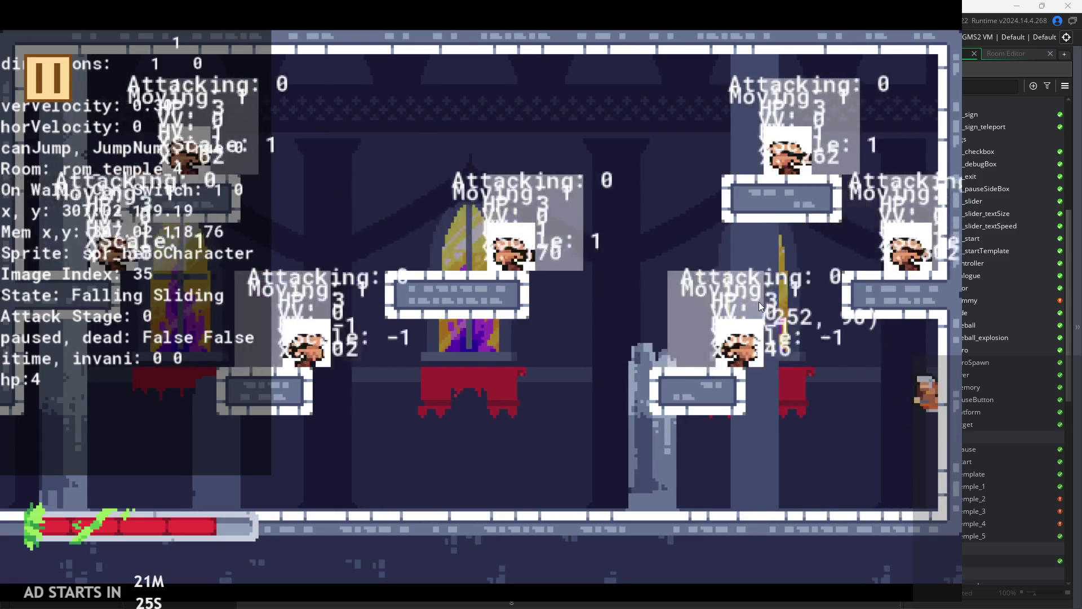
{"action": "key", "text": "Up"}
- Do a two-stage attack heading left, then jump right with another two-stage attack
{"action": "key", "text": "Left"}
{"action": "key", "text": "x"}
{"action": "key", "text": "x"}
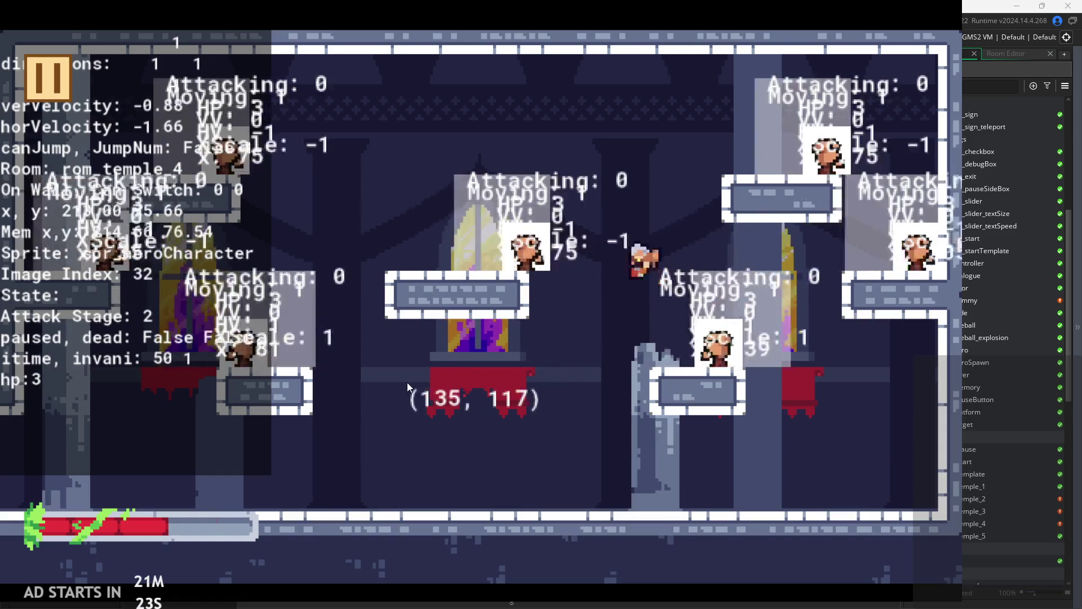
{"action": "key", "text": "Up"}
{"action": "key", "text": "Right"}
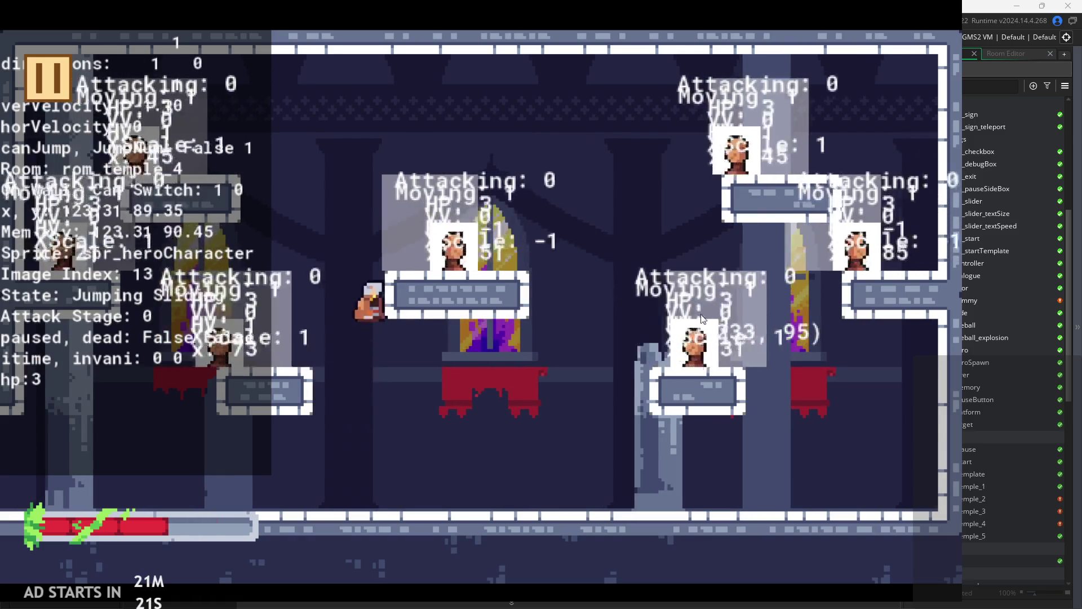
{"action": "key", "text": "x"}
{"action": "key", "text": "x"}
{"action": "key", "text": "Left"}
{"action": "key", "text": "Up"}
{"action": "key", "text": "Right"}
{"action": "key", "text": "Up"}
- Jump-attack to the right, attack twice while falling left, then hop left and right
{"action": "key", "text": "x"}
{"action": "key", "text": "x"}
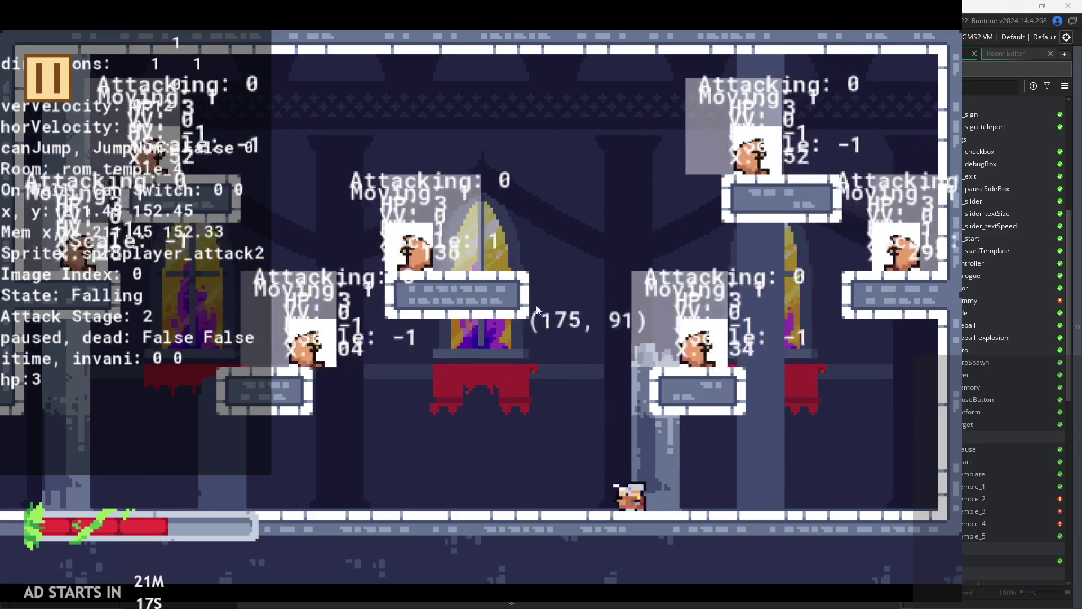
{"action": "key", "text": "Right"}
{"action": "key", "text": "Up"}
{"action": "key", "text": "Left"}
{"action": "key", "text": "x"}
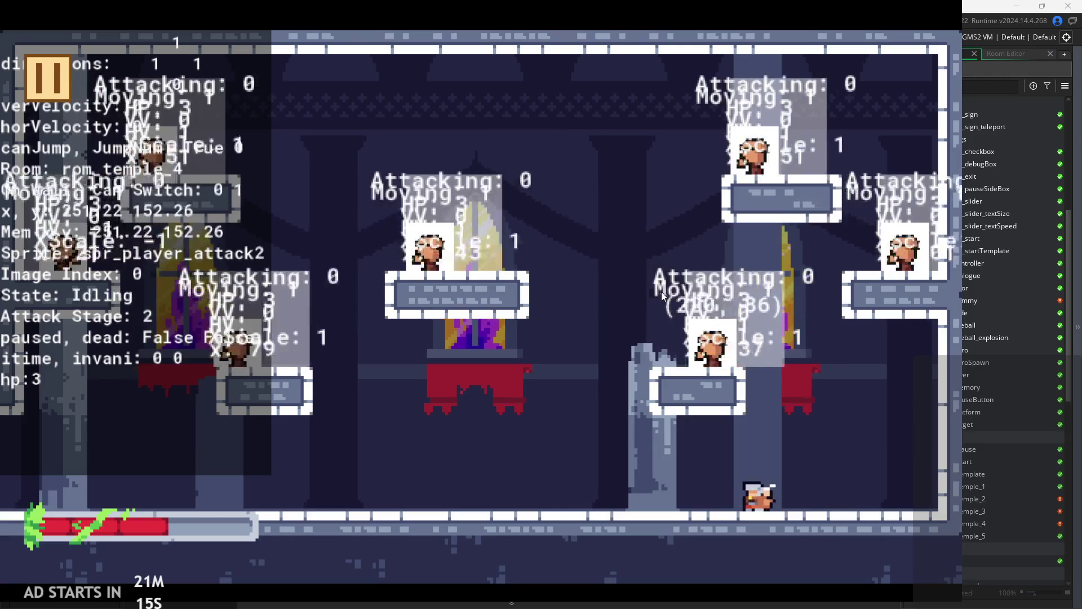
{"action": "key", "text": "x"}
{"action": "key", "text": "Right"}
{"action": "key", "text": "Up"}
{"action": "key", "text": "Left"}
{"action": "key", "text": "Right"}
{"action": "key", "text": "Up"}
- Wall-jump off the right wall, leap across the room, and swing left at an enemy until knocked out
{"action": "key", "text": "Up"}
{"action": "key", "text": "Right"}
{"action": "key", "text": "Up"}
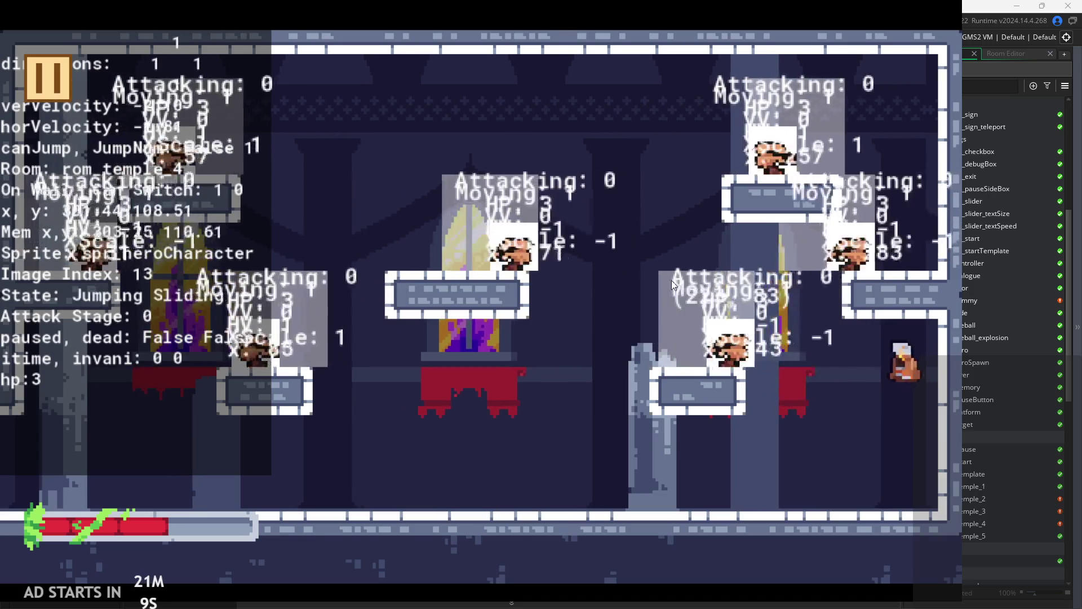
{"action": "key", "text": "Left"}
{"action": "key", "text": "Up"}
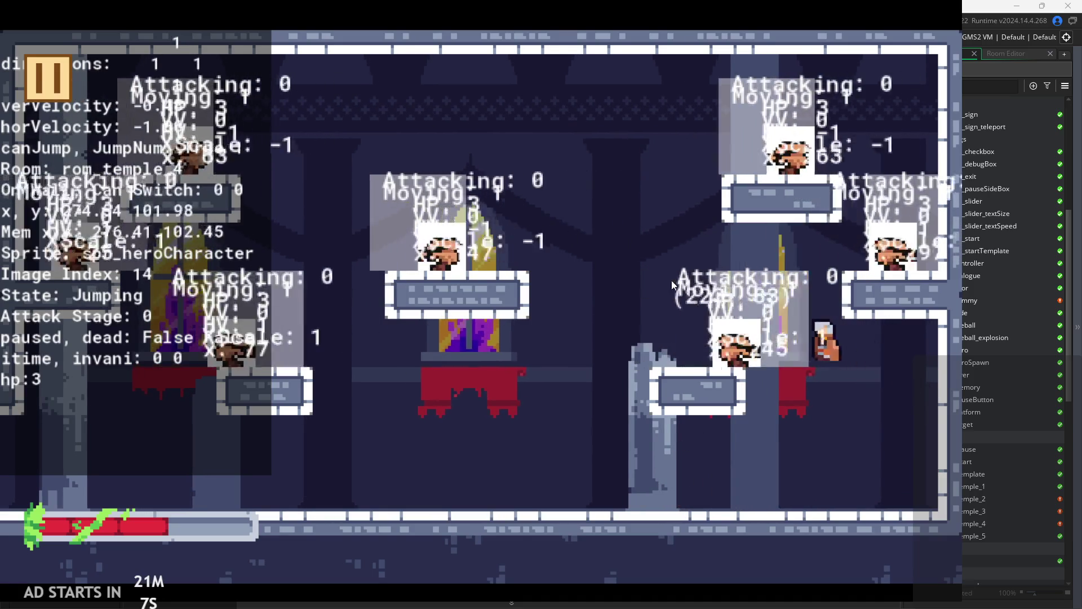
{"action": "key", "text": "Left"}
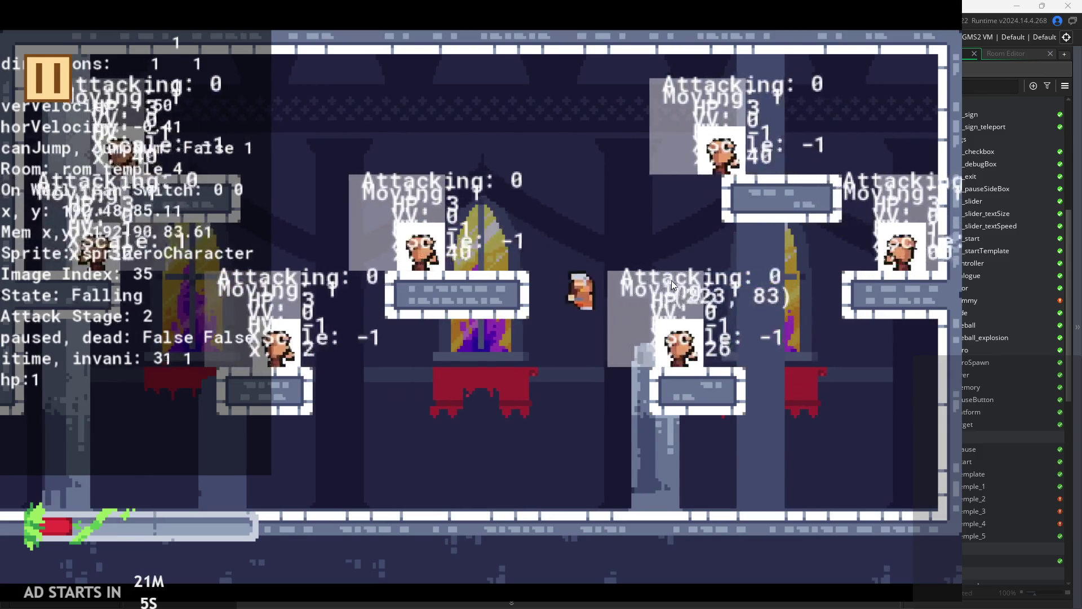
{"action": "key", "text": "Up"}
{"action": "key", "text": "Right"}
{"action": "key", "text": "x"}
{"action": "key", "text": "x"}
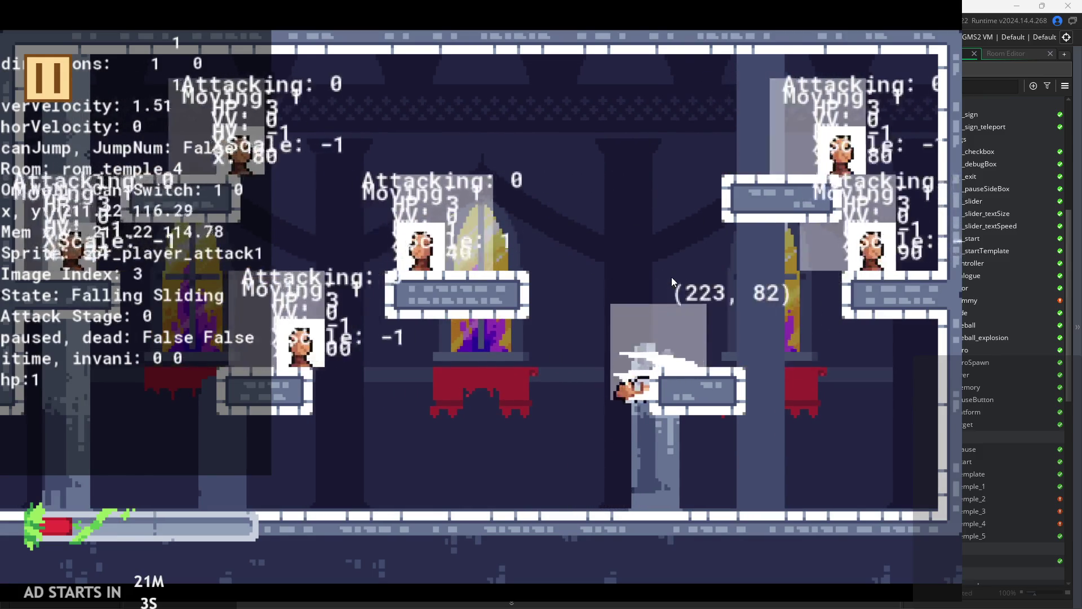
{"action": "key", "text": "Up"}
{"action": "key", "text": "Left"}
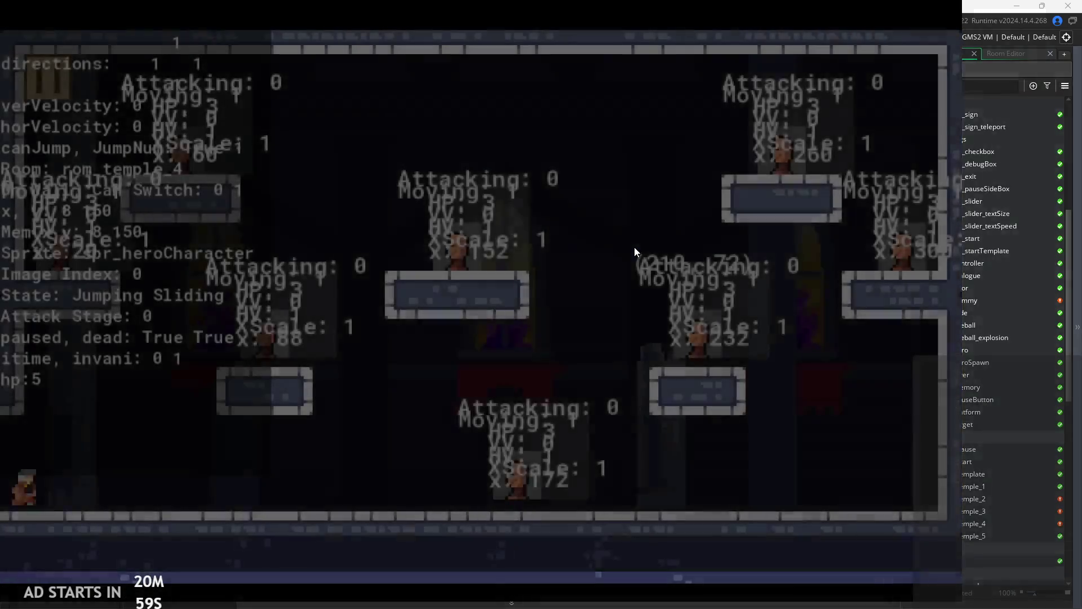
- Attack from the respawn spot, run and jump right, then wall-slide at the right edge and slash left
{"action": "key", "text": "x"}
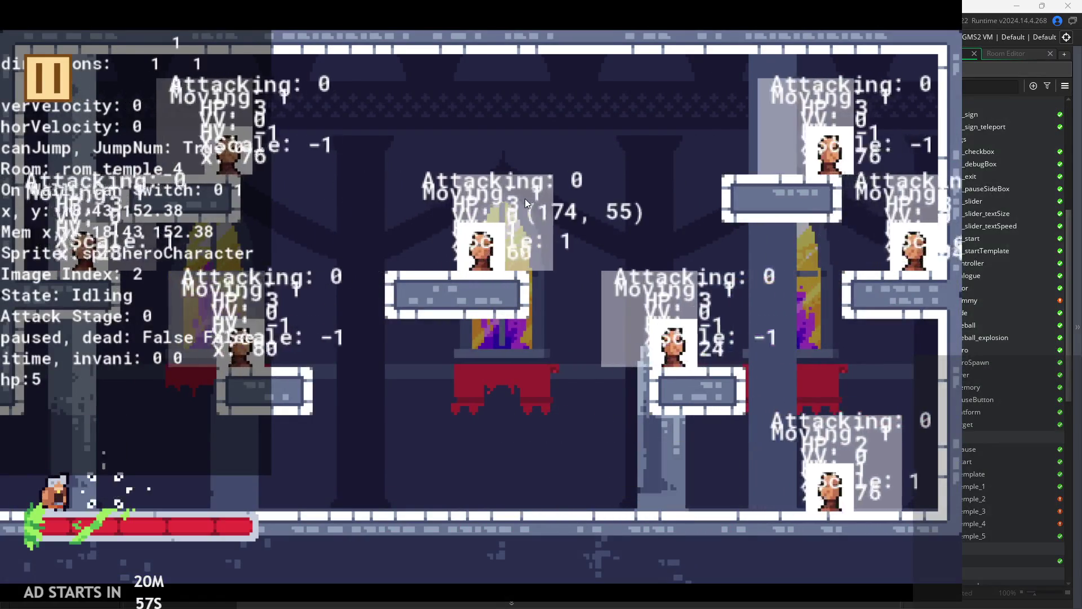
{"action": "key", "text": "x"}
{"action": "key", "text": "Right"}
{"action": "key", "text": "x"}
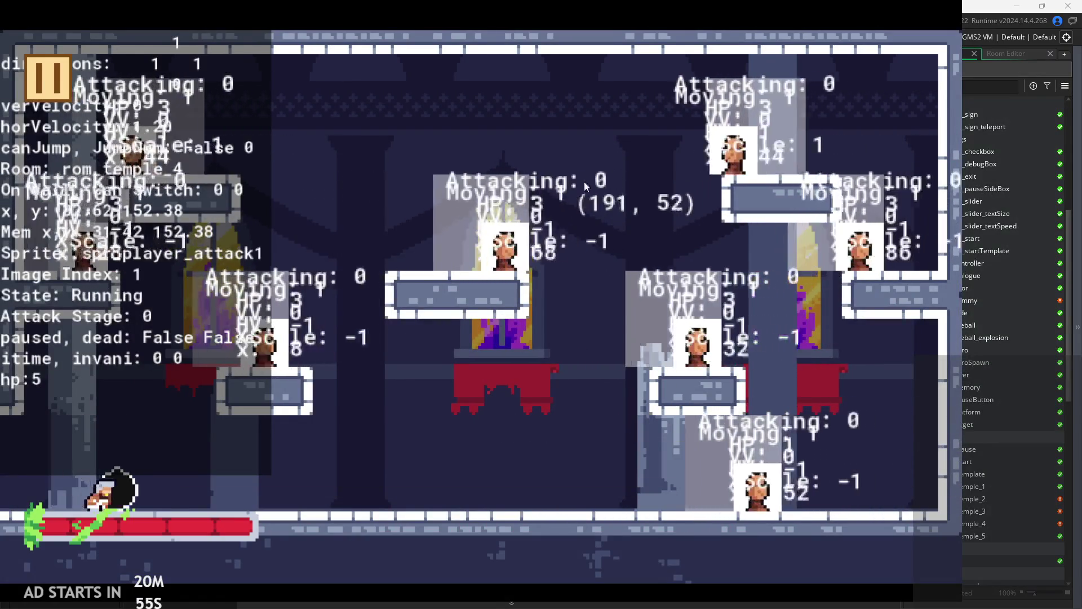
{"action": "key", "text": "x"}
{"action": "key", "text": "Right"}
{"action": "key", "text": "z"}
{"action": "key", "text": "x"}
{"action": "key", "text": "x"}
{"action": "key", "text": "z"}
{"action": "key", "text": "Left"}
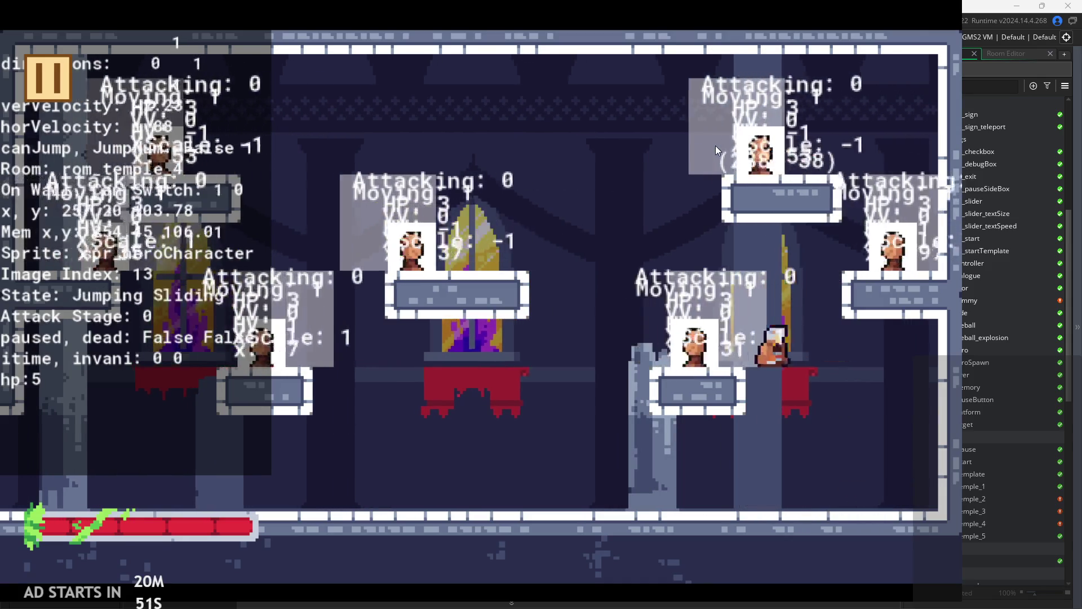
{"action": "key", "text": "z"}
{"action": "key", "text": "x"}
- Jump left slashing, slide down the left wall attacking, then jump back right toward the platforms
{"action": "key", "text": "x"}
{"action": "key", "text": "z"}
{"action": "key", "text": "x"}
{"action": "key", "text": "x"}
{"action": "key", "text": "Left"}
{"action": "key", "text": "z"}
{"action": "key", "text": "x"}
{"action": "key", "text": "Right"}
{"action": "key", "text": "x"}
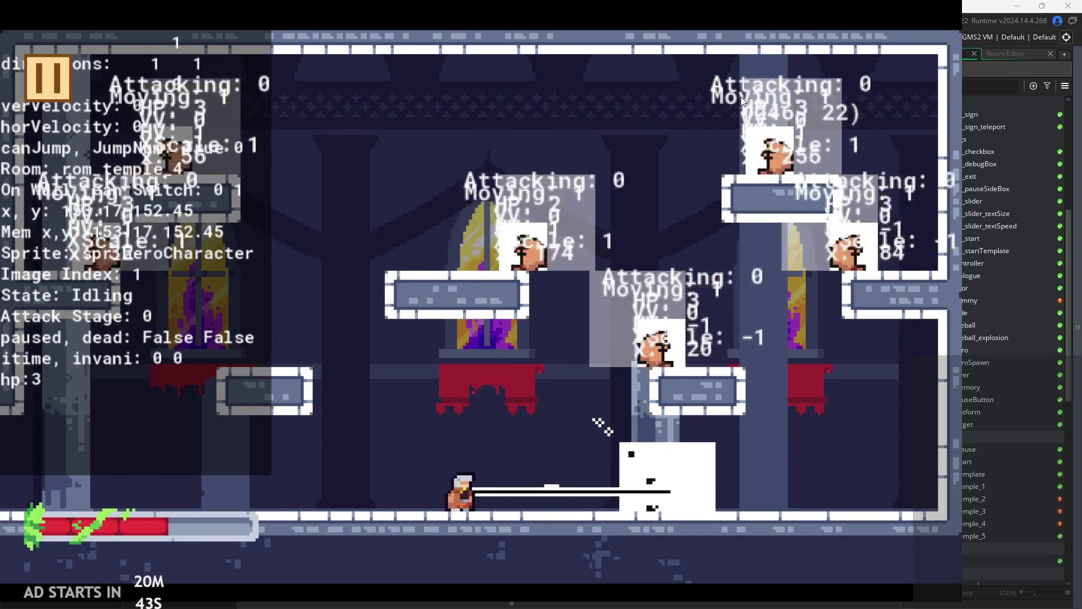
{"action": "key", "text": "Right"}
{"action": "key", "text": "z"}
{"action": "key", "text": "x"}
{"action": "key", "text": "Right"}
{"action": "key", "text": "z"}
{"action": "key", "text": "x"}
{"action": "key", "text": "x"}
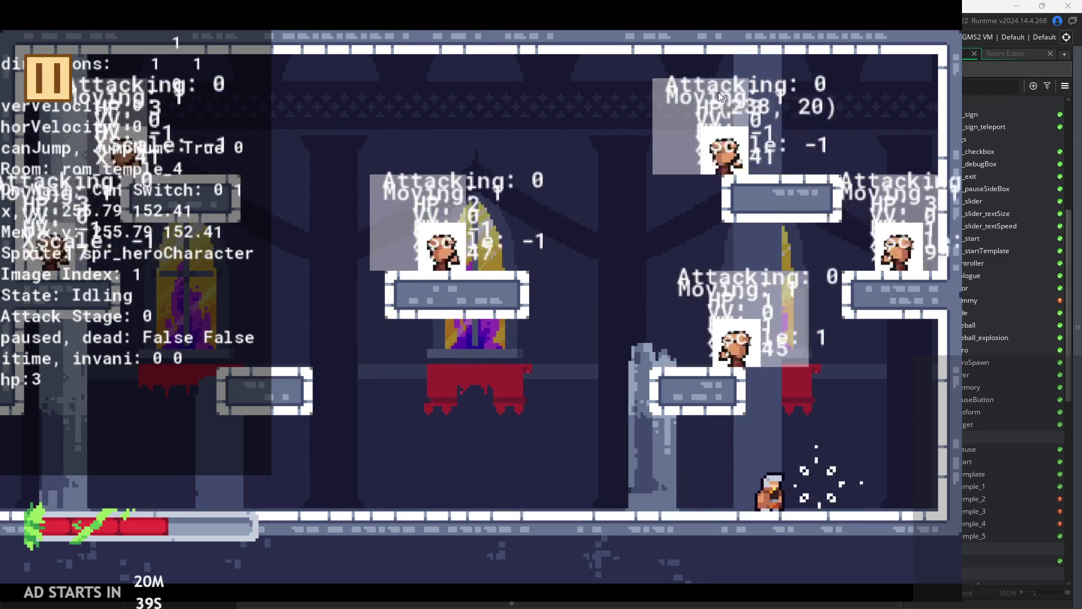
- Run right, slide down the right wall, and wall-jump left with a mid-air second-stage attack
{"action": "key", "text": "x"}
{"action": "key", "text": "Right"}
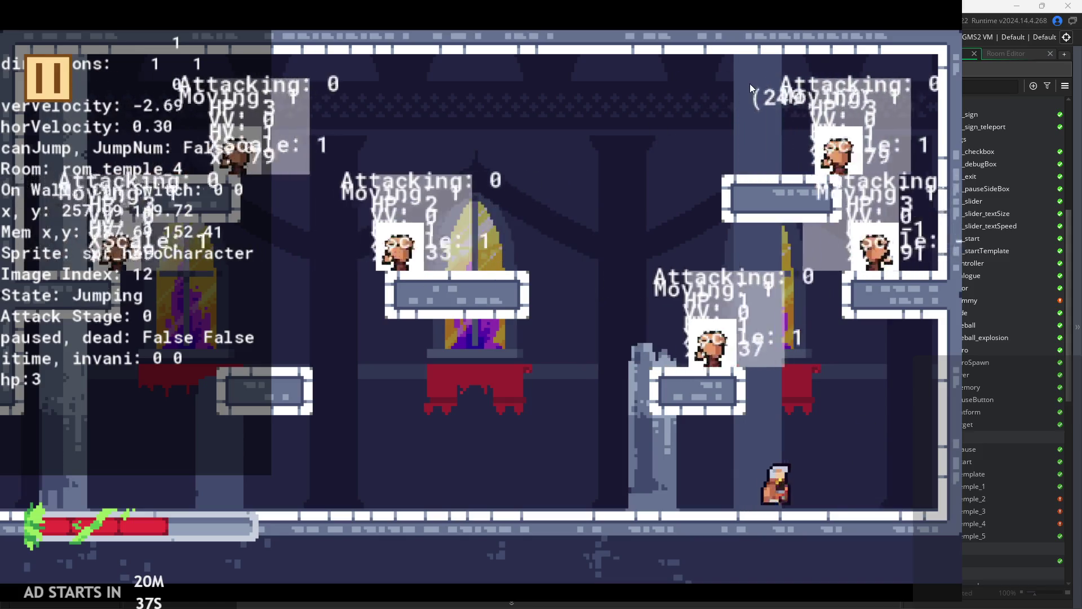
{"action": "key", "text": "z"}
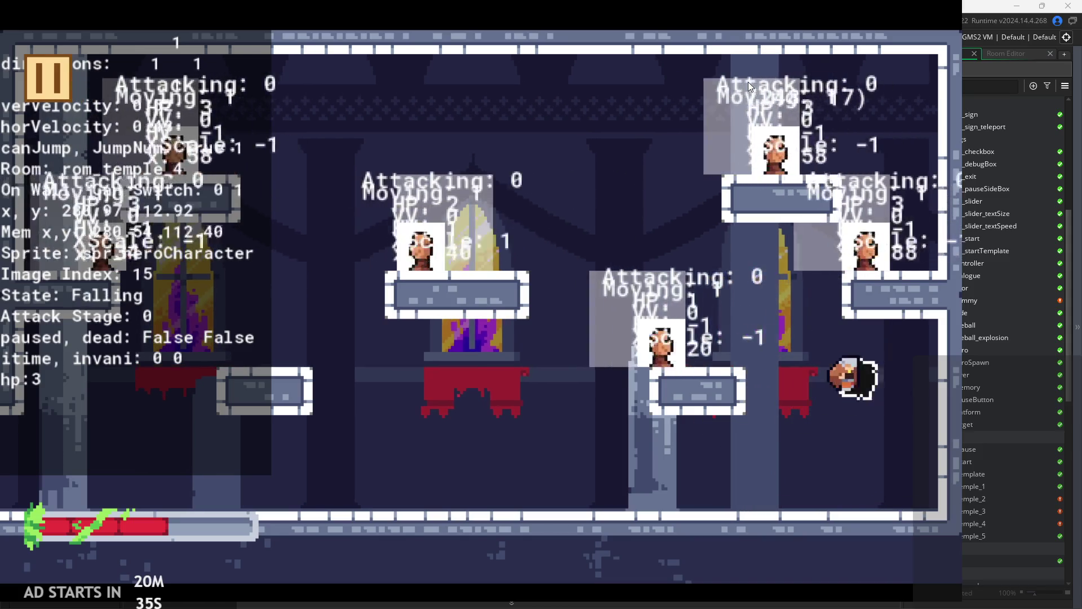
{"action": "key", "text": "z"}
{"action": "key", "text": "Left"}
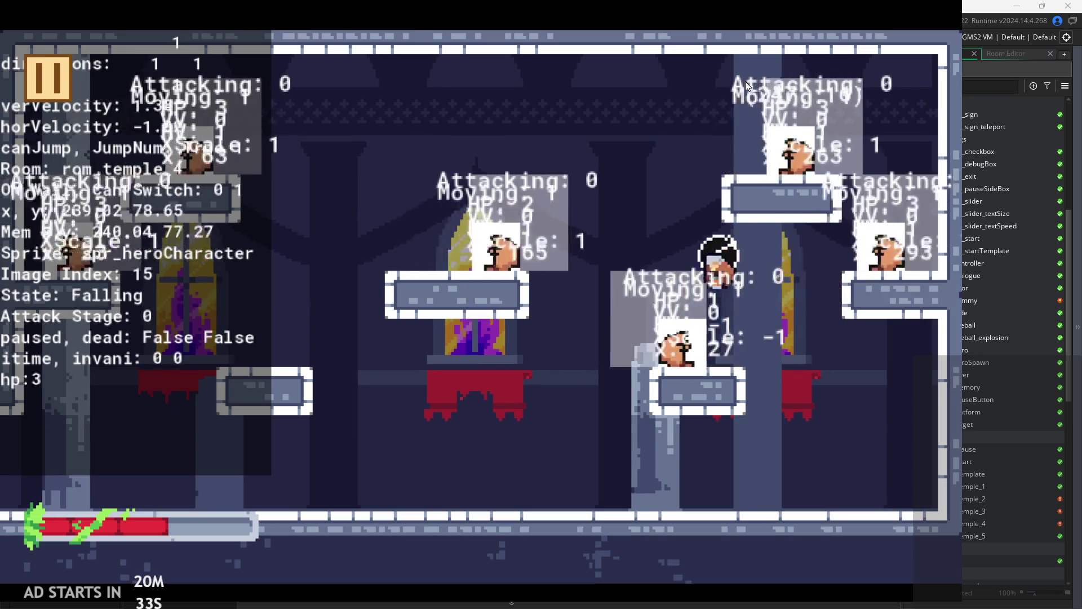
{"action": "key", "text": "x"}
{"action": "key", "text": "Left"}
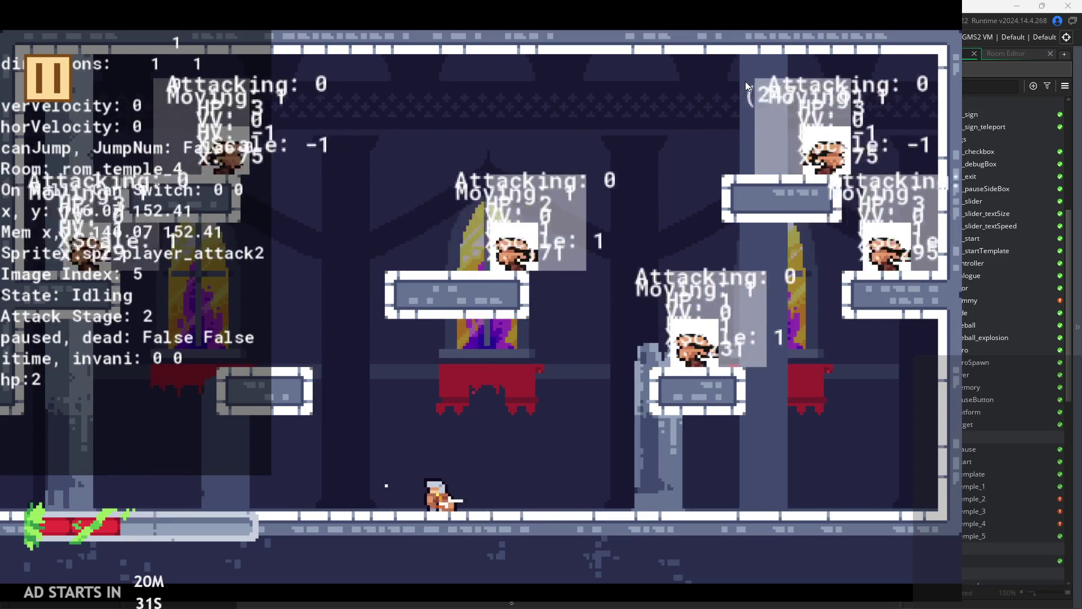
{"action": "key", "text": "z"}
{"action": "key", "text": "z"}
{"action": "key", "text": "Left"}
{"action": "key", "text": "z"}
{"action": "key", "text": "z"}
{"action": "key", "text": "x"}
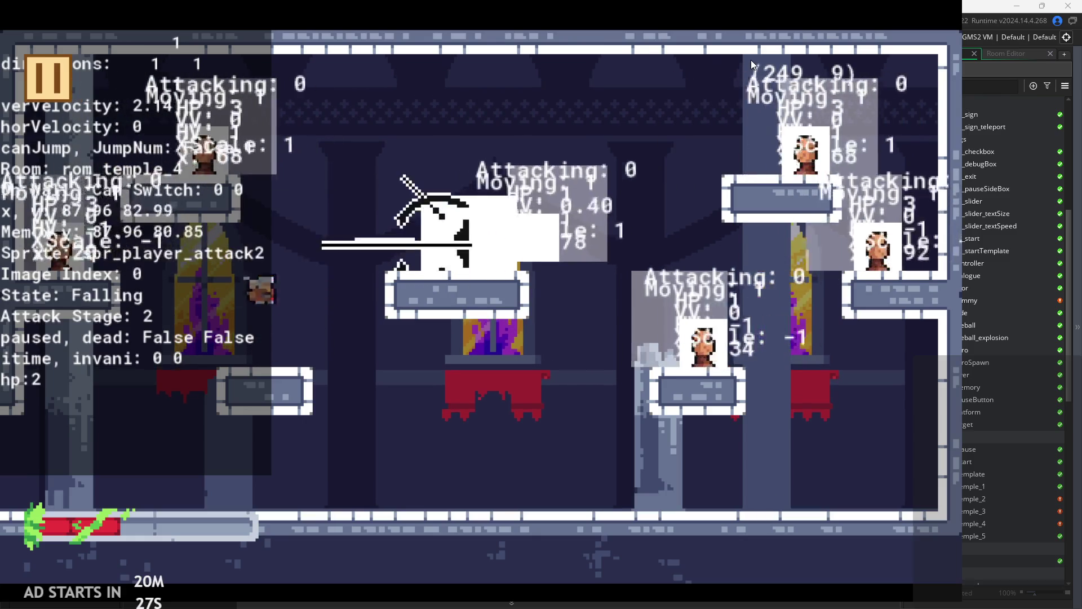
{"action": "key", "text": "z"}
{"action": "key", "text": "Right"}
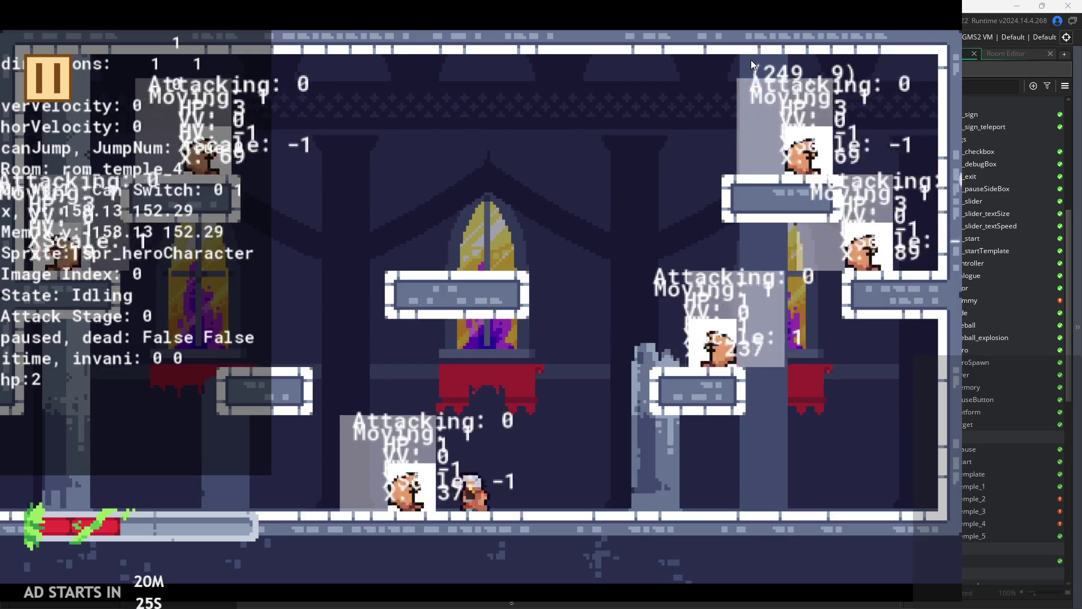
- Wall-jump off the left wall onto the middle platform and fire charged beams at an enemy
{"action": "key", "text": "Left"}
{"action": "key", "text": "z"}
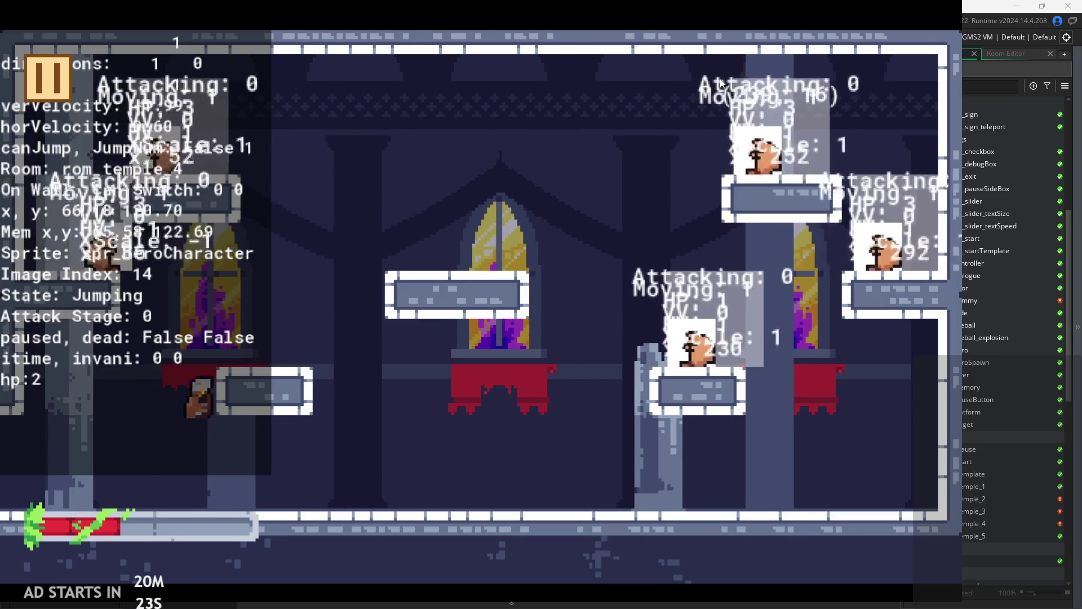
{"action": "key", "text": "z"}
{"action": "key", "text": "Right"}
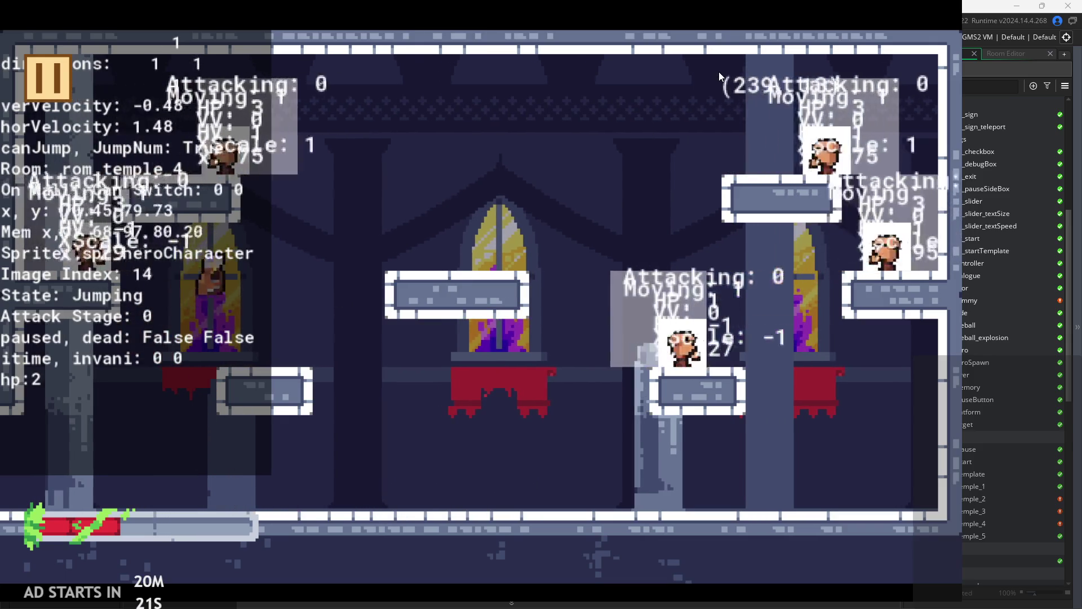
{"action": "key", "text": "z"}
{"action": "key", "text": "Right"}
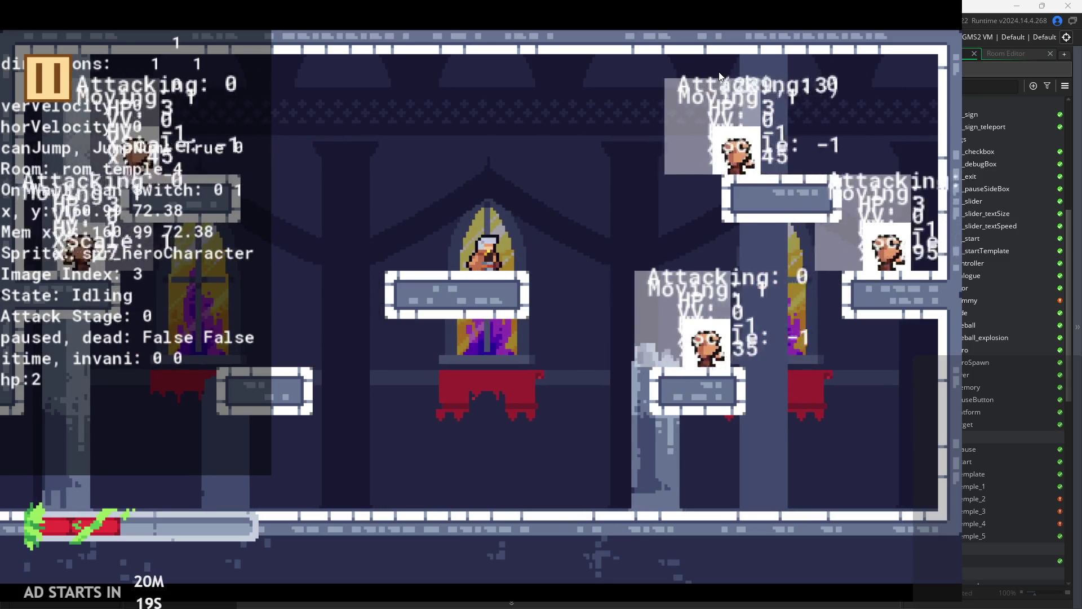
{"action": "key", "text": "x"}
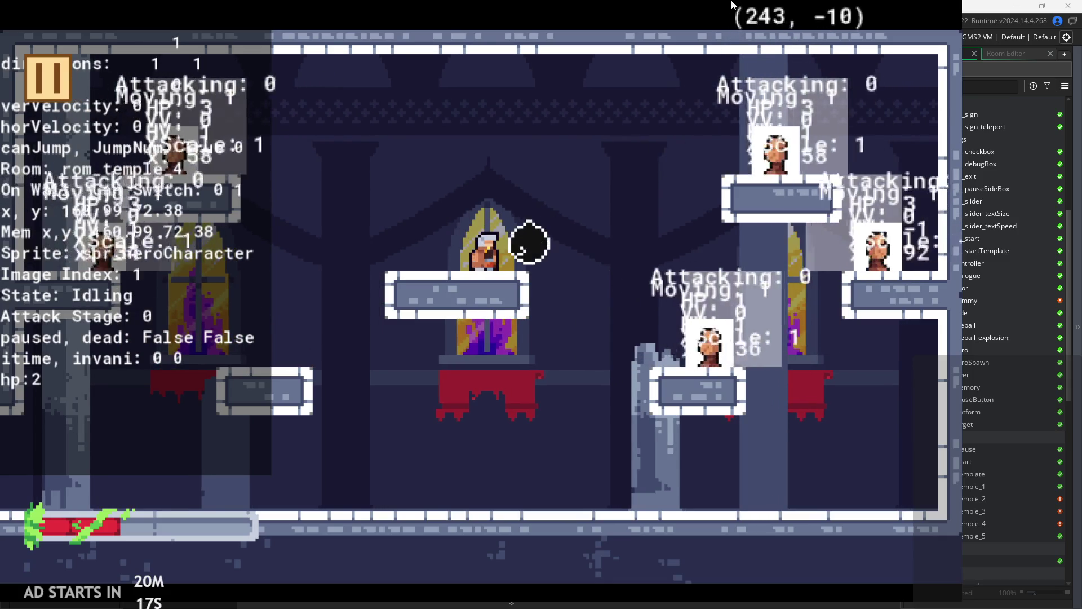
{"action": "key", "text": "x"}
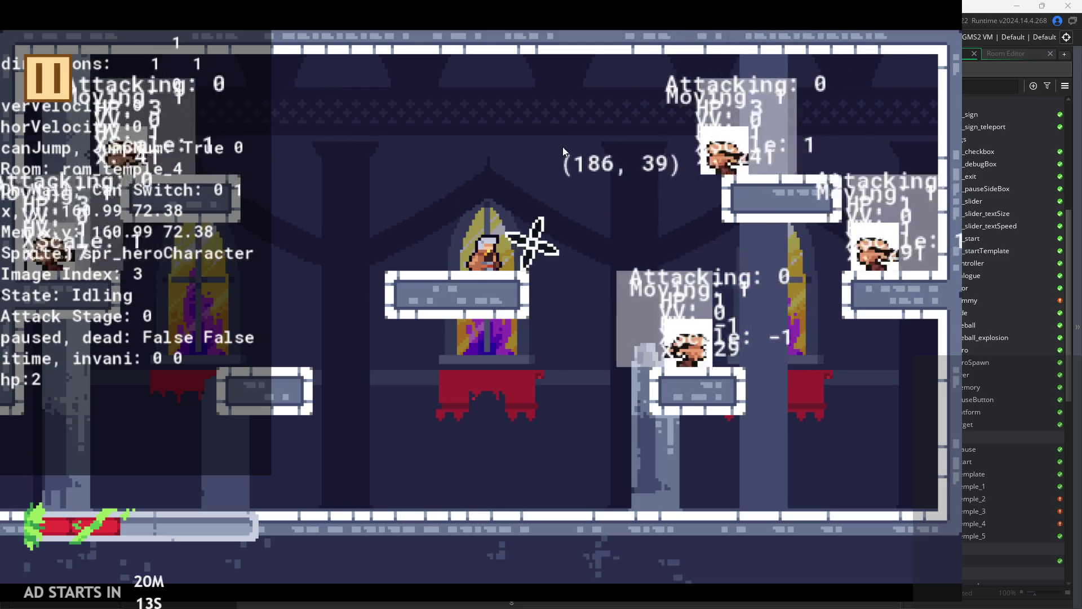
{"action": "key", "text": "x"}
{"action": "key", "text": "Right"}
{"action": "key", "text": "x"}
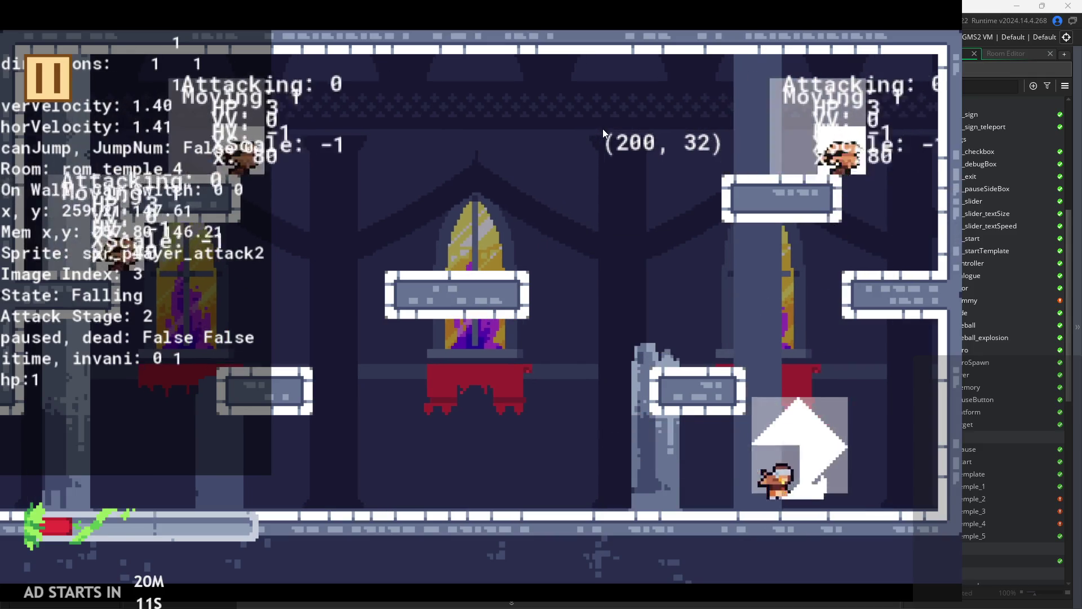
- Jump between the right window and the centre platform, slashing twice in the air
{"action": "key", "text": "space"}
{"action": "key", "text": "Left"}
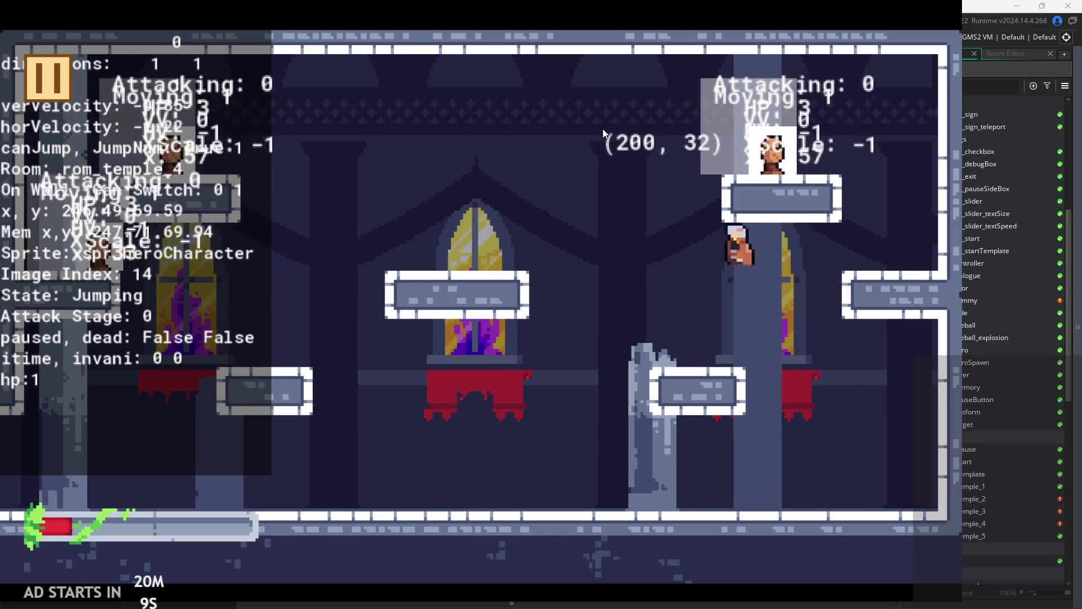
{"action": "key", "text": "space"}
{"action": "key", "text": "Right"}
{"action": "key", "text": "space"}
{"action": "key", "text": "x"}
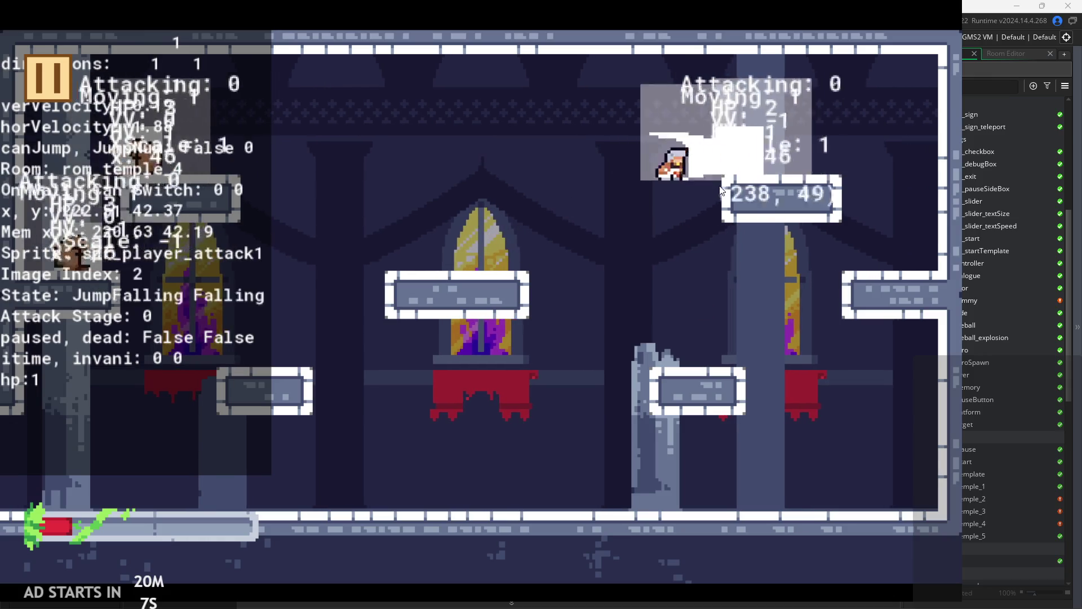
{"action": "key", "text": "x"}
{"action": "key", "text": "Left"}
{"action": "key", "text": "space"}
{"action": "key", "text": "Right"}
- Keep jumping left and right over the centre window with attack swings
{"action": "key", "text": "Left"}
{"action": "key", "text": "space"}
{"action": "key", "text": "space"}
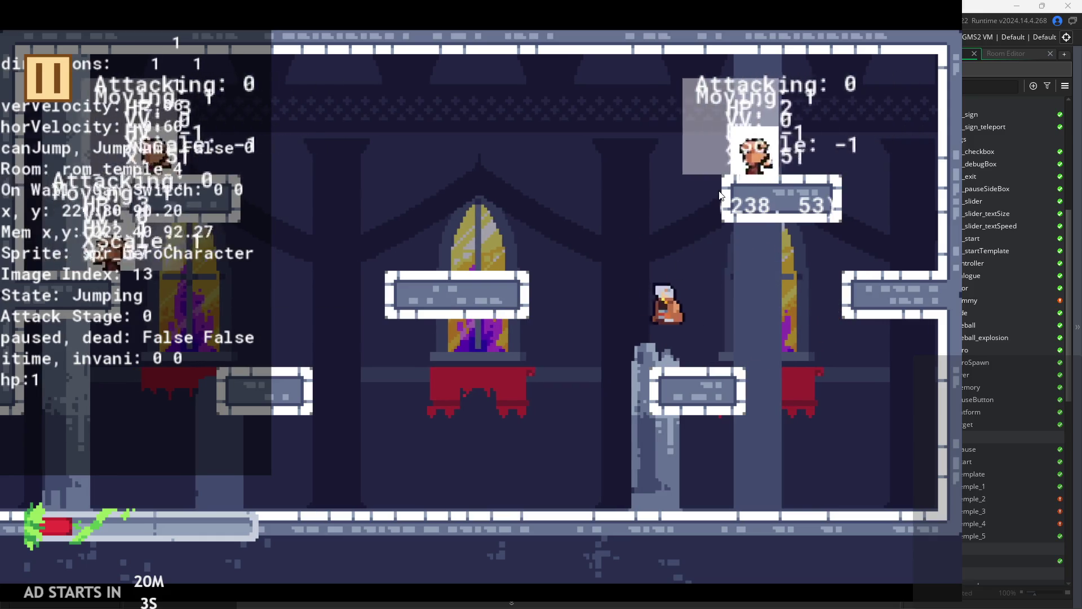
{"action": "key", "text": "Right"}
{"action": "key", "text": "space"}
{"action": "key", "text": "x"}
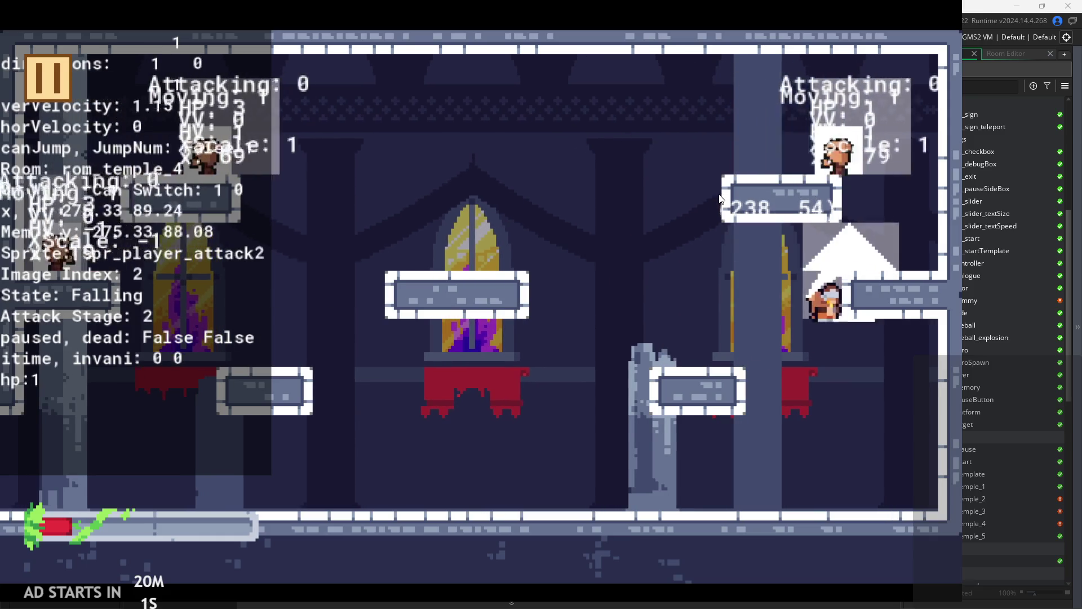
{"action": "key", "text": "Left"}
{"action": "key", "text": "space"}
{"action": "key", "text": "Right"}
{"action": "key", "text": "Left"}
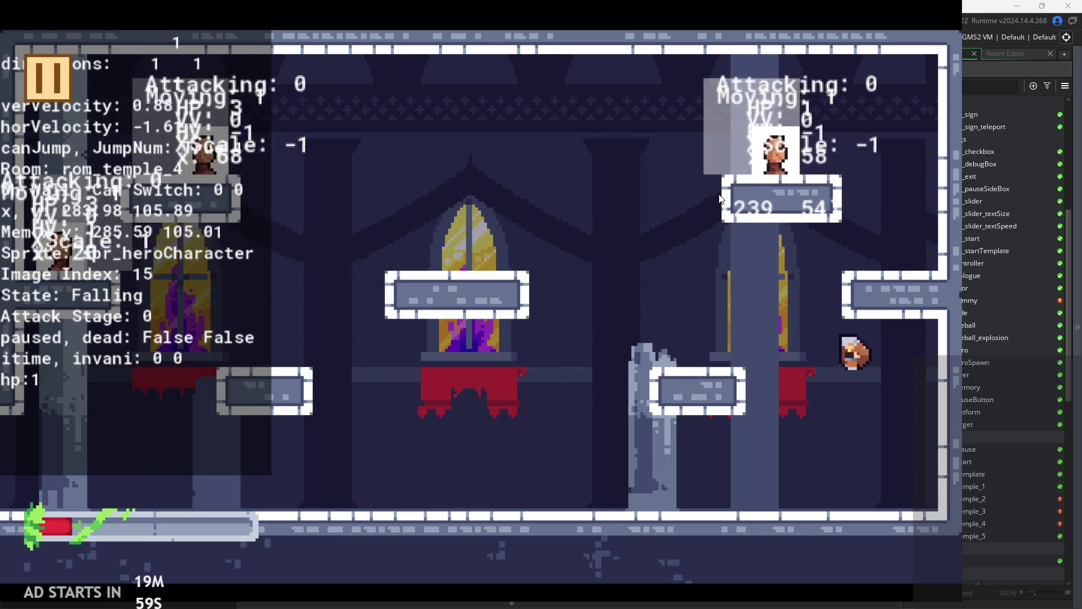
{"action": "key", "text": "Right"}
{"action": "key", "text": "space"}
{"action": "key", "text": "Left"}
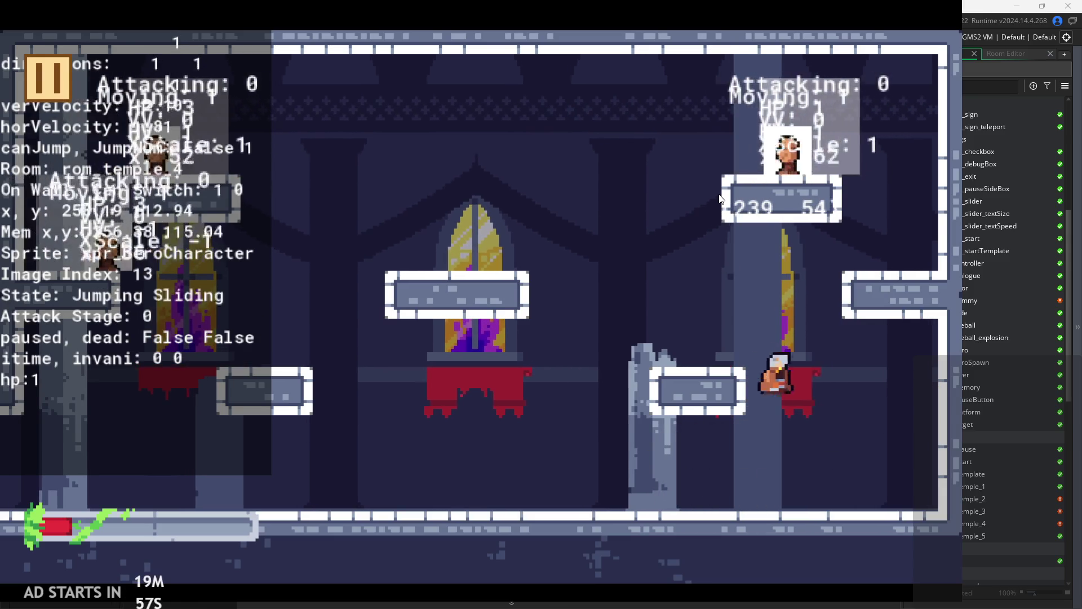
{"action": "key", "text": "space"}
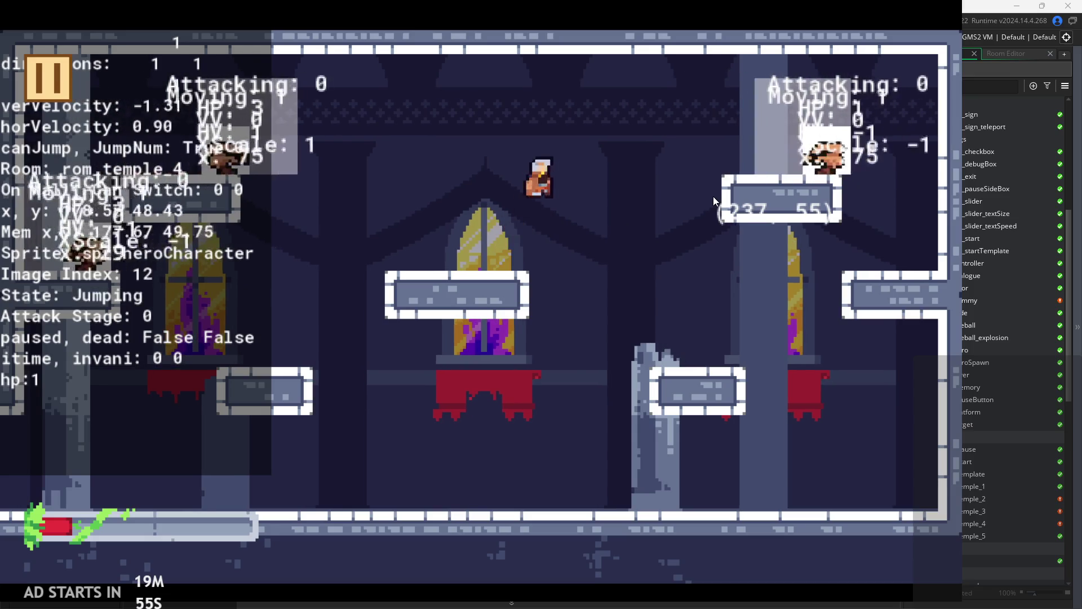
- Chain mid-air attack stages and wall-jump off the right wall with another attack
{"action": "key", "text": "Right"}
{"action": "key", "text": "x"}
{"action": "key", "text": "x"}
{"action": "key", "text": "space"}
{"action": "key", "text": "Left"}
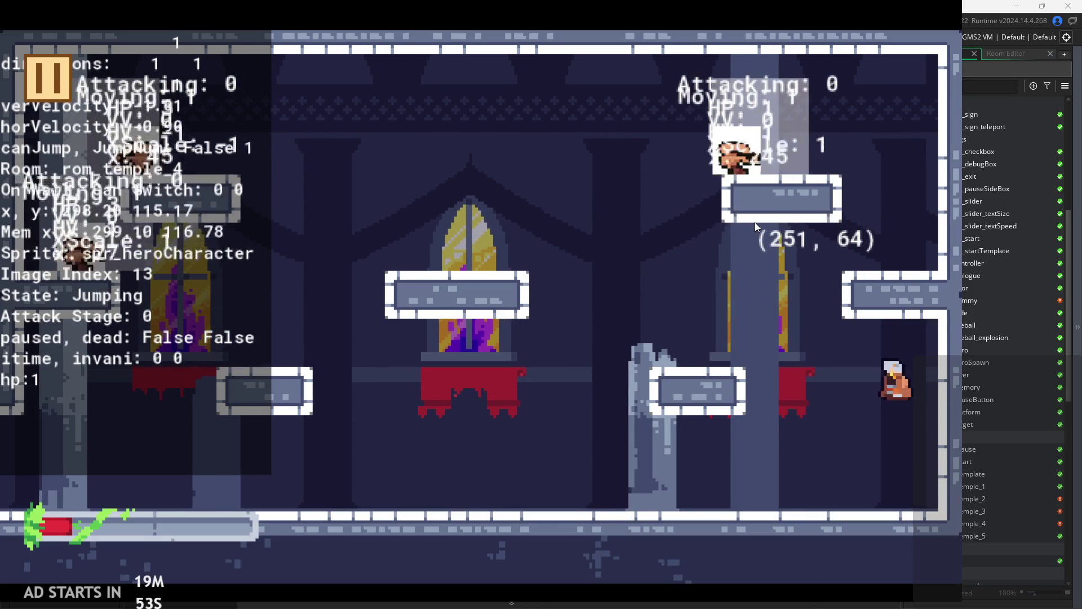
{"action": "key", "text": "x"}
{"action": "key", "text": "Right"}
{"action": "key", "text": "x"}
{"action": "key", "text": "space"}
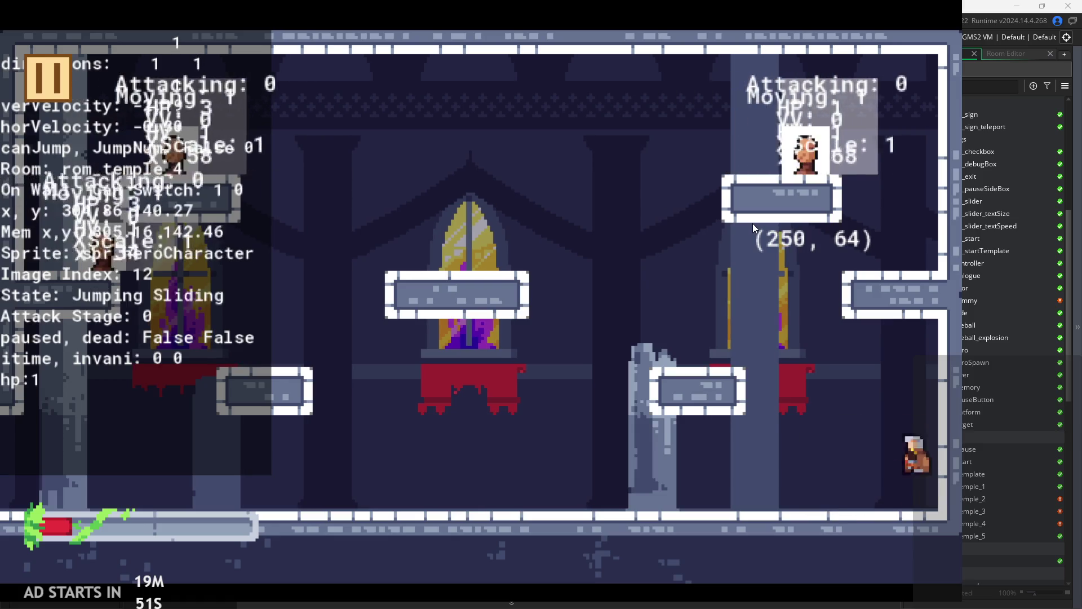
{"action": "key", "text": "space"}
{"action": "key", "text": "Right"}
{"action": "key", "text": "x"}
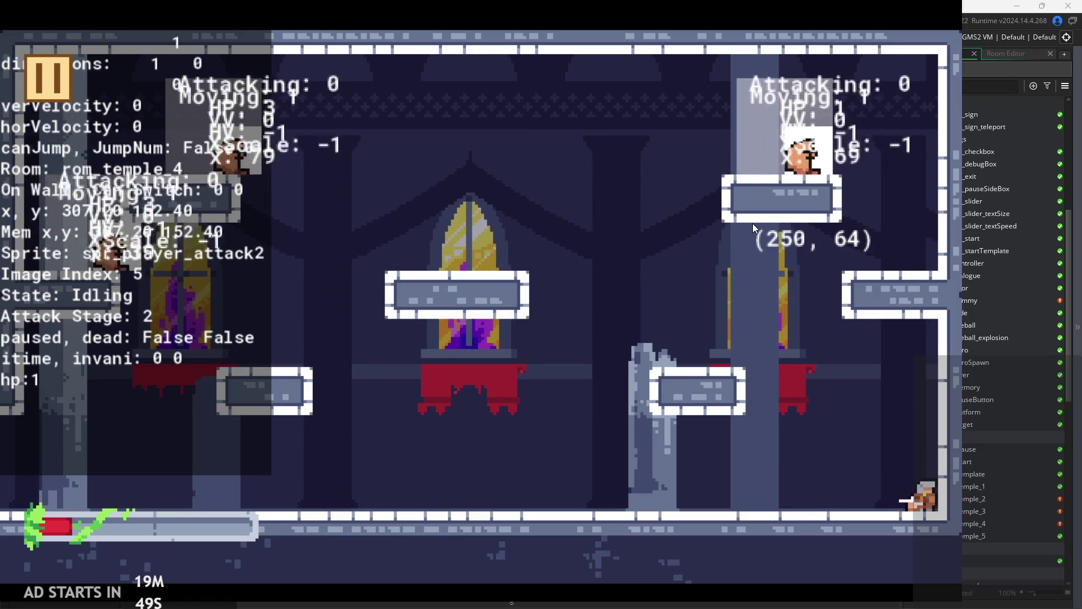
- Make final jumps and attacks toward the right wall, then pause the game at 1 hp
{"action": "key", "text": "space"}
{"action": "key", "text": "Left"}
{"action": "key", "text": "space"}
{"action": "key", "text": "space"}
{"action": "key", "text": "Right"}
{"action": "key", "text": "x"}
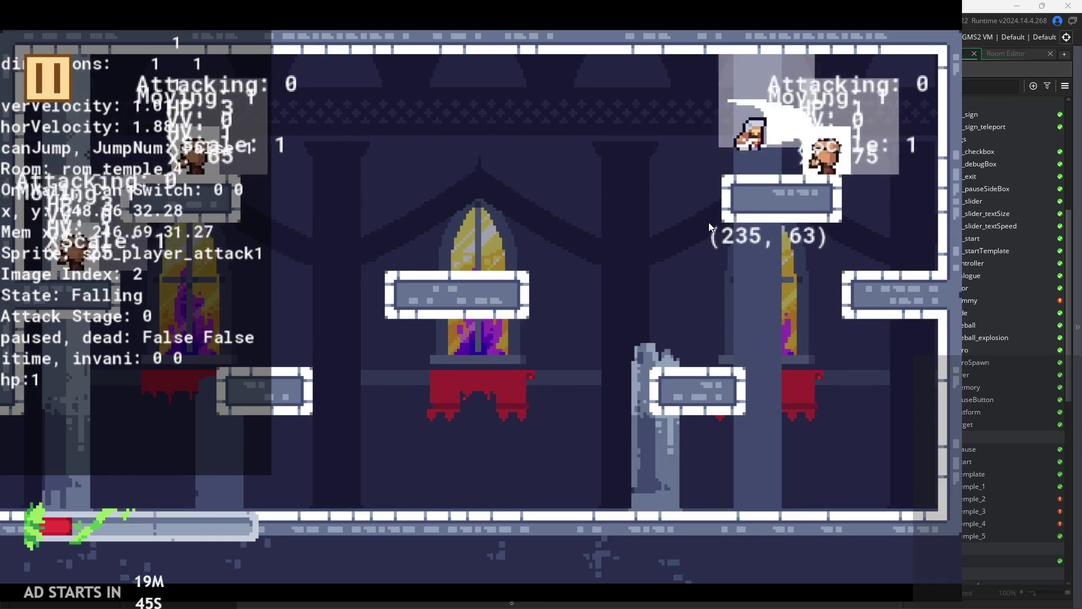
{"action": "key", "text": "x"}
{"action": "key", "text": "Escape"}
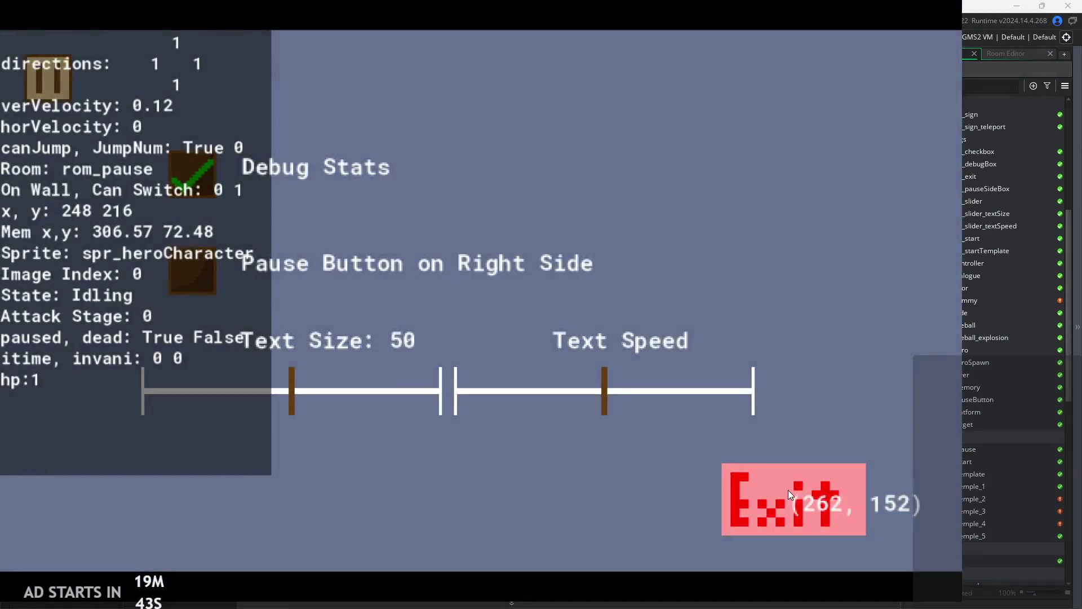
- Exit the playtest and open obj_hero's Create event code showing airFric = gndFric/4
{"action": "left_click", "coordinate": [788, 489]}
{"action": "scroll", "scroll_direction": "down", "scroll_amount": 3}
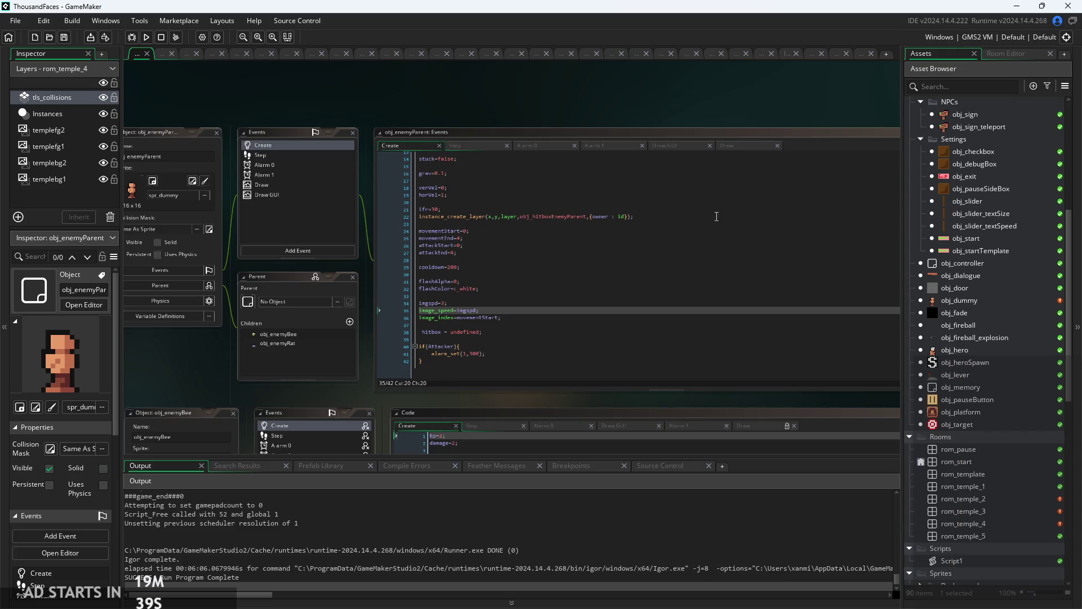
{"action": "double_click", "coordinate": [964, 362]}
{"action": "left_click", "coordinate": [967, 350]}
{"action": "double_click", "coordinate": [997, 348]}
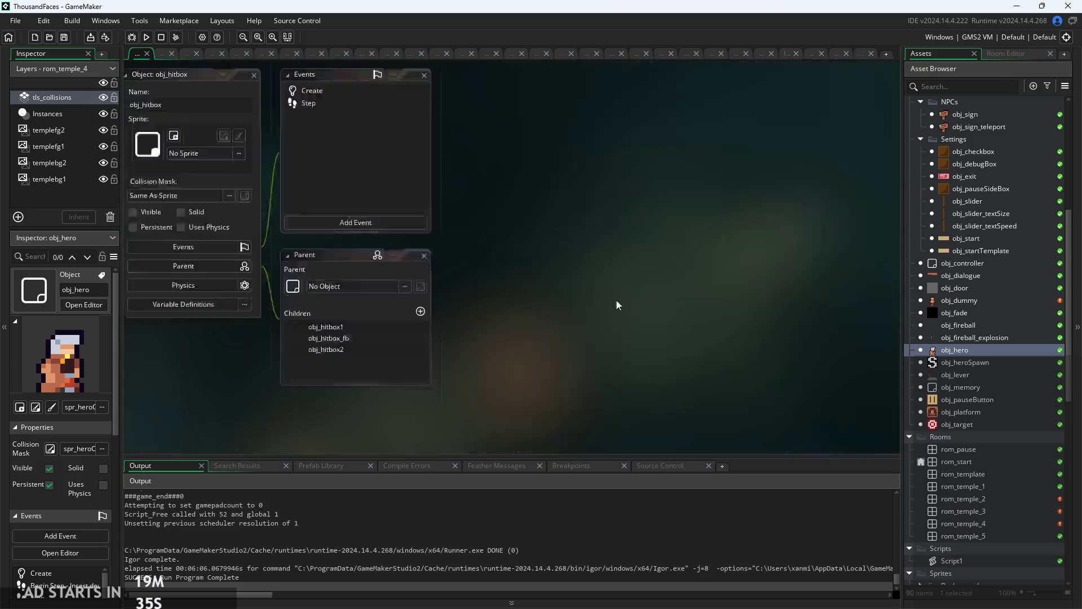
{"action": "scroll", "scroll_direction": "up", "scroll_amount": 3}
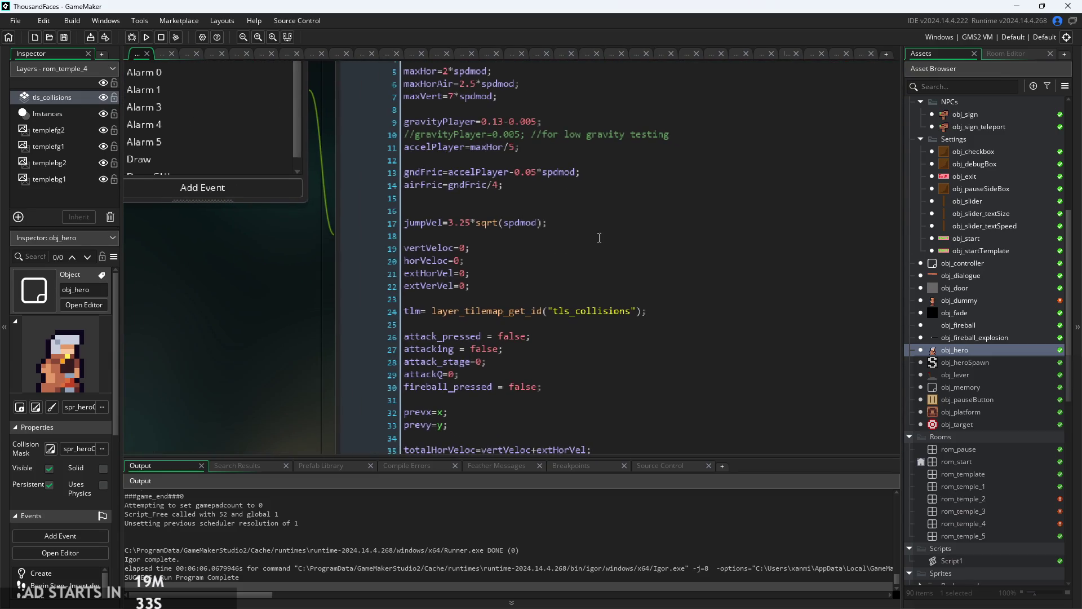
{"action": "left_click", "coordinate": [541, 236]}
{"action": "scroll", "scroll_direction": "up", "scroll_amount": 3}
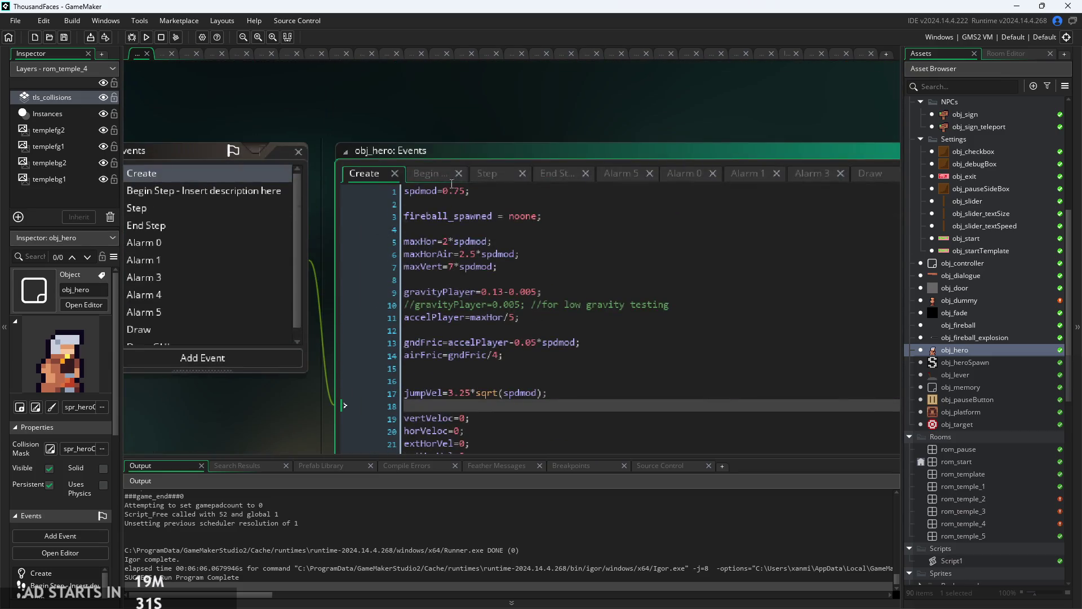
{"action": "left_click", "coordinate": [482, 176]}
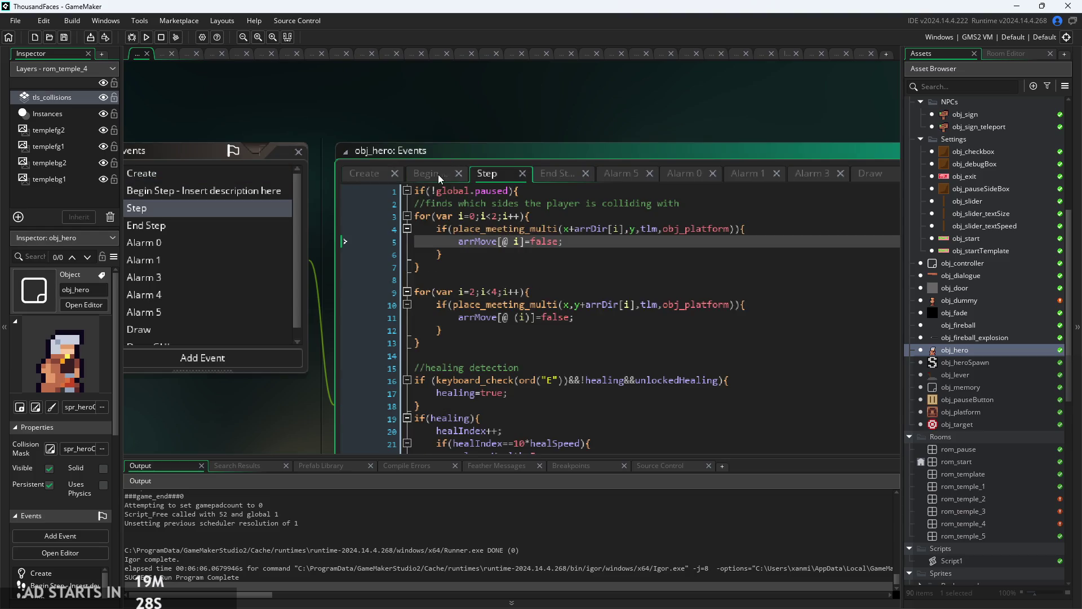
{"action": "scroll", "scroll_direction": "down", "scroll_amount": 3}
{"action": "scroll", "scroll_direction": "down", "scroll_amount": 3}
{"action": "scroll", "scroll_direction": "down", "scroll_amount": 3}
{"action": "scroll", "scroll_direction": "down", "scroll_amount": 3}
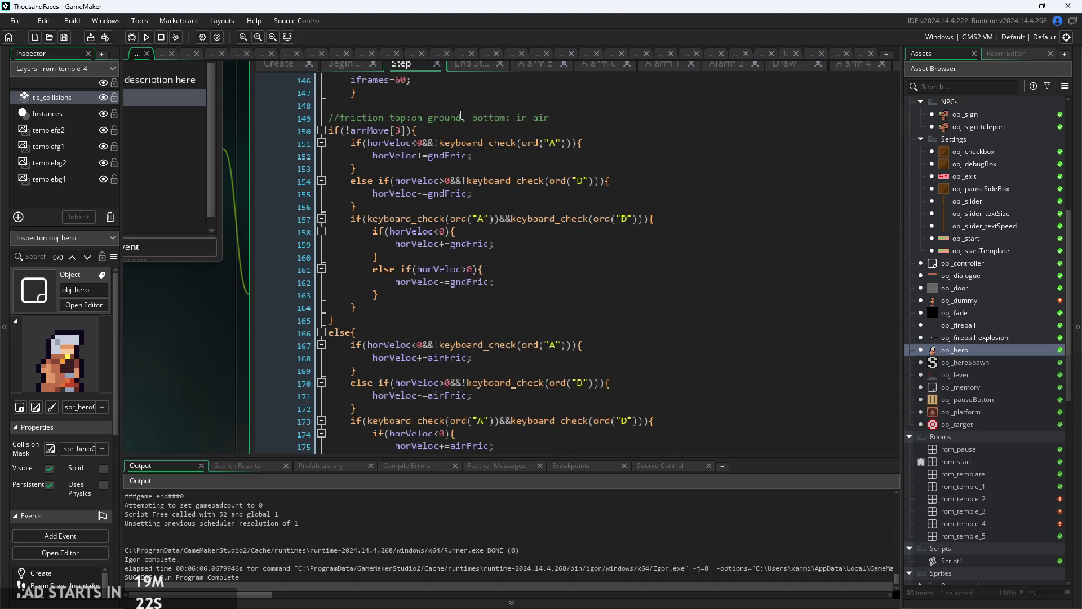
{"action": "scroll", "scroll_direction": "down", "scroll_amount": 3}
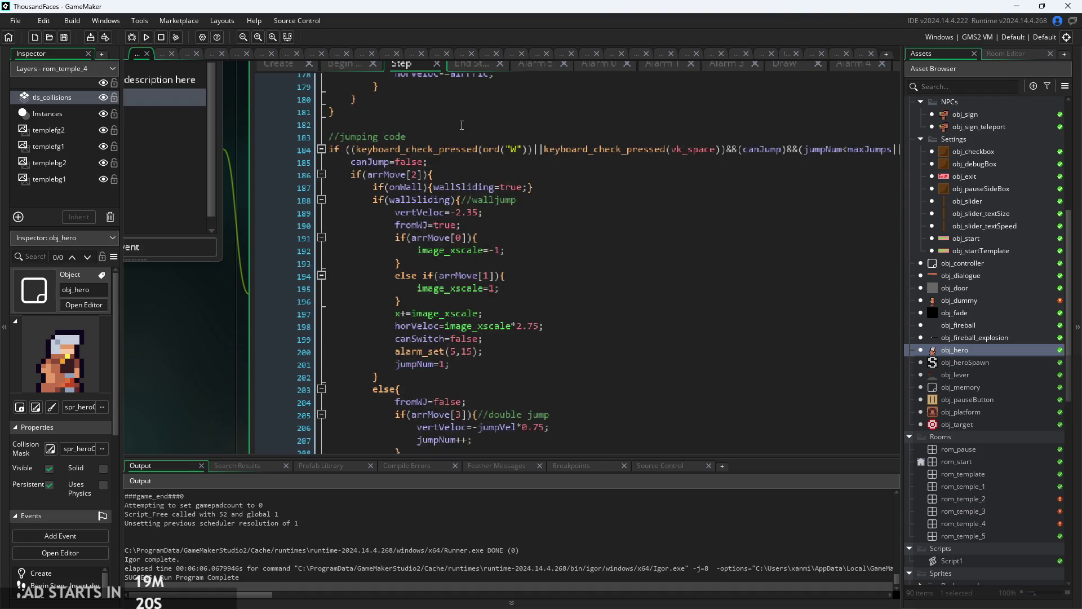
{"action": "scroll", "scroll_direction": "up", "scroll_amount": 3}
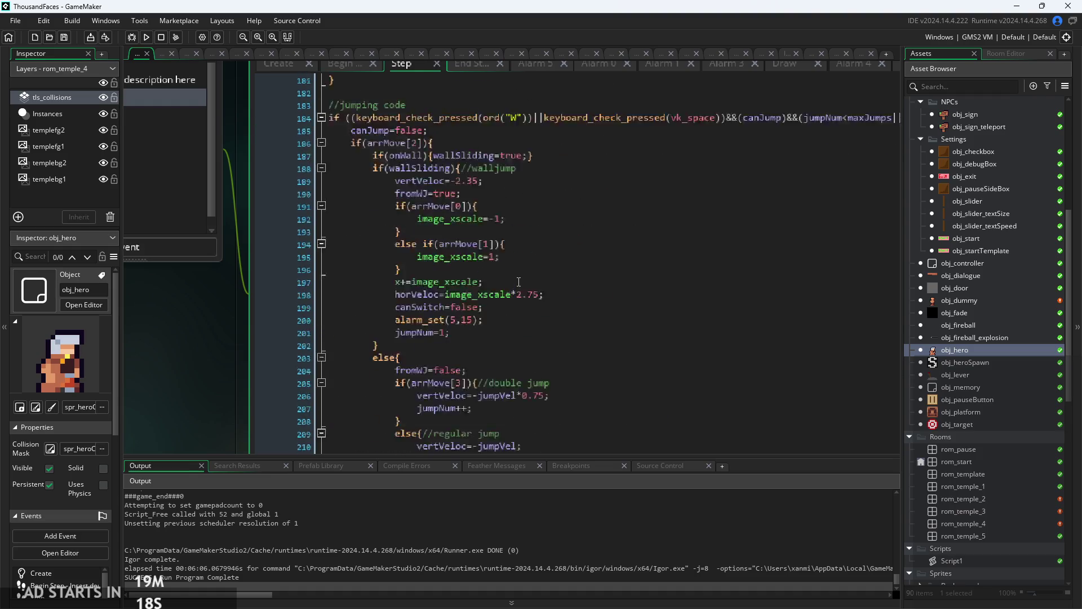
{"action": "left_click_drag", "start_coordinate": [463, 225], "coordinate": [395, 224]}
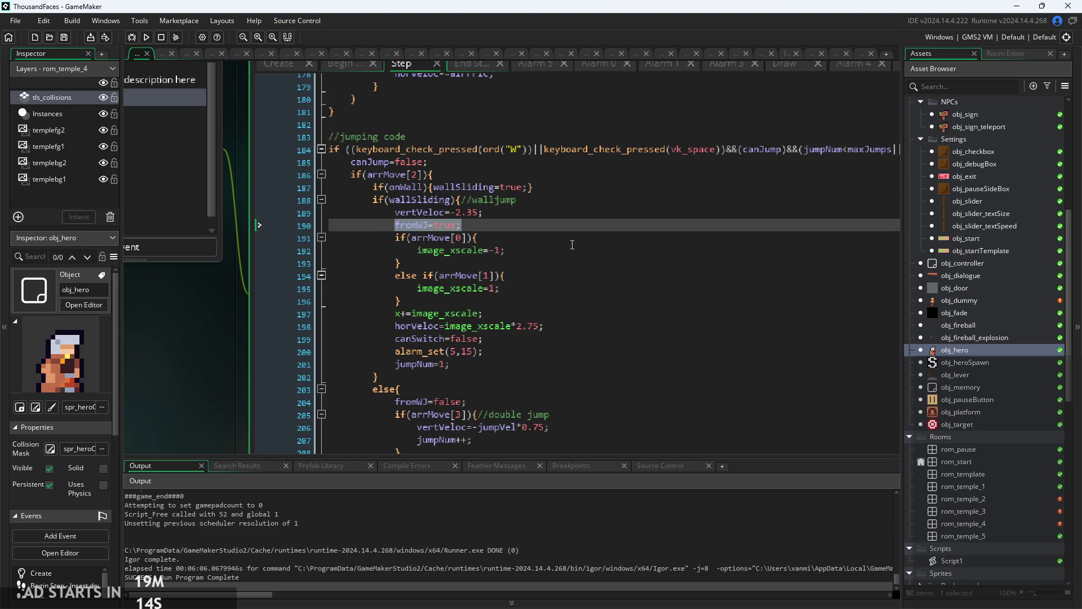
{"action": "key", "text": "BackSpace"}
{"action": "key", "text": "ctrl+z"}
{"action": "key", "text": "Up"}
{"action": "key", "text": "Up"}
{"action": "scroll", "scroll_direction": "down", "scroll_amount": 3}
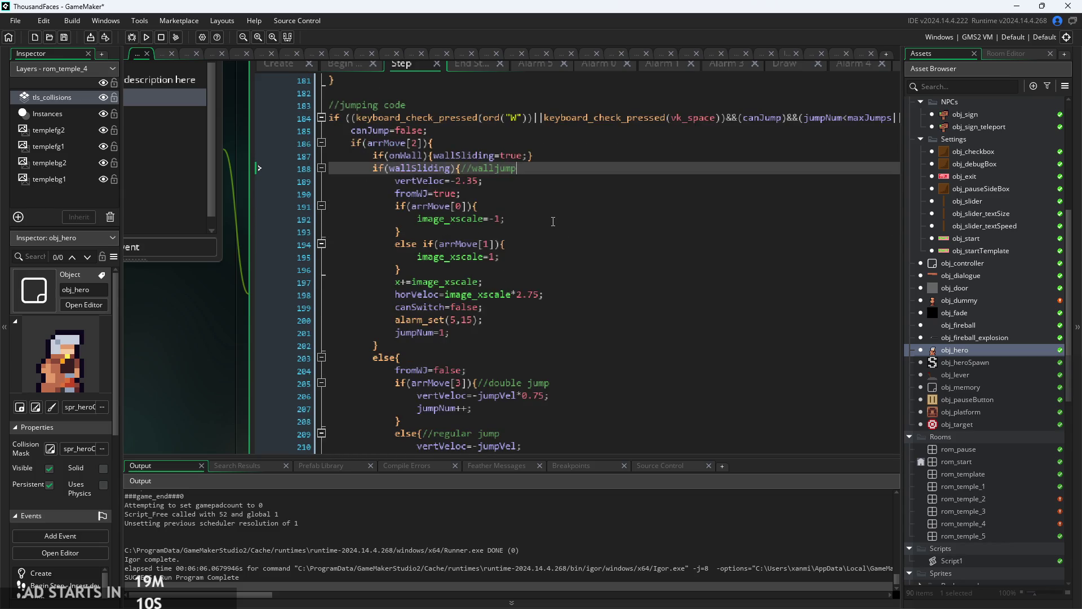
{"action": "left_click_drag", "start_coordinate": [181, 351], "coordinate": [124, 311]}
{"action": "scroll", "scroll_direction": "down", "scroll_amount": 3}
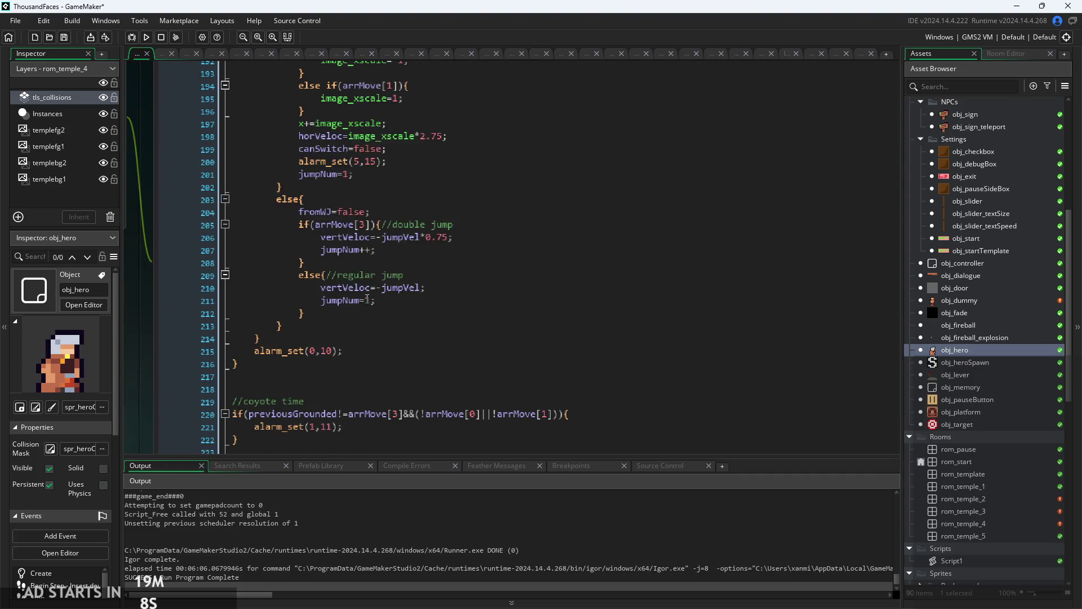
{"action": "scroll", "scroll_direction": "up", "scroll_amount": 3}
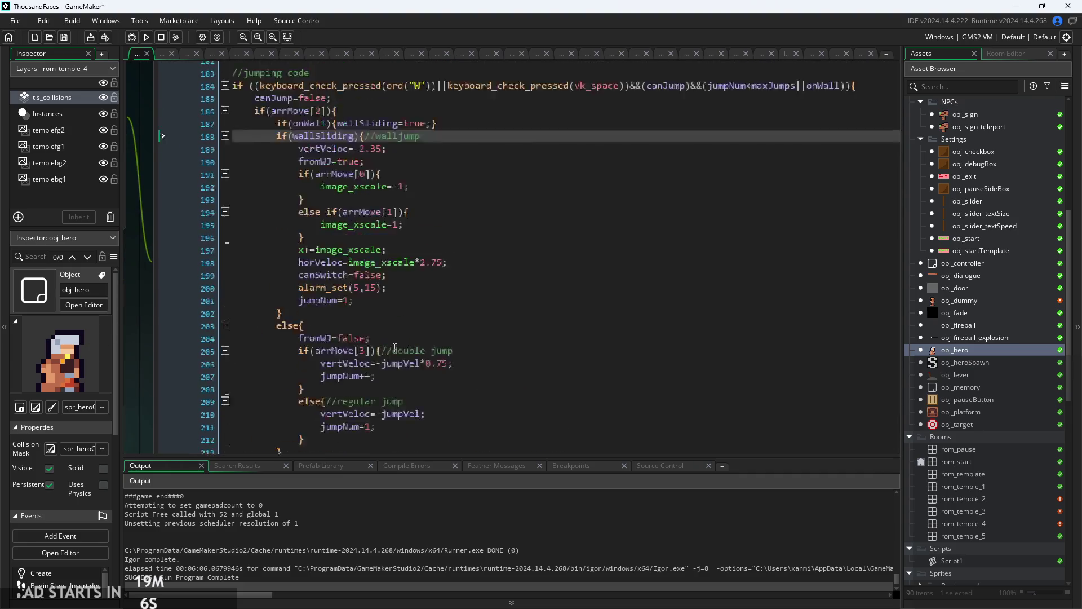
{"action": "scroll", "scroll_direction": "down", "scroll_amount": 3}
{"action": "left_click", "coordinate": [429, 323]}
{"action": "key", "text": "ctrl+f"}
{"action": "type", "text": "fromW"}
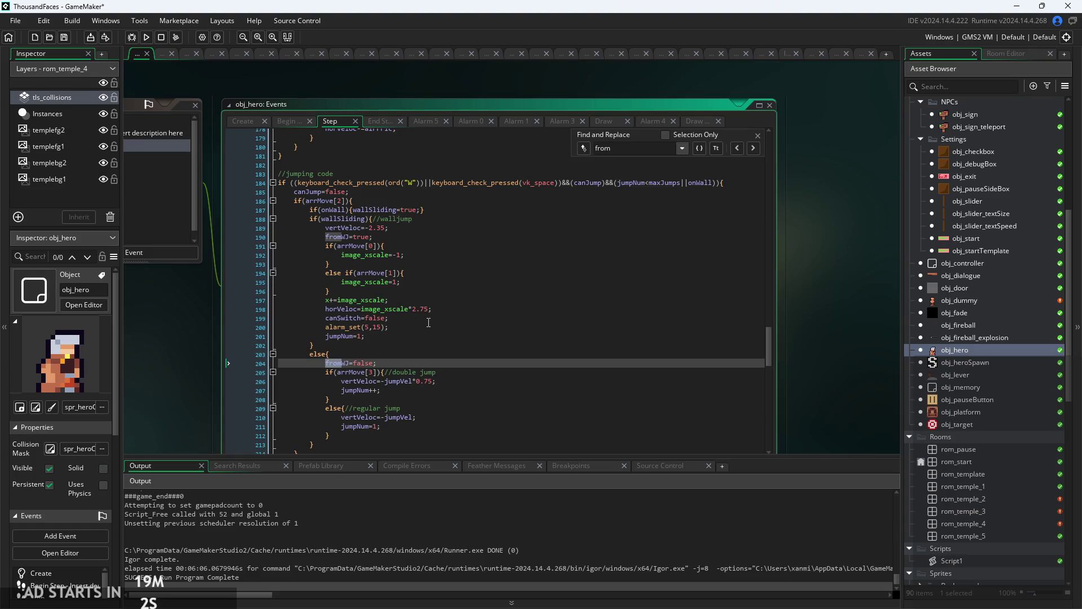
{"action": "type", "text": "J"}
{"action": "left_click", "coordinate": [753, 148]}
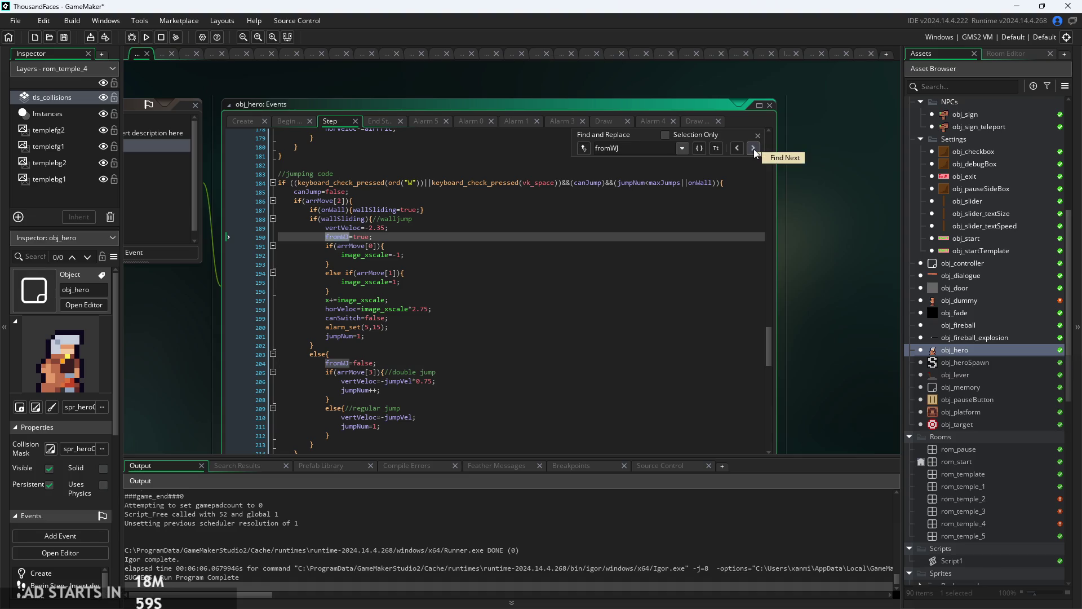
{"action": "left_click", "coordinate": [753, 149]}
{"action": "left_click", "coordinate": [472, 337]}
{"action": "left_click", "coordinate": [476, 364]}
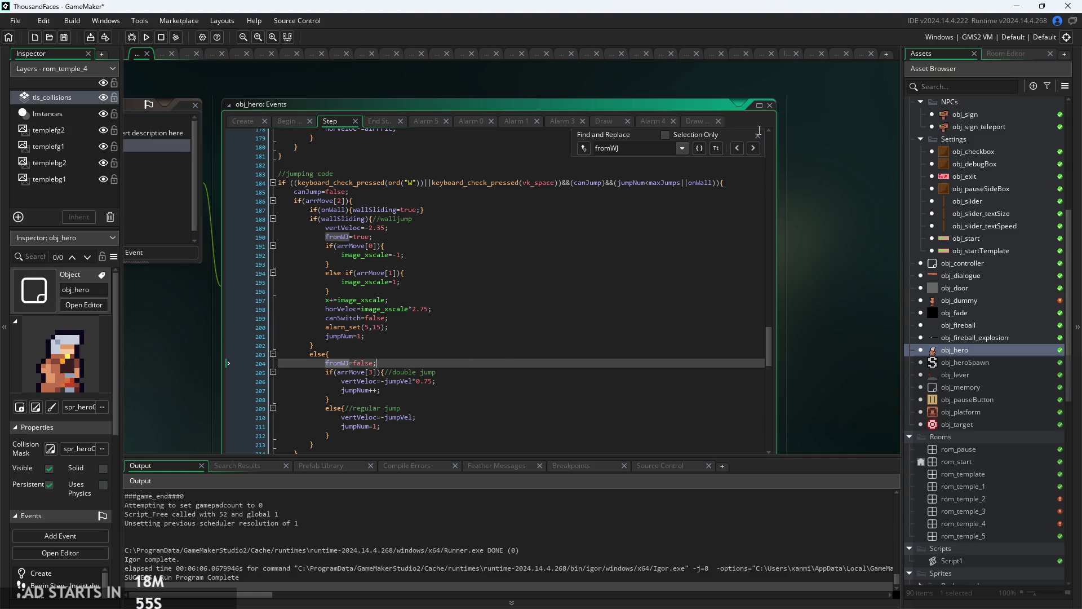
{"action": "left_click", "coordinate": [758, 135]}
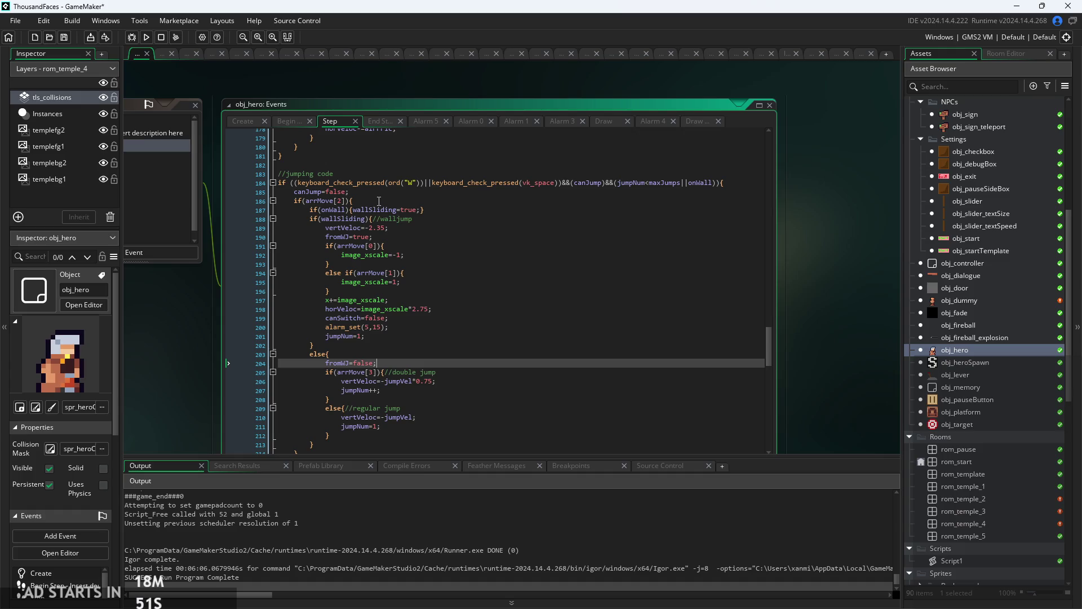
{"action": "left_click", "coordinate": [379, 201]}
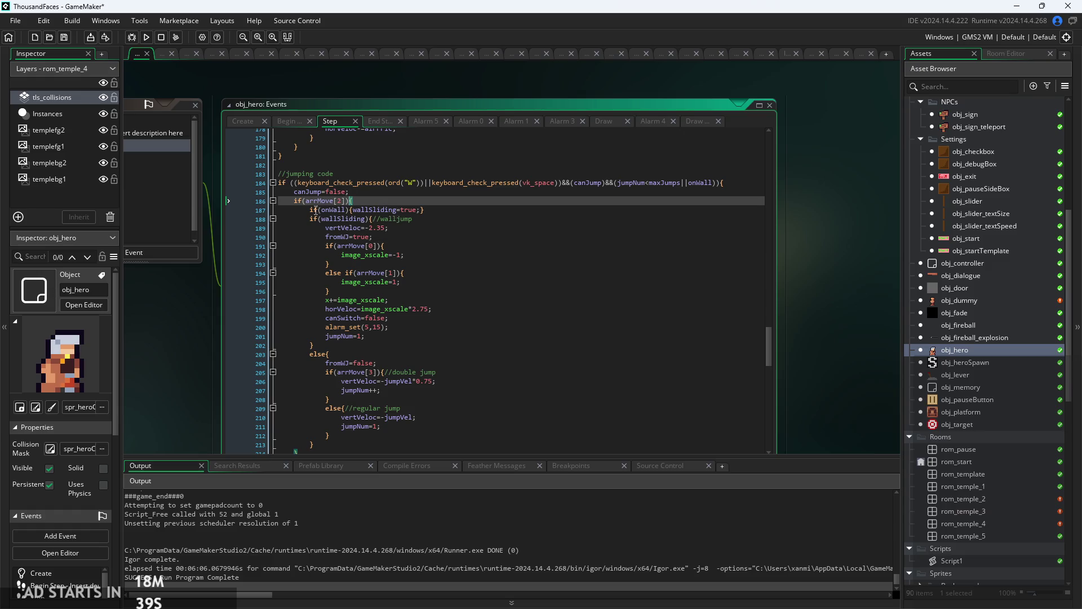
{"action": "left_click", "coordinate": [308, 220]}
{"action": "scroll", "scroll_direction": "up", "scroll_amount": 3}
{"action": "left_click", "coordinate": [407, 210]}
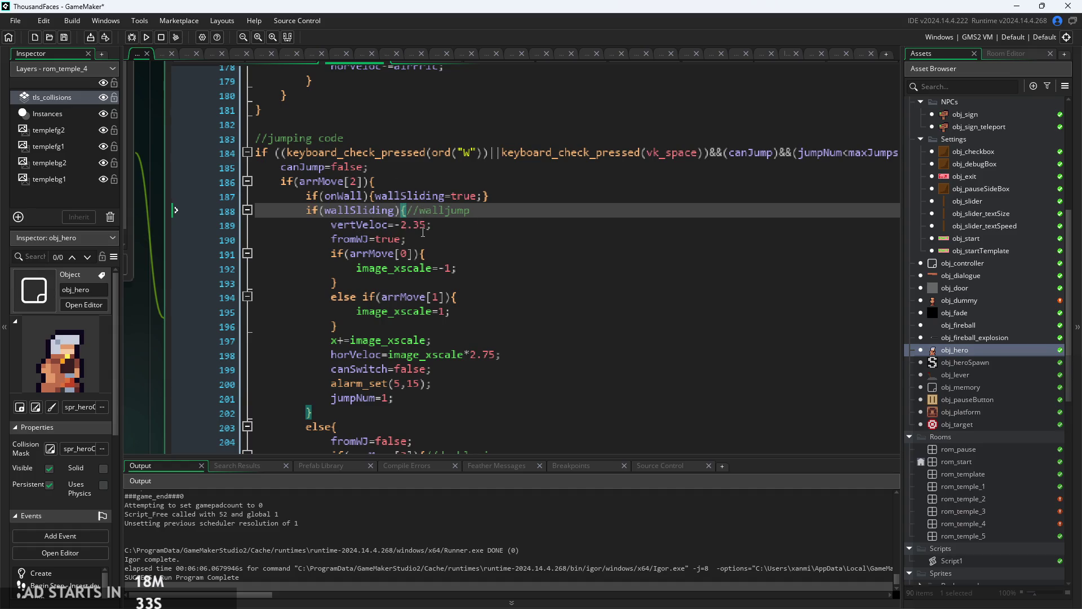
{"action": "left_click", "coordinate": [420, 239]}
{"action": "scroll", "scroll_direction": "down", "scroll_amount": 3}
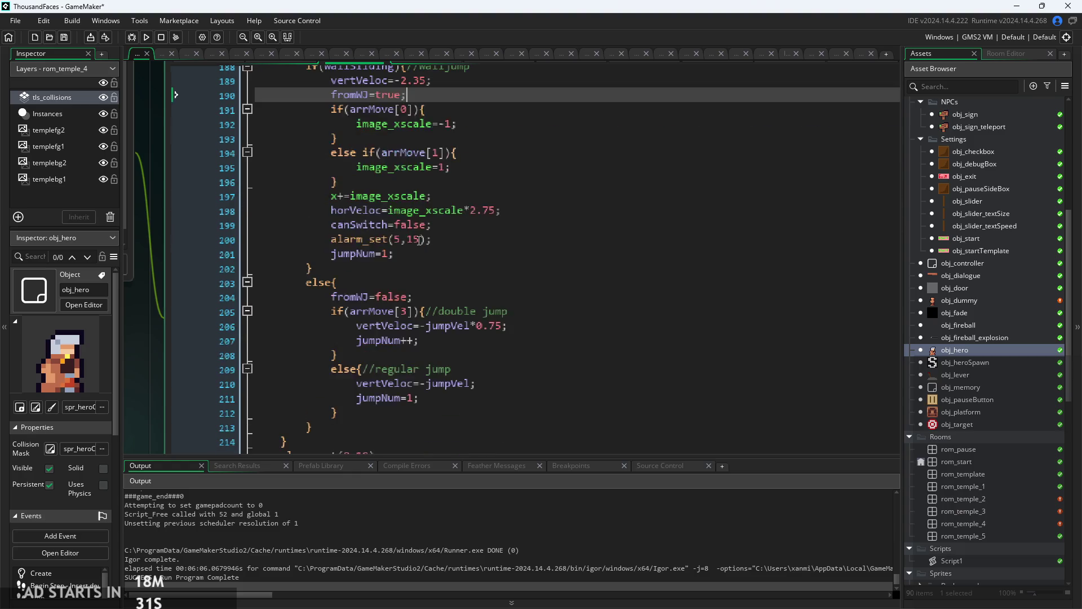
{"action": "left_click", "coordinate": [417, 297]}
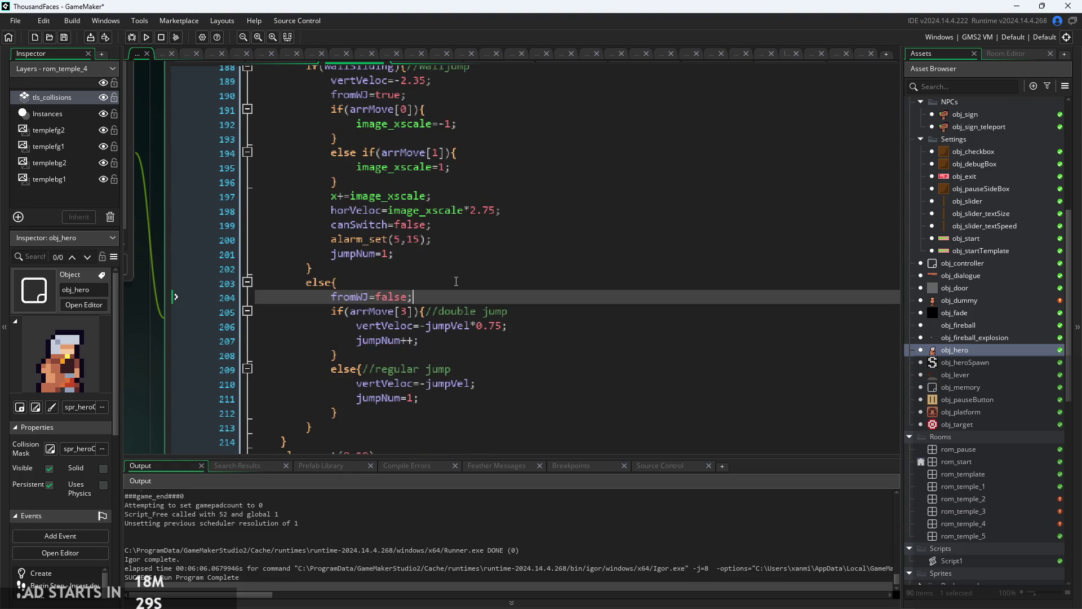
{"action": "scroll", "scroll_direction": "down", "scroll_amount": 3}
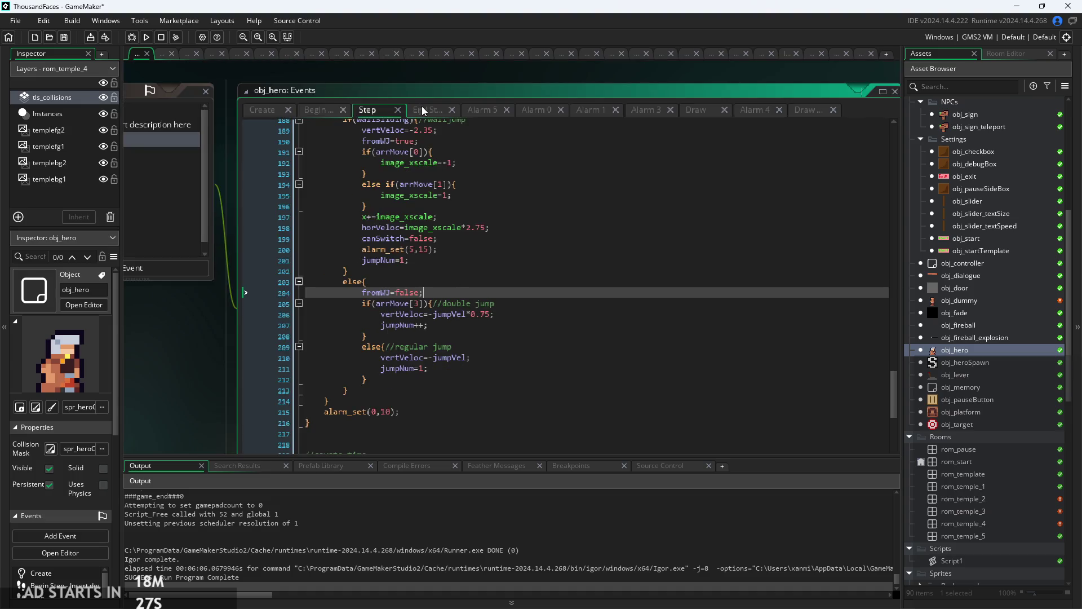
- Search obj_hero's Step code for fromWJ, cycling through matches back to line 190
{"action": "left_click", "coordinate": [424, 111]}
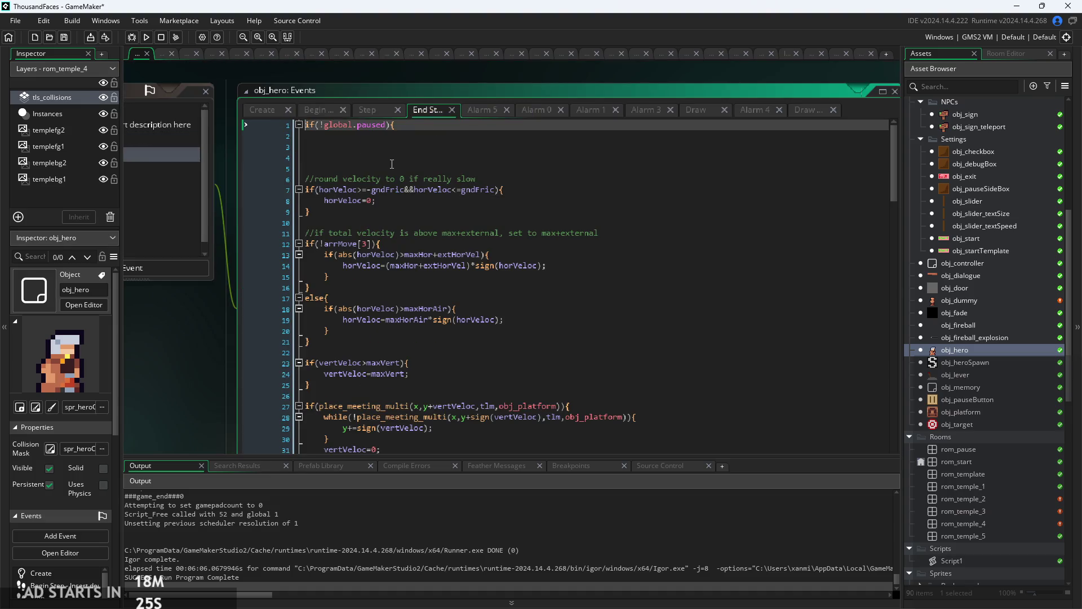
{"action": "left_click", "coordinate": [374, 116]}
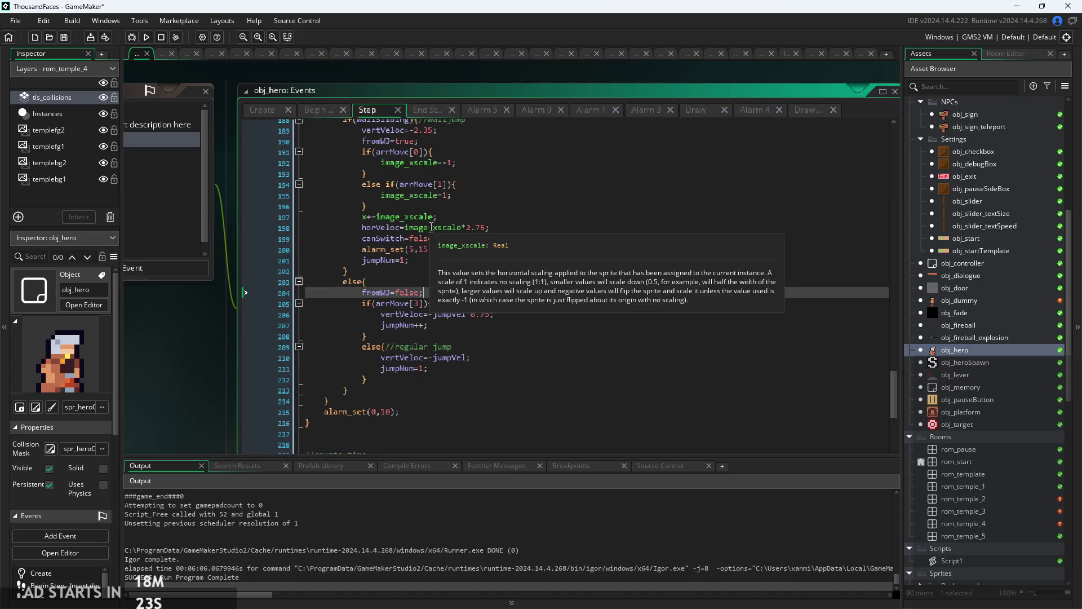
{"action": "key", "text": "ctrl+f"}
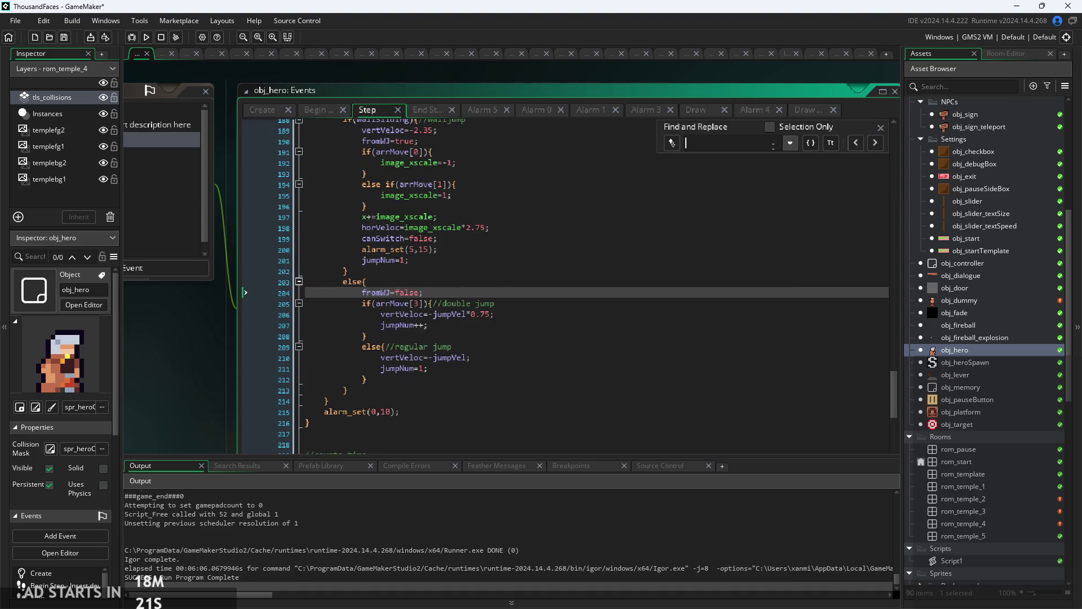
{"action": "type", "text": "fromWJ"}
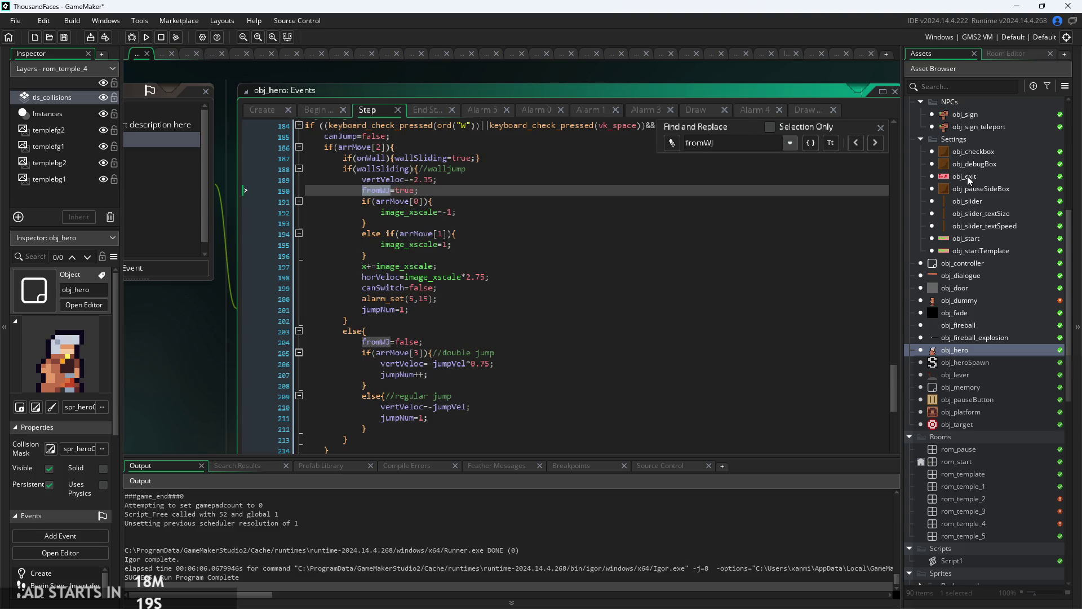
{"action": "left_click", "coordinate": [874, 143]}
{"action": "left_click", "coordinate": [873, 143]}
{"action": "left_click", "coordinate": [874, 143]}
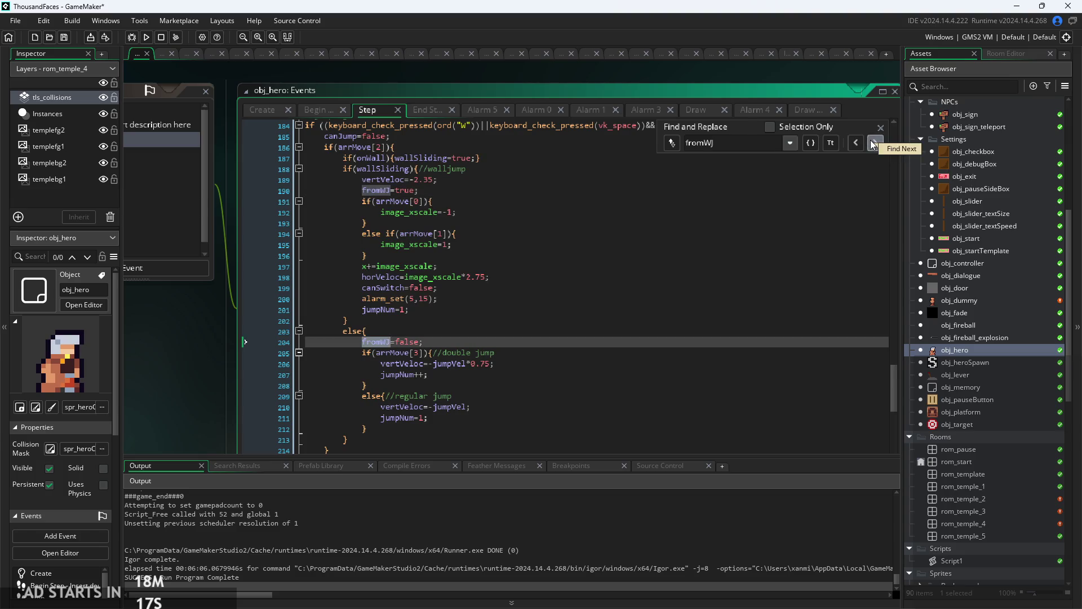
{"action": "left_click", "coordinate": [874, 143]}
{"action": "left_click", "coordinate": [881, 128]}
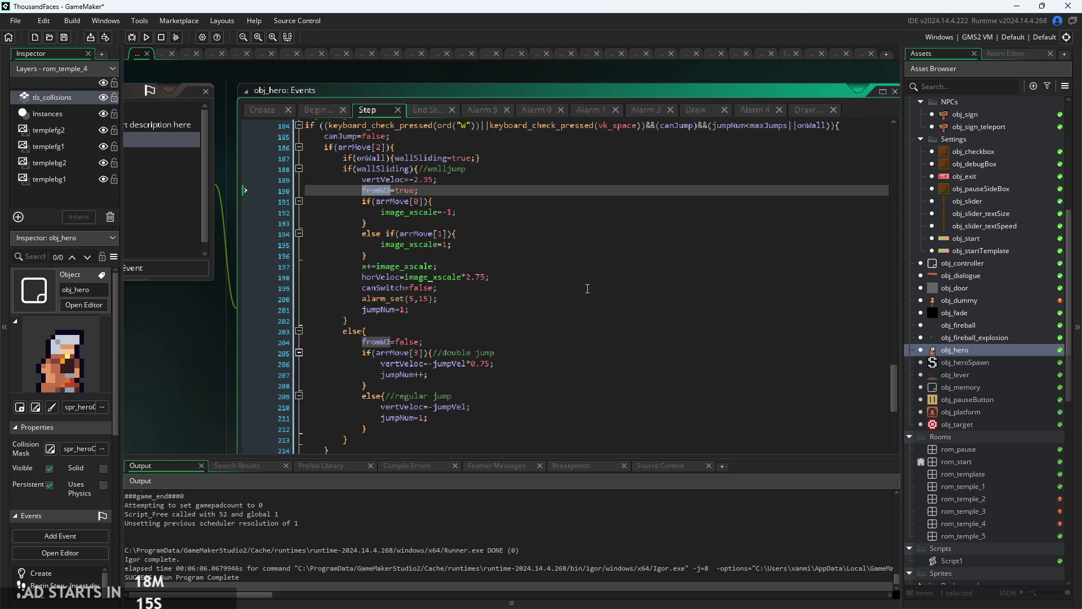
- Place the caret on the wallSliding check at line 188, then view the End Step code
{"action": "scroll", "scroll_direction": "up", "scroll_amount": 3}
{"action": "left_click", "coordinate": [482, 261]}
{"action": "left_click", "coordinate": [481, 196]}
{"action": "scroll", "scroll_direction": "up", "scroll_amount": 3}
{"action": "left_click", "coordinate": [422, 110]}
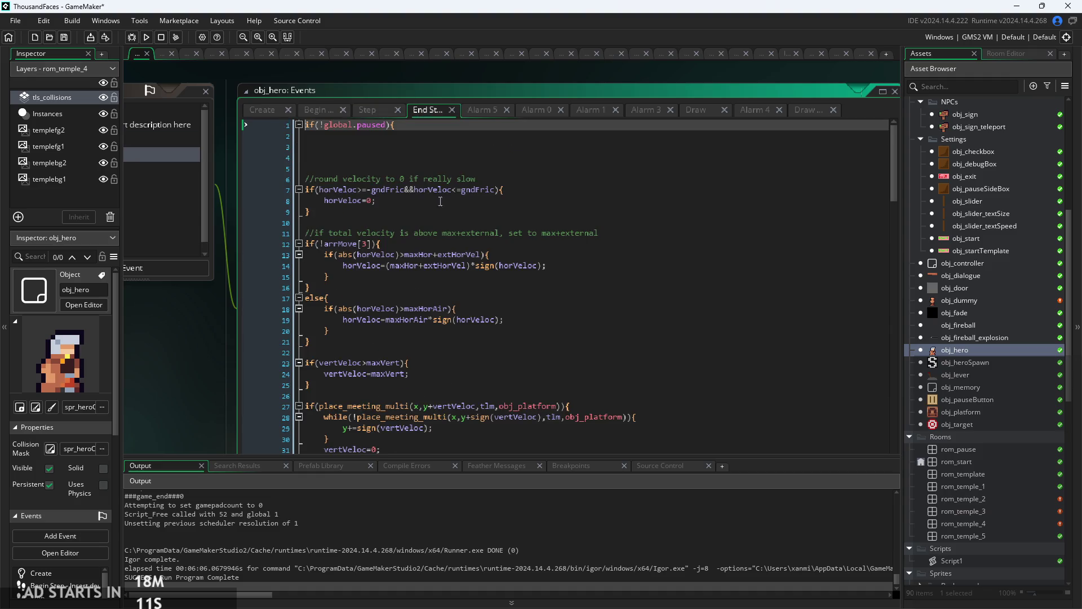
- Search the End Step code for fromWJ, finding it at line 86, then search for 'from'
{"action": "key", "text": "ctrl+f"}
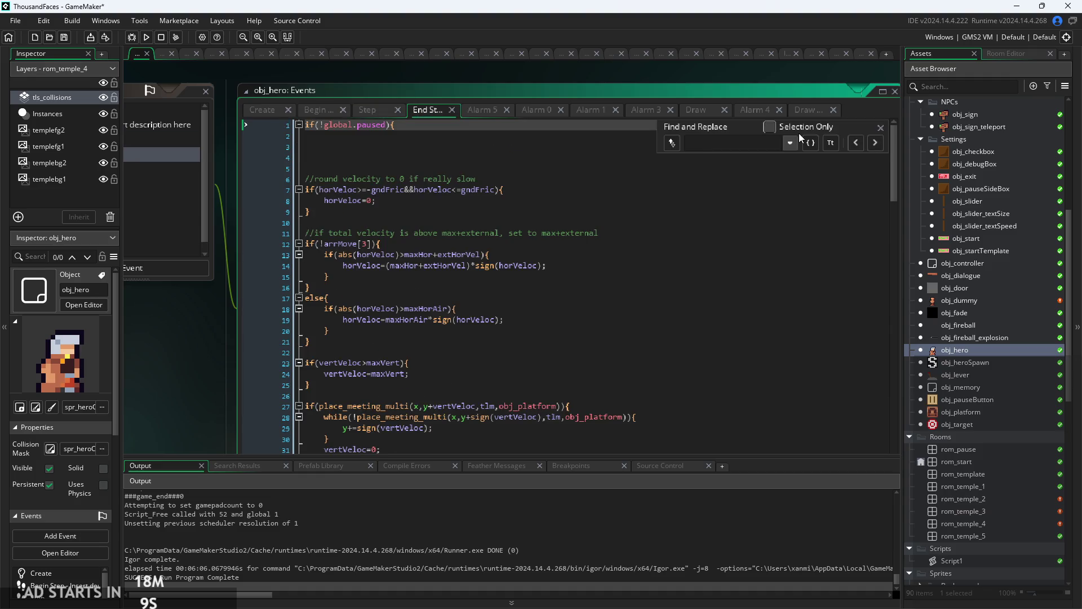
{"action": "type", "text": "fromW"}
{"action": "type", "text": "J"}
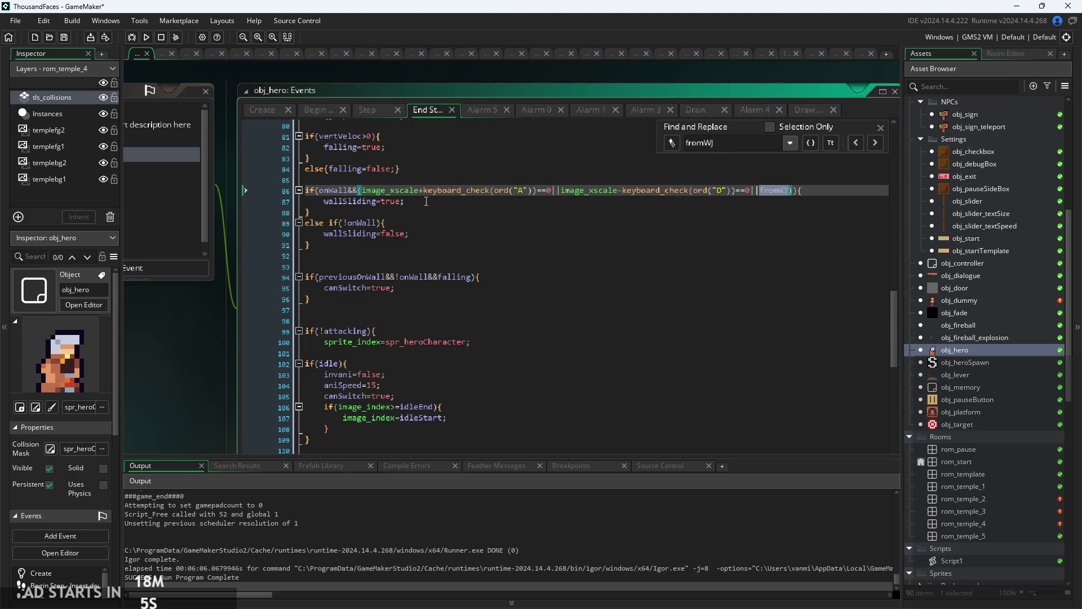
{"action": "key", "text": "Escape"}
{"action": "left_click", "coordinate": [813, 192]}
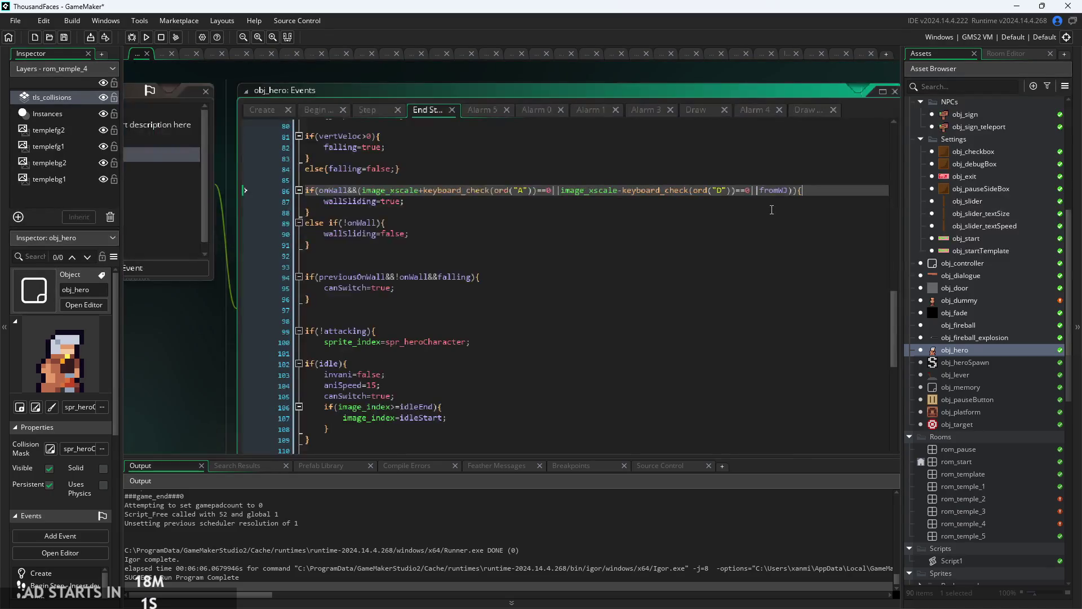
{"action": "key", "text": "ctrl+f"}
{"action": "type", "text": "fro"}
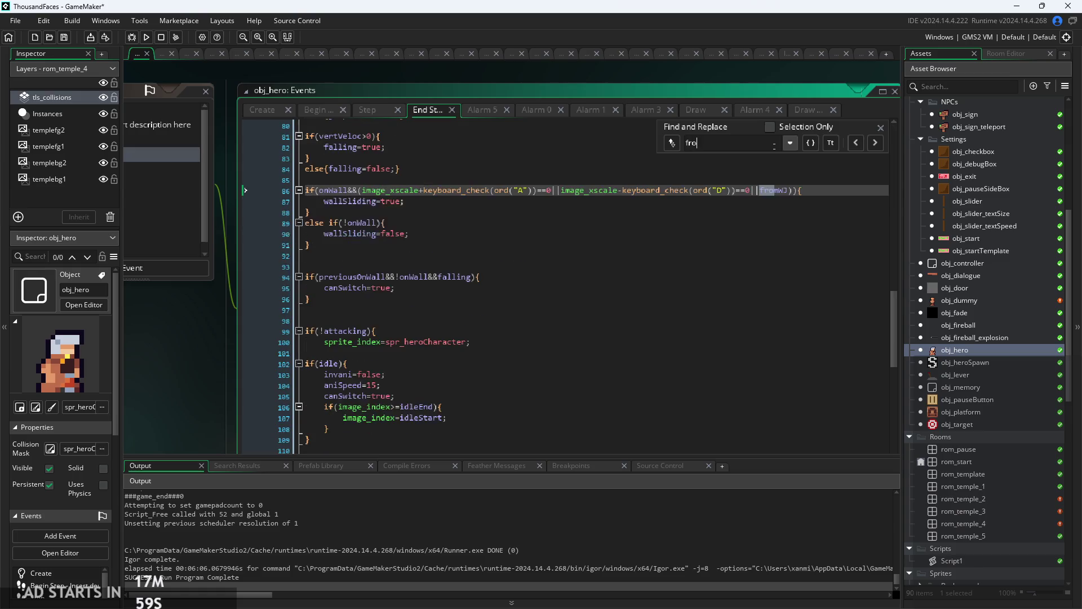
{"action": "type", "text": "m"}
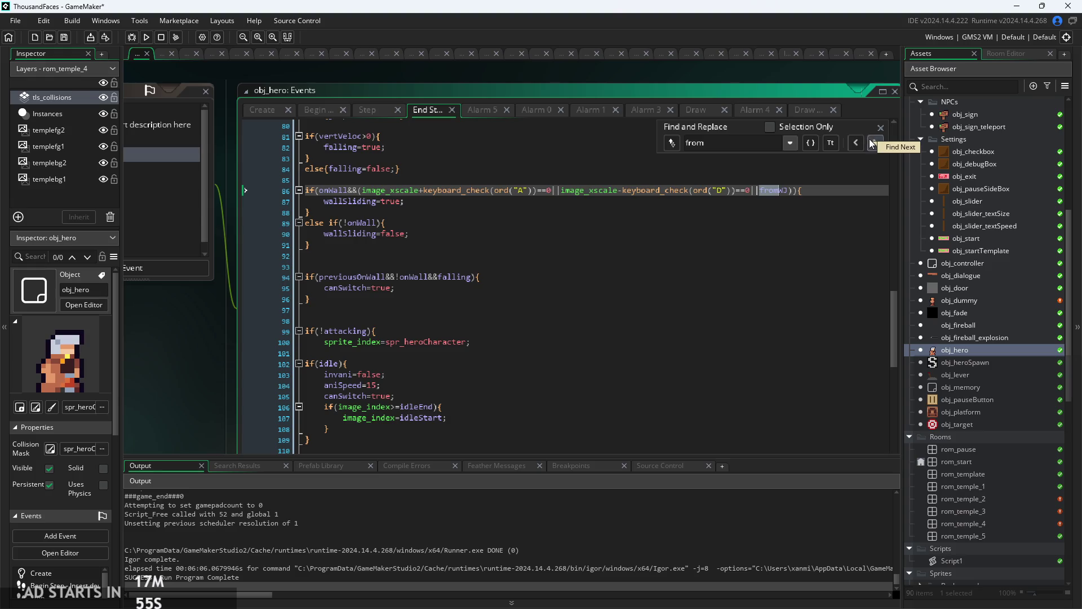
- Look over the Begin Step code, then return to the Step event's attack-stage-2 block
{"action": "left_click", "coordinate": [319, 110]}
{"action": "left_click", "coordinate": [489, 301]}
{"action": "left_click", "coordinate": [493, 287]}
{"action": "left_click", "coordinate": [503, 212]}
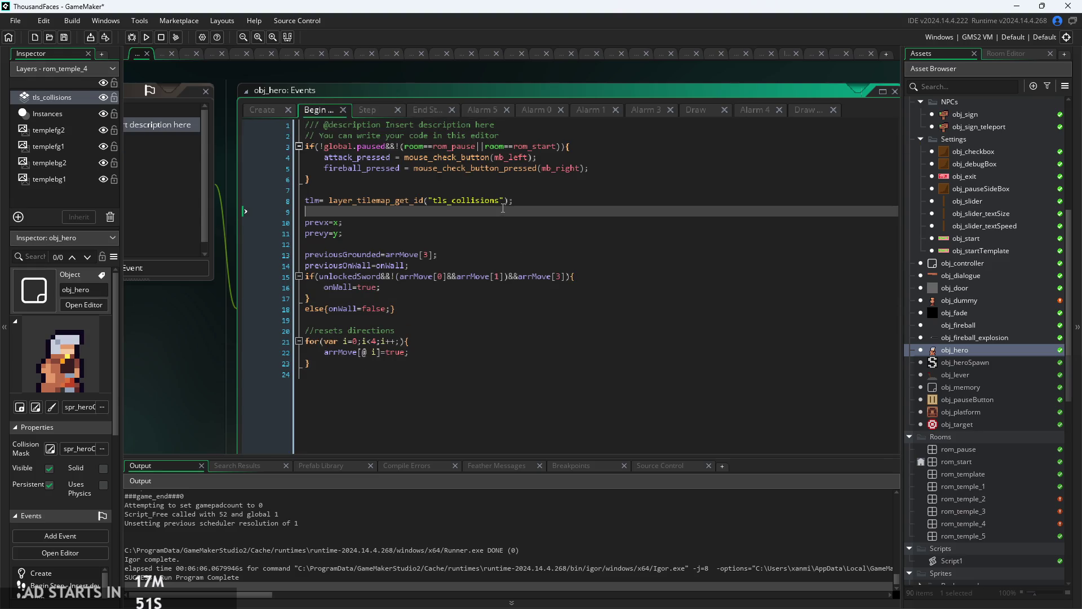
{"action": "left_click", "coordinate": [371, 113]}
{"action": "left_click", "coordinate": [498, 282]}
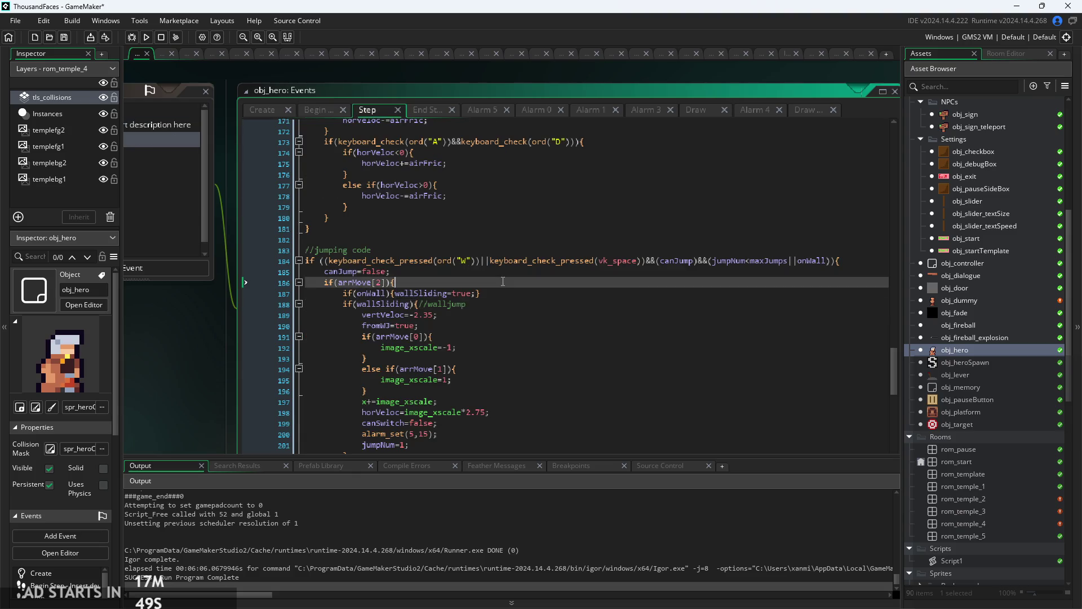
{"action": "scroll", "scroll_direction": "down", "scroll_amount": 3}
{"action": "scroll", "scroll_direction": "down", "scroll_amount": 3}
{"action": "scroll", "scroll_direction": "up", "scroll_amount": 3}
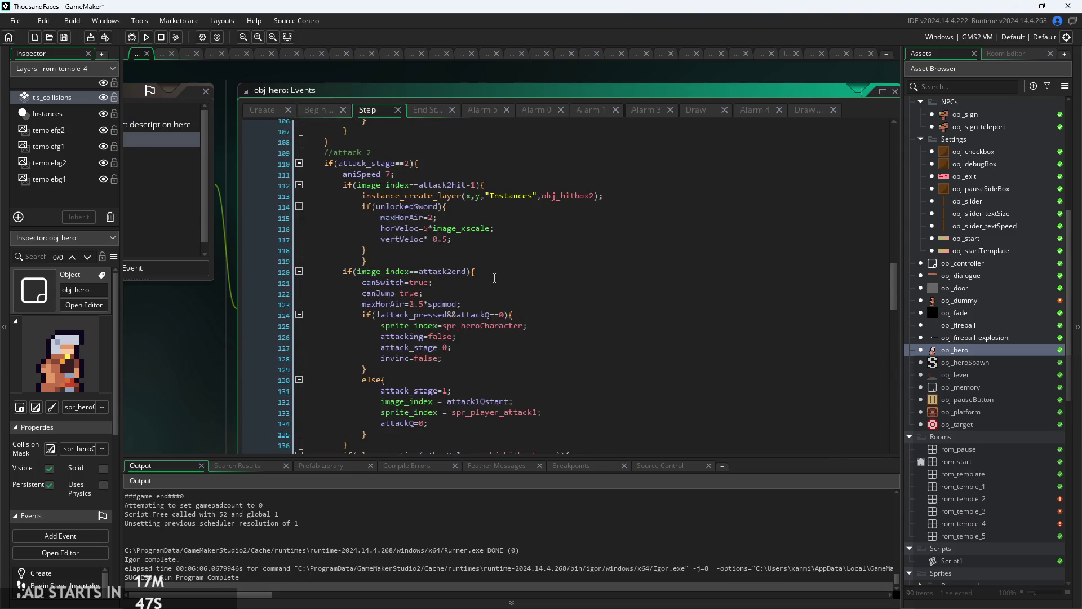
- Review the attack 2 end lines in obj_hero's Step event, from canSwitch=true to maxHorAir
{"action": "left_click", "coordinate": [473, 283]}
{"action": "scroll", "scroll_direction": "up", "scroll_amount": 3}
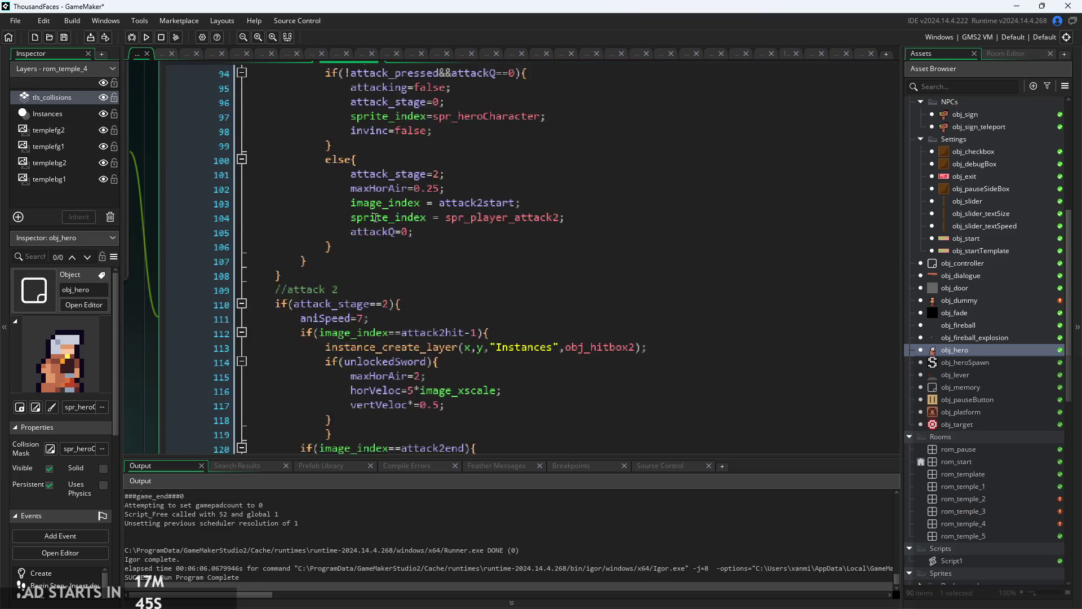
{"action": "scroll", "scroll_direction": "down", "scroll_amount": 3}
{"action": "left_click", "coordinate": [507, 174]}
{"action": "left_click", "coordinate": [507, 232]}
{"action": "left_click", "coordinate": [517, 262]}
{"action": "key", "text": "Up"}
{"action": "key", "text": "Up"}
{"action": "left_click", "coordinate": [517, 268]}
{"action": "key", "text": "Up"}
{"action": "key", "text": "Up"}
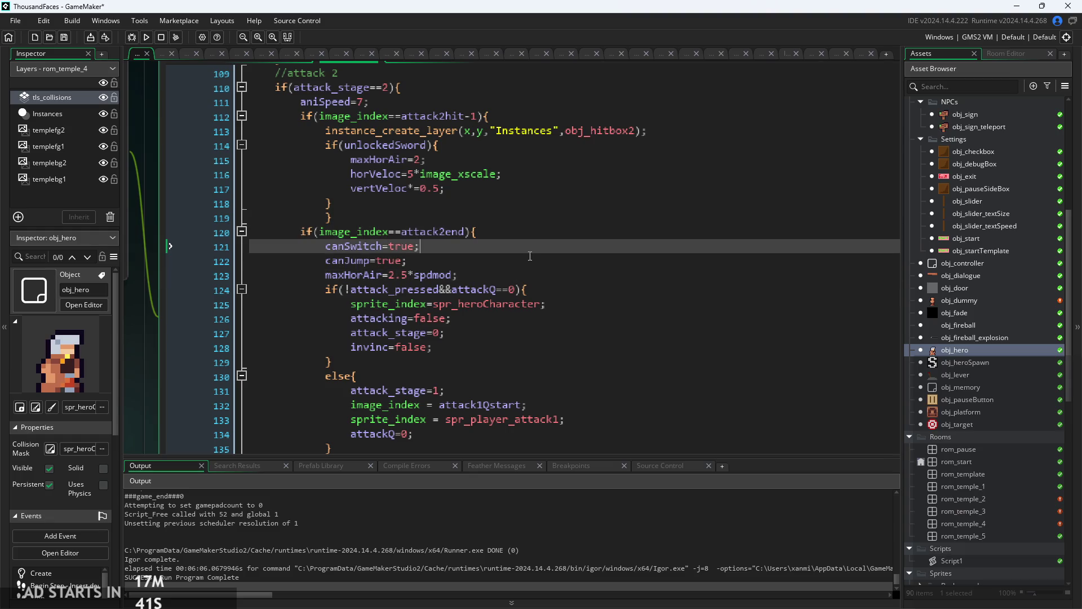
{"action": "key", "text": "Down"}
{"action": "key", "text": "Down"}
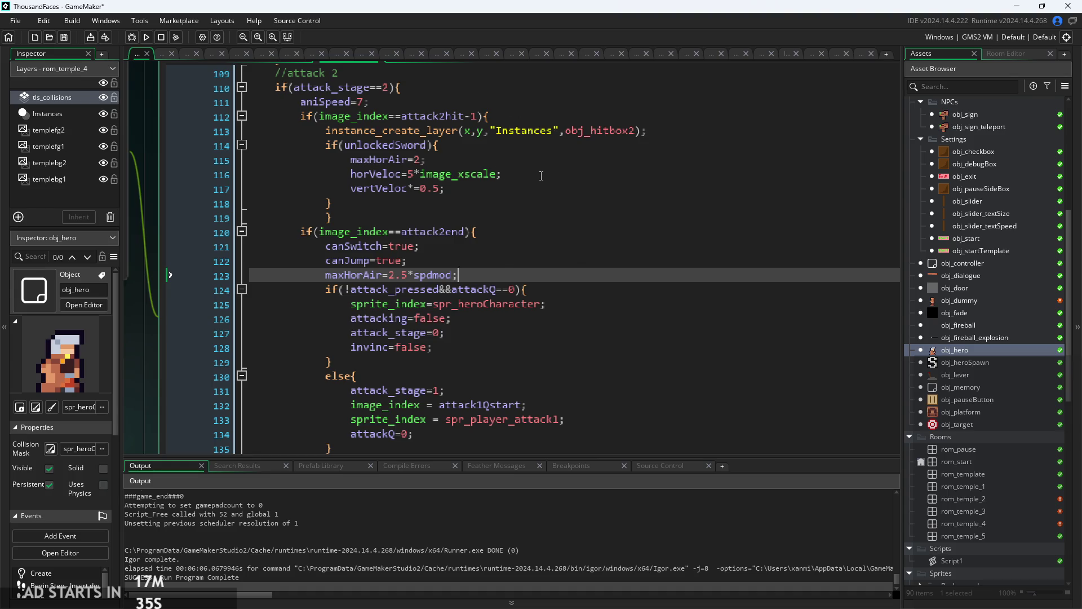
{"action": "scroll", "scroll_direction": "up", "scroll_amount": 3}
- Add if(unlockedSword){ fromWJ=true; } after aniSpeed=7 and relaunch the game
{"action": "left_click", "coordinate": [451, 160]}
{"action": "left_click", "coordinate": [448, 176]}
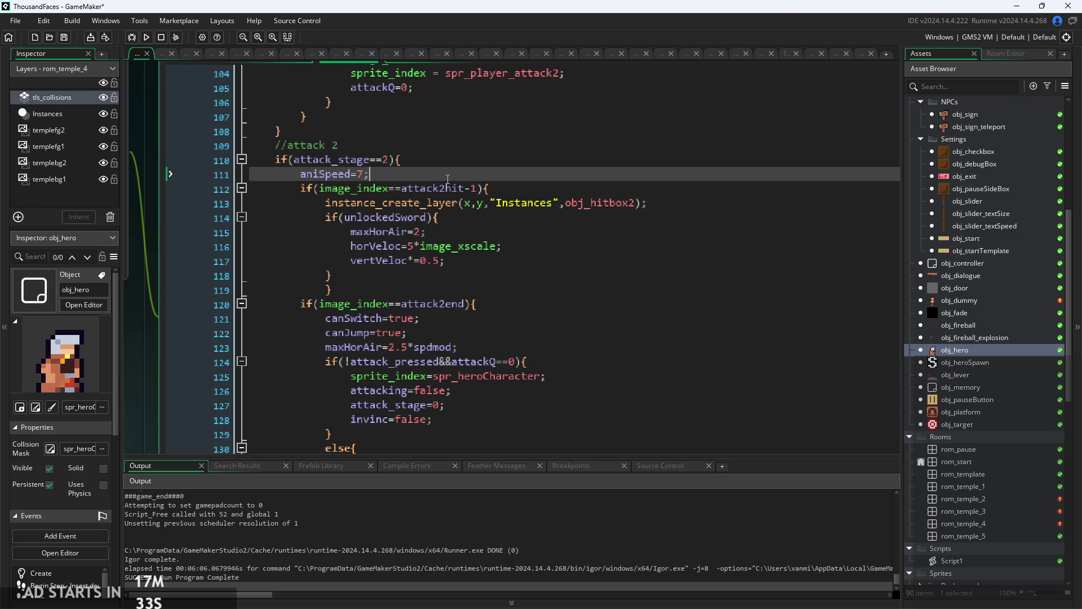
{"action": "key", "text": "Return"}
{"action": "type", "text": "fromWJ=true;"}
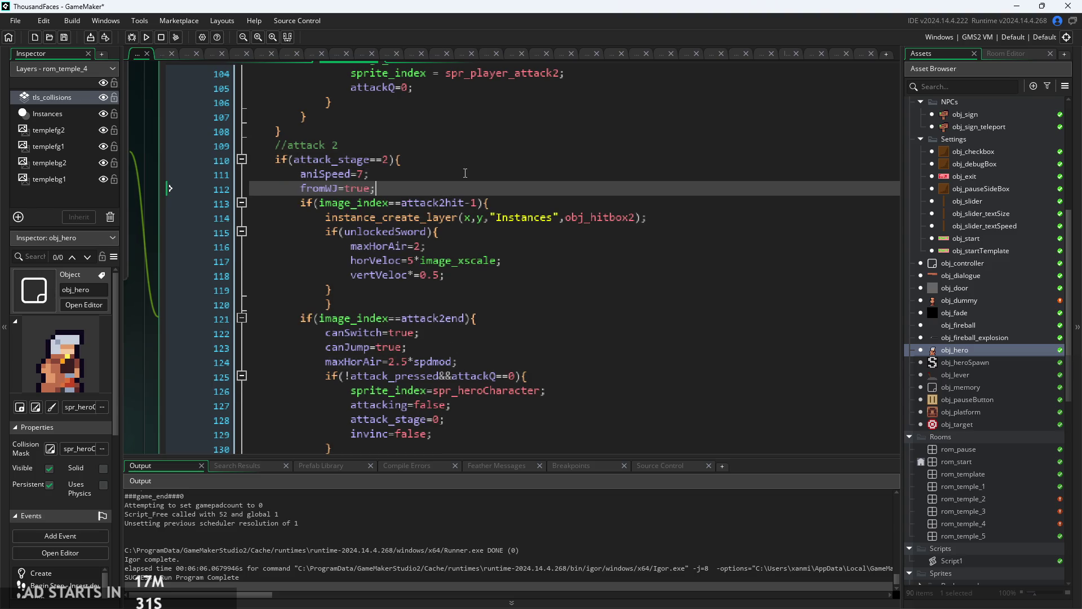
{"action": "key", "text": "ctrl+z"}
{"action": "key", "text": "ctrl+z"}
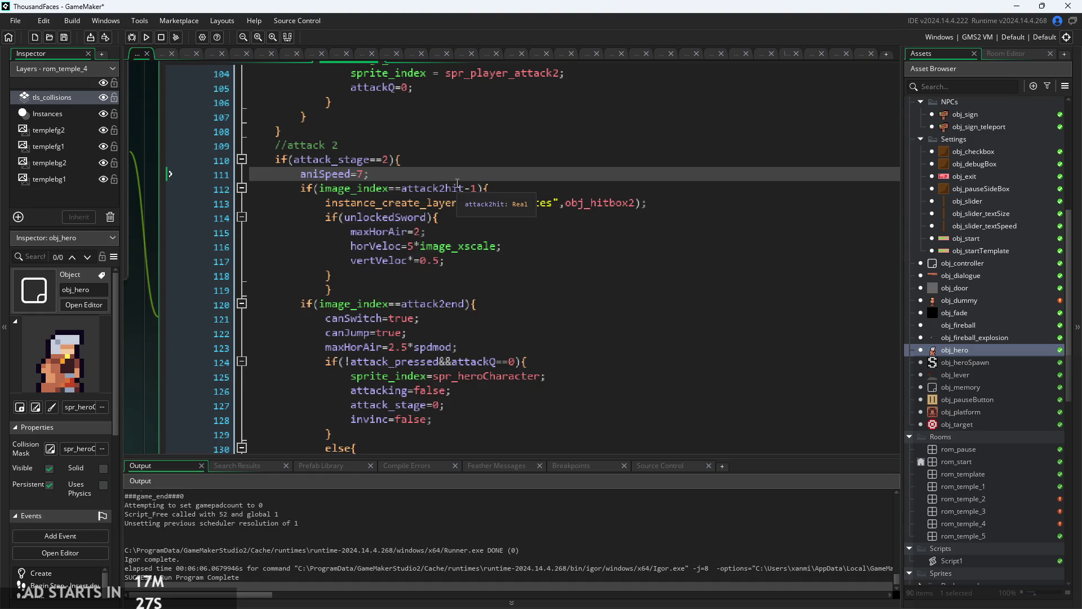
{"action": "key", "text": "ctrl+y"}
{"action": "key", "text": "ctrl+y"}
{"action": "key", "text": "ctrl+z"}
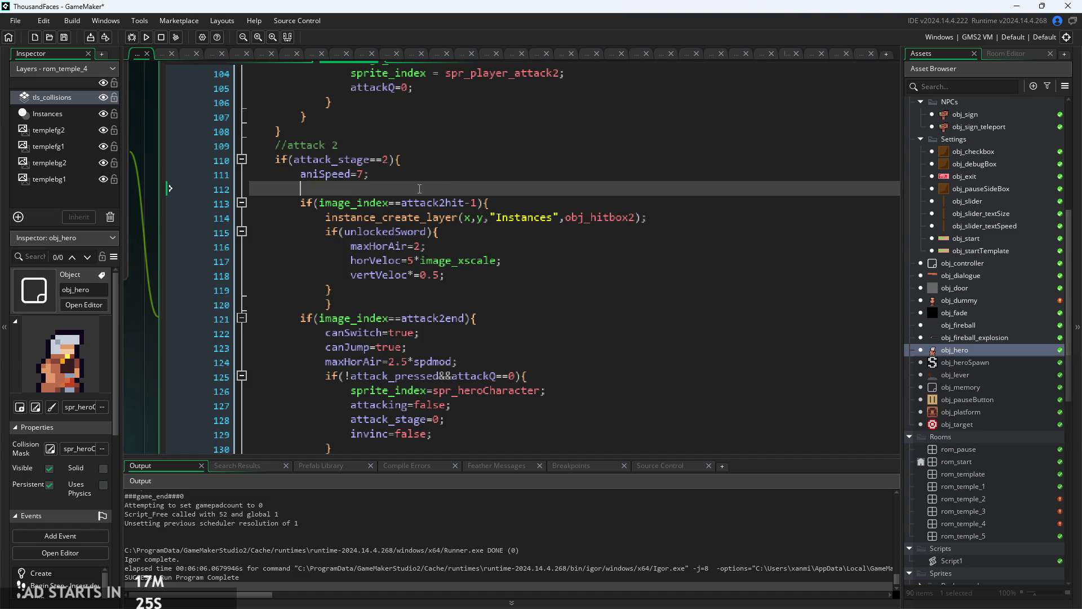
{"action": "type", "text": "if(s"}
{"action": "key", "text": "BackSpace"}
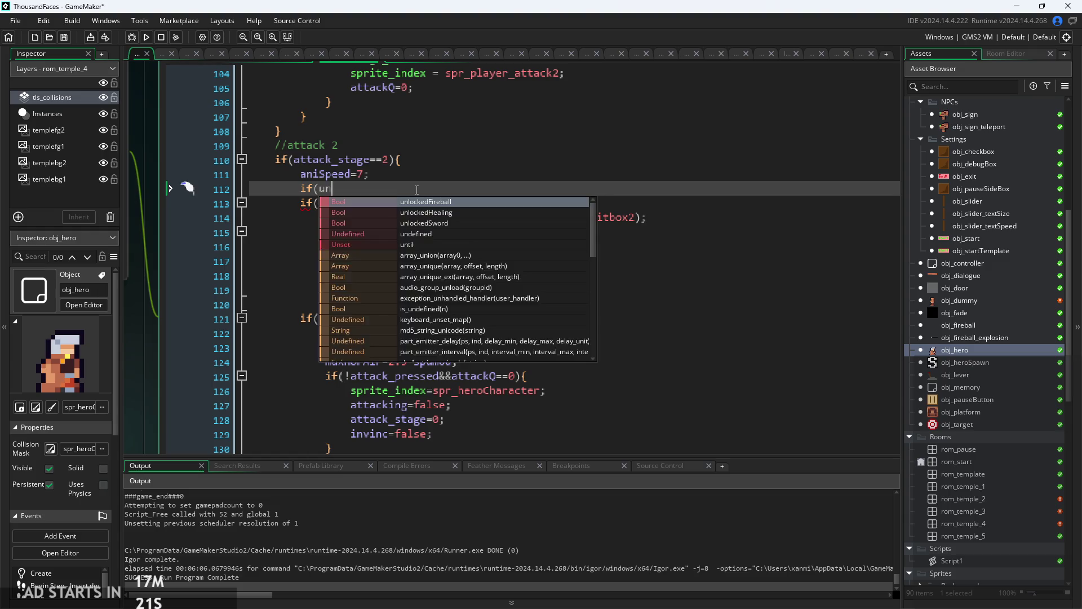
{"action": "type", "text": "unlockedSword"}
{"action": "type", "text": "){"}
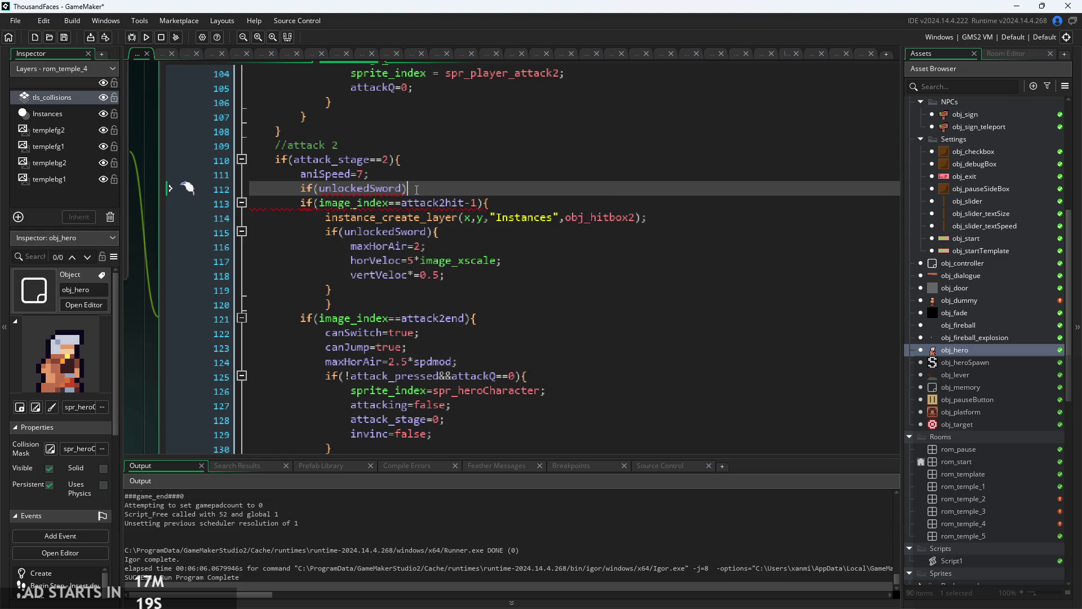
{"action": "key", "text": "Return"}
{"action": "type", "text": "fromWJ=true;"}
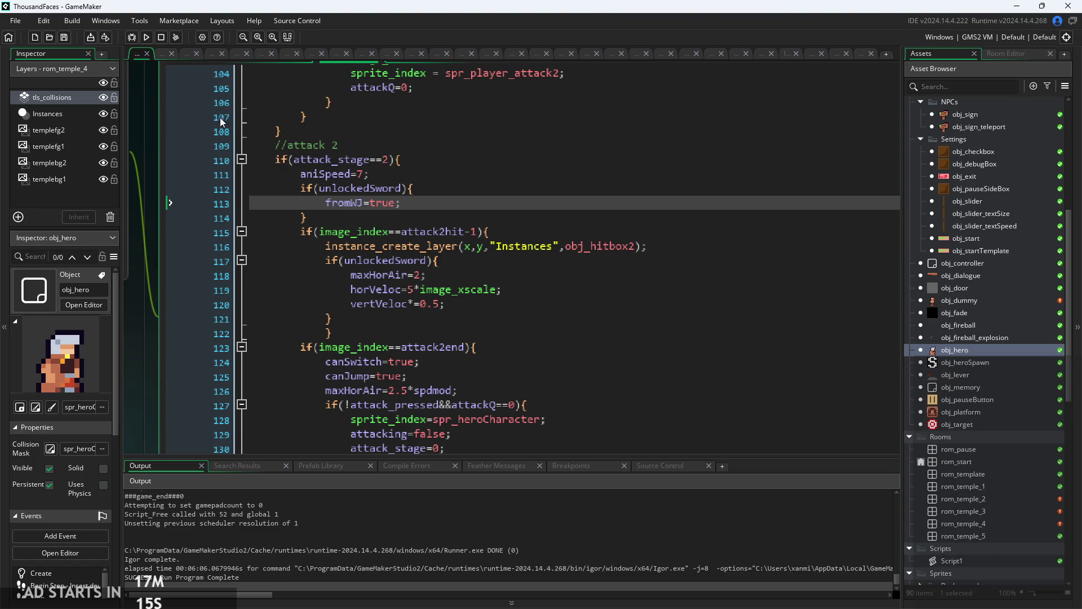
{"action": "left_click", "coordinate": [146, 36]}
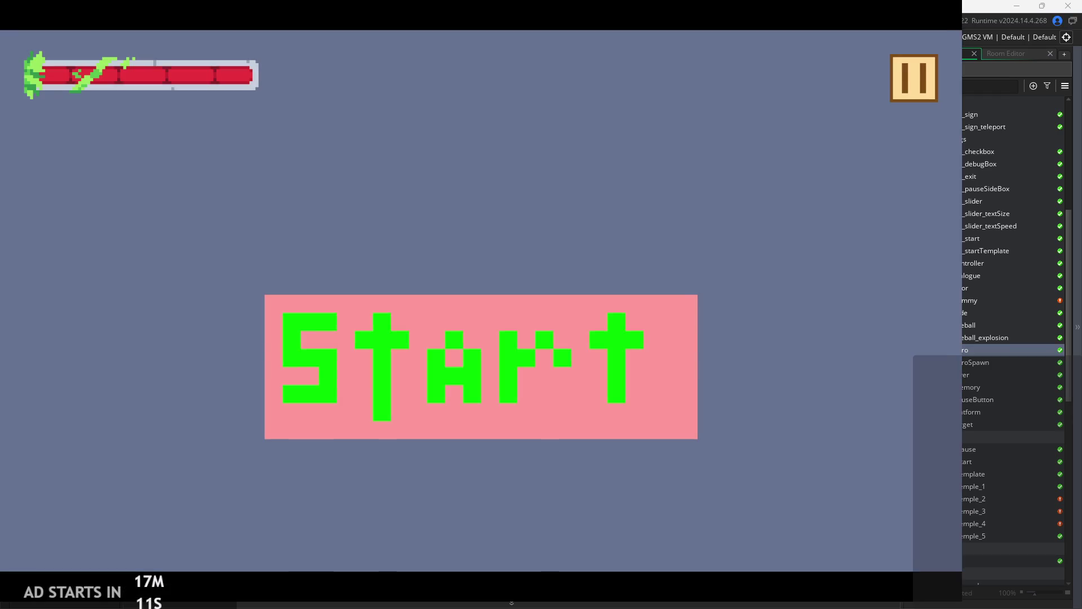
- Start the game from the title screen and slash the first enemy until defeated
{"action": "left_click", "coordinate": [439, 307]}
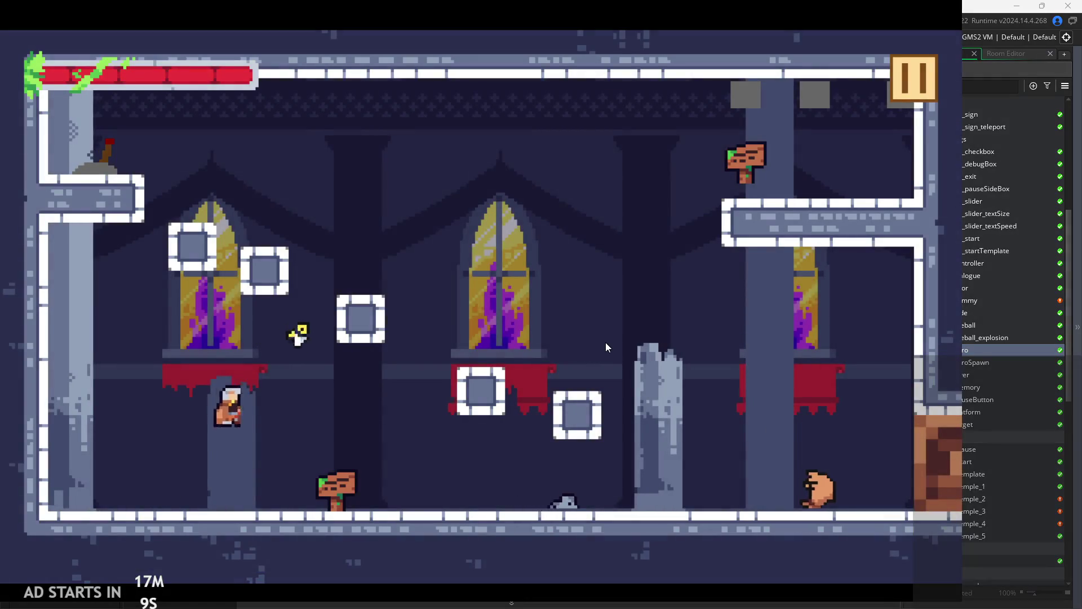
{"action": "key", "text": "space"}
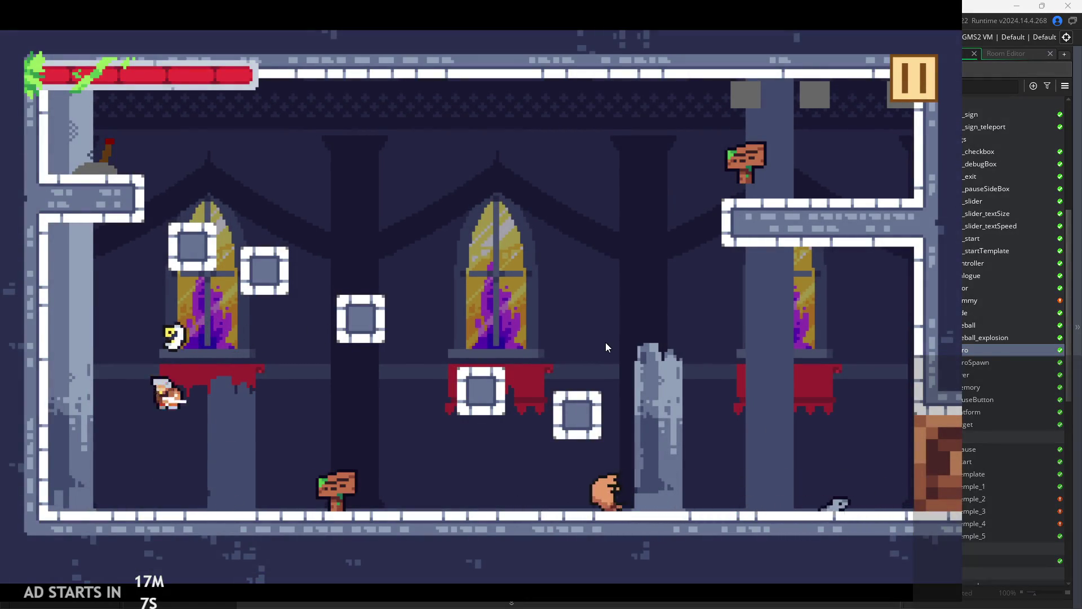
{"action": "key", "text": "Right"}
{"action": "key", "text": "x"}
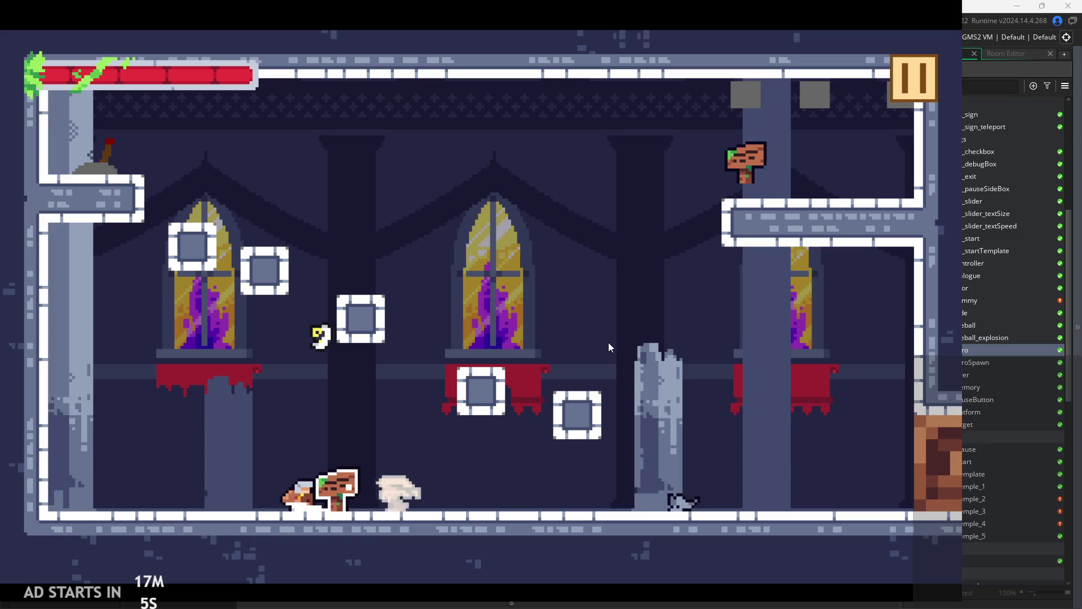
{"action": "key", "text": "Right"}
{"action": "key", "text": "x"}
{"action": "key", "text": "x"}
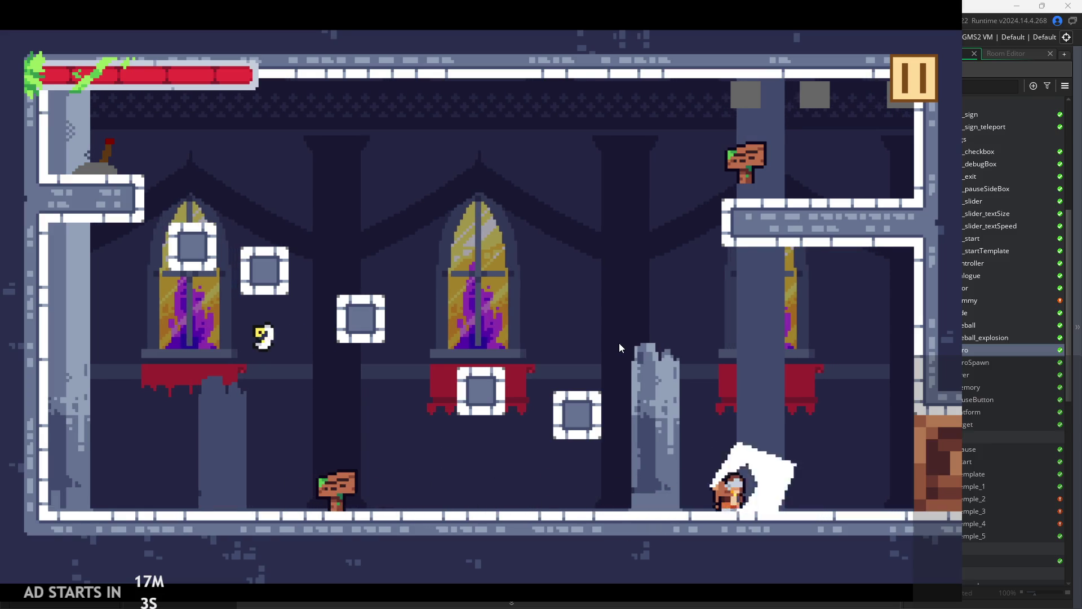
- Jump and dash to the left window ledge, then return to the bottom signpost
{"action": "key", "text": "Left"}
{"action": "key", "text": "space"}
{"action": "key", "text": "space"}
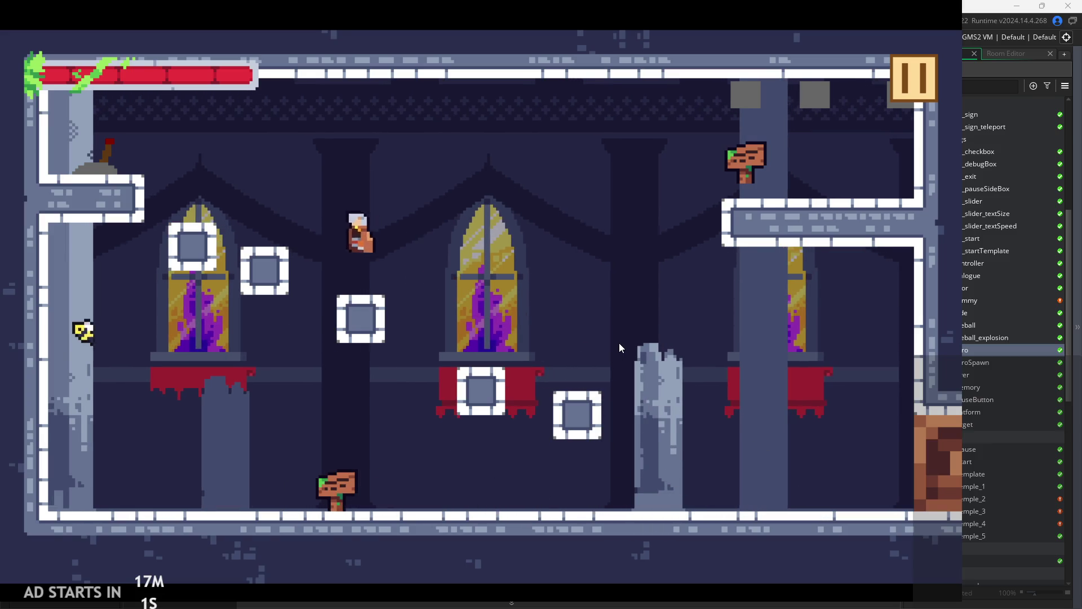
{"action": "key", "text": "Right"}
{"action": "key", "text": "space"}
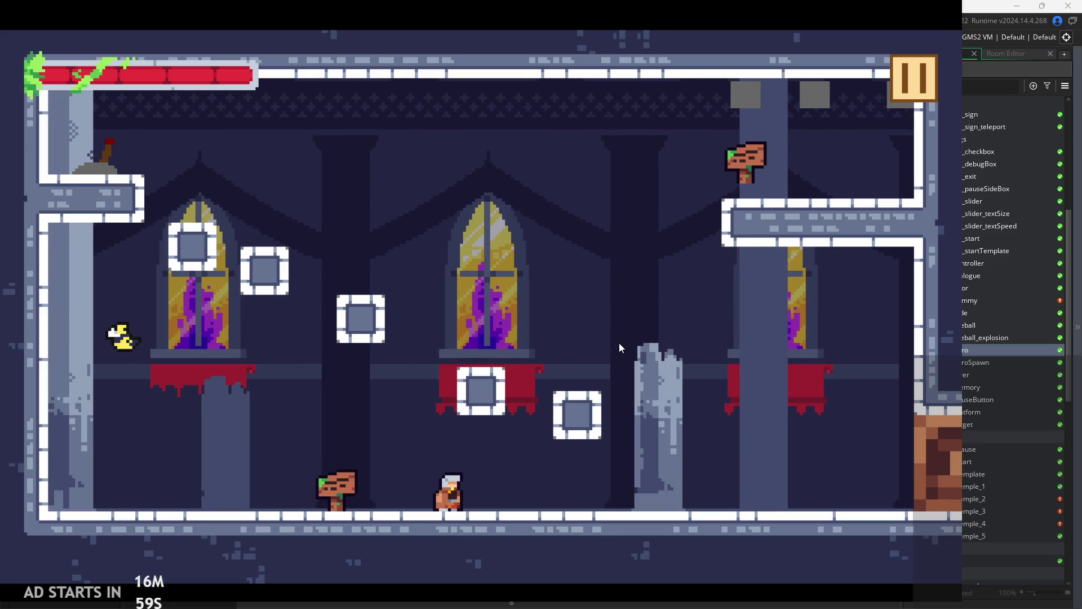
{"action": "key", "text": "space"}
{"action": "key", "text": "Left"}
{"action": "key", "text": "Left"}
{"action": "key", "text": "x"}
{"action": "key", "text": "space"}
{"action": "key", "text": "Left"}
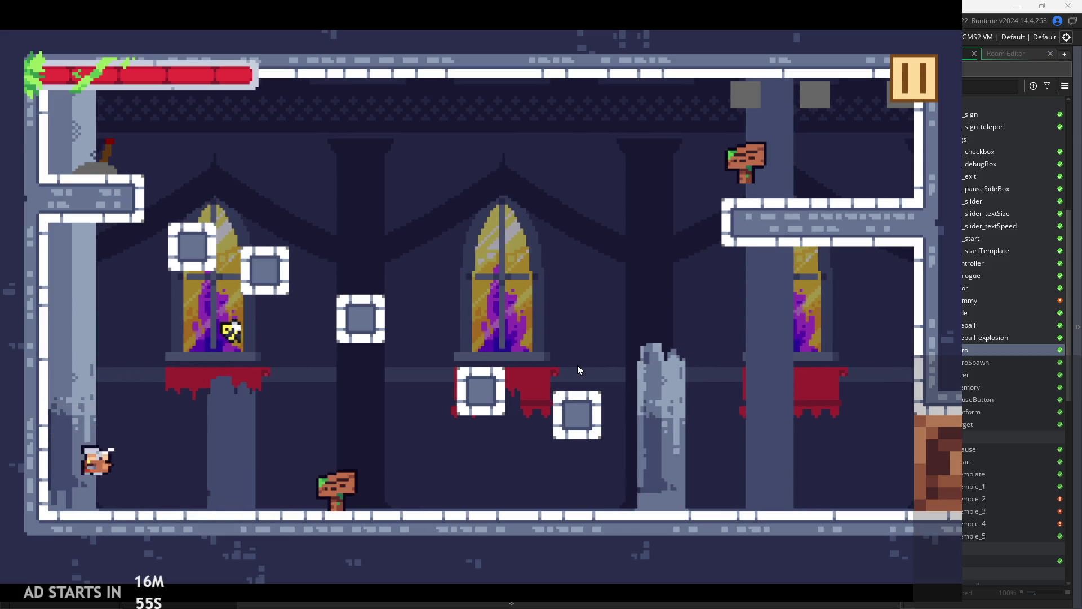
{"action": "key", "text": "space"}
{"action": "key", "text": "Right"}
{"action": "key", "text": "Left"}
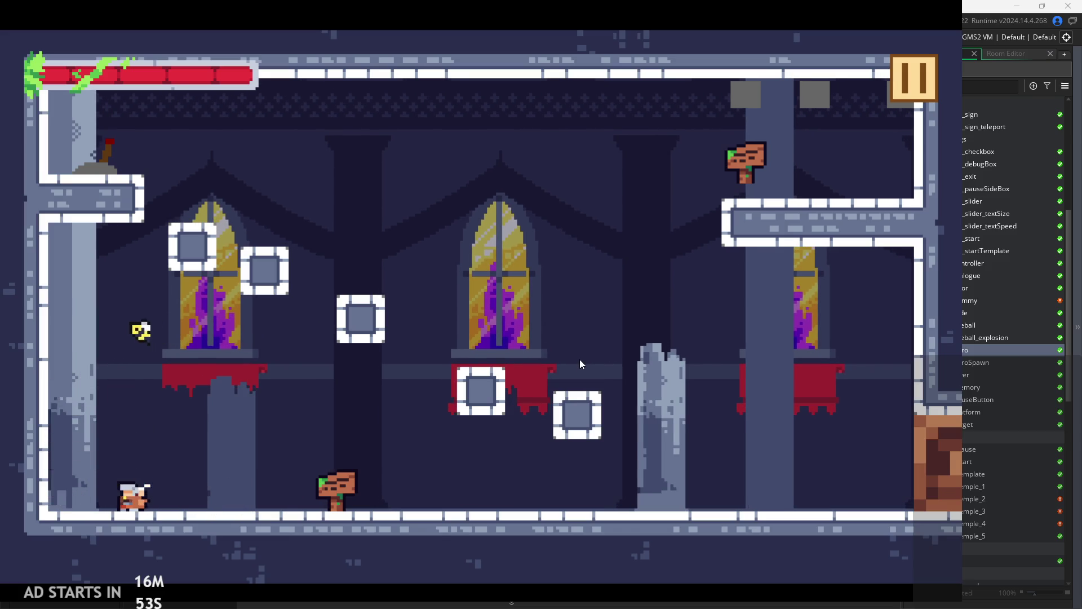
{"action": "key", "text": "space"}
{"action": "key", "text": "Right"}
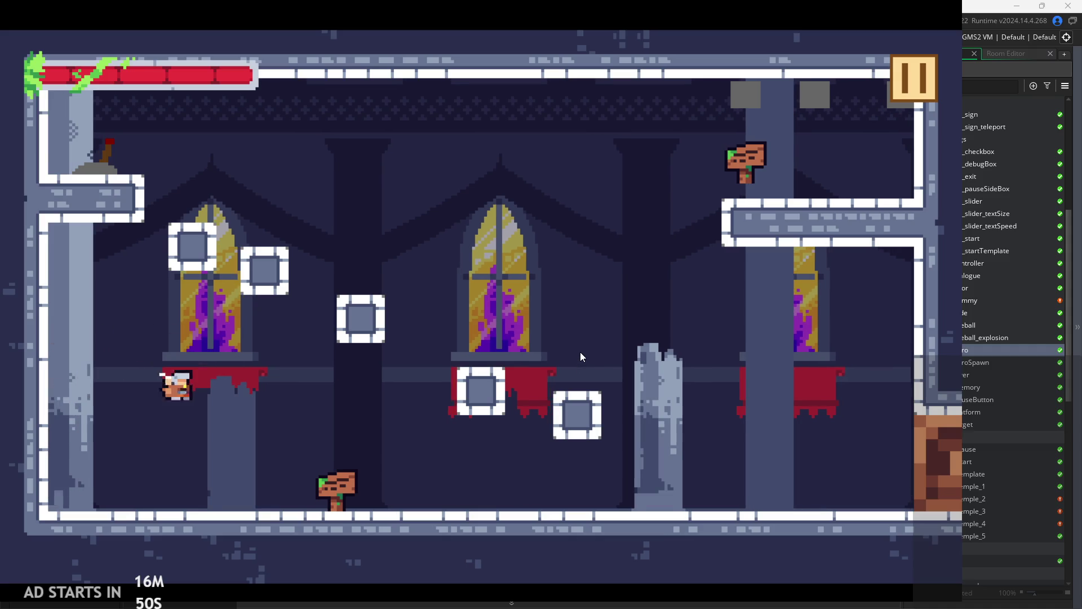
- Dash onto the broken pillar and climb across the centre and right window ledges
{"action": "key", "text": "space"}
{"action": "key", "text": "Left"}
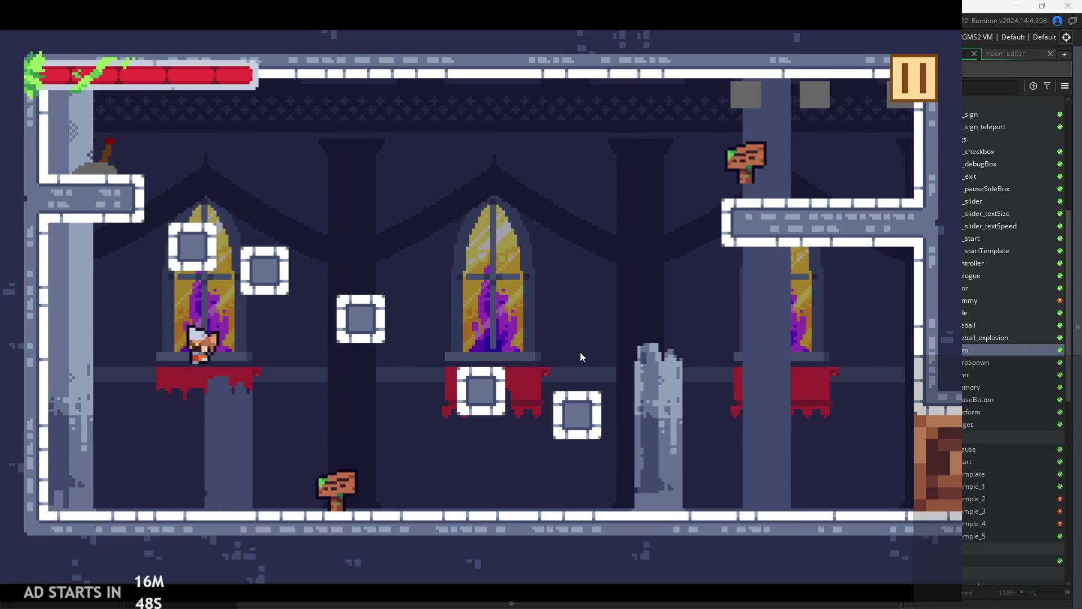
{"action": "key", "text": "Right"}
{"action": "key", "text": "Right"}
{"action": "key", "text": "space"}
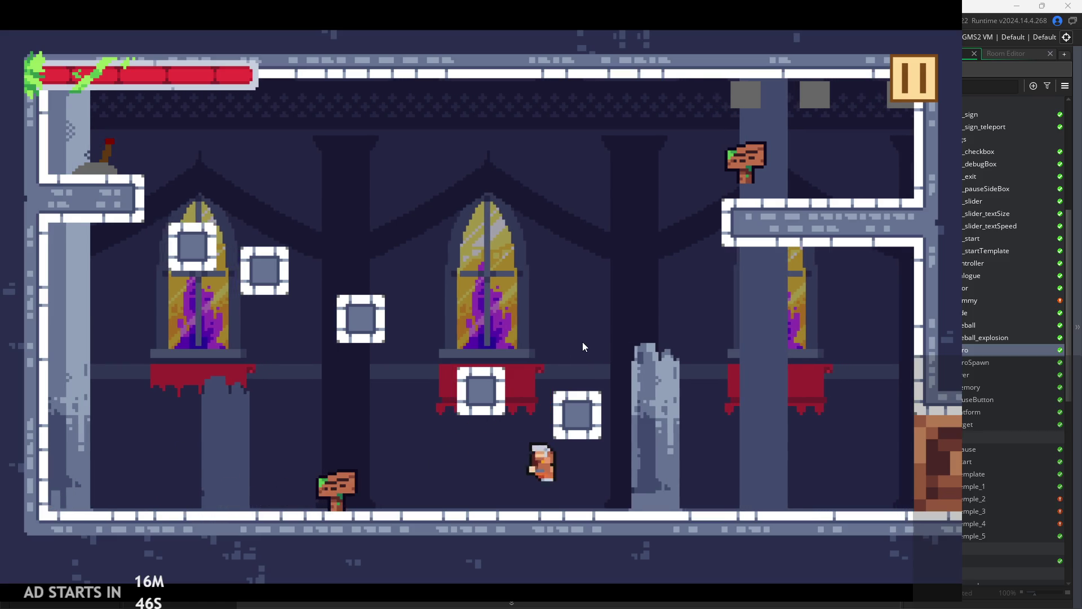
{"action": "key", "text": "space"}
{"action": "key", "text": "Right"}
{"action": "key", "text": "space"}
{"action": "key", "text": "Left"}
{"action": "key", "text": "Right"}
{"action": "key", "text": "Right"}
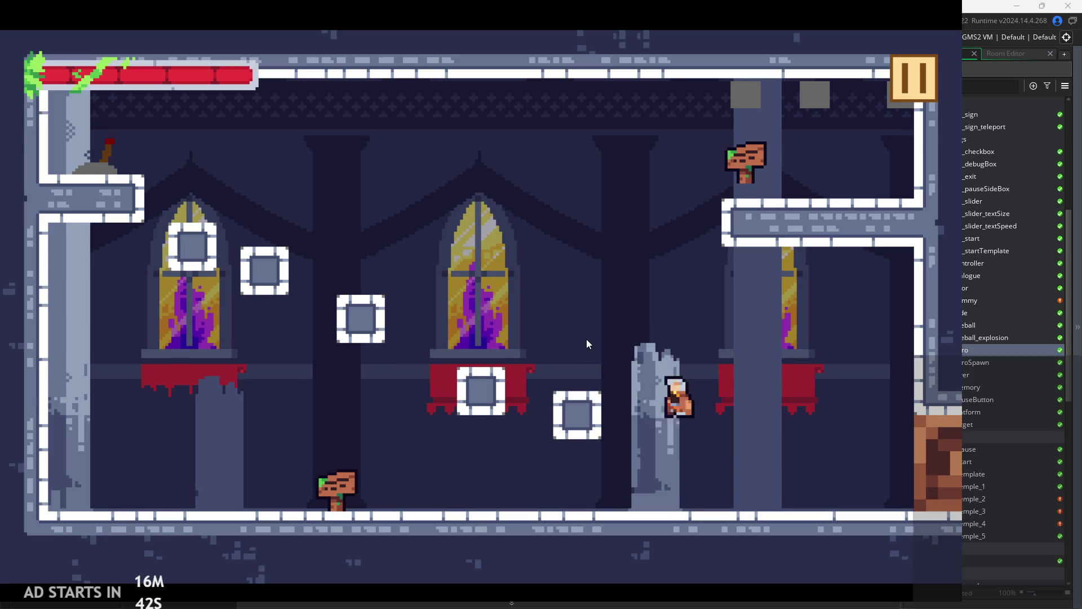
{"action": "key", "text": "space"}
{"action": "key", "text": "Left"}
{"action": "key", "text": "Right"}
{"action": "key", "text": "shift"}
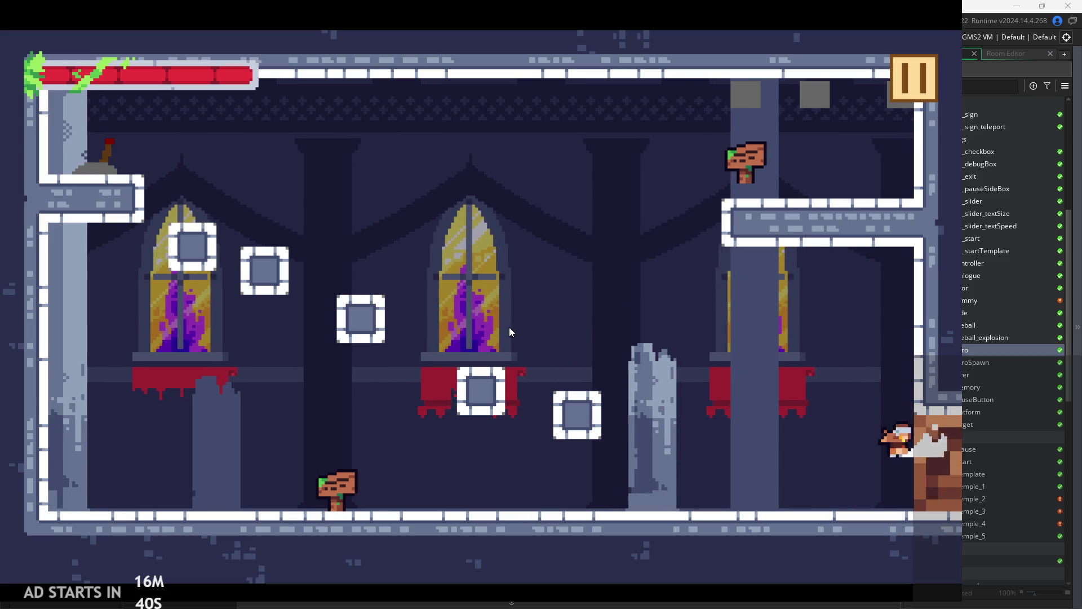
{"action": "key", "text": "Left"}
{"action": "key", "text": "space"}
{"action": "key", "text": "Left"}
{"action": "key", "text": "space"}
{"action": "key", "text": "Right"}
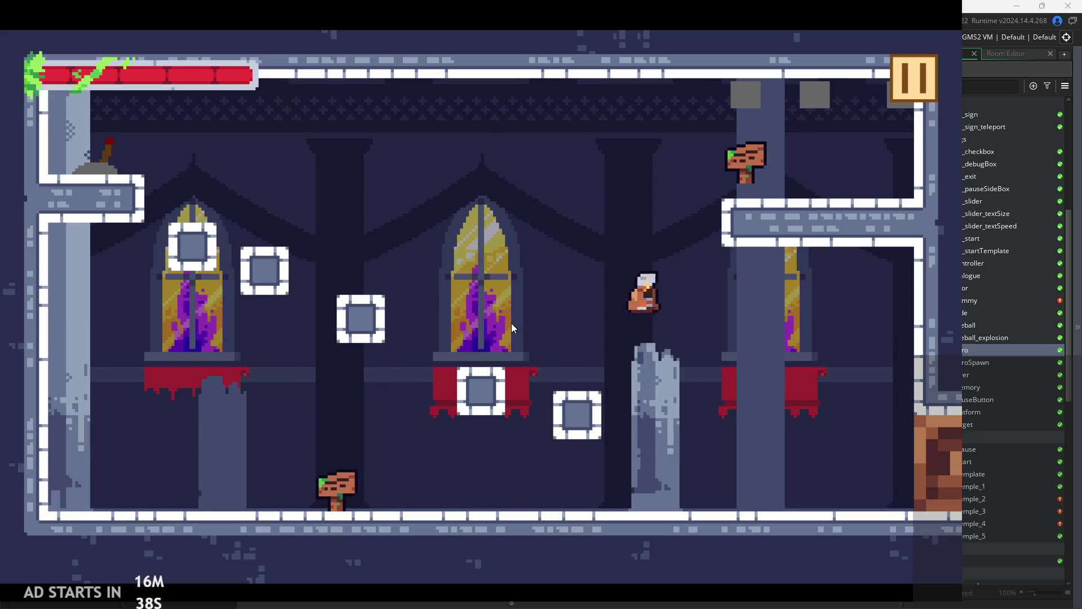
{"action": "key", "text": "Left"}
{"action": "key", "text": "space"}
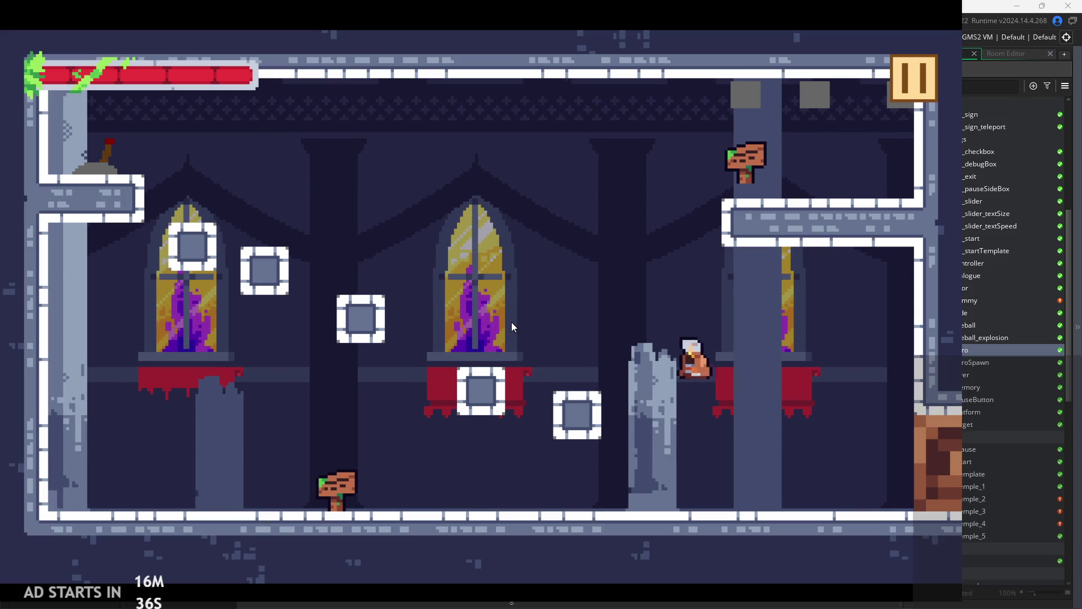
{"action": "key", "text": "Right"}
{"action": "key", "text": "space"}
{"action": "key", "text": "shift"}
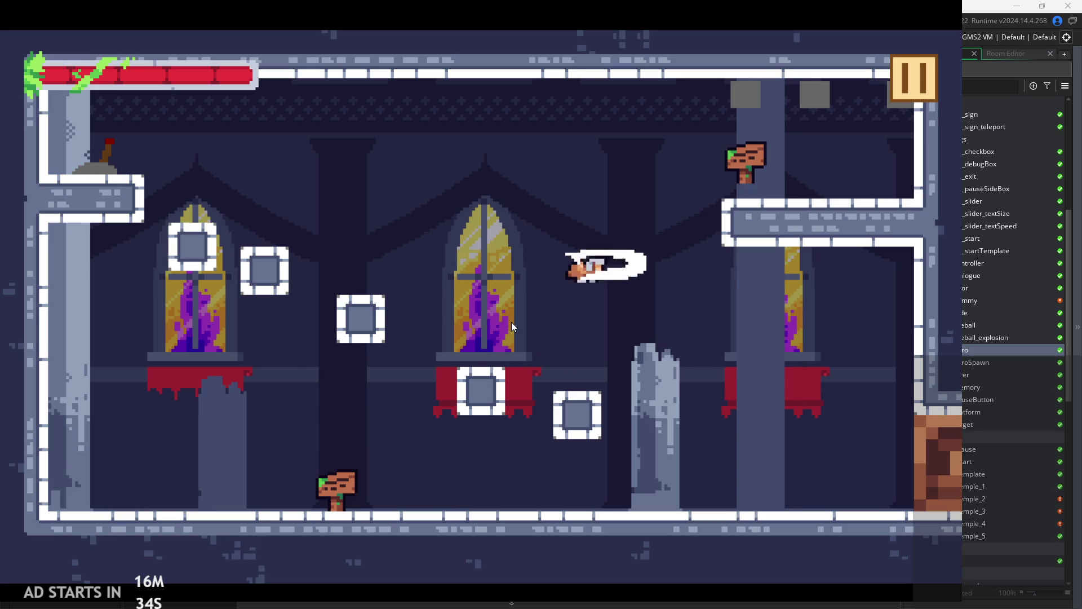
{"action": "key", "text": "Left"}
{"action": "key", "text": "space"}
{"action": "key", "text": "space"}
{"action": "key", "text": "Right"}
- Test wall jumps by the right wall, then reach the lever and flip it
{"action": "key", "text": "Right"}
{"action": "key", "text": "space"}
{"action": "key", "text": "Left"}
{"action": "key", "text": "space"}
{"action": "key", "text": "Right"}
{"action": "key", "text": "space"}
{"action": "key", "text": "Left"}
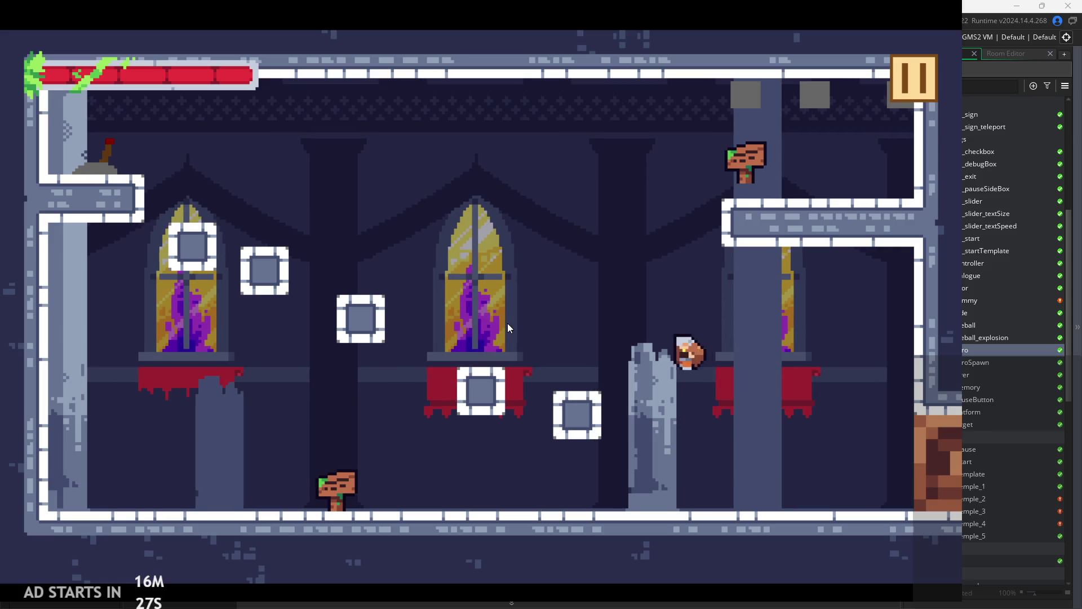
{"action": "key", "text": "space"}
{"action": "key", "text": "Right"}
{"action": "key", "text": "space"}
{"action": "key", "text": "Left"}
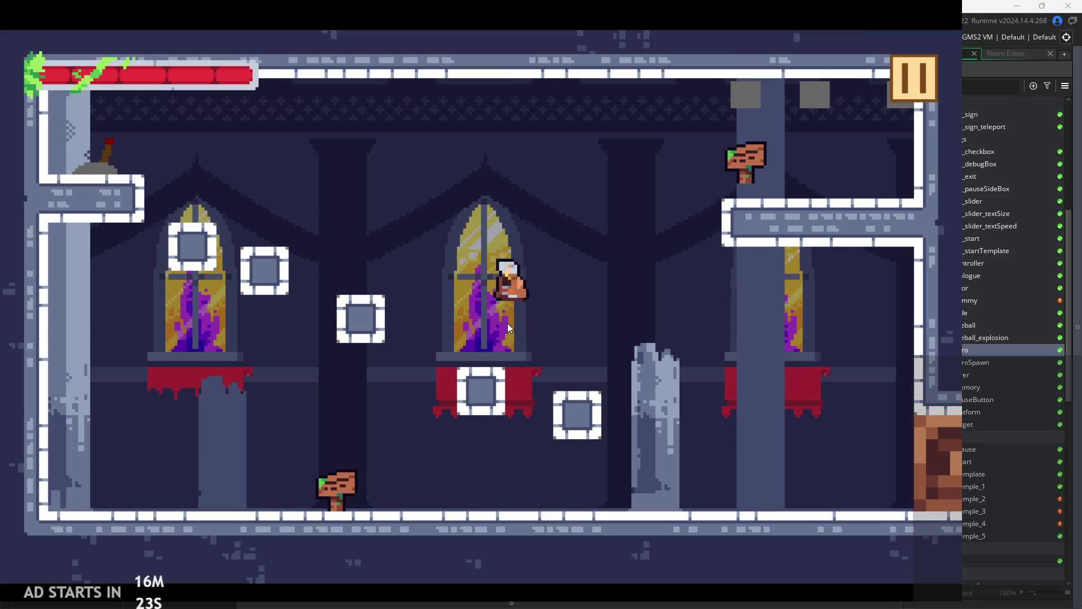
{"action": "key", "text": "space"}
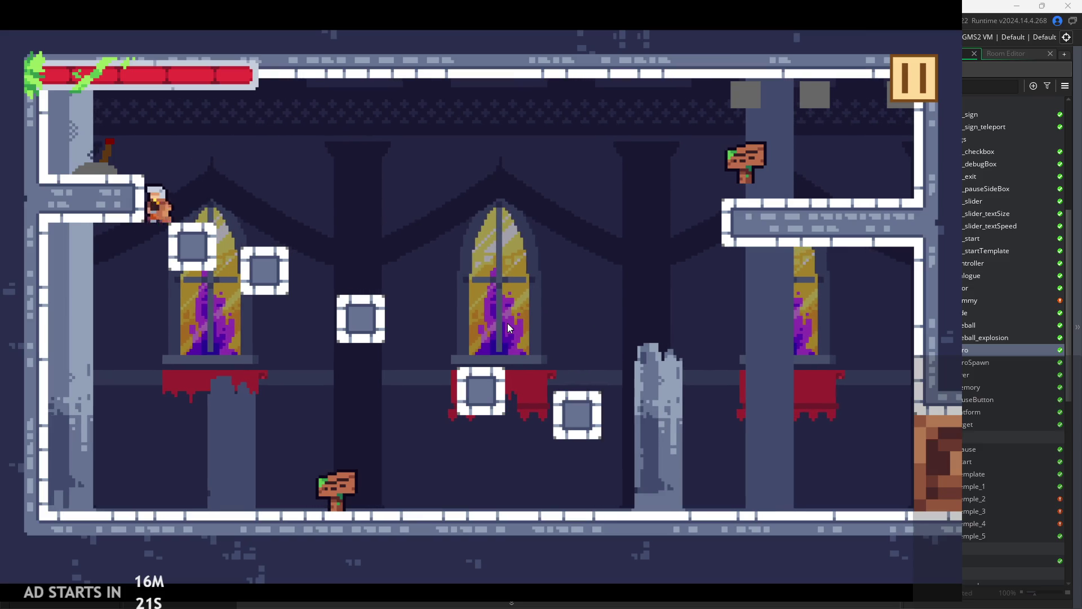
{"action": "key", "text": "Left"}
{"action": "key", "text": "space"}
{"action": "key", "text": "Right"}
{"action": "key", "text": "Right"}
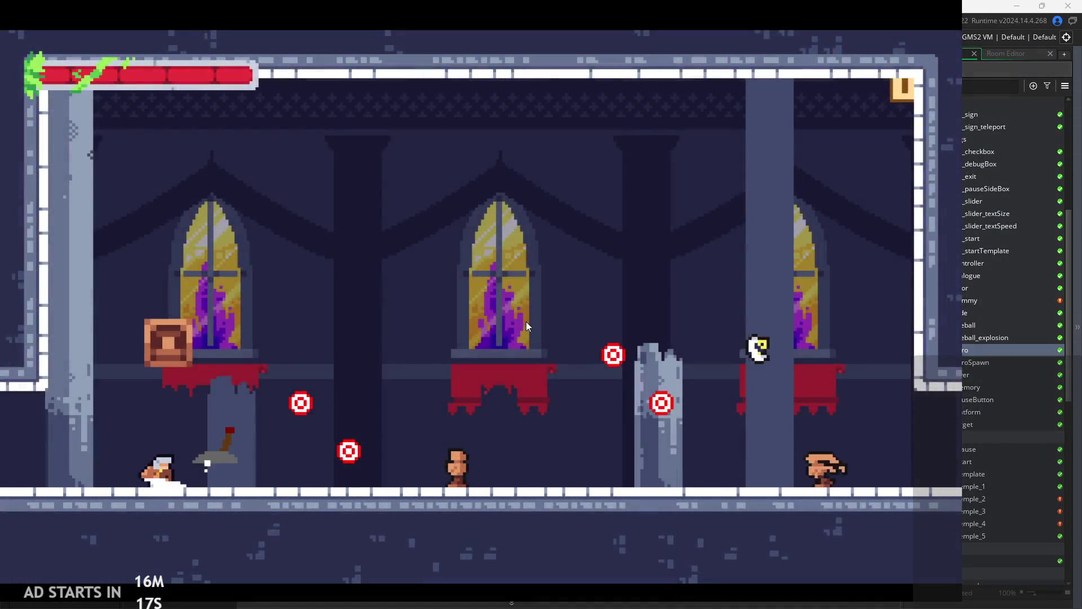
- Clear the enemy room, slashing from the crate and striking targets off the pillar
{"action": "key", "text": "space"}
{"action": "key", "text": "Left"}
{"action": "key", "text": "Left"}
{"action": "key", "text": "space"}
{"action": "key", "text": "Right"}
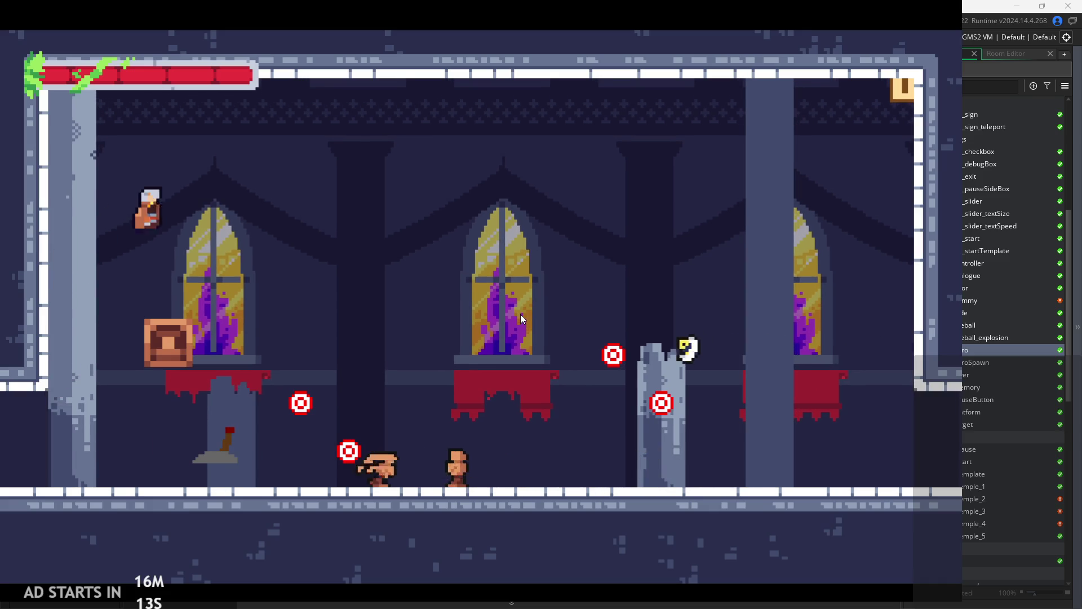
{"action": "key", "text": "Left"}
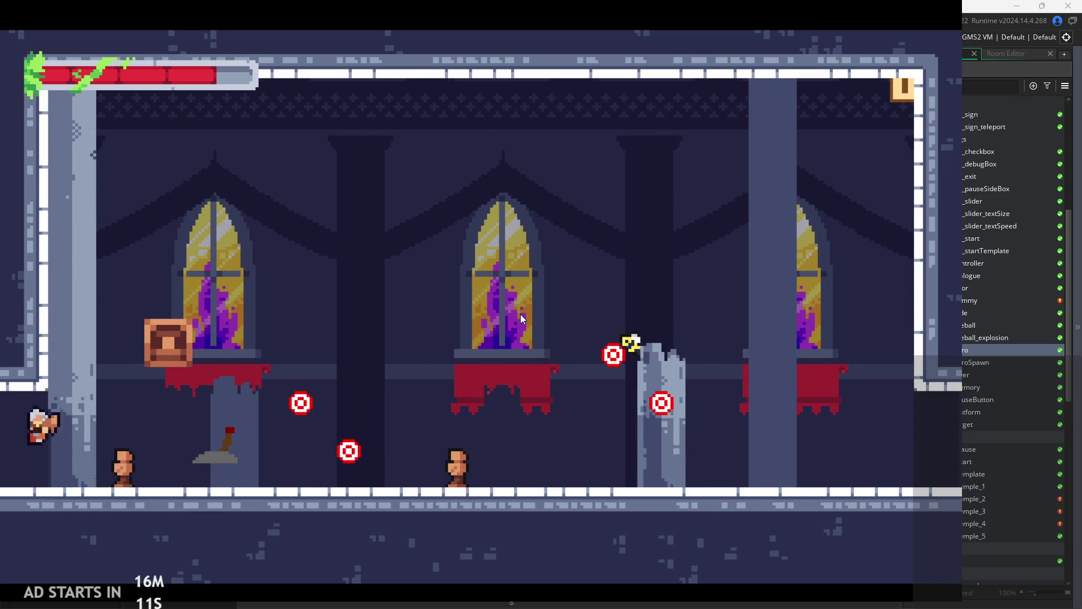
{"action": "key", "text": "Right"}
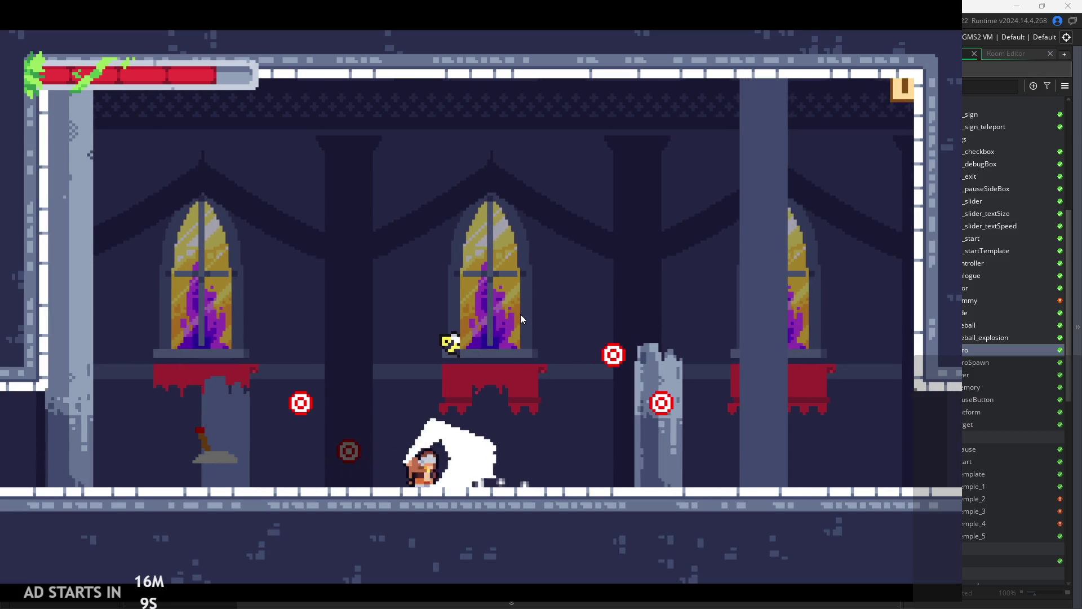
{"action": "key", "text": "Right"}
{"action": "key", "text": "space"}
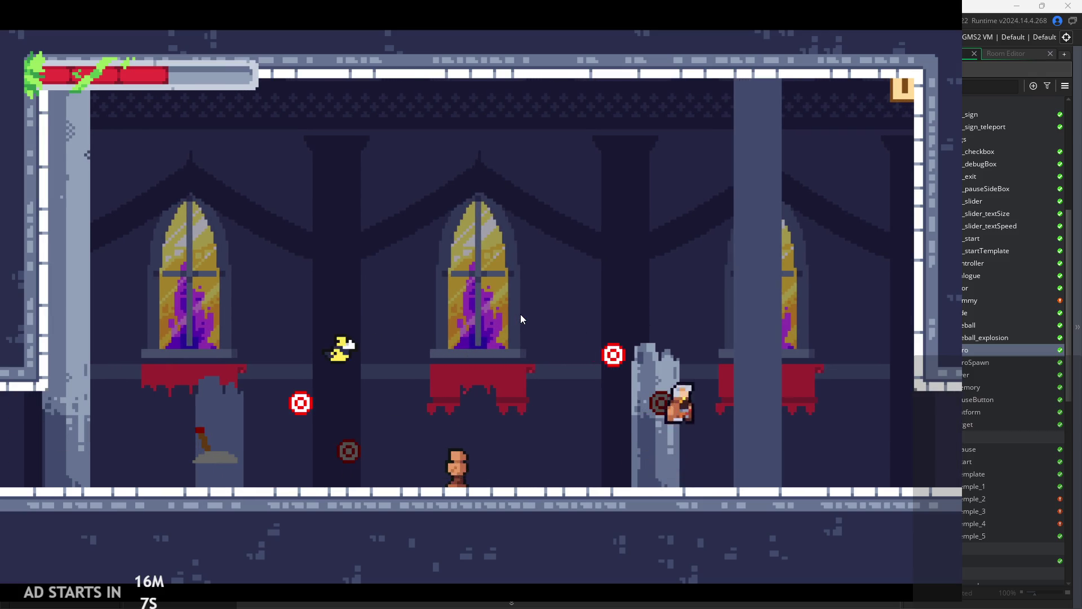
{"action": "key", "text": "Left"}
{"action": "key", "text": "space"}
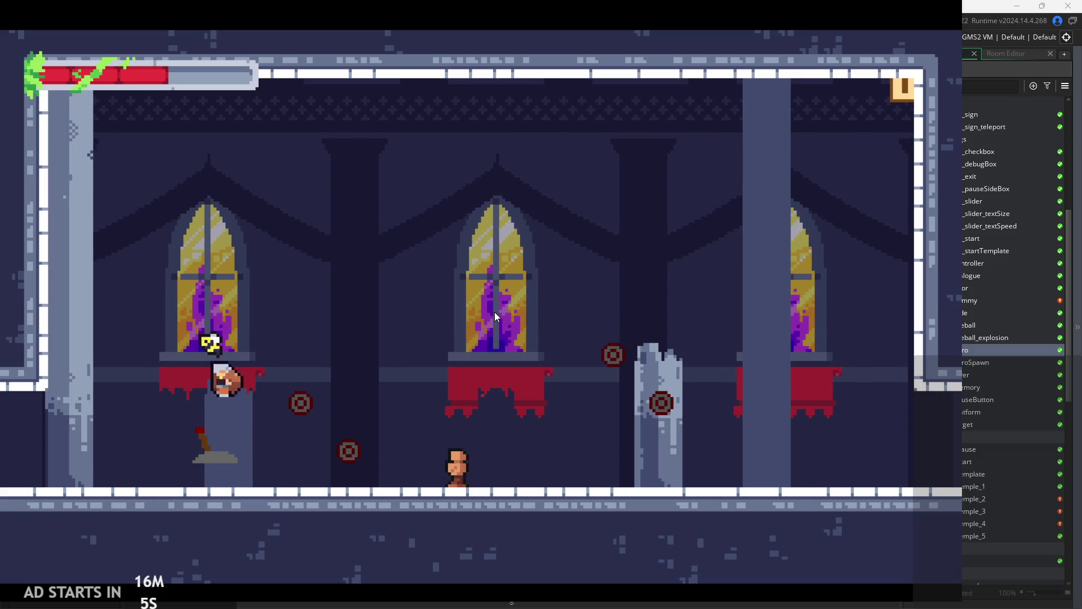
{"action": "key", "text": "Right"}
{"action": "key", "text": "Right"}
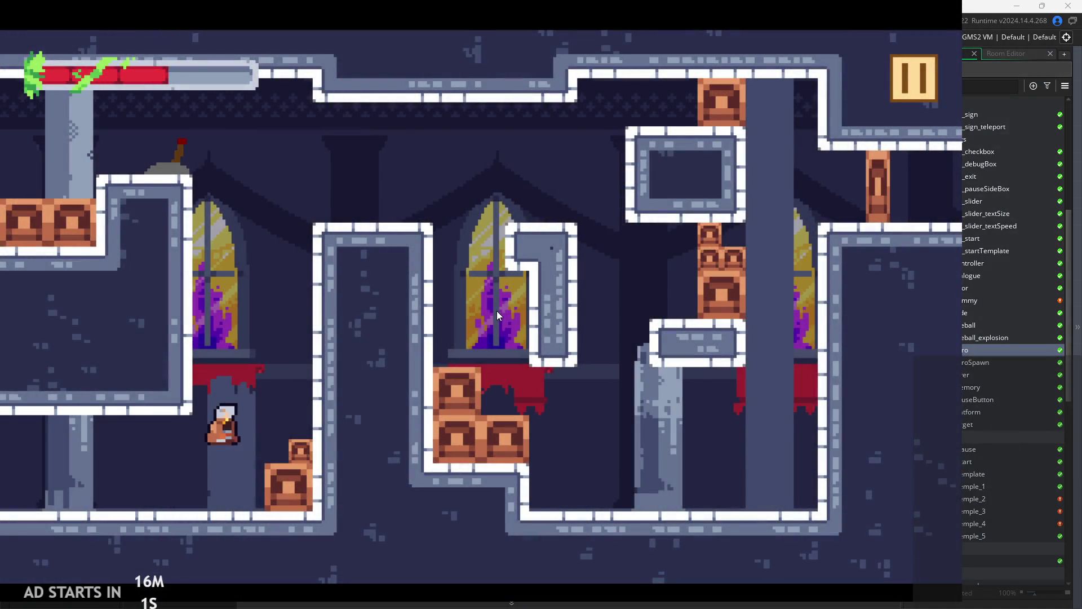
- Climb to the ledge in rom_temple_3 and wall-jump repeatedly off the right wall
{"action": "key", "text": "Right"}
{"action": "key", "text": "space"}
{"action": "key", "text": "Left"}
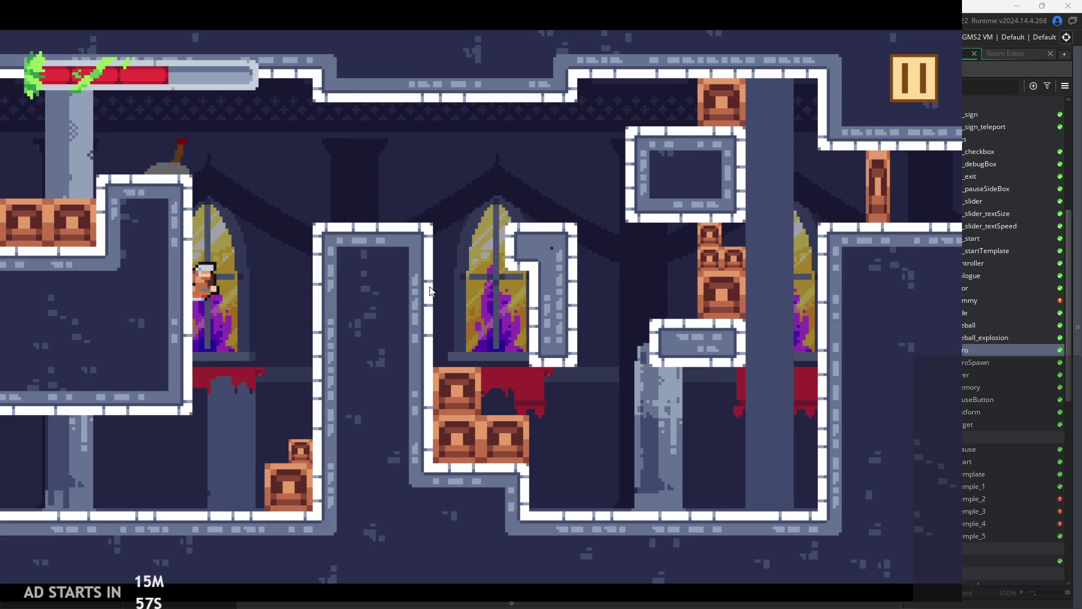
{"action": "key", "text": "Left"}
{"action": "key", "text": "space"}
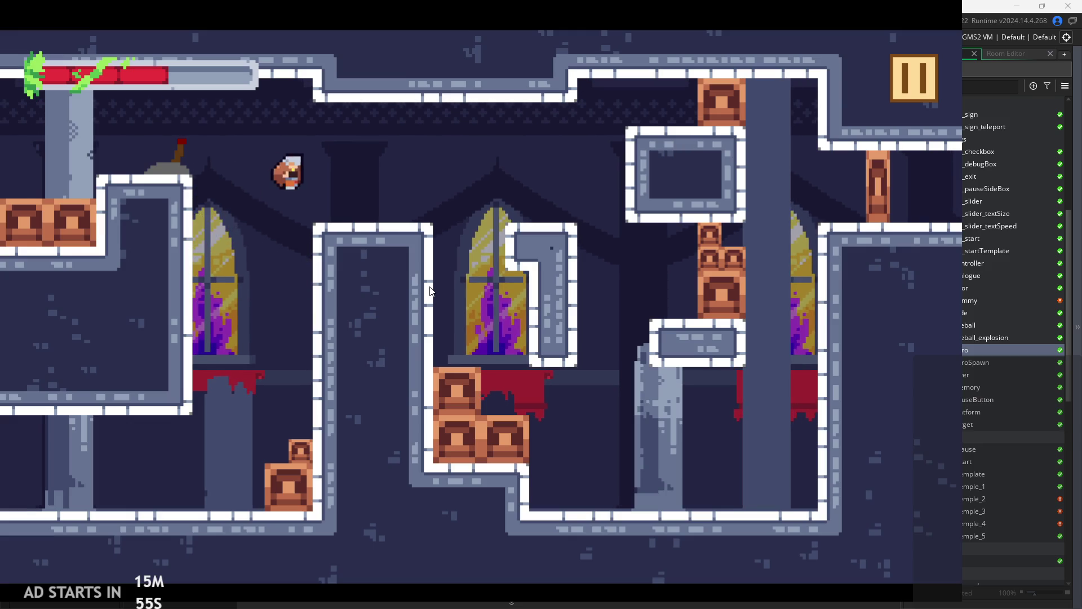
{"action": "key", "text": "Right"}
{"action": "key", "text": "Right"}
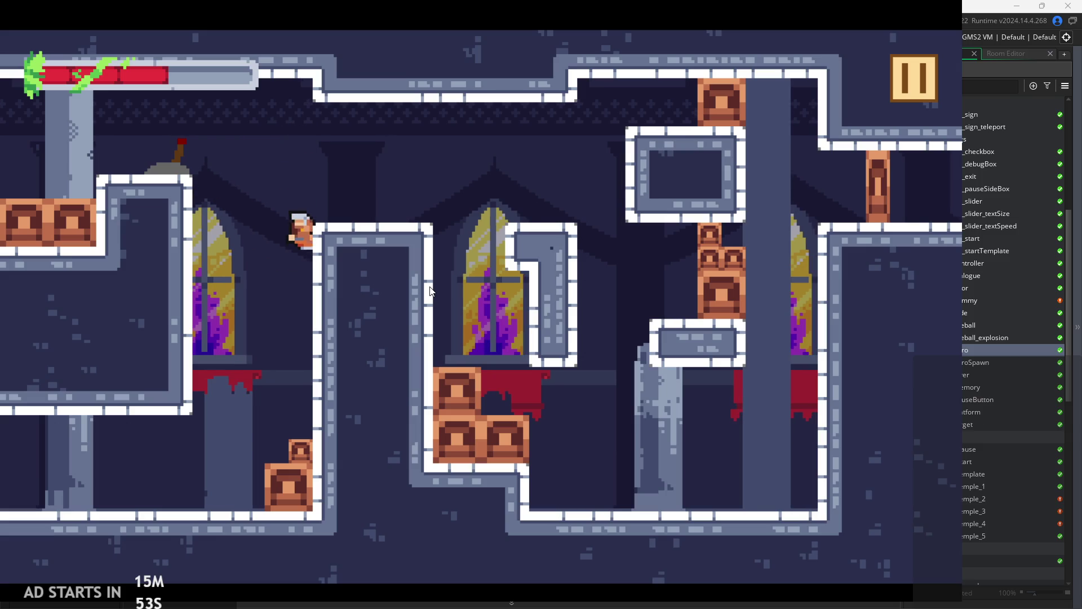
{"action": "key", "text": "space"}
{"action": "key", "text": "space"}
{"action": "key", "text": "Right"}
{"action": "key", "text": "space"}
{"action": "key", "text": "Right"}
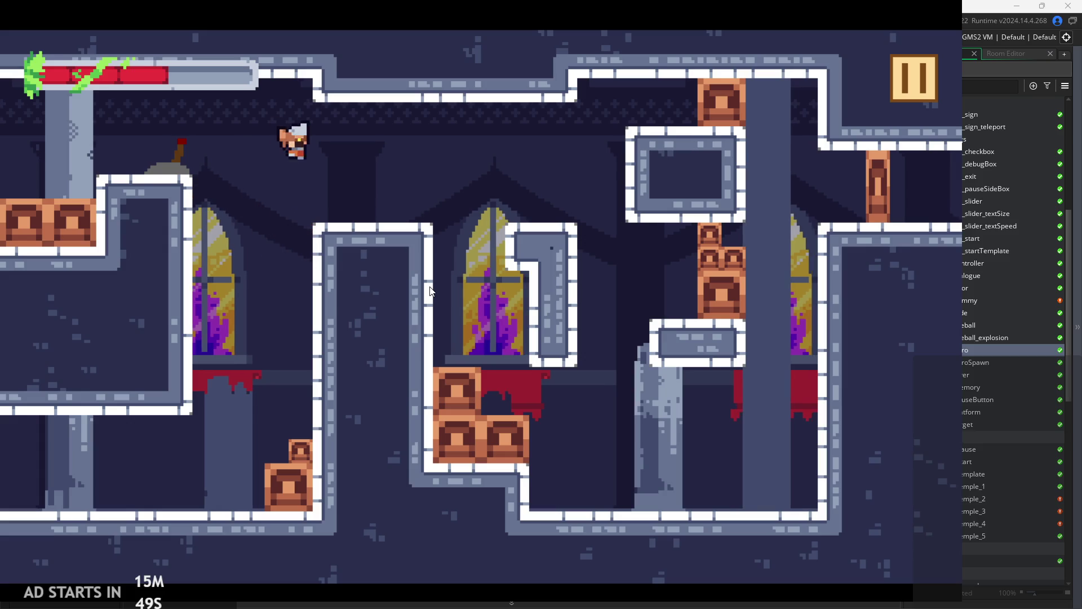
{"action": "key", "text": "space"}
{"action": "key", "text": "Right"}
- Keep wall-jumping, then pause the game and tick Debug Stats
{"action": "key", "text": "space"}
{"action": "key", "text": "Right"}
{"action": "key", "text": "space"}
{"action": "key", "text": "Right"}
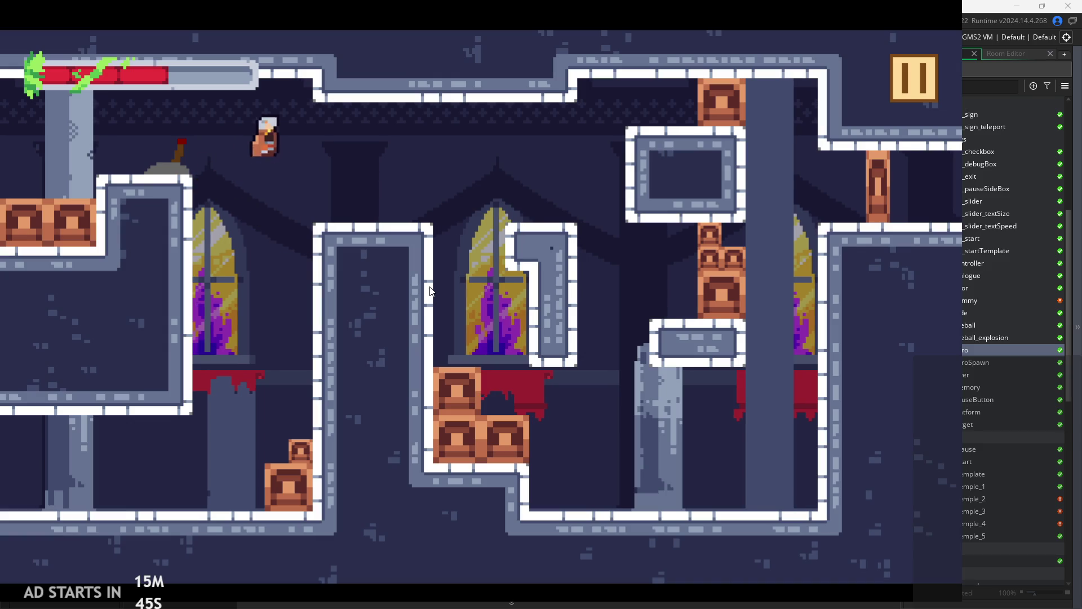
{"action": "key", "text": "space"}
{"action": "key", "text": "Right"}
{"action": "key", "text": "space"}
{"action": "key", "text": "Right"}
{"action": "key", "text": "Right"}
{"action": "key", "text": "space"}
{"action": "key", "text": "Right"}
{"action": "key", "text": "space"}
{"action": "key", "text": "Left"}
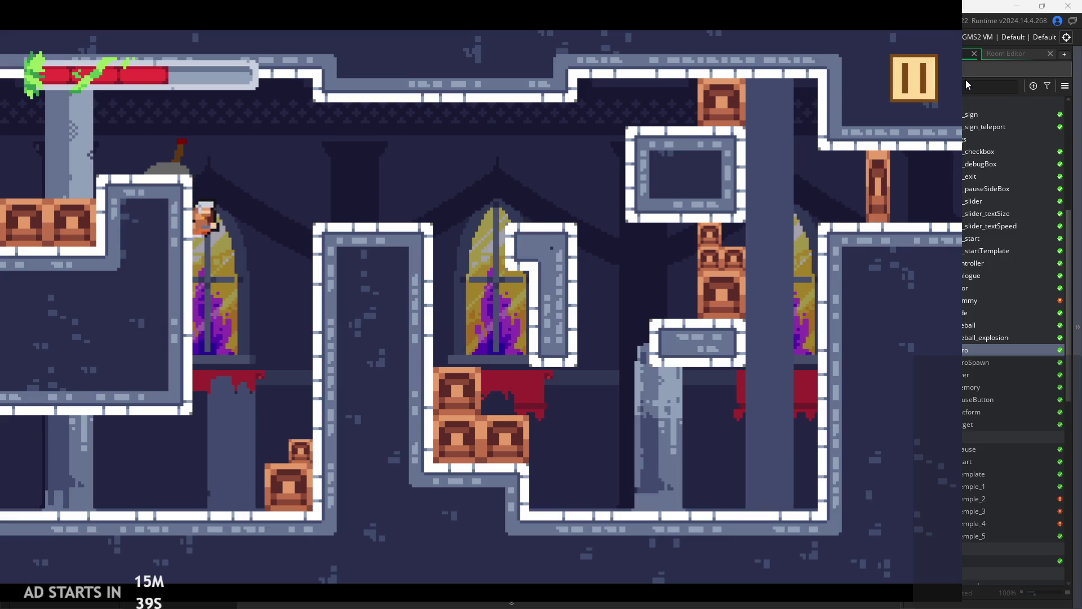
{"action": "left_click", "coordinate": [915, 82]}
{"action": "left_click", "coordinate": [200, 169]}
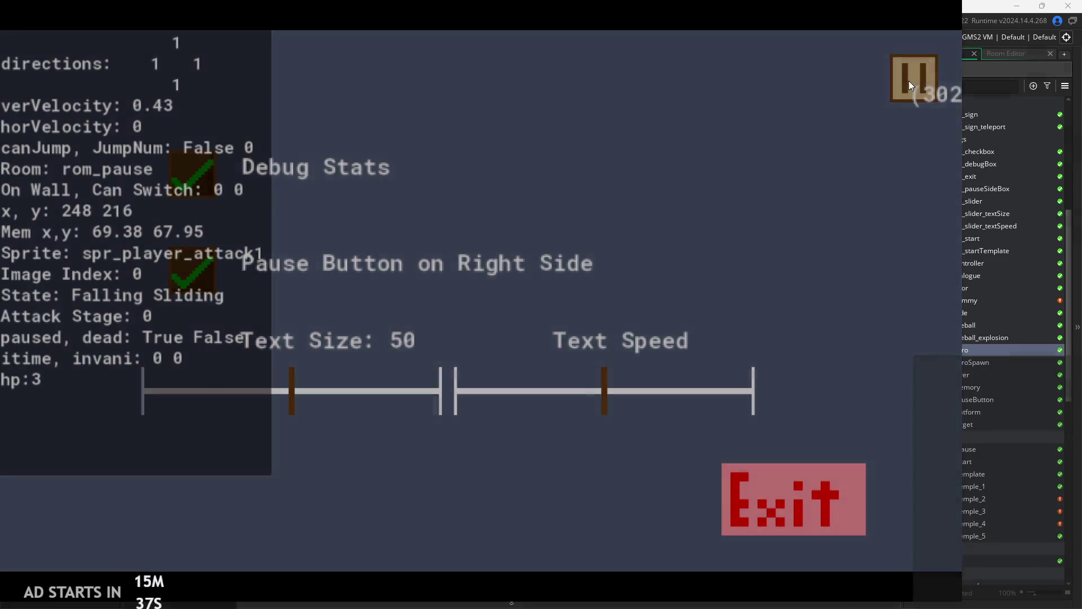
- Resume, wall-jump off the crate stack with debug stats showing, then pause and exit
{"action": "left_click", "coordinate": [909, 83]}
{"action": "key", "text": "Right"}
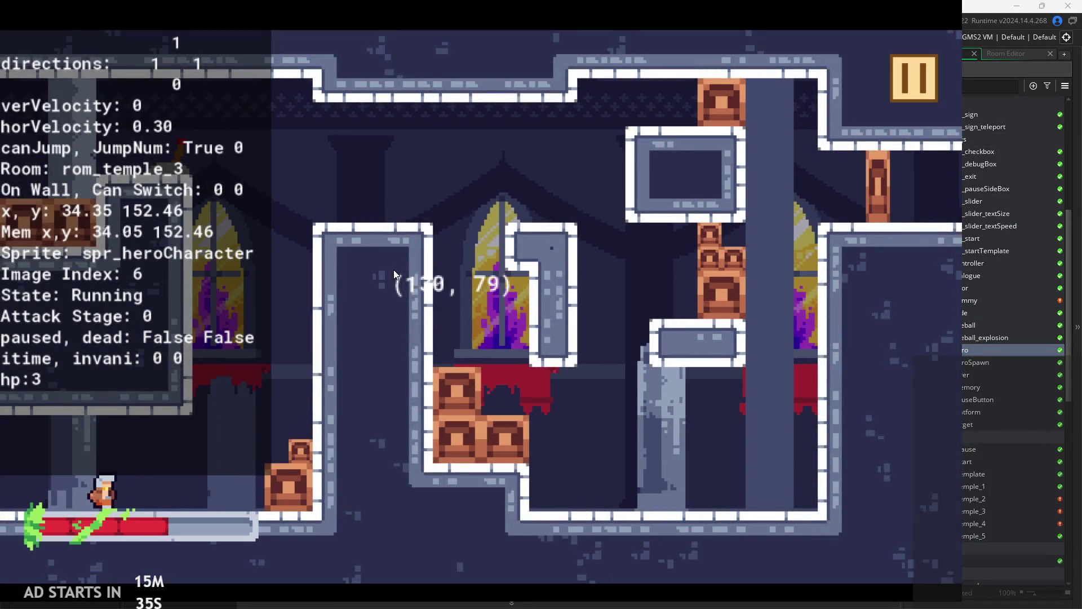
{"action": "key", "text": "space"}
{"action": "key", "text": "space"}
{"action": "key", "text": "space"}
{"action": "key", "text": "space"}
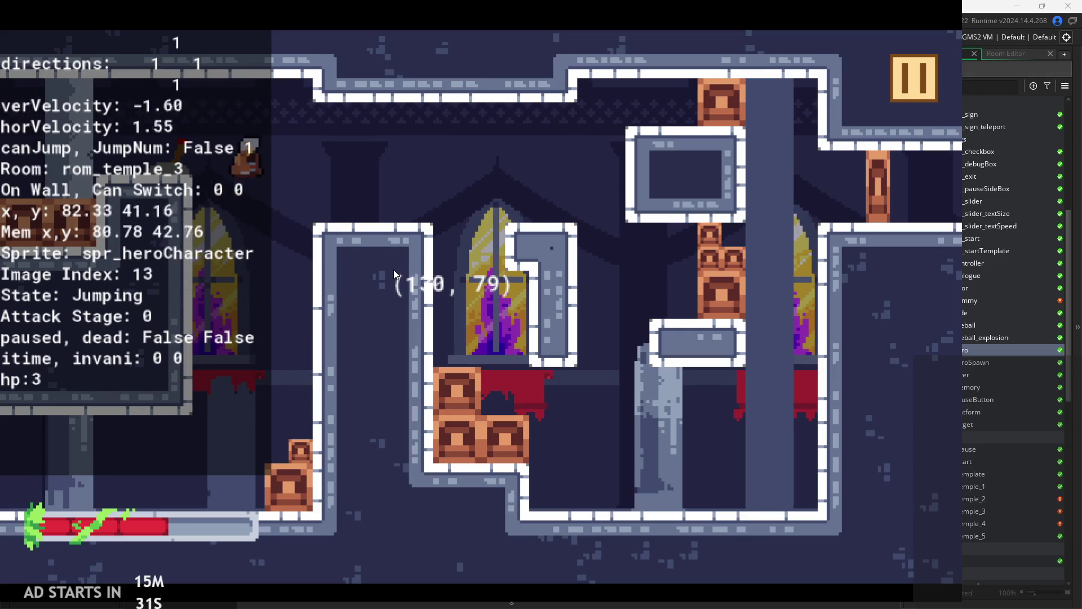
{"action": "key", "text": "space"}
{"action": "key", "text": "space"}
{"action": "key", "text": "space"}
{"action": "key", "text": "space"}
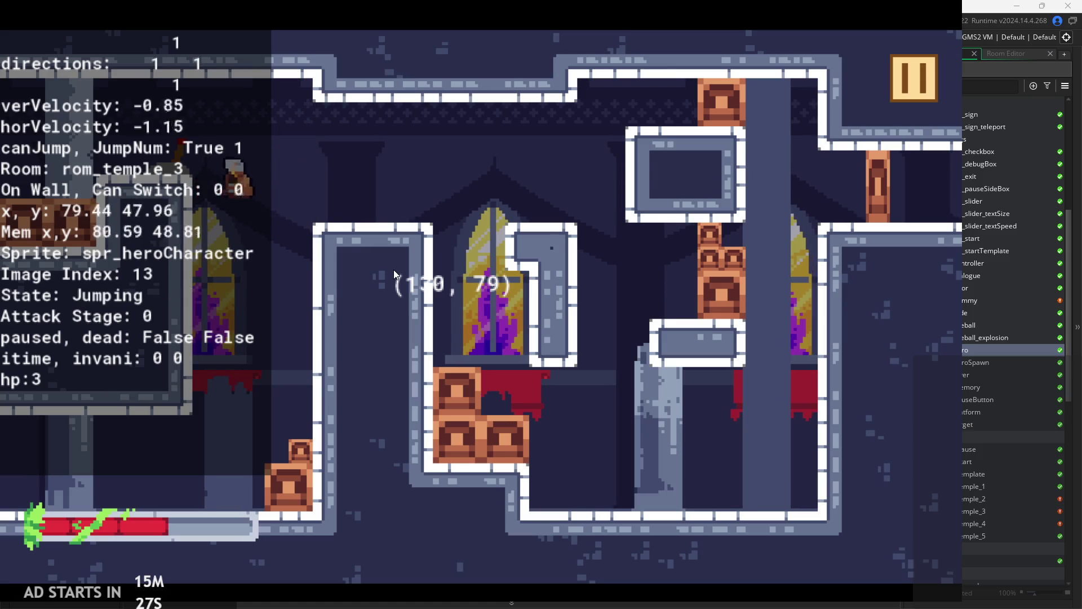
{"action": "key", "text": "space"}
{"action": "key", "text": "space"}
{"action": "key", "text": "space"}
{"action": "key", "text": "space"}
{"action": "key", "text": "space"}
{"action": "key", "text": "space"}
{"action": "key", "text": "space"}
{"action": "key", "text": "space"}
{"action": "key", "text": "space"}
{"action": "key", "text": "space"}
{"action": "key", "text": "space"}
{"action": "key", "text": "space"}
{"action": "key", "text": "space"}
{"action": "key", "text": "space"}
{"action": "key", "text": "space"}
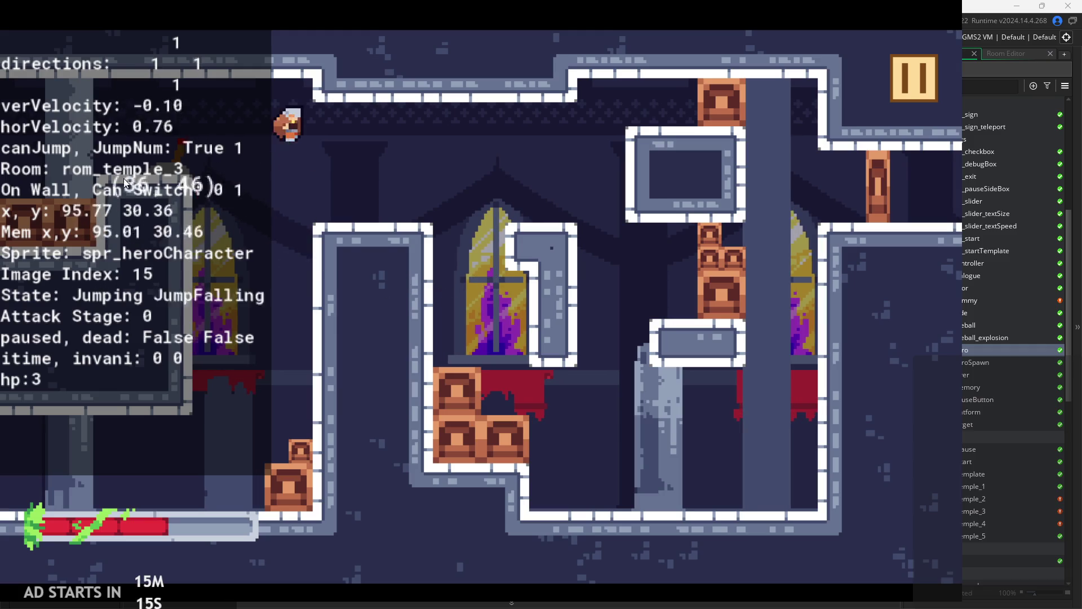
{"action": "key", "text": "space"}
{"action": "key", "text": "space"}
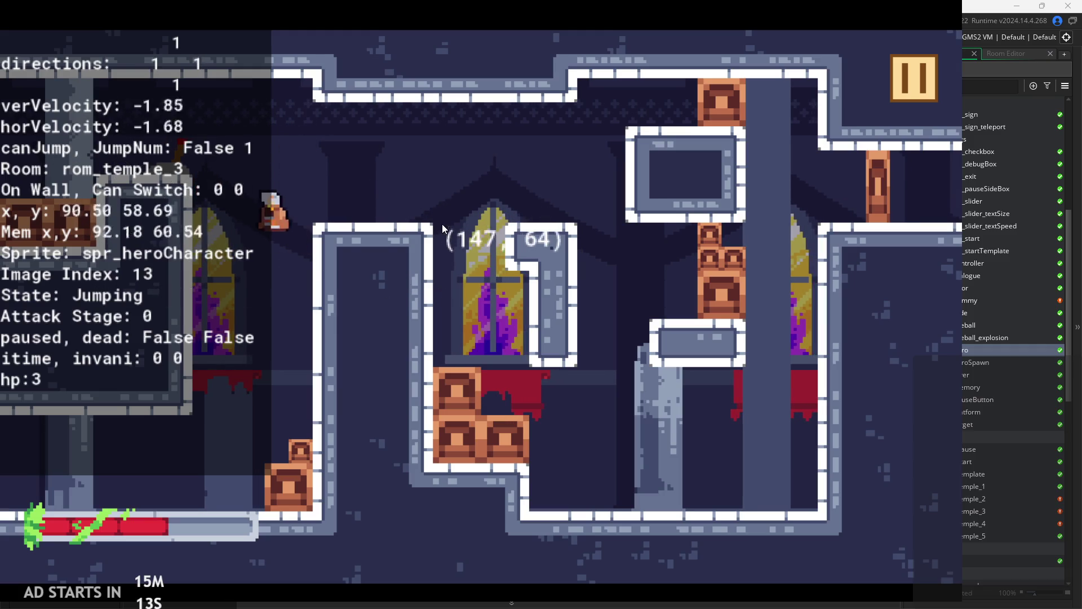
{"action": "key", "text": "space"}
{"action": "key", "text": "space"}
{"action": "key", "text": "space"}
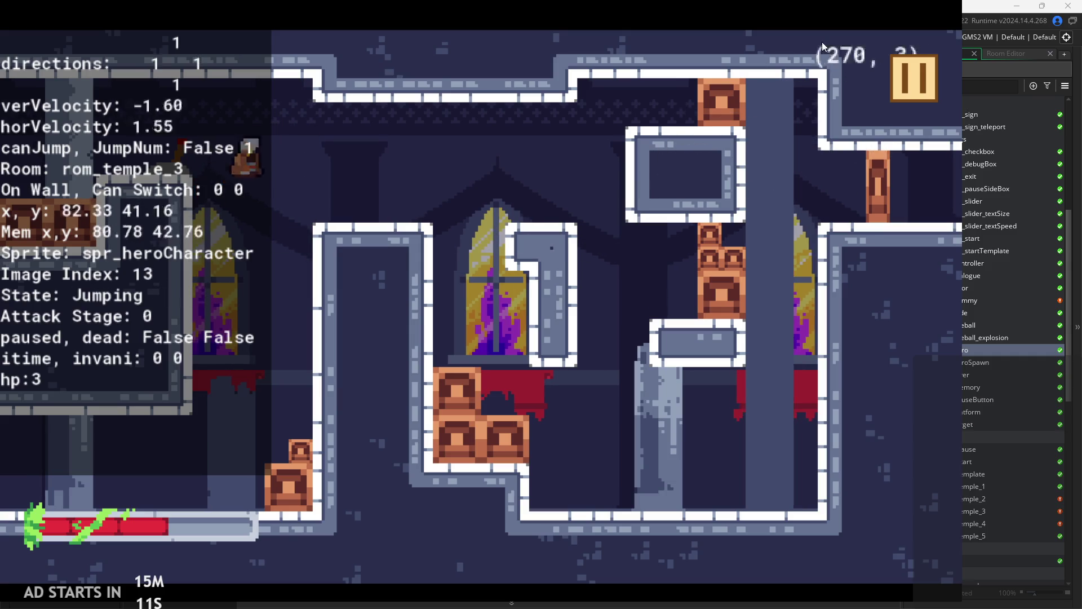
{"action": "left_click", "coordinate": [922, 71]}
{"action": "left_click", "coordinate": [727, 481]}
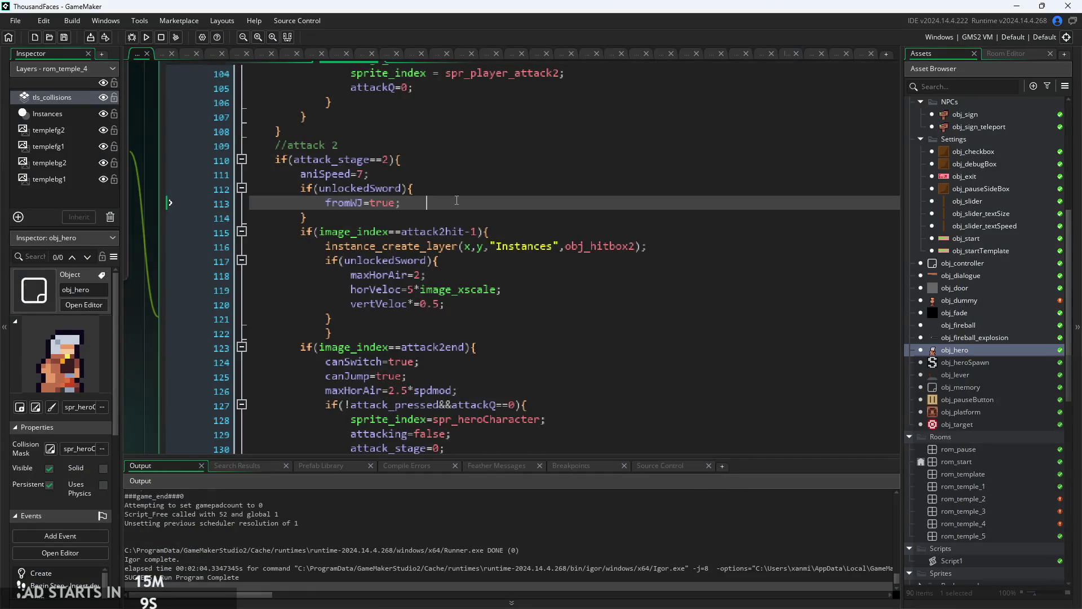
- Review the attack 1 hitbox block and the fromWJ=true line in obj_hero's Step code
{"action": "scroll", "scroll_direction": "up", "scroll_amount": 3}
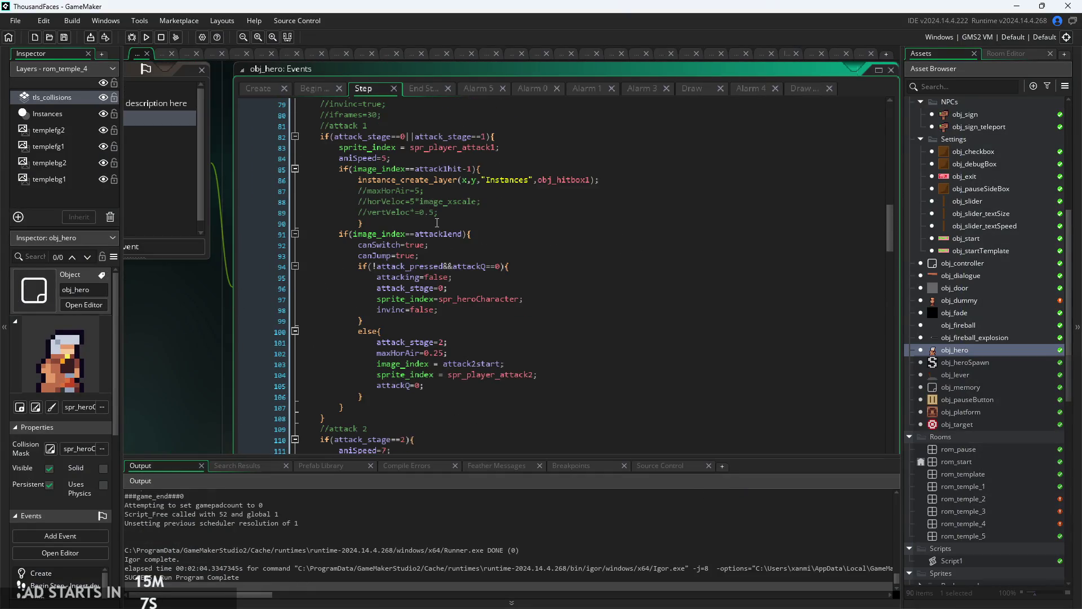
{"action": "scroll", "scroll_direction": "up", "scroll_amount": 3}
{"action": "left_click", "coordinate": [409, 174]}
{"action": "left_click", "coordinate": [495, 249]}
{"action": "scroll", "scroll_direction": "down", "scroll_amount": 3}
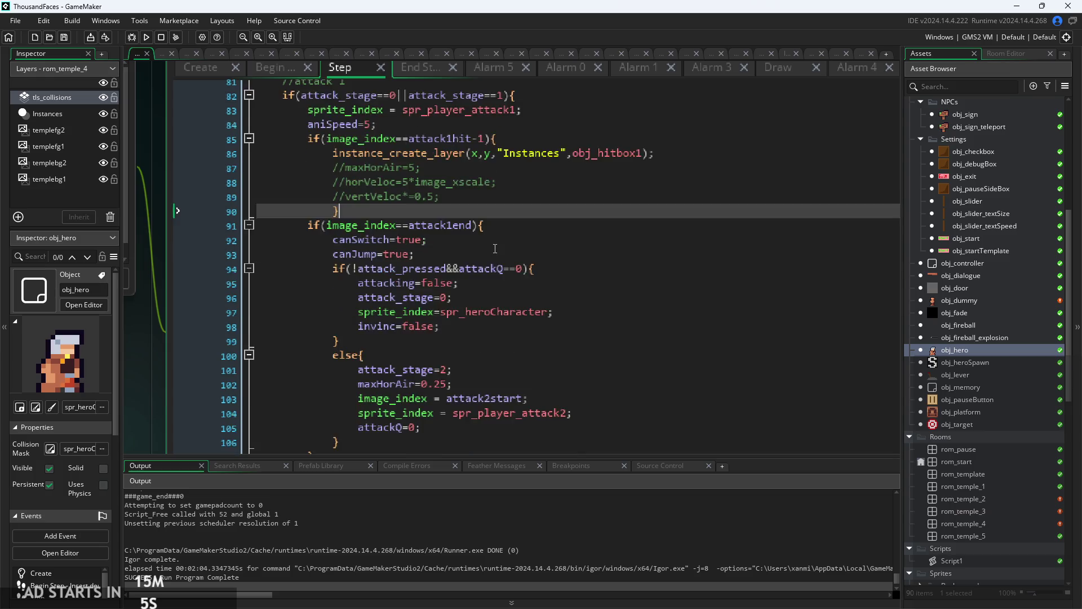
{"action": "left_click", "coordinate": [475, 184]}
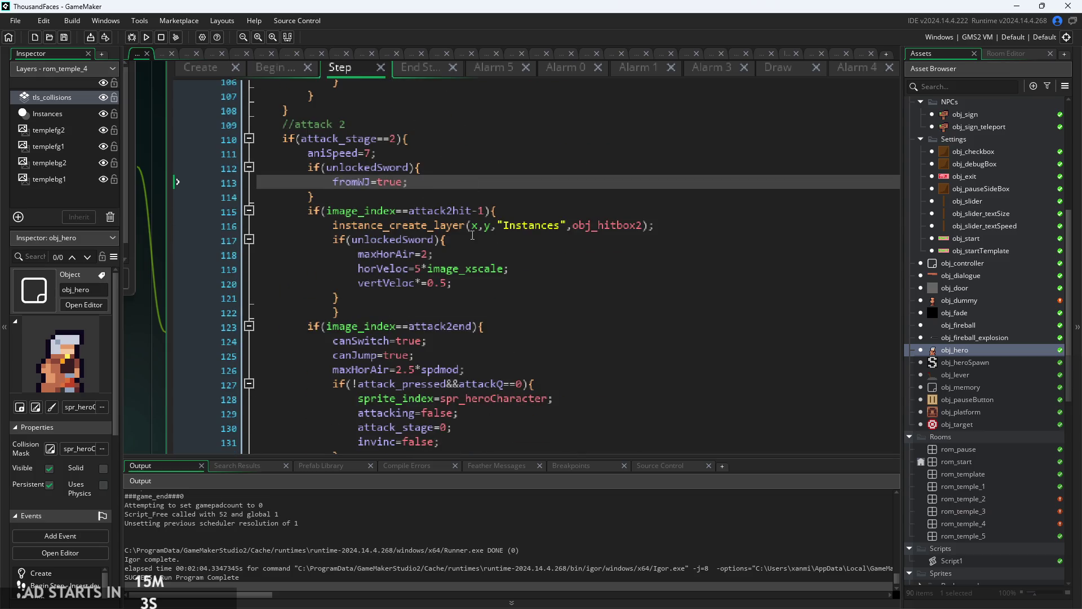
{"action": "scroll", "scroll_direction": "down", "scroll_amount": 3}
{"action": "scroll", "scroll_direction": "down", "scroll_amount": 3}
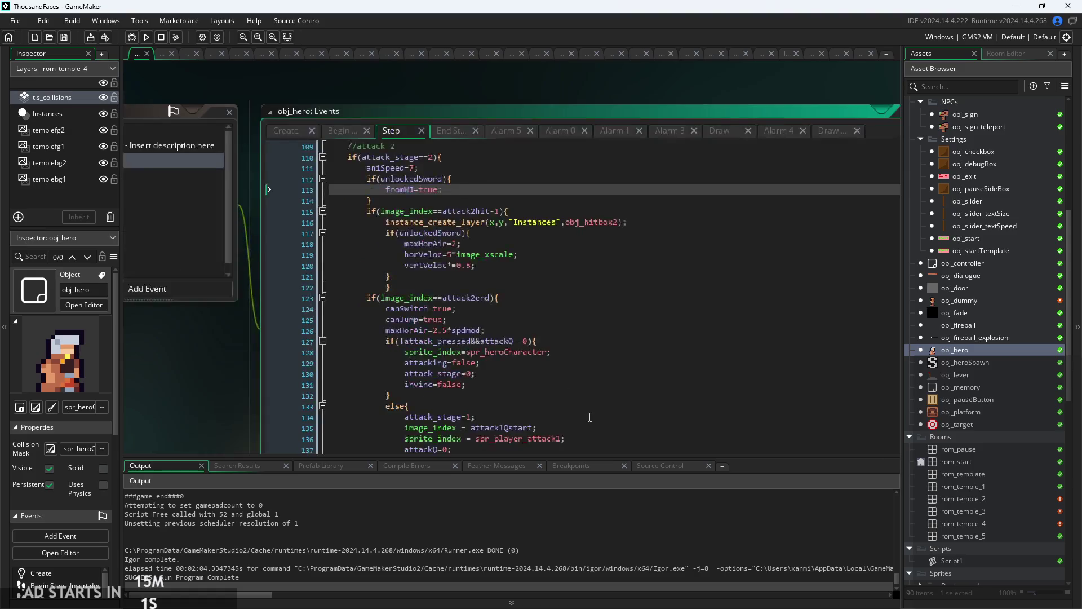
{"action": "scroll", "scroll_direction": "up", "scroll_amount": 3}
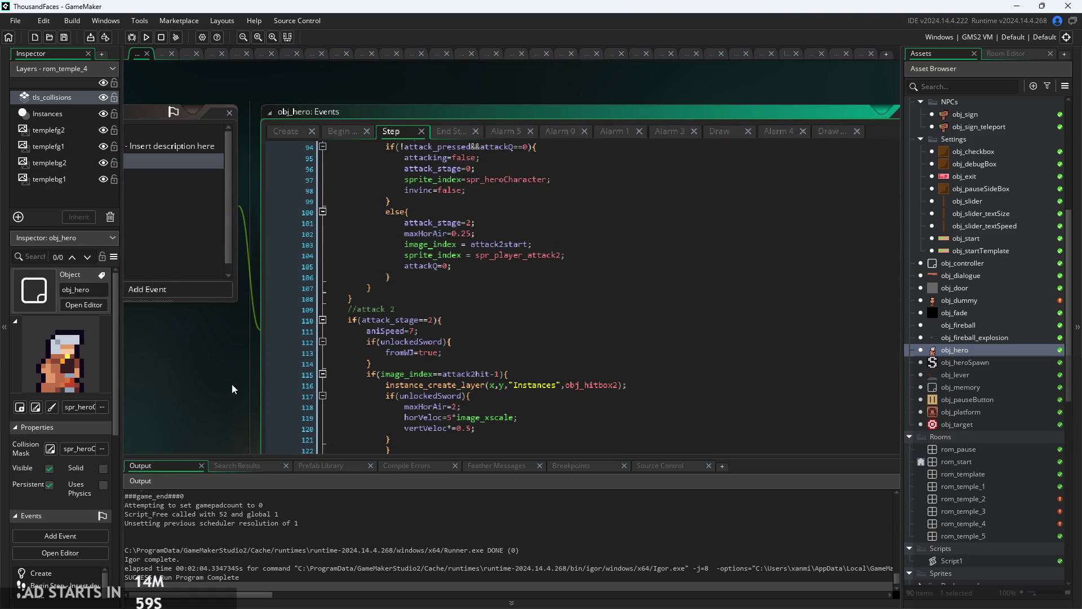
{"action": "scroll", "scroll_direction": "down", "scroll_amount": 3}
{"action": "scroll", "scroll_direction": "up", "scroll_amount": 3}
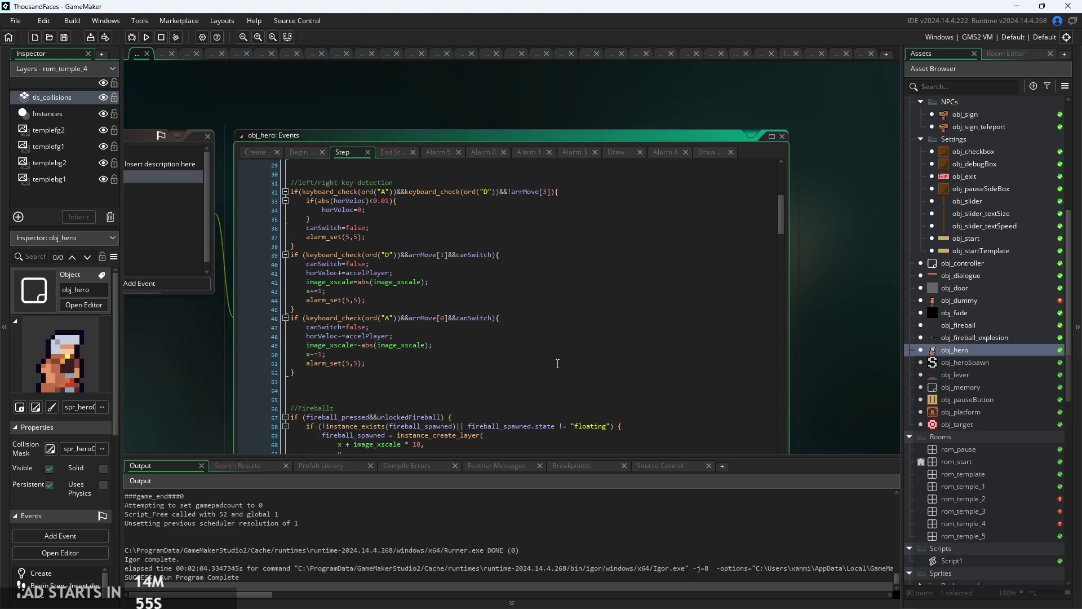
{"action": "scroll", "scroll_direction": "up", "scroll_amount": 3}
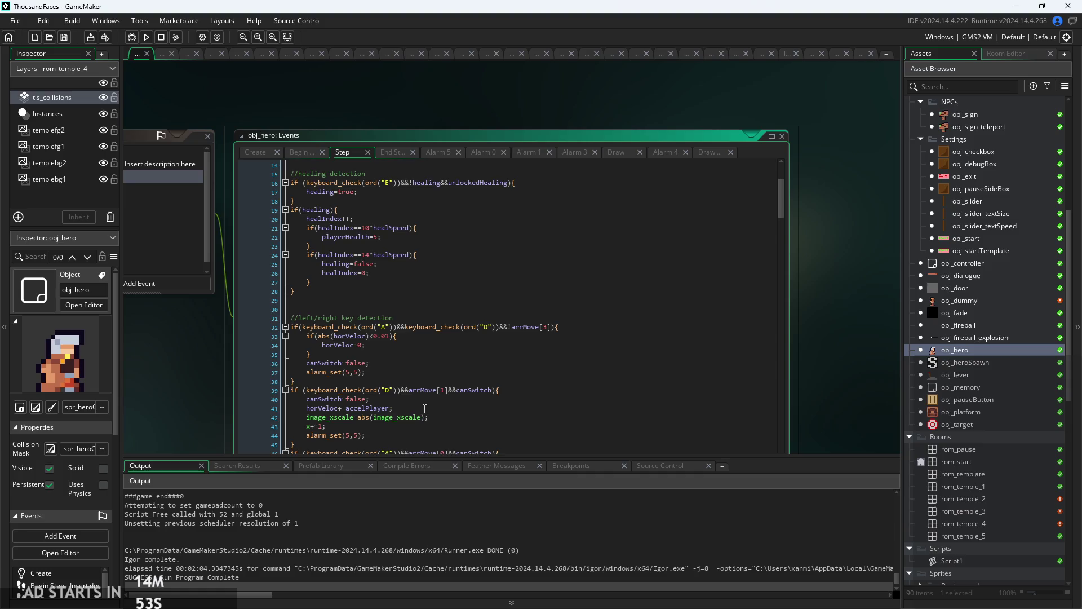
{"action": "scroll", "scroll_direction": "up", "scroll_amount": 3}
{"action": "scroll", "scroll_direction": "down", "scroll_amount": 3}
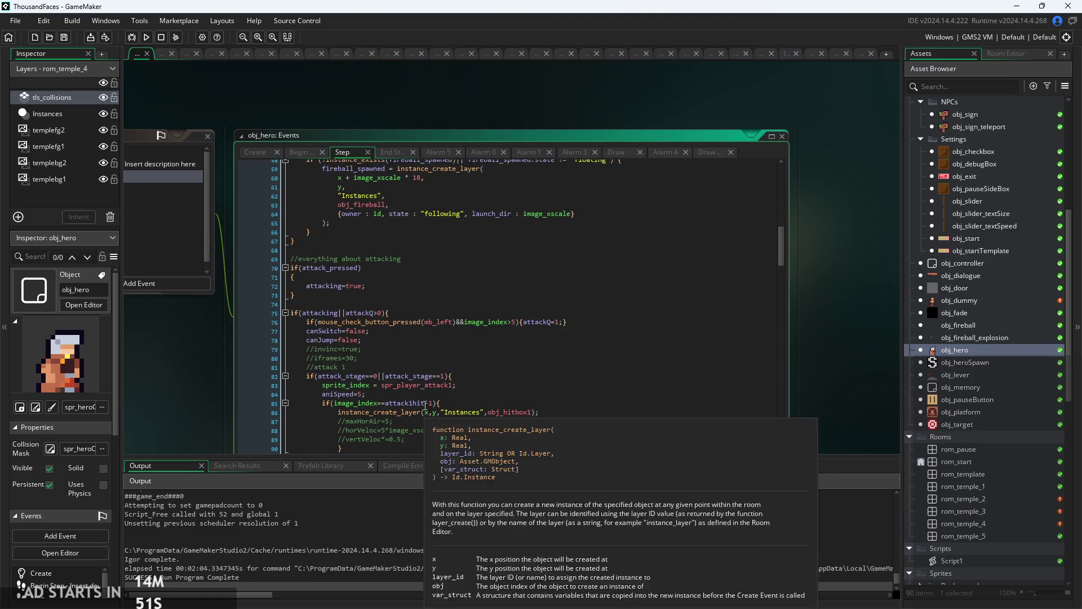
{"action": "scroll", "scroll_direction": "down", "scroll_amount": 3}
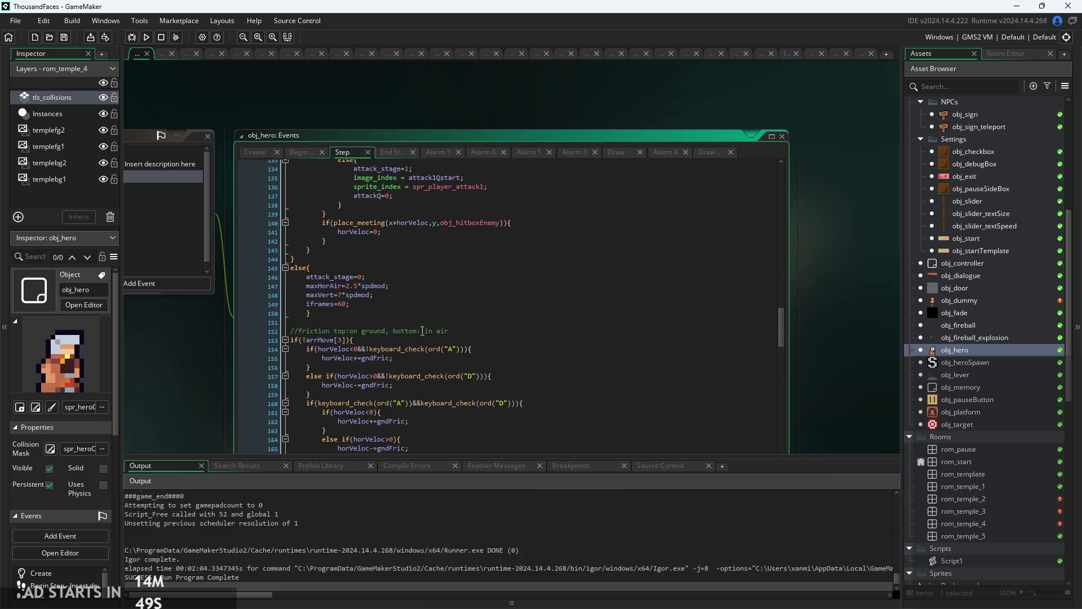
{"action": "scroll", "scroll_direction": "down", "scroll_amount": 3}
- Walk through the canJump=false, walljump vertical velocity and fromWJ=true lines
{"action": "left_click", "coordinate": [481, 207]}
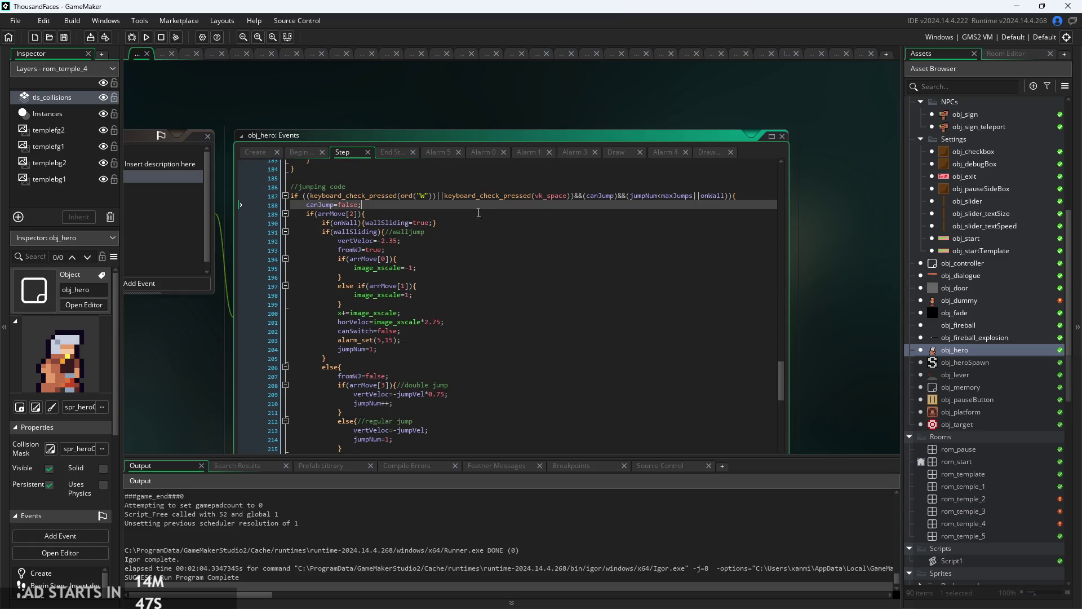
{"action": "scroll", "scroll_direction": "up", "scroll_amount": 3}
{"action": "left_click", "coordinate": [478, 207]}
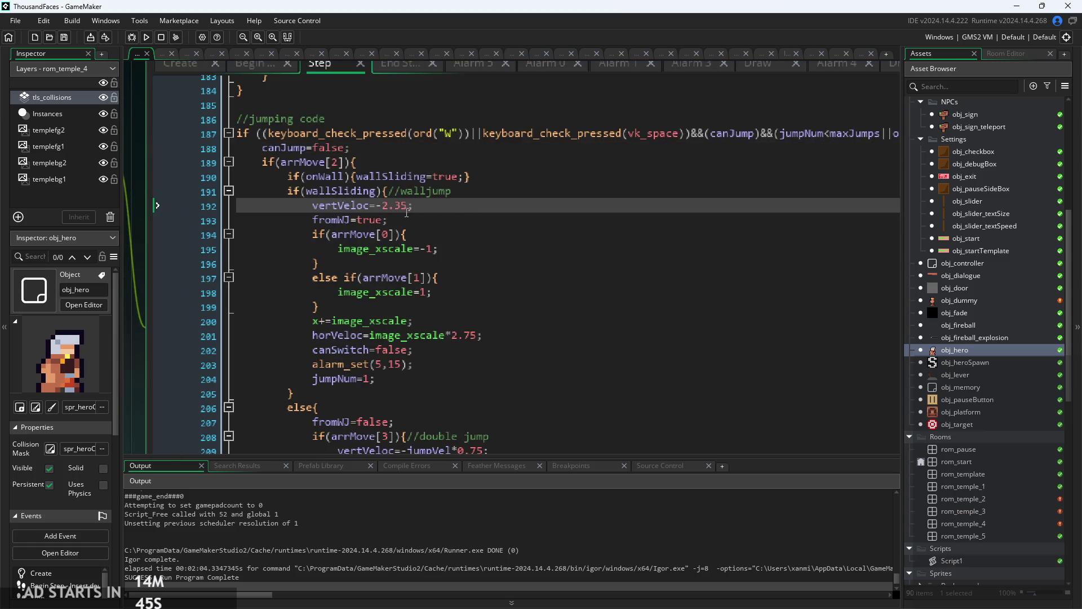
{"action": "scroll", "scroll_direction": "up", "scroll_amount": 3}
{"action": "left_click", "coordinate": [395, 225]}
{"action": "scroll", "scroll_direction": "down", "scroll_amount": 3}
{"action": "left_click", "coordinate": [470, 204]}
{"action": "scroll", "scroll_direction": "down", "scroll_amount": 3}
{"action": "scroll", "scroll_direction": "up", "scroll_amount": 3}
{"action": "left_click", "coordinate": [426, 186]}
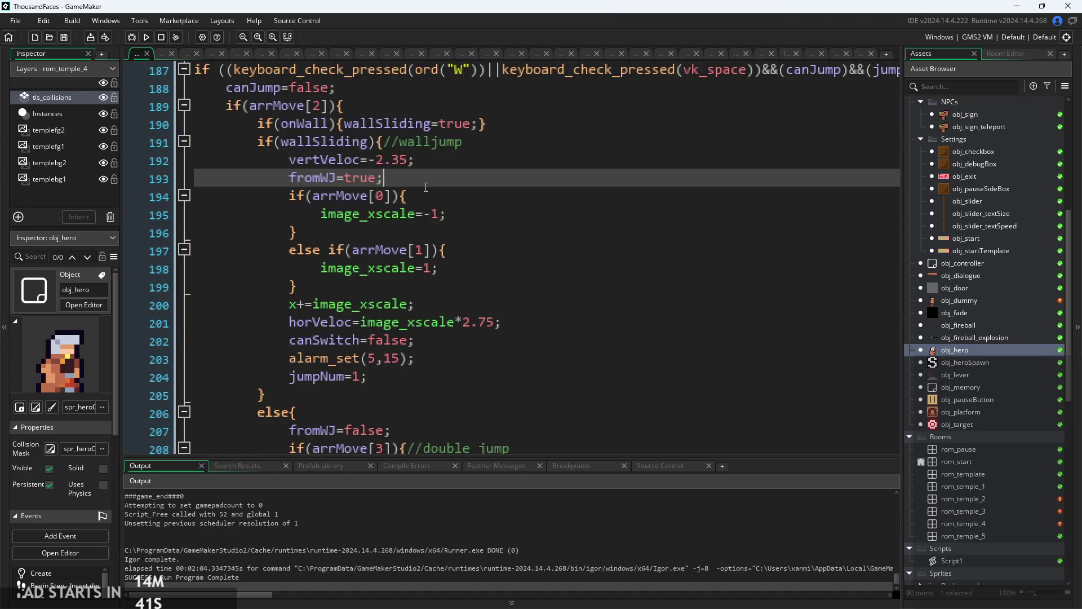
{"action": "left_click_drag", "start_coordinate": [440, 185], "coordinate": [19, 162]}
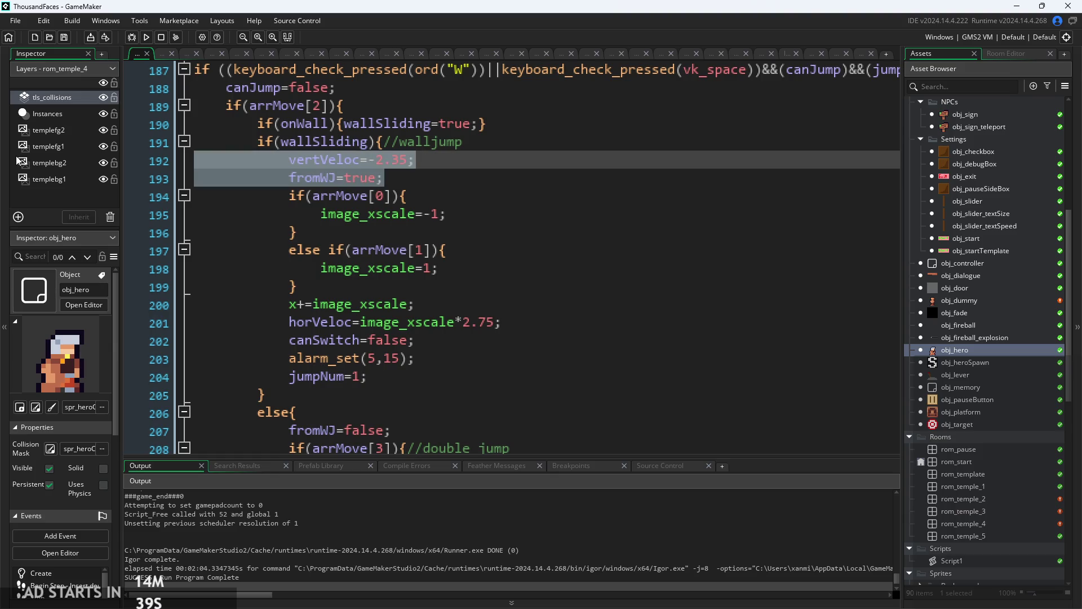
{"action": "key", "text": "Left"}
{"action": "key", "text": "Down"}
{"action": "key", "text": "Down"}
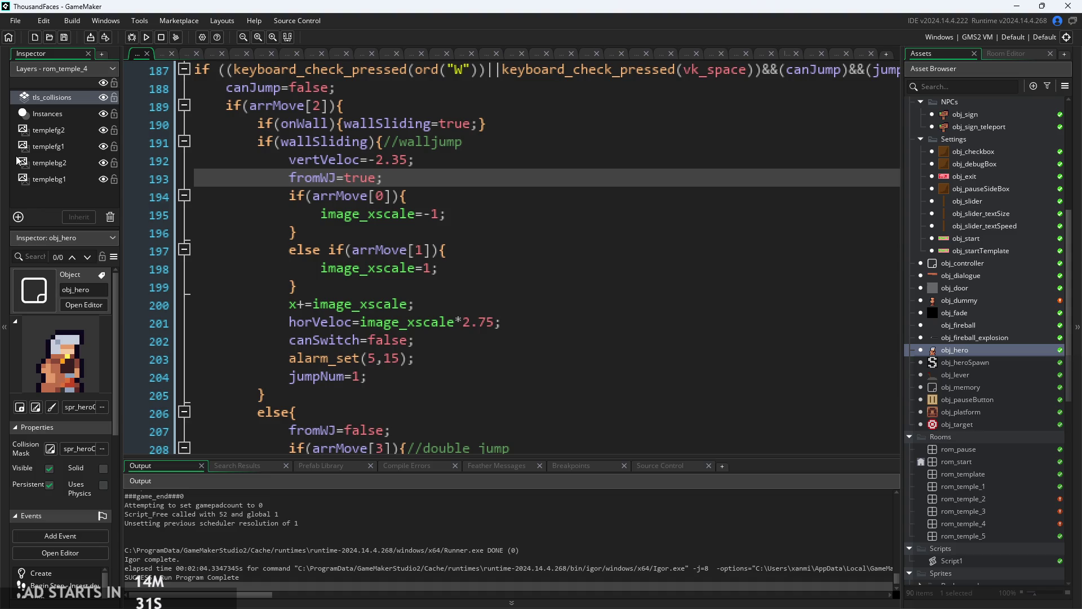
- Check the facing-direction, horizontal push and alarm_set(5,15) lines, then view the Create event
{"action": "left_click", "coordinate": [617, 292]}
{"action": "scroll", "scroll_direction": "down", "scroll_amount": 3}
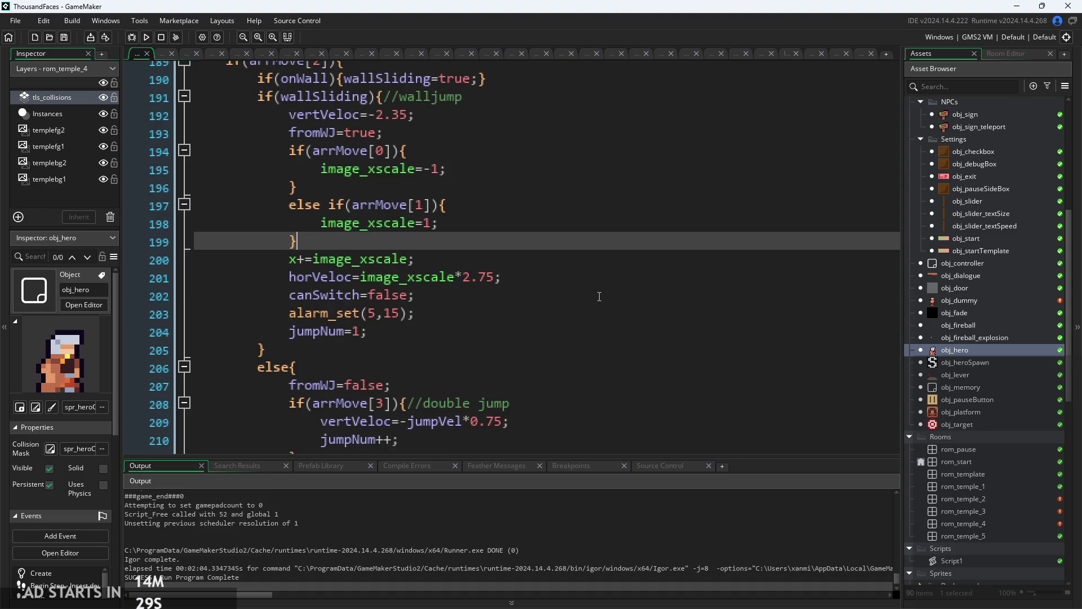
{"action": "left_click", "coordinate": [536, 280]}
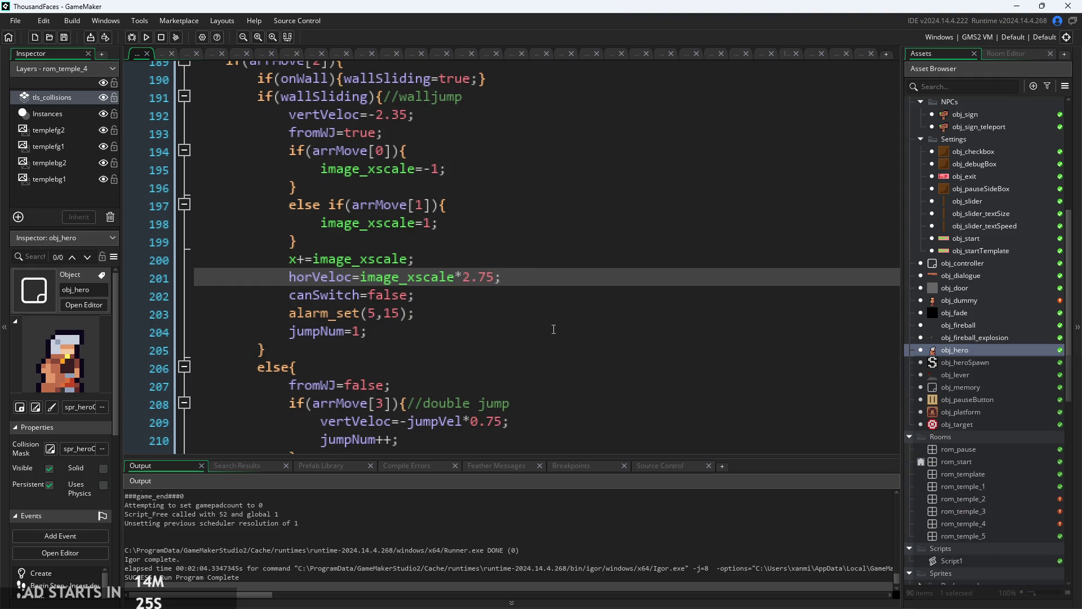
{"action": "left_click", "coordinate": [469, 315]}
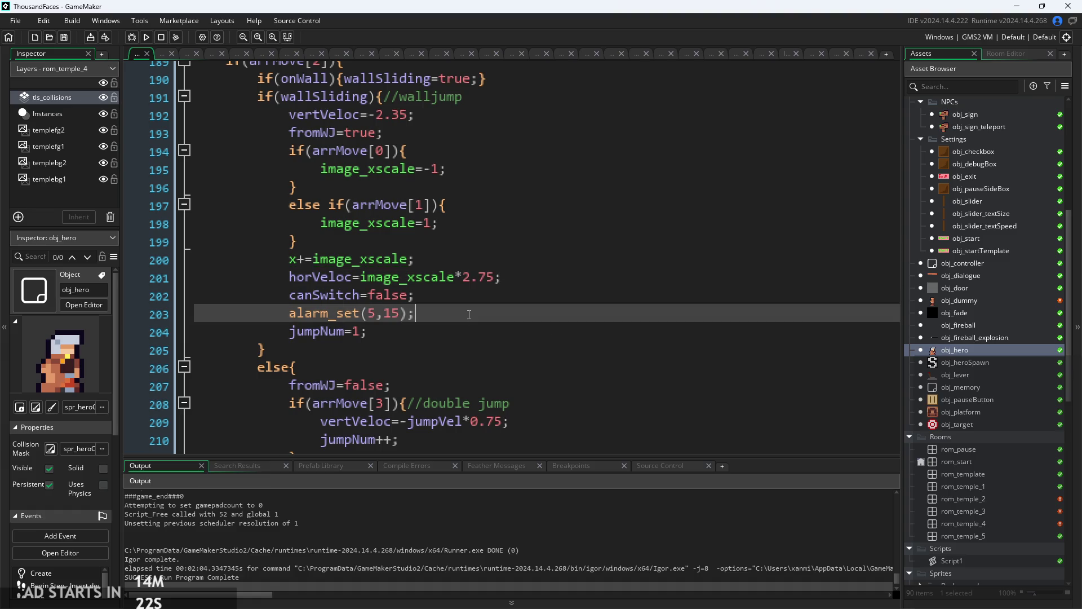
{"action": "scroll", "scroll_direction": "down", "scroll_amount": 3}
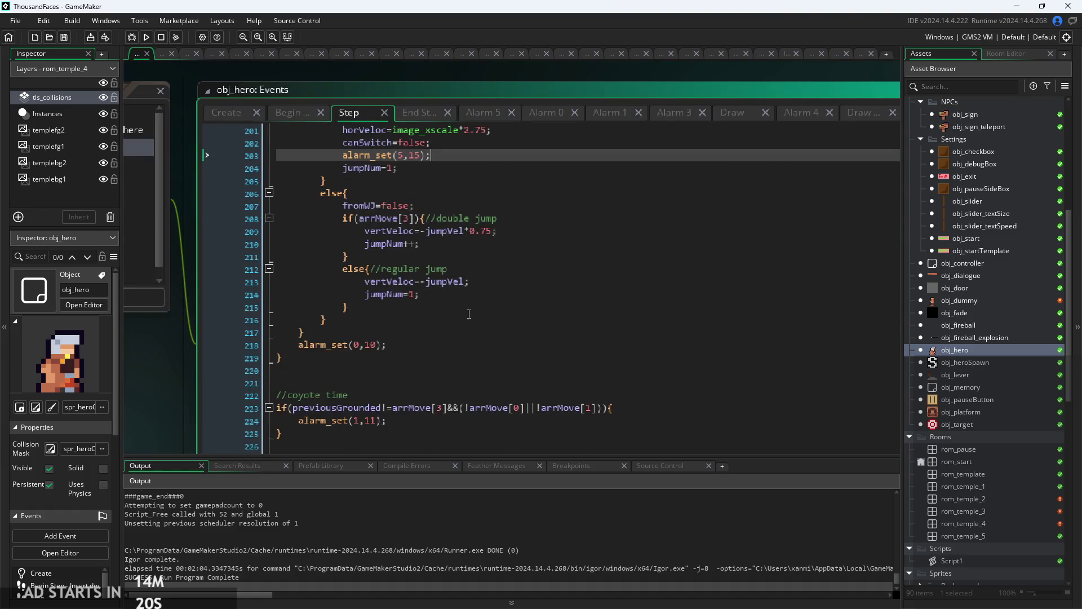
{"action": "scroll", "scroll_direction": "up", "scroll_amount": 3}
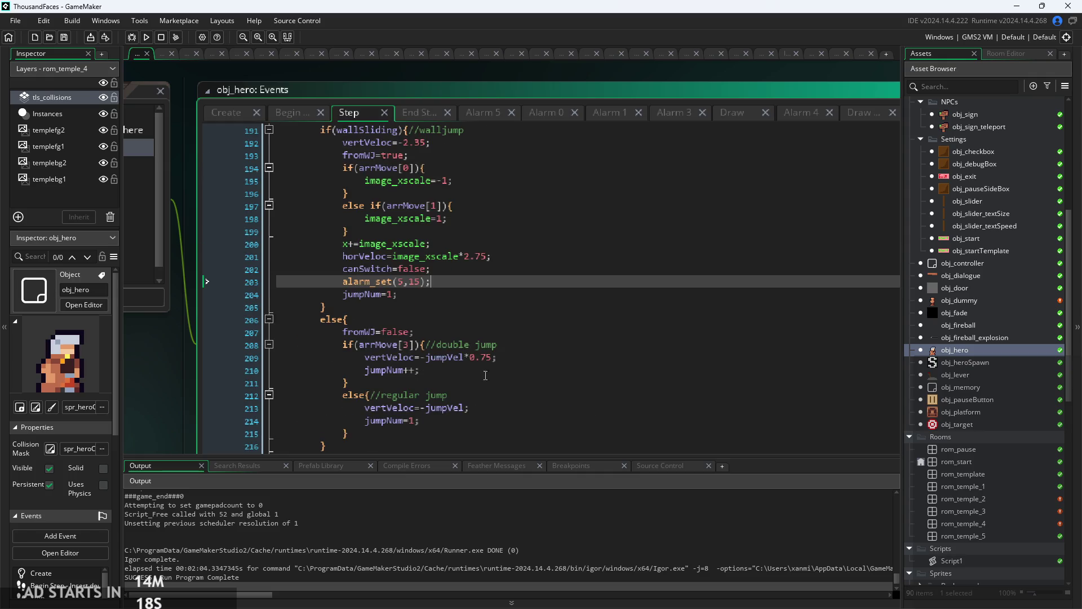
{"action": "scroll", "scroll_direction": "up", "scroll_amount": 3}
{"action": "scroll", "scroll_direction": "up", "scroll_amount": 3}
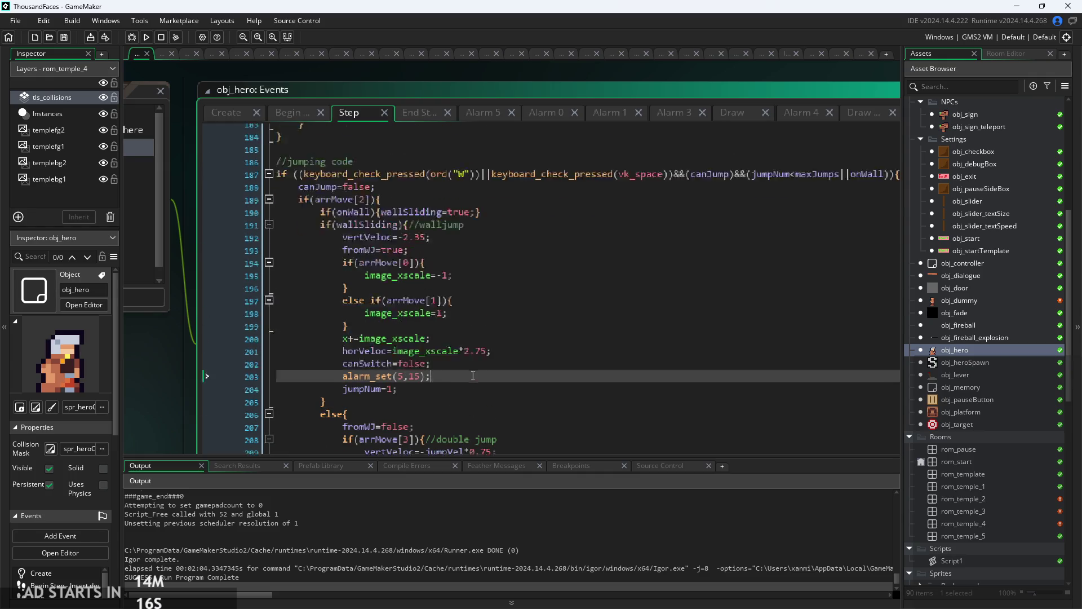
{"action": "left_click", "coordinate": [229, 113]}
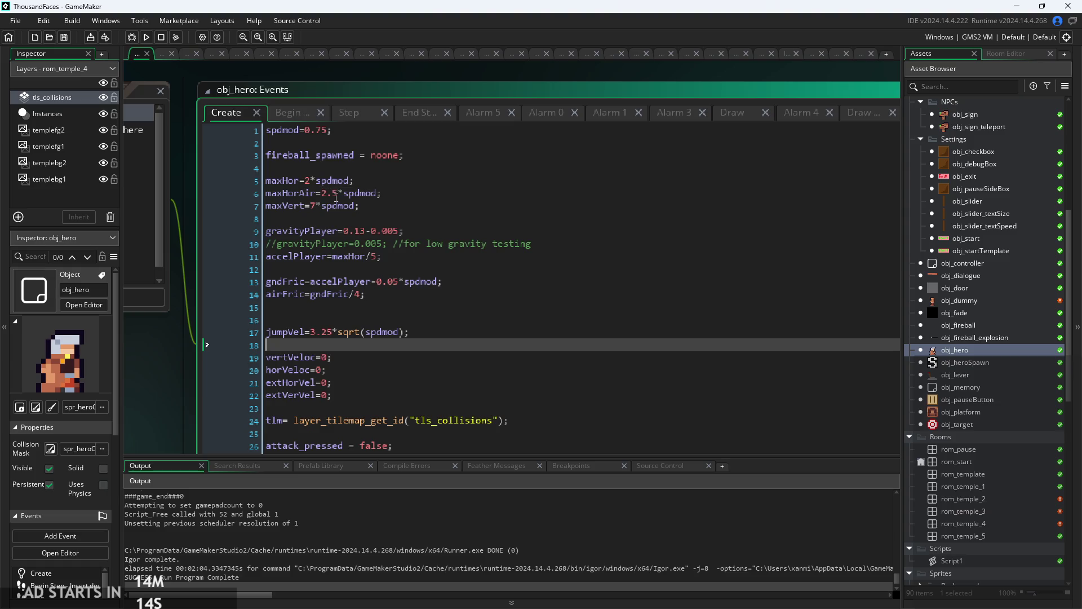
- Change airFric on line 14 of the Create event to gndFric/3.9
{"action": "left_click", "coordinate": [338, 193]}
{"action": "scroll", "scroll_direction": "up", "scroll_amount": 3}
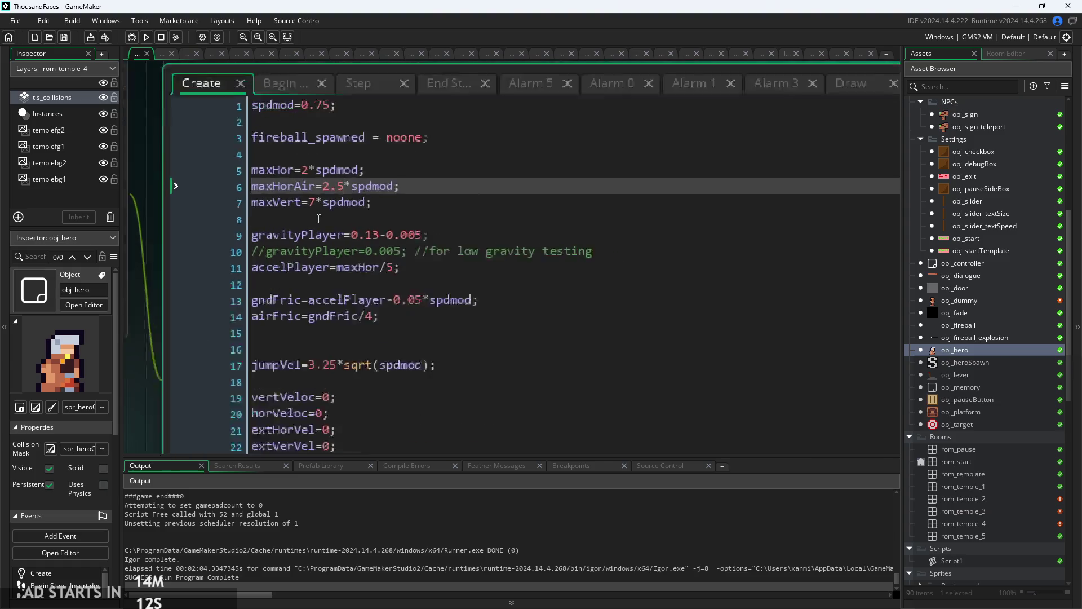
{"action": "scroll", "scroll_direction": "down", "scroll_amount": 3}
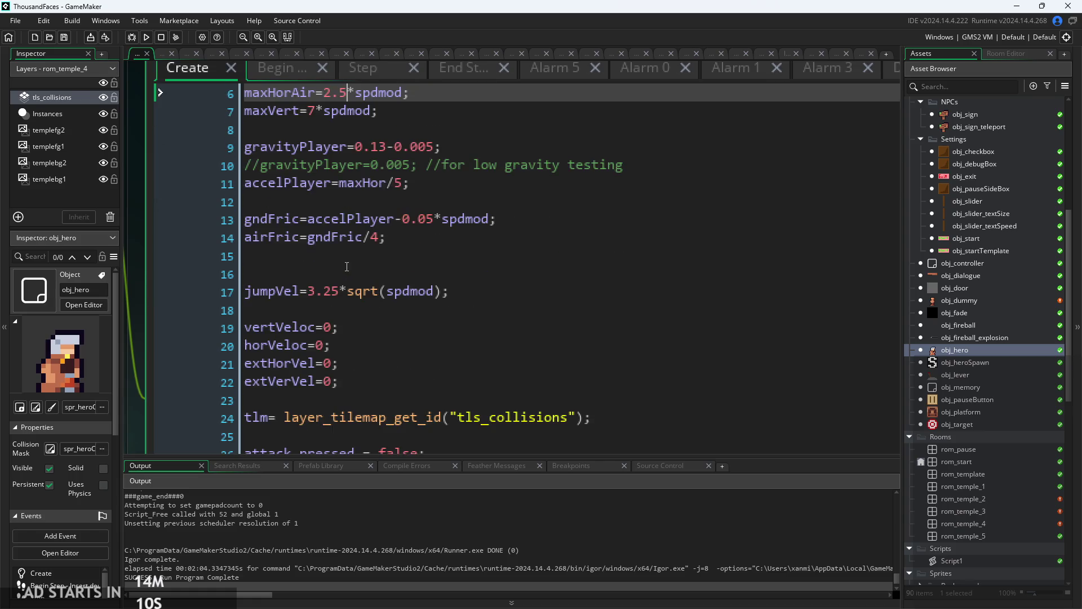
{"action": "left_click", "coordinate": [363, 238]}
{"action": "type", "text": "3.9"}
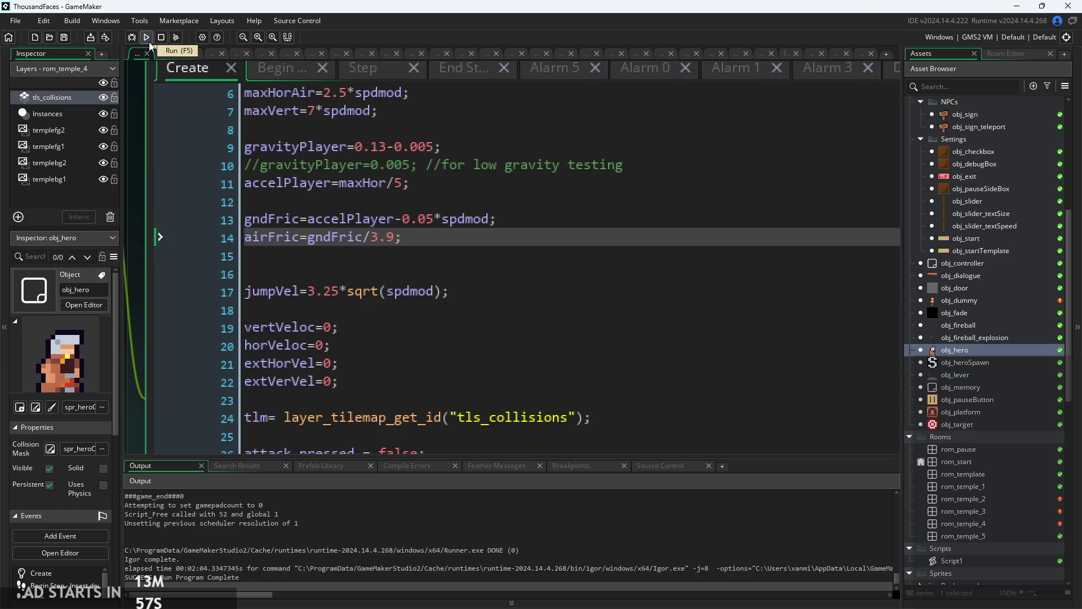
- Step through every airFric match in the Step event, then run the game
{"action": "left_click", "coordinate": [351, 72]}
{"action": "left_click", "coordinate": [427, 279]}
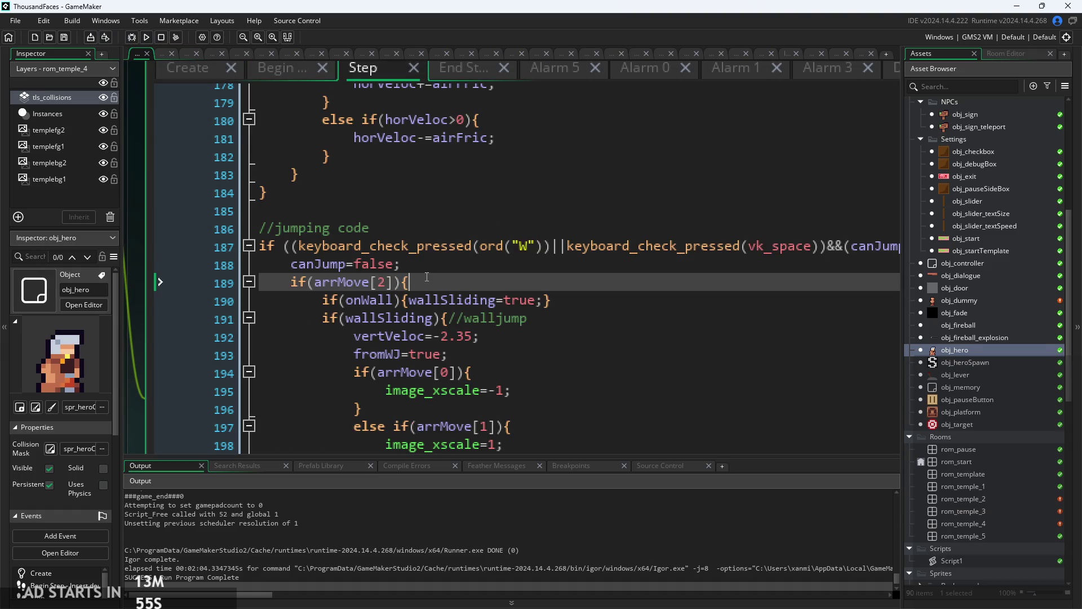
{"action": "left_click", "coordinate": [419, 290]}
{"action": "type", "text": "a"}
{"action": "scroll", "scroll_direction": "down", "scroll_amount": 3}
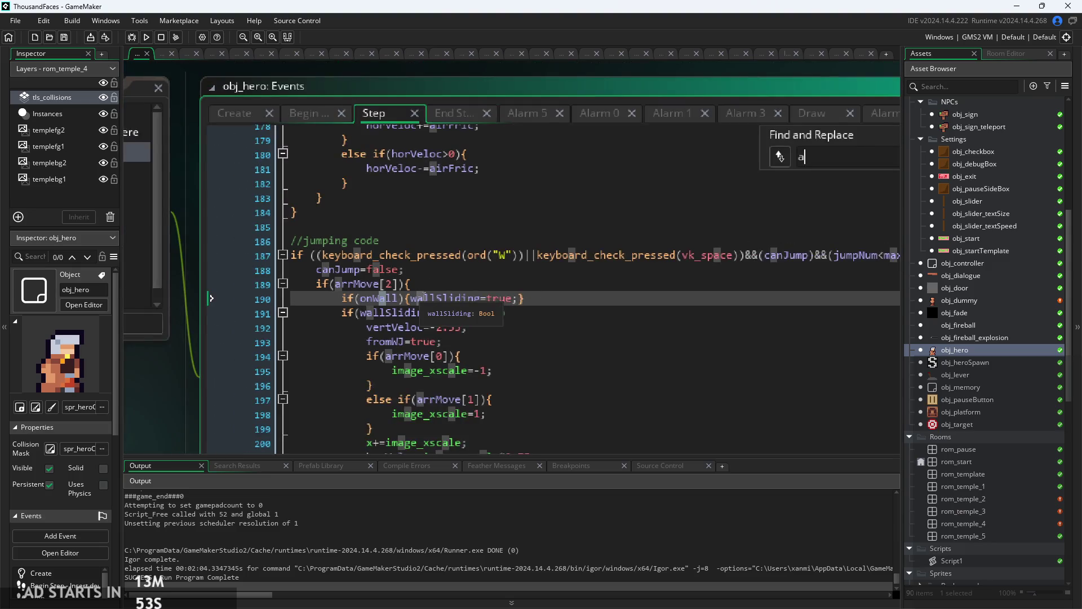
{"action": "type", "text": "ir"}
{"action": "type", "text": "fric"}
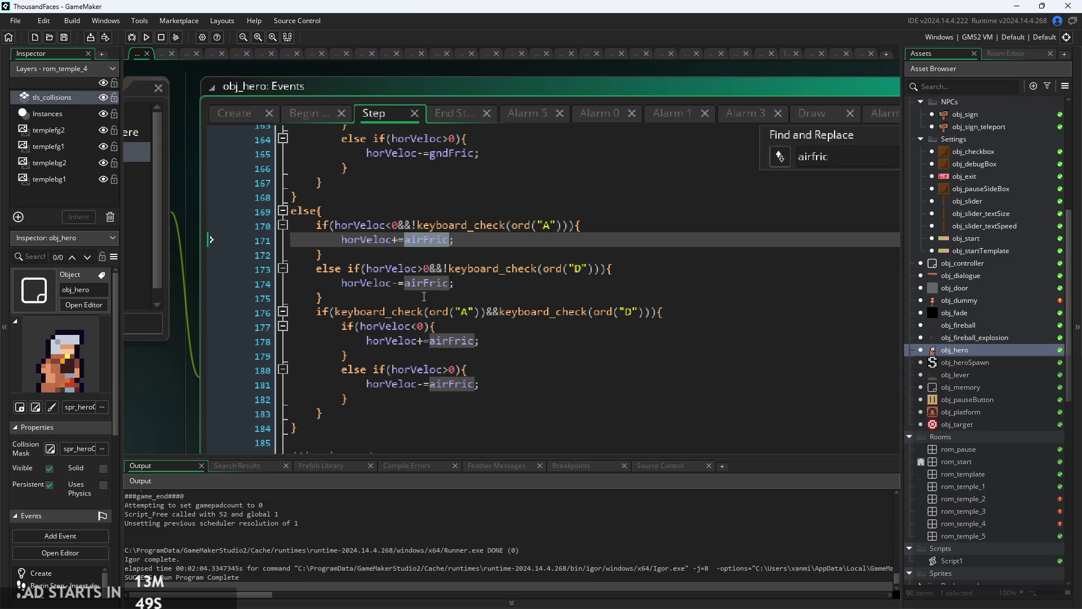
{"action": "scroll", "scroll_direction": "down", "scroll_amount": 3}
{"action": "left_click", "coordinate": [826, 196]}
{"action": "left_click", "coordinate": [825, 196]}
{"action": "left_click", "coordinate": [826, 196]}
{"action": "left_click", "coordinate": [826, 196]}
{"action": "left_click", "coordinate": [826, 196]}
{"action": "key", "text": "Escape"}
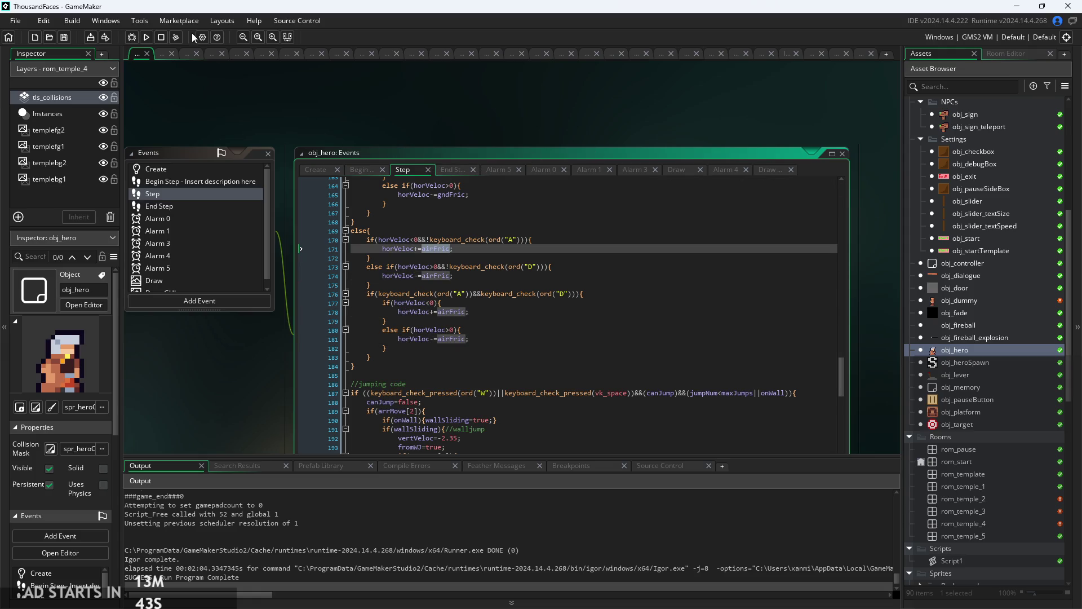
{"action": "left_click", "coordinate": [152, 36]}
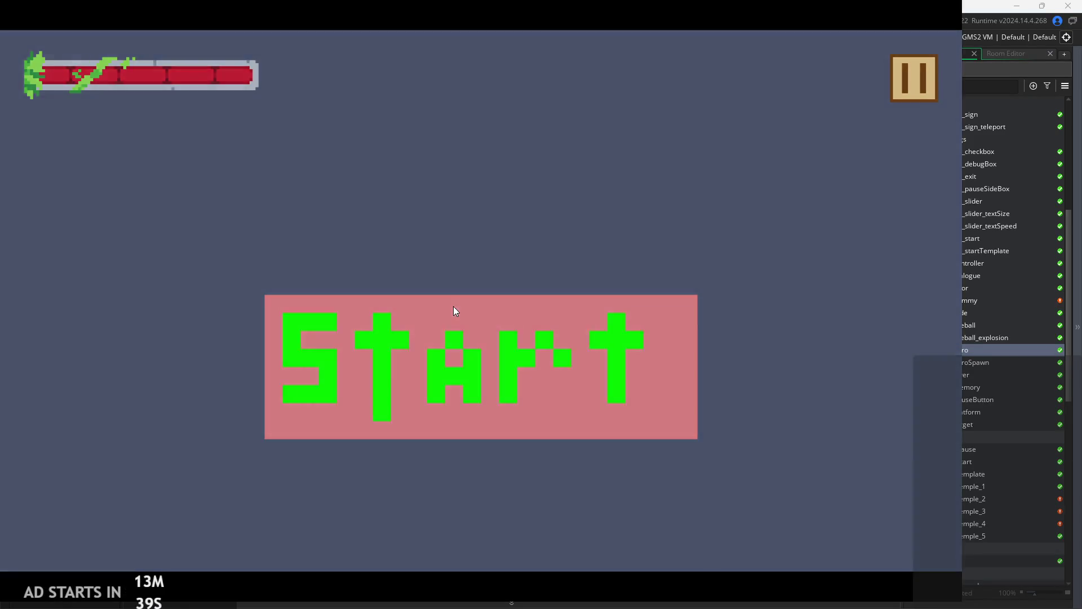
- Start the game from its Start screen to load the first temple level
{"action": "left_click", "coordinate": [453, 306]}
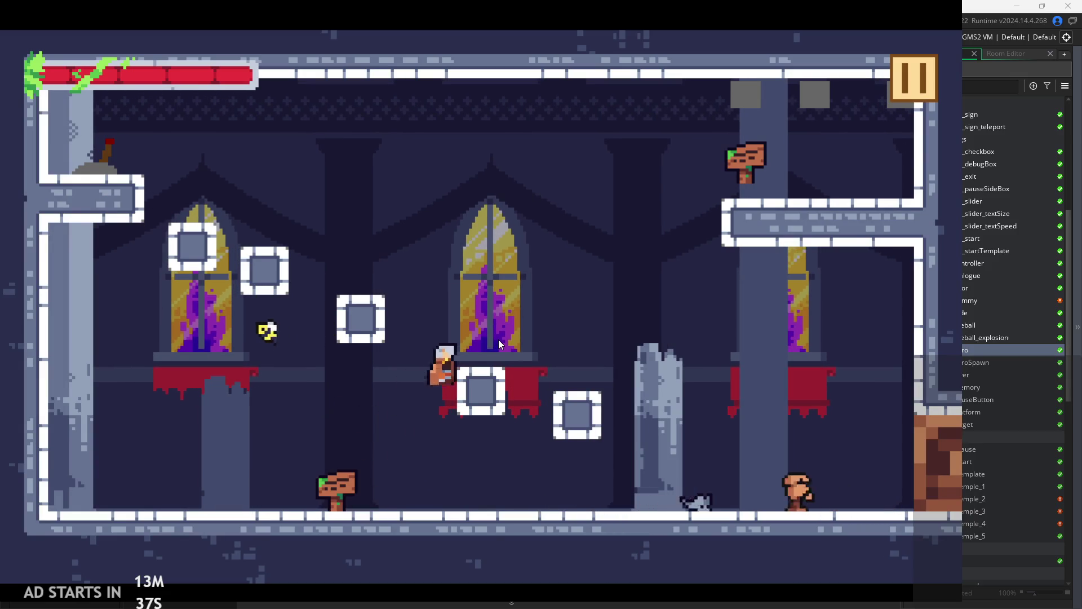
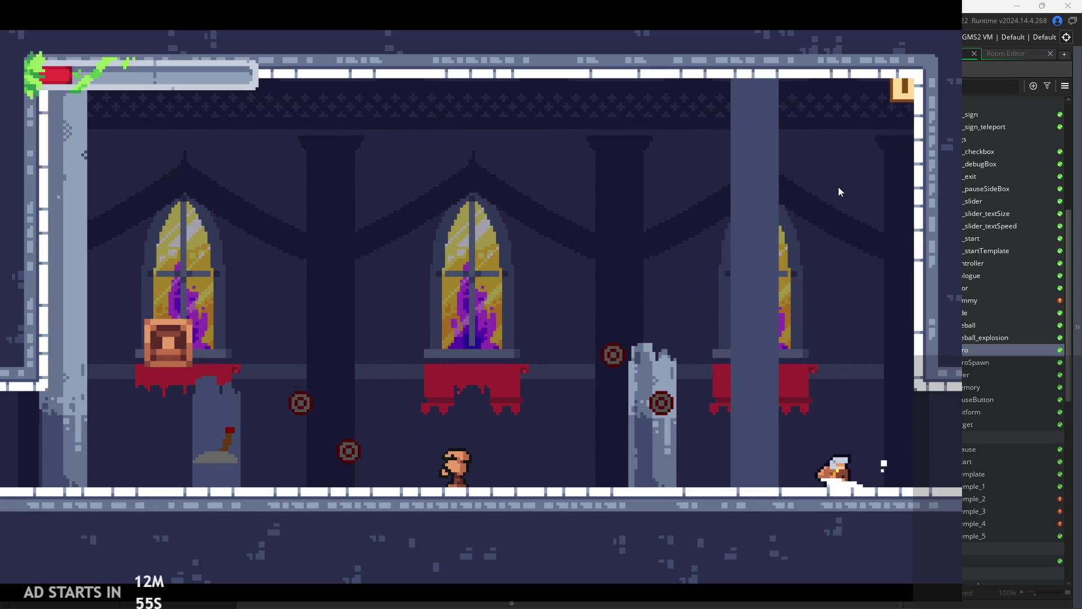
- Pause and exit the test run, then scroll obj_hero's Step event to the attack 2 block
{"action": "key", "text": "Escape"}
{"action": "left_click", "coordinate": [833, 479]}
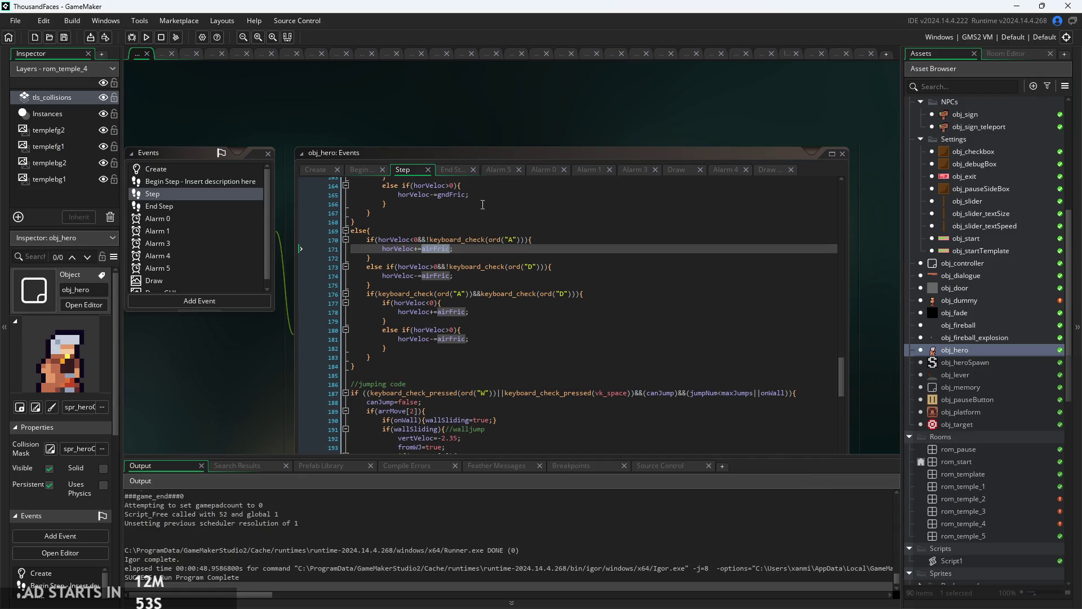
{"action": "scroll", "scroll_direction": "up", "scroll_amount": 3}
{"action": "scroll", "scroll_direction": "down", "scroll_amount": 3}
{"action": "scroll", "scroll_direction": "up", "scroll_amount": 3}
{"action": "scroll", "scroll_direction": "up", "scroll_amount": 3}
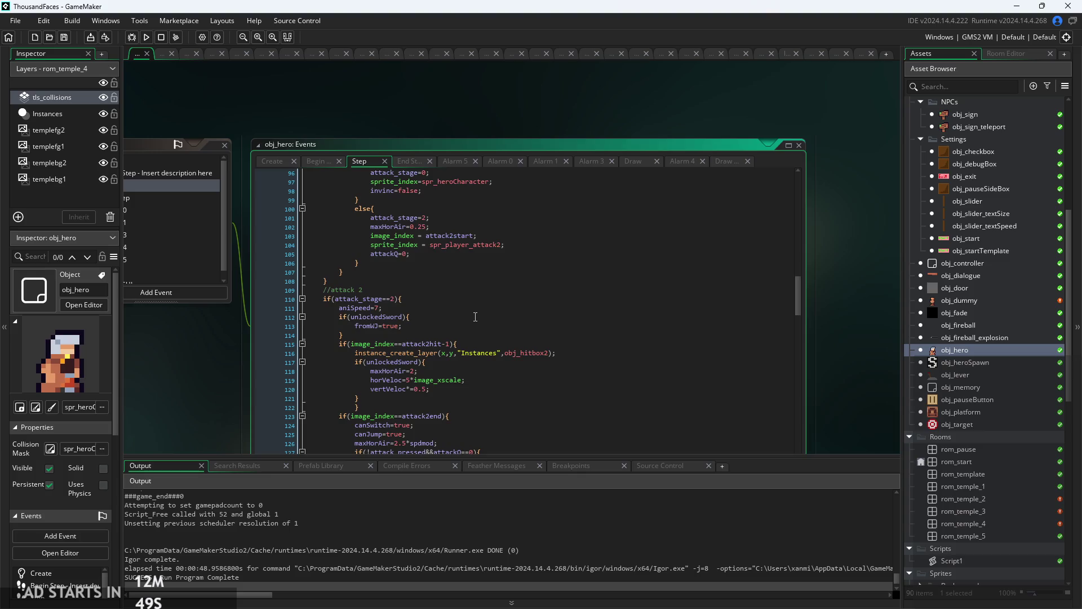
{"action": "scroll", "scroll_direction": "up", "scroll_amount": 3}
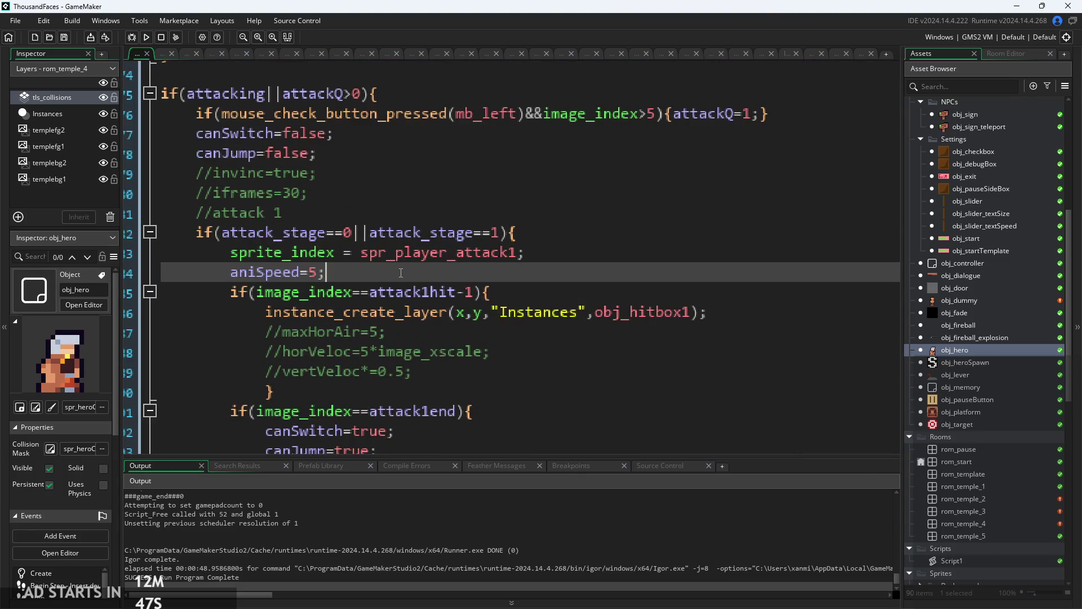
{"action": "scroll", "scroll_direction": "down", "scroll_amount": 3}
{"action": "scroll", "scroll_direction": "down", "scroll_amount": 3}
- Review attack 2's unlockedSword check and its maxHorAir=2 line
{"action": "left_click", "coordinate": [355, 179]}
{"action": "left_click", "coordinate": [394, 199]}
{"action": "left_click", "coordinate": [428, 280]}
{"action": "left_click", "coordinate": [448, 300]}
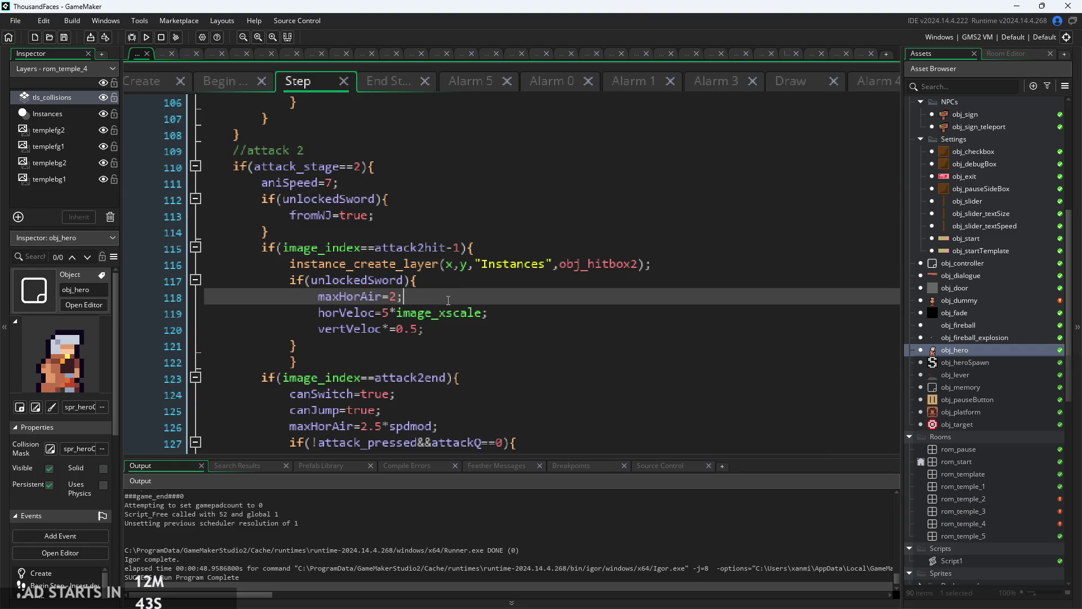
{"action": "left_click", "coordinate": [460, 275]}
{"action": "scroll", "scroll_direction": "up", "scroll_amount": 3}
{"action": "left_click", "coordinate": [442, 302]}
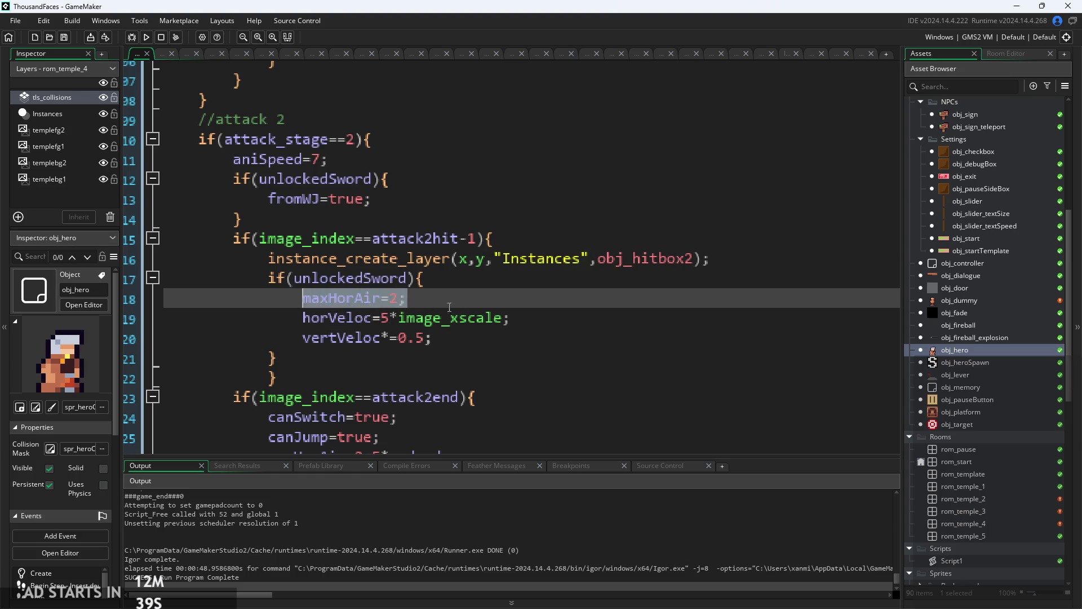
{"action": "left_click", "coordinate": [465, 303]}
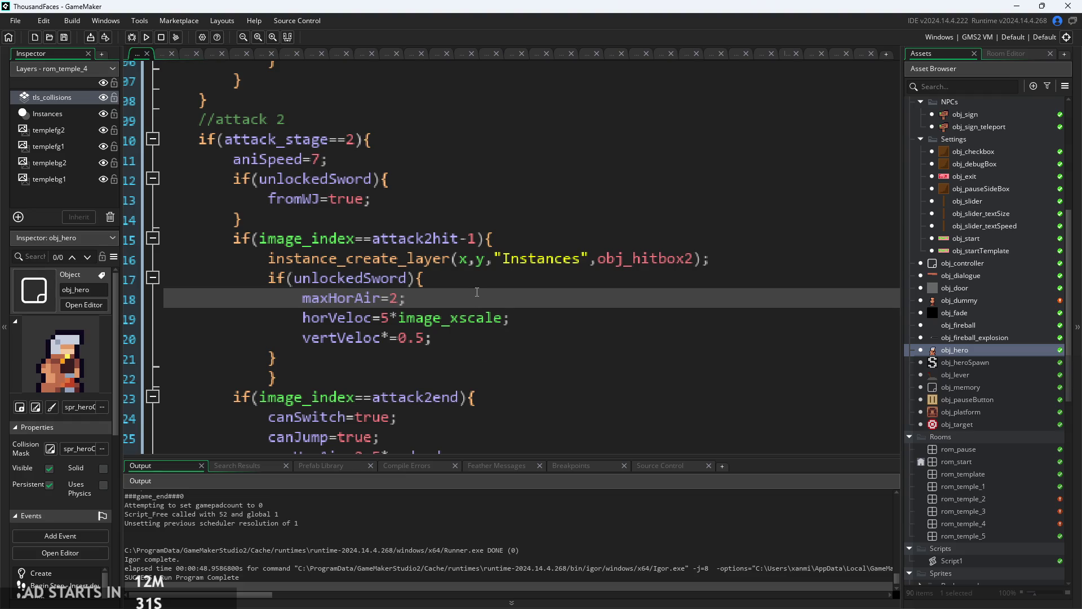
{"action": "scroll", "scroll_direction": "down", "scroll_amount": 3}
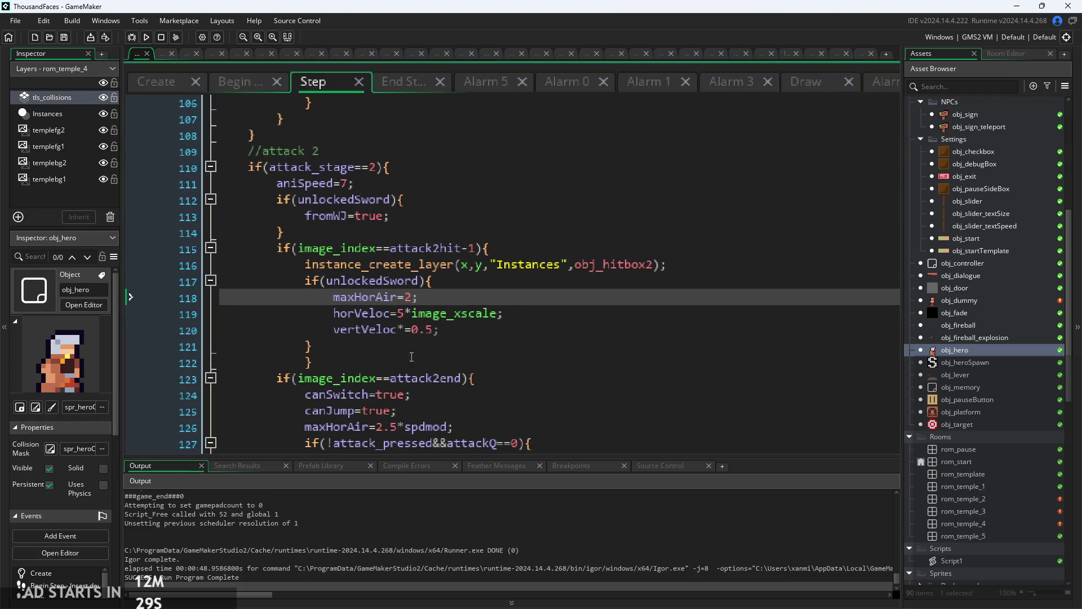
- Change attack 2's sword line from vertVeloc*=0.5 to vertVeloc=0.5, then relaunch and start the game
{"action": "left_click_drag", "start_coordinate": [340, 339], "coordinate": [310, 280]}
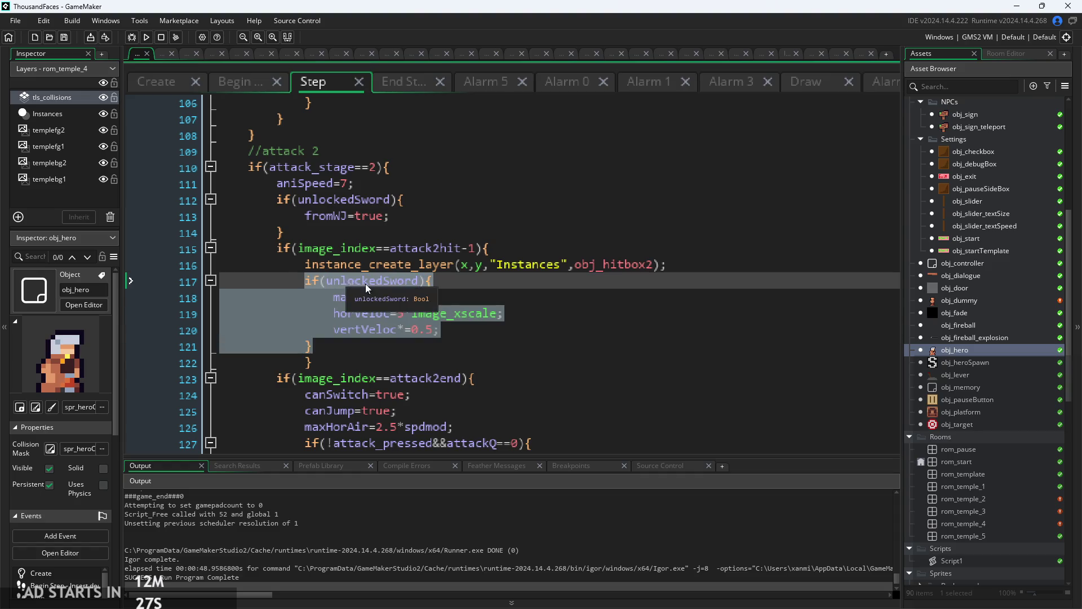
{"action": "left_click", "coordinate": [493, 331]}
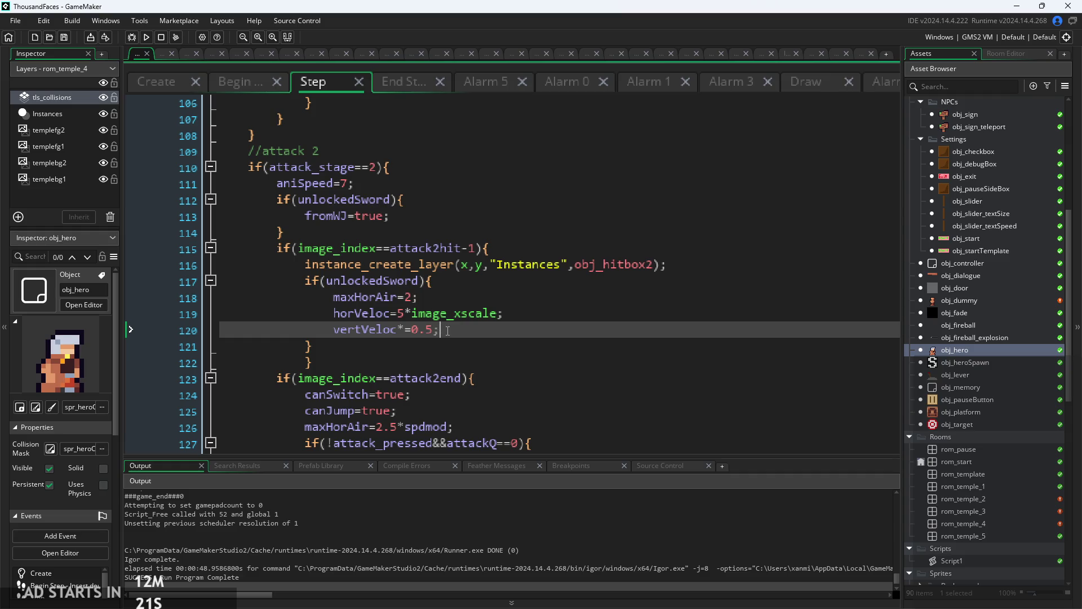
{"action": "scroll", "scroll_direction": "down", "scroll_amount": 3}
{"action": "scroll", "scroll_direction": "up", "scroll_amount": 3}
{"action": "left_click_drag", "start_coordinate": [444, 289], "coordinate": [246, 286]}
{"action": "left_click", "coordinate": [447, 299]}
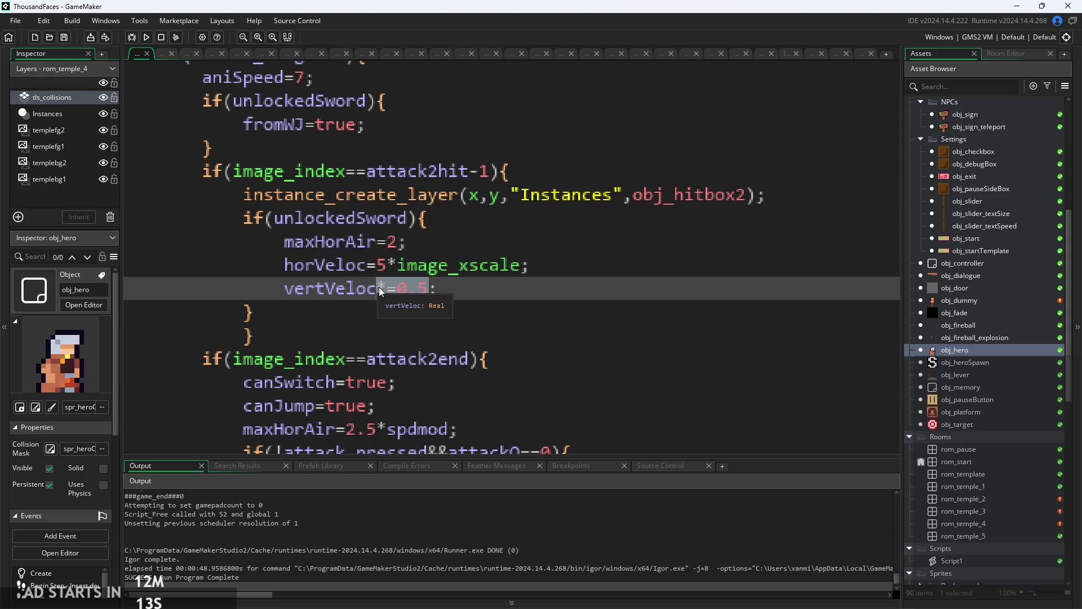
{"action": "type", "text": "=0."}
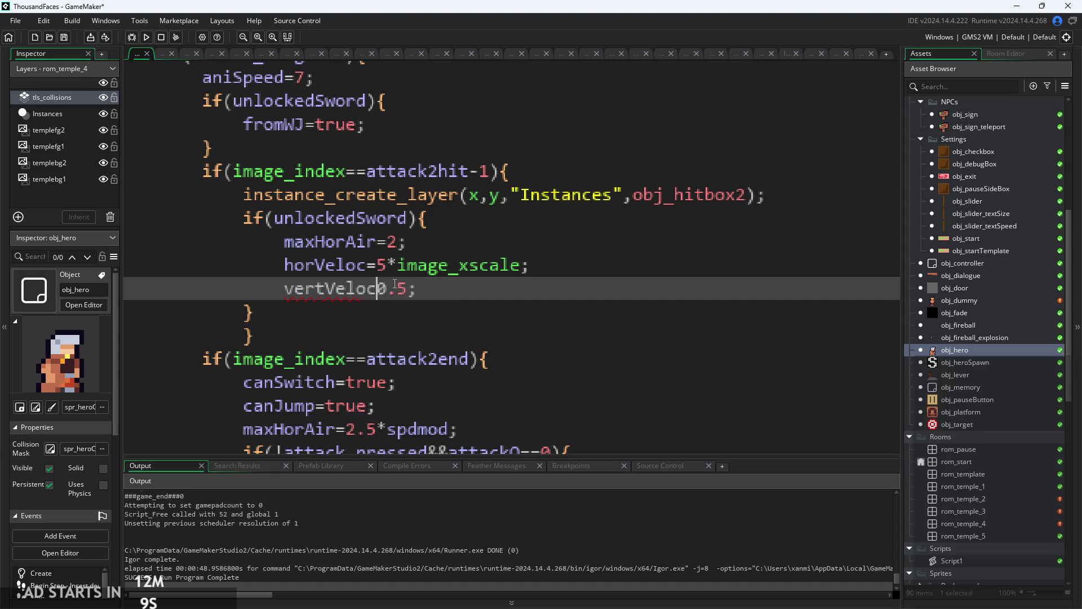
{"action": "left_click", "coordinate": [147, 37]}
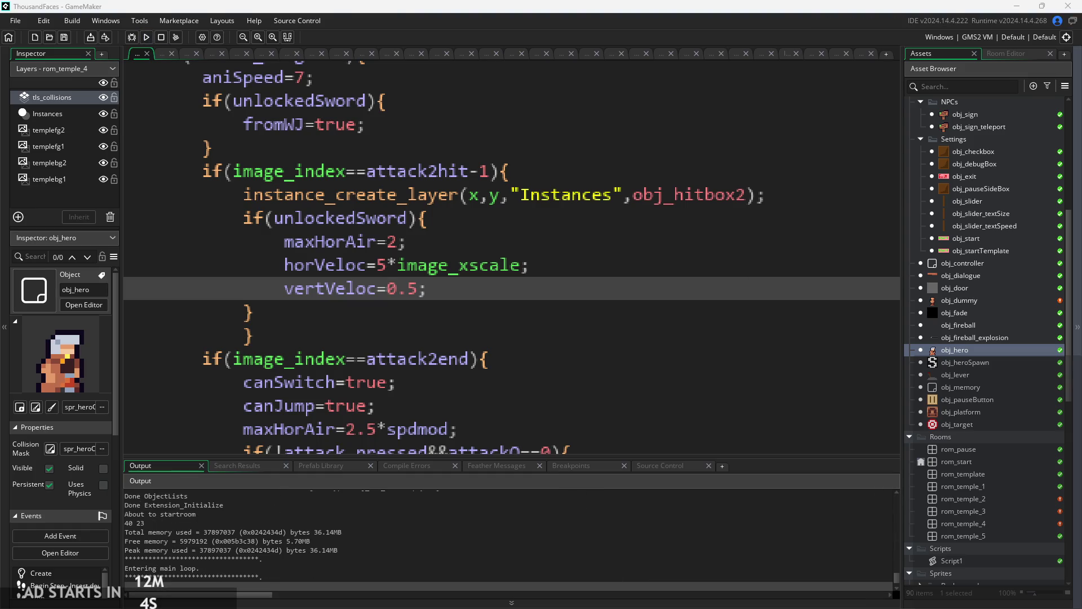
{"action": "left_click", "coordinate": [340, 353]}
- Wall-jump the hero between the floating blocks and walls, then pause and exit the test run
{"action": "key", "text": "space"}
{"action": "key", "text": "Right"}
{"action": "key", "text": "Right"}
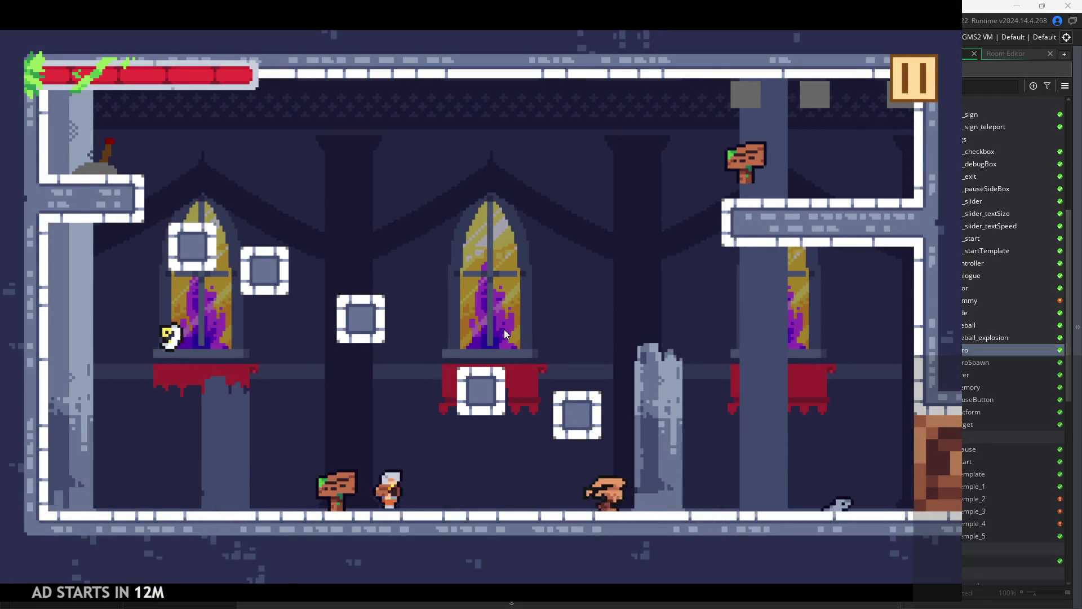
{"action": "key", "text": "space"}
{"action": "key", "text": "Left"}
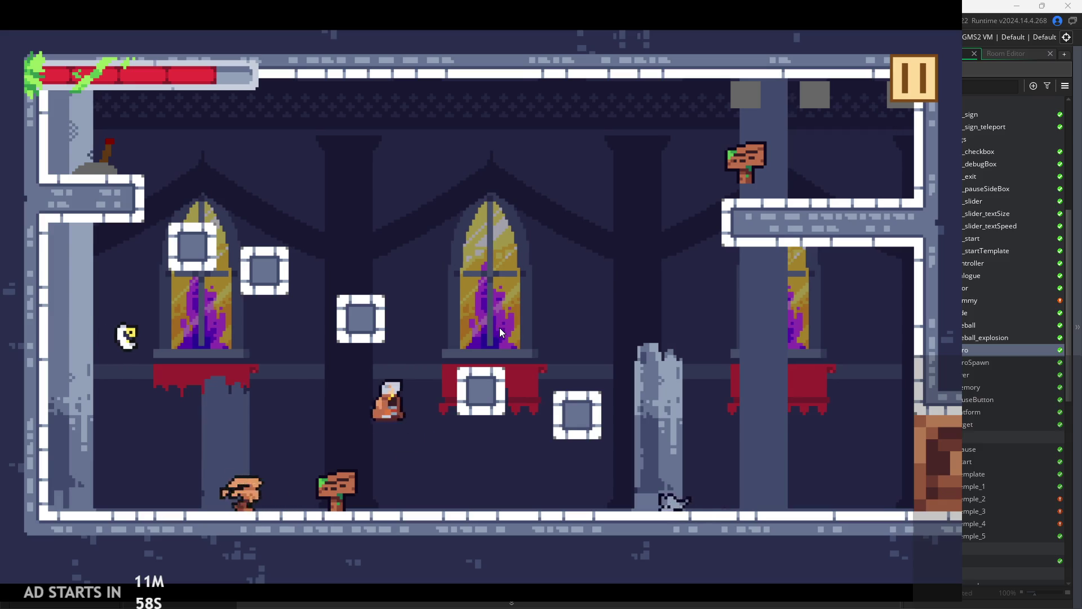
{"action": "key", "text": "Right"}
{"action": "key", "text": "space"}
{"action": "key", "text": "Right"}
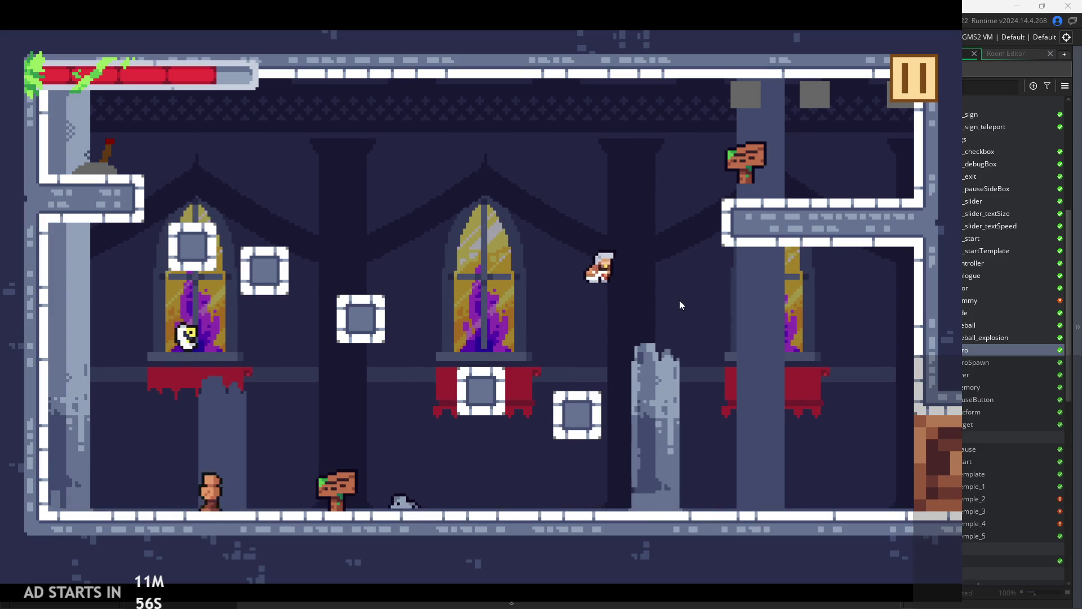
{"action": "key", "text": "Left"}
{"action": "key", "text": "space"}
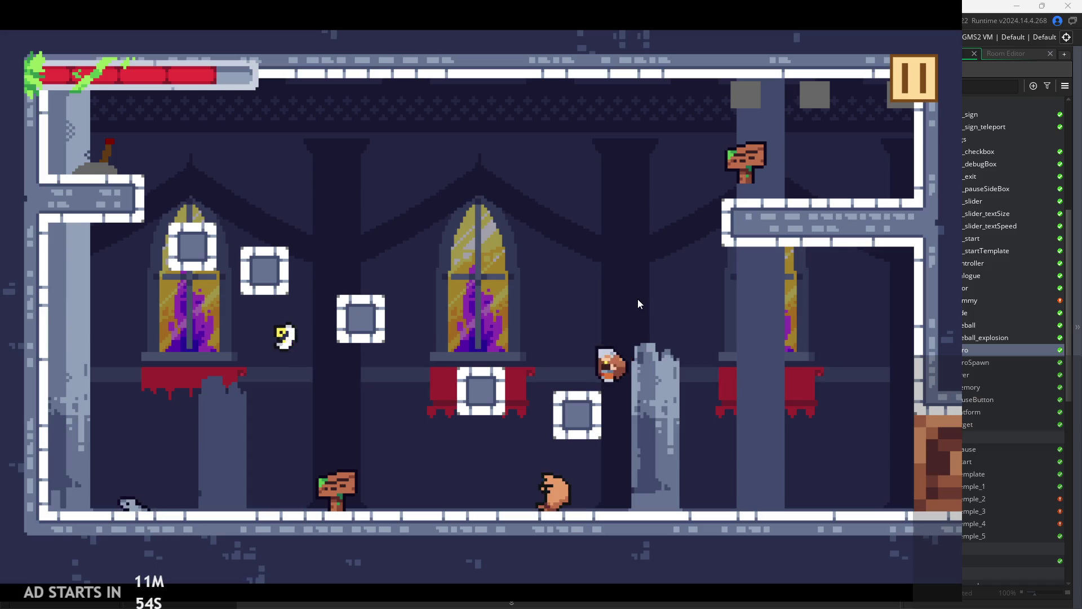
{"action": "key", "text": "space"}
{"action": "key", "text": "Right"}
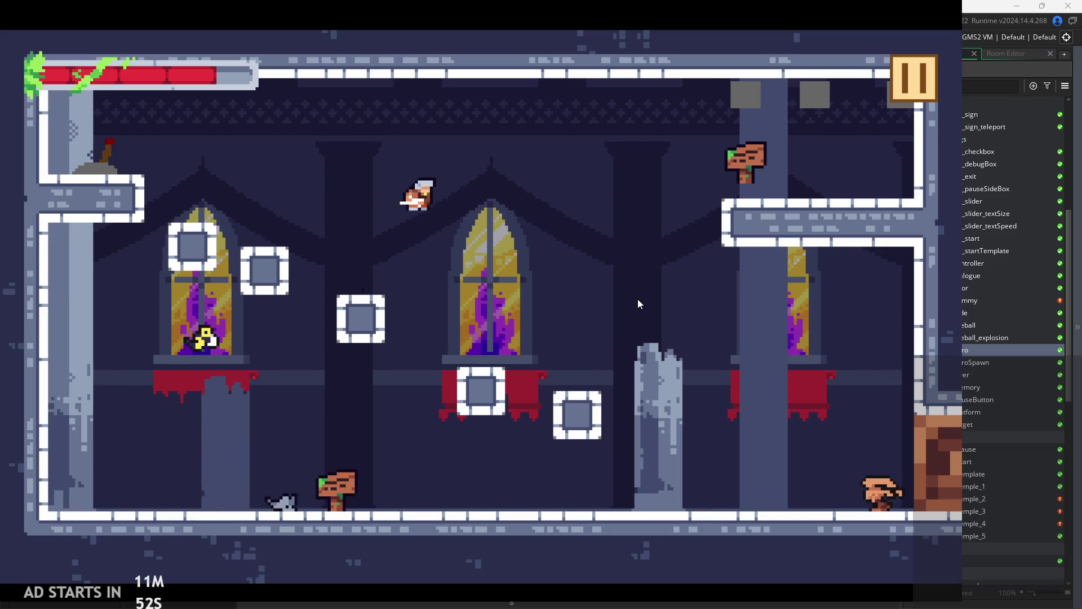
{"action": "left_click", "coordinate": [901, 90]}
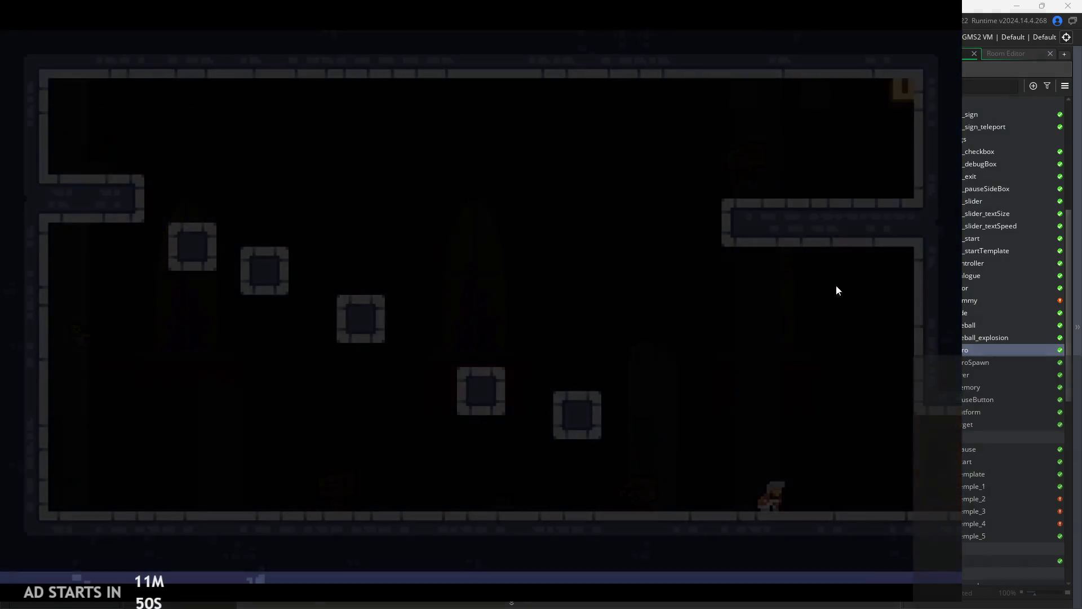
{"action": "left_click", "coordinate": [814, 471]}
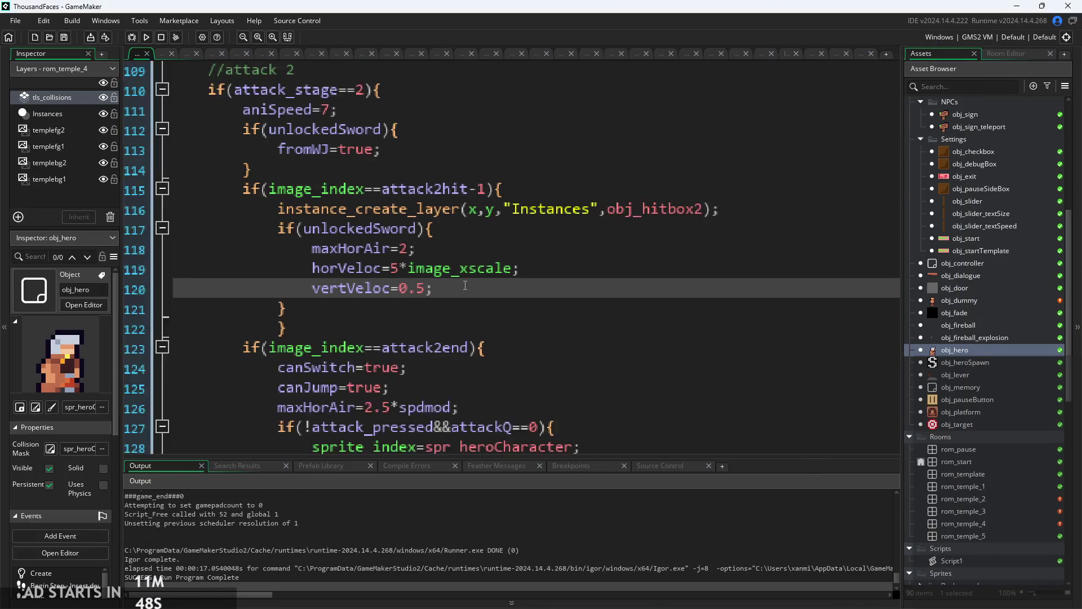
- Uncomment attack 1's hit line as vertVeloc=0.5 on line 89 and rebuild the game
{"action": "scroll", "scroll_direction": "up", "scroll_amount": 3}
{"action": "scroll", "scroll_direction": "down", "scroll_amount": 3}
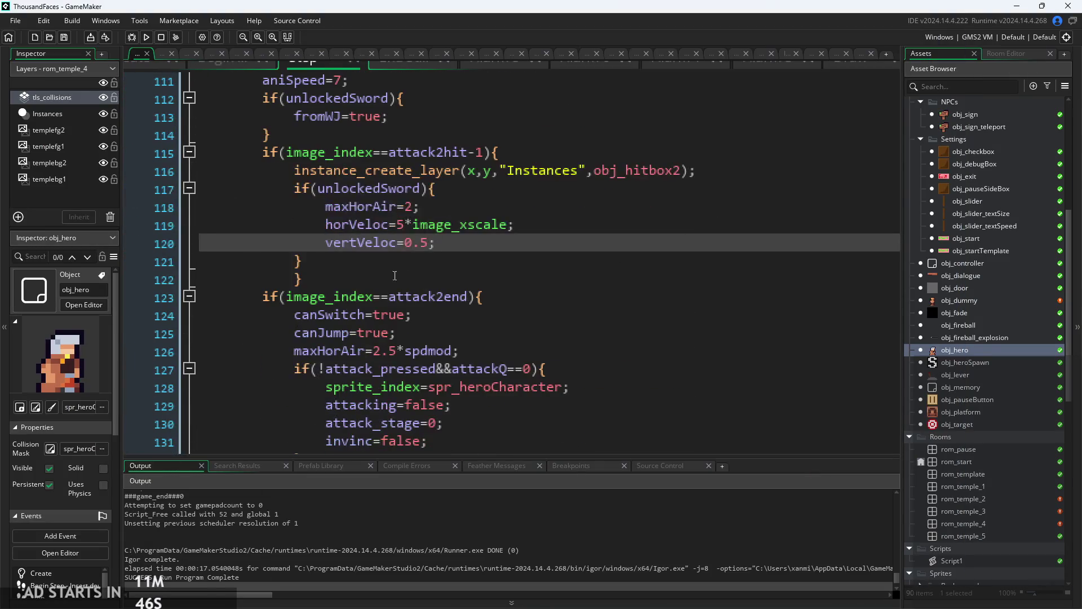
{"action": "left_click_drag", "start_coordinate": [342, 254], "coordinate": [297, 193]}
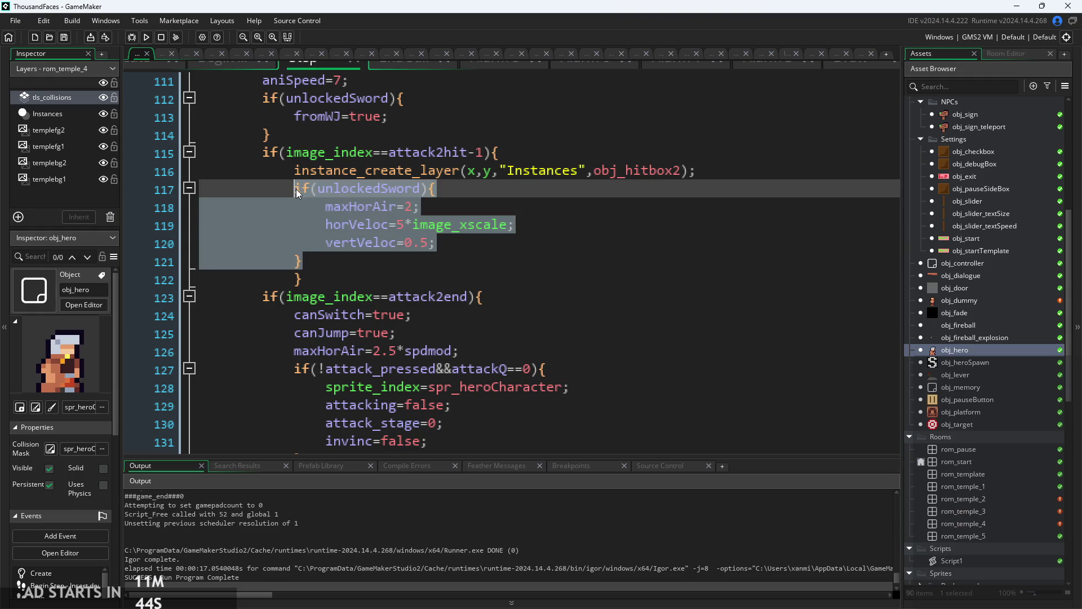
{"action": "scroll", "scroll_direction": "up", "scroll_amount": 3}
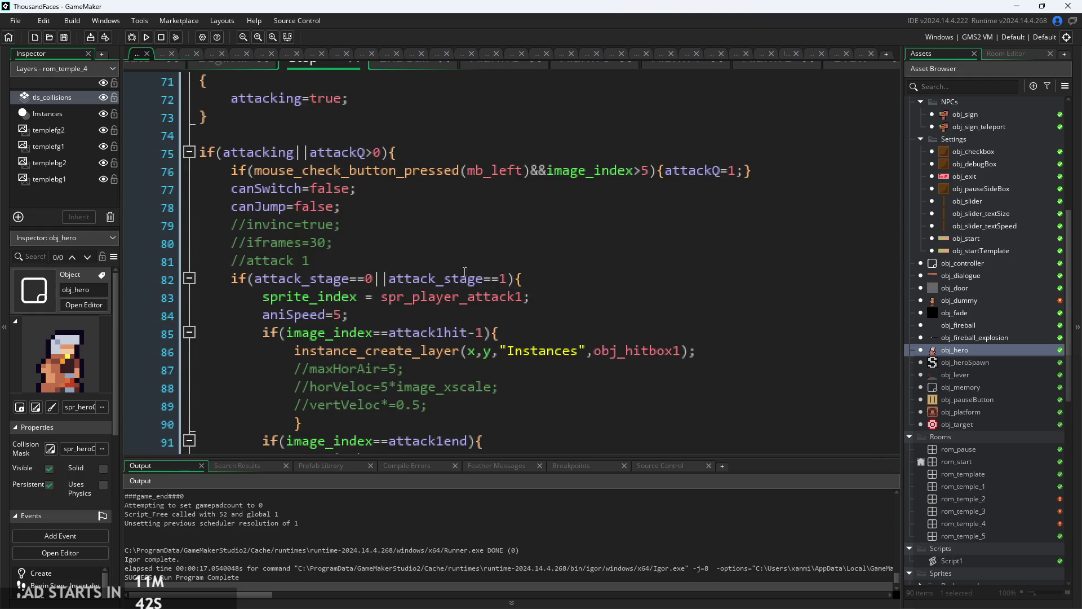
{"action": "left_click", "coordinate": [580, 277]}
{"action": "left_click", "coordinate": [577, 307]}
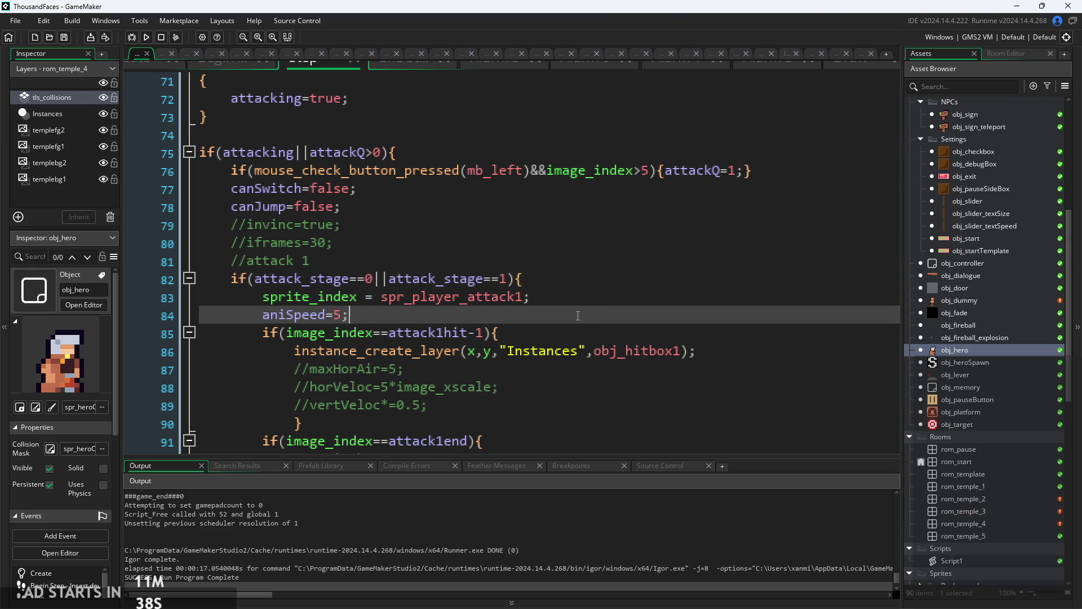
{"action": "scroll", "scroll_direction": "down", "scroll_amount": 3}
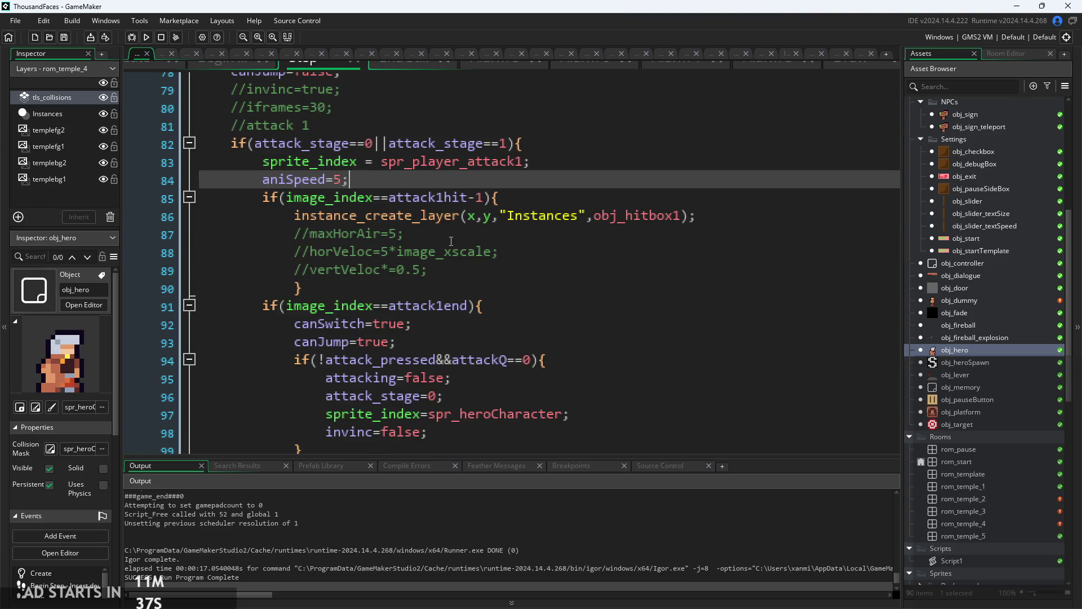
{"action": "left_click", "coordinate": [310, 269]}
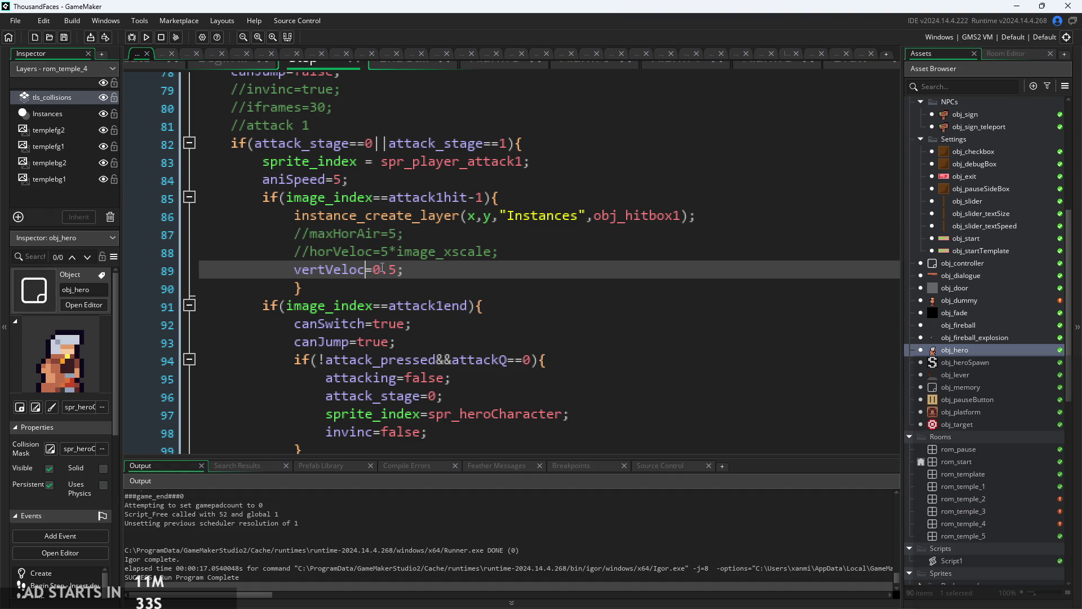
{"action": "left_click", "coordinate": [147, 37]}
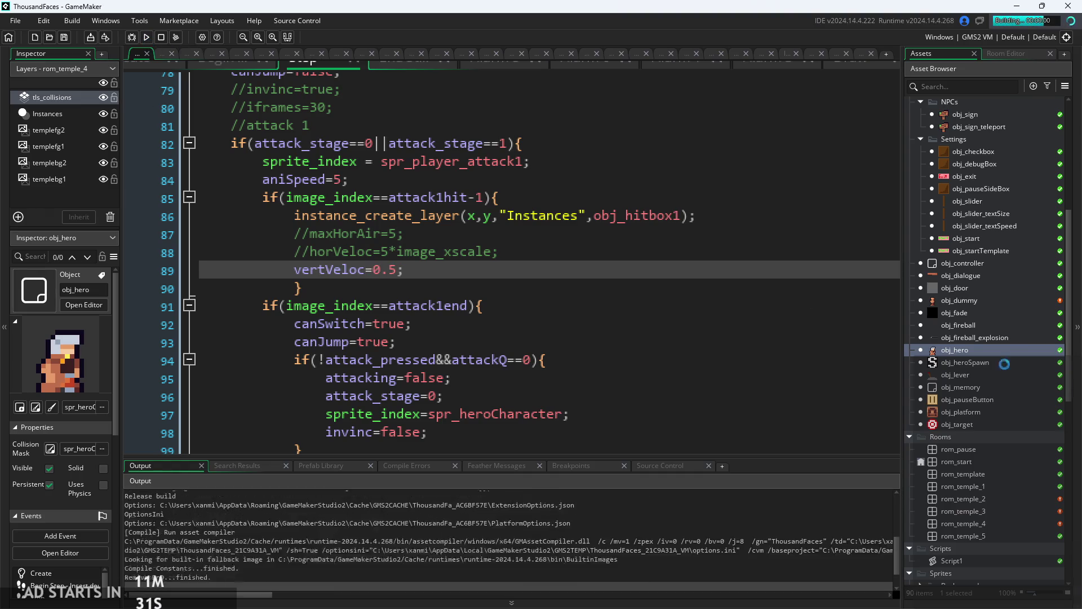
- Start the game and jump the hero around the floor, steering left and right in the air
{"action": "left_click", "coordinate": [549, 341]}
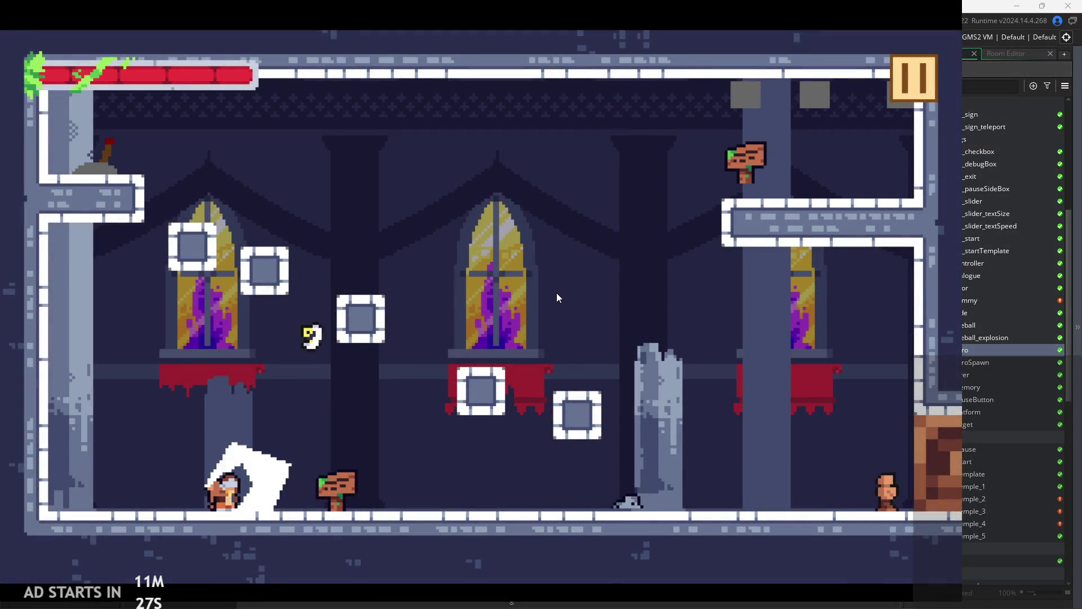
{"action": "key", "text": "Right"}
{"action": "key", "text": "space"}
{"action": "key", "text": "Left"}
{"action": "key", "text": "space"}
{"action": "key", "text": "Right"}
{"action": "key", "text": "space"}
{"action": "key", "text": "Right"}
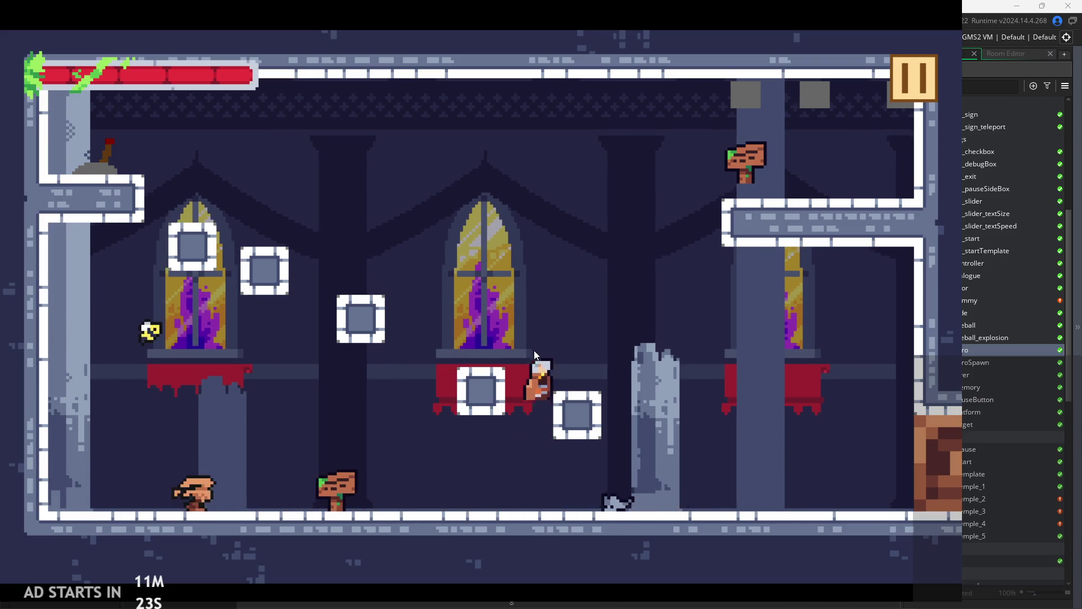
{"action": "key", "text": "Left"}
{"action": "key", "text": "Right"}
- Keep wall-jumping across the room between the door and the broken pillar
{"action": "key", "text": "Right"}
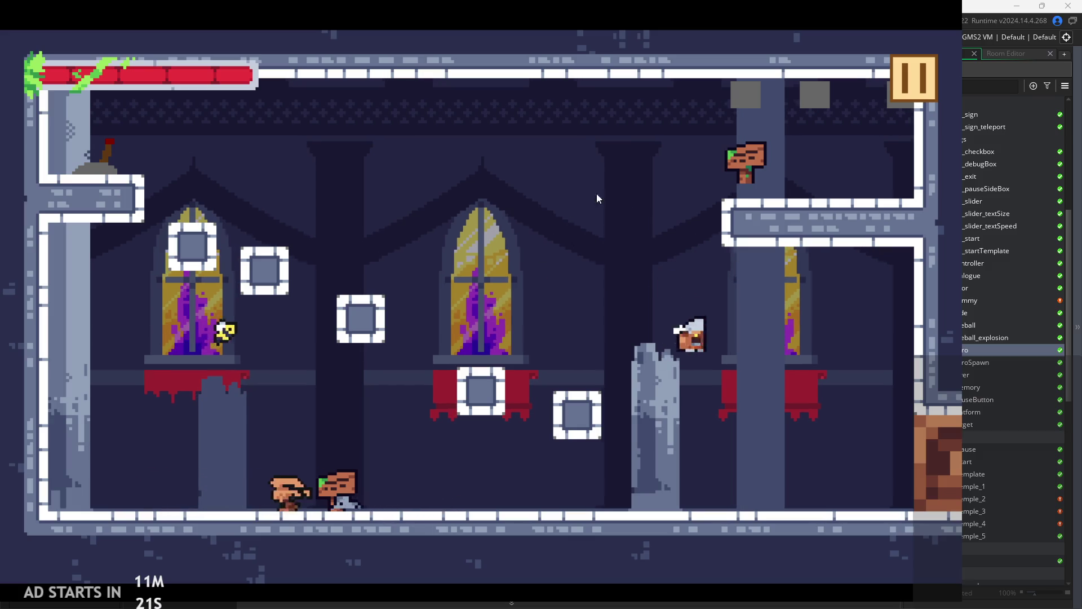
{"action": "key", "text": "space"}
{"action": "key", "text": "Left"}
{"action": "key", "text": "Right"}
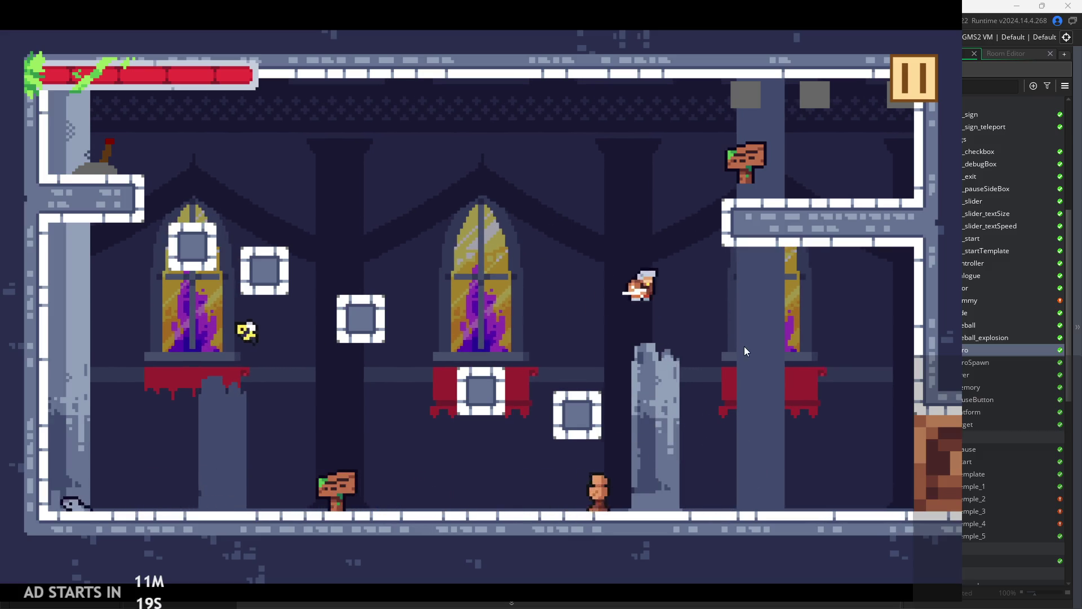
{"action": "key", "text": "Right"}
{"action": "key", "text": "space"}
{"action": "key", "text": "Left"}
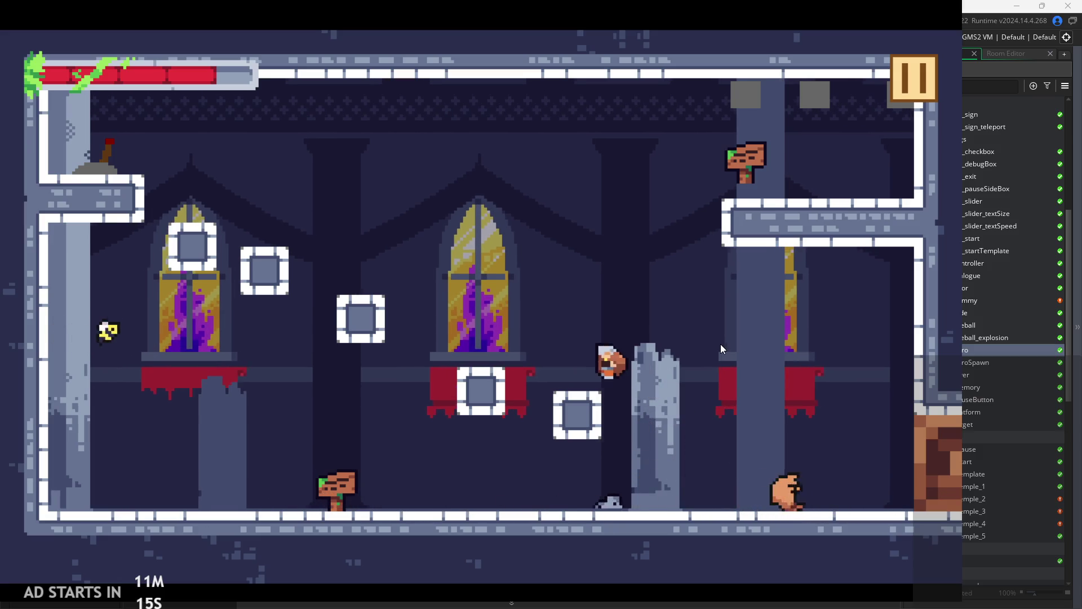
{"action": "key", "text": "Right"}
{"action": "key", "text": "Left"}
{"action": "key", "text": "space"}
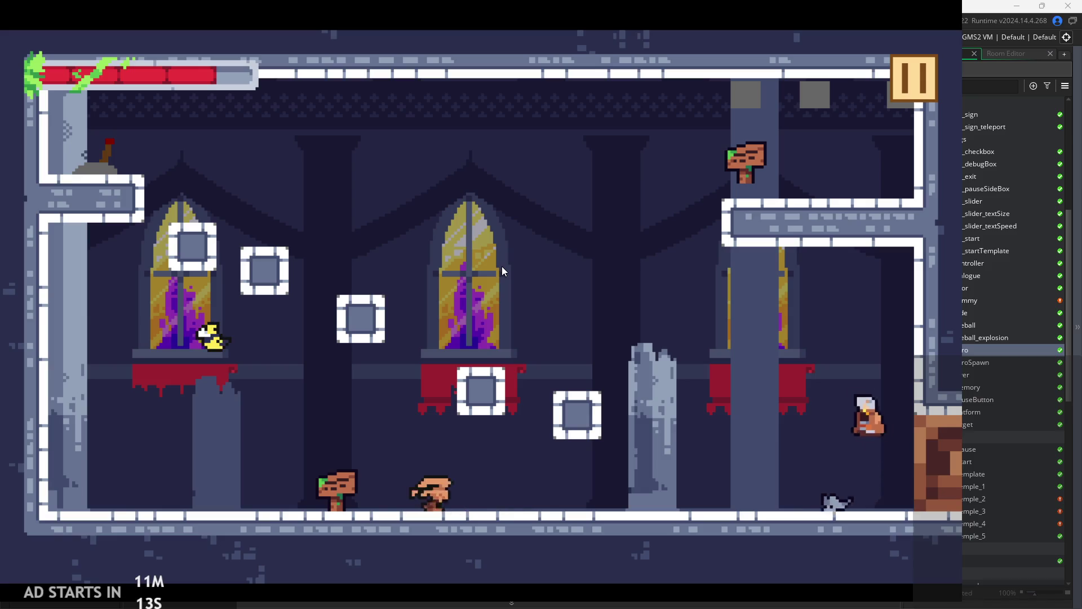
{"action": "key", "text": "space"}
{"action": "key", "text": "Right"}
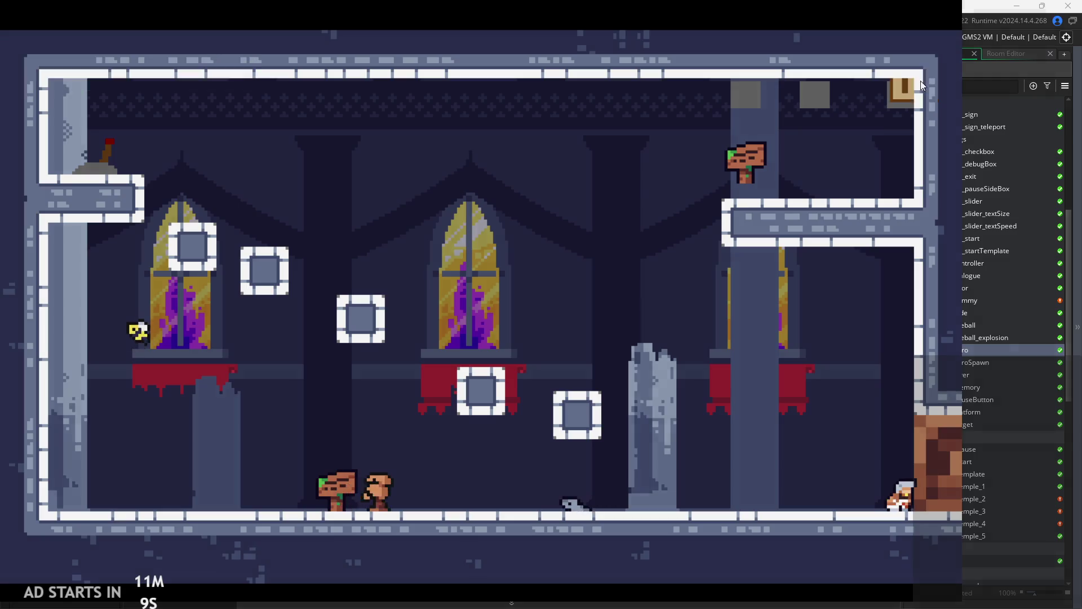
- Quit the playtest and select the attack 1 vertVeloc code in the editor
{"action": "key", "text": "Escape"}
{"action": "left_click", "coordinate": [789, 500]}
{"action": "left_click_drag", "start_coordinate": [439, 281], "coordinate": [399, 265]}
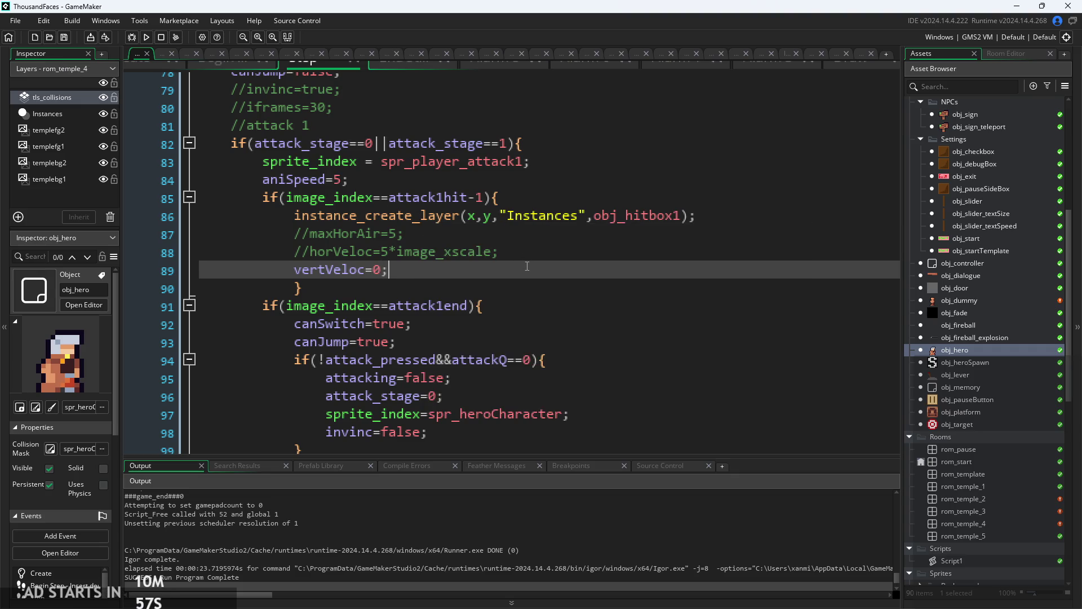
- Paste an if(unlockedSword) block setting vertVeloc=0 after line 88 and delete the leftover vertVeloc line
{"action": "left_click", "coordinate": [537, 252]}
{"action": "key", "text": "Return"}
{"action": "key", "text": "ctrl+v"}
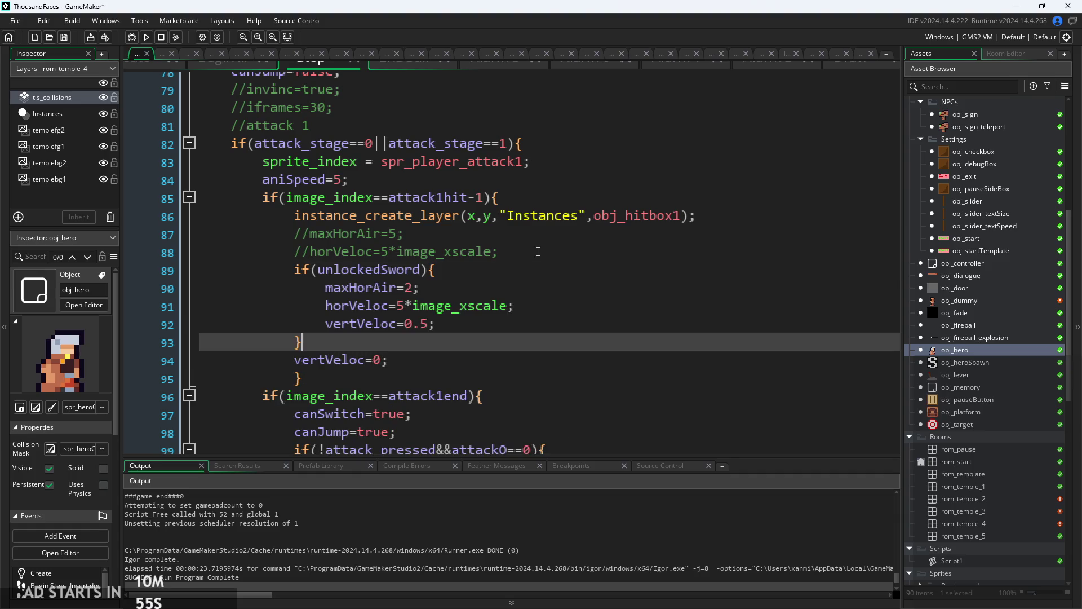
{"action": "triple_click", "coordinate": [412, 359]}
{"action": "key", "text": "Delete"}
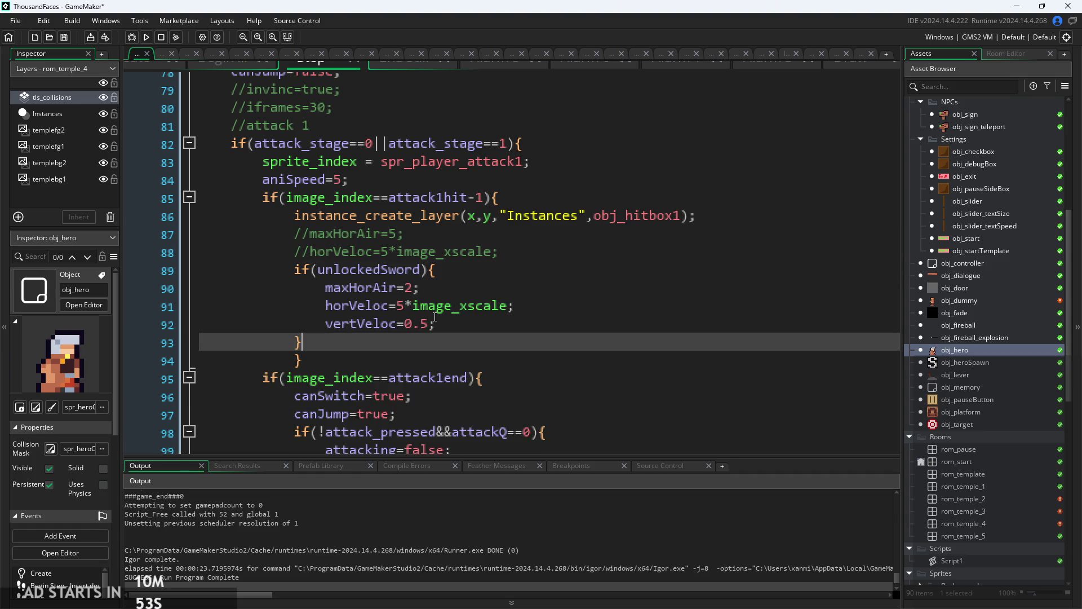
{"action": "left_click", "coordinate": [430, 323]}
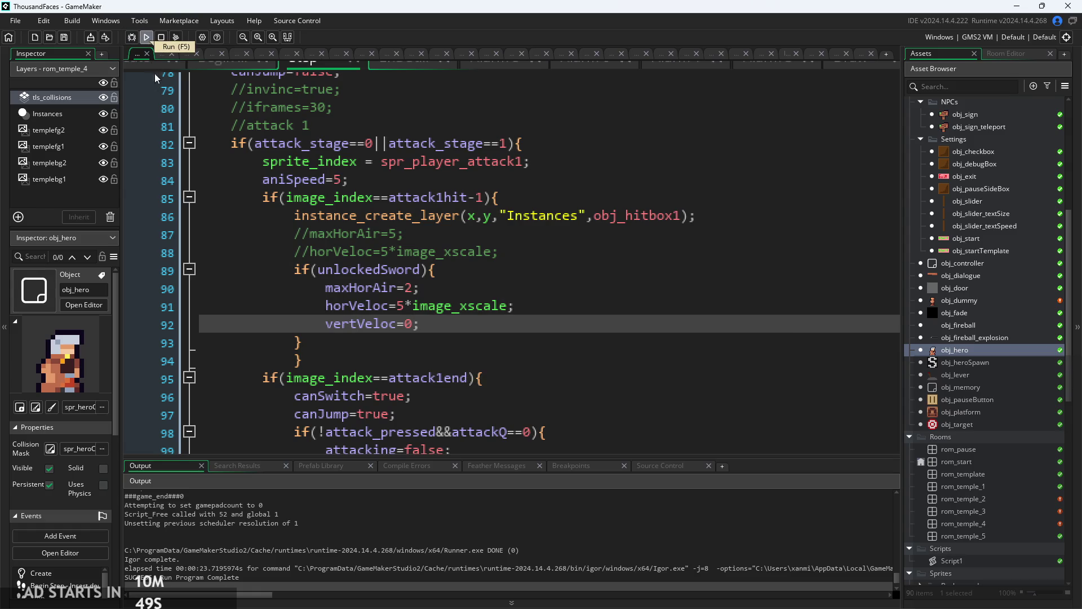
- Delete the old maxHorAir and horVeloc lines and relaunch the game
{"action": "left_click_drag", "start_coordinate": [536, 305], "coordinate": [181, 280]}
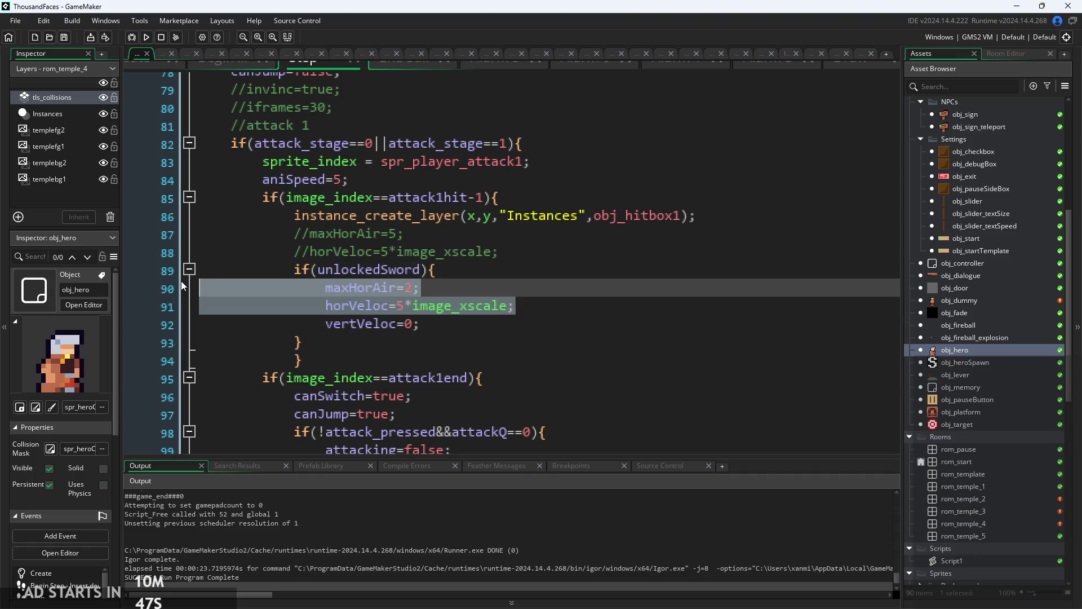
{"action": "key", "text": "Delete"}
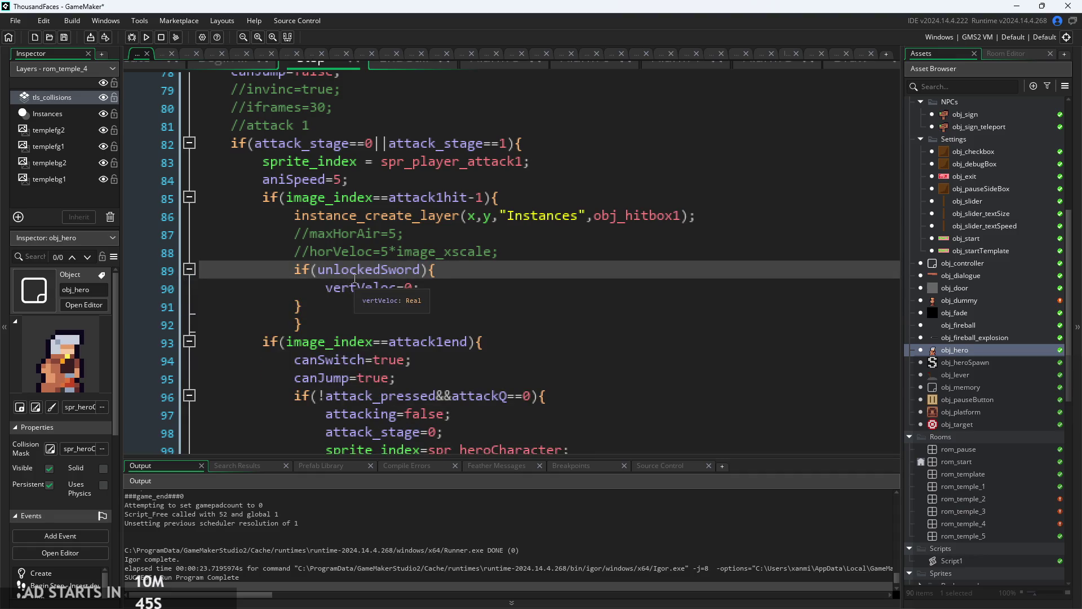
{"action": "left_click", "coordinate": [146, 37]}
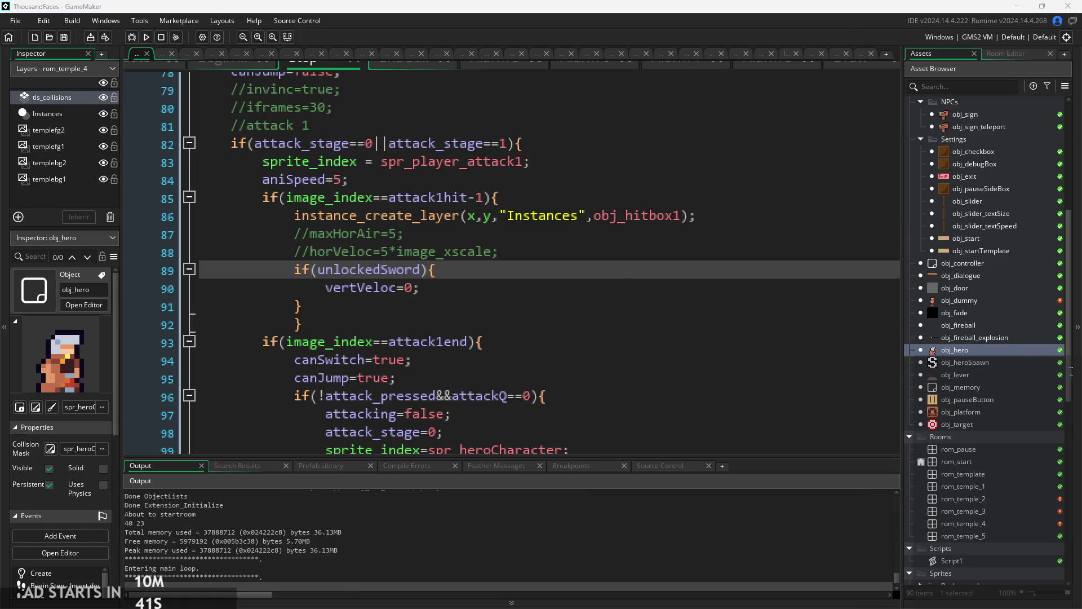
- Start the first level, then dash left and wall-jump up-right off the wall
{"action": "left_click", "coordinate": [463, 344]}
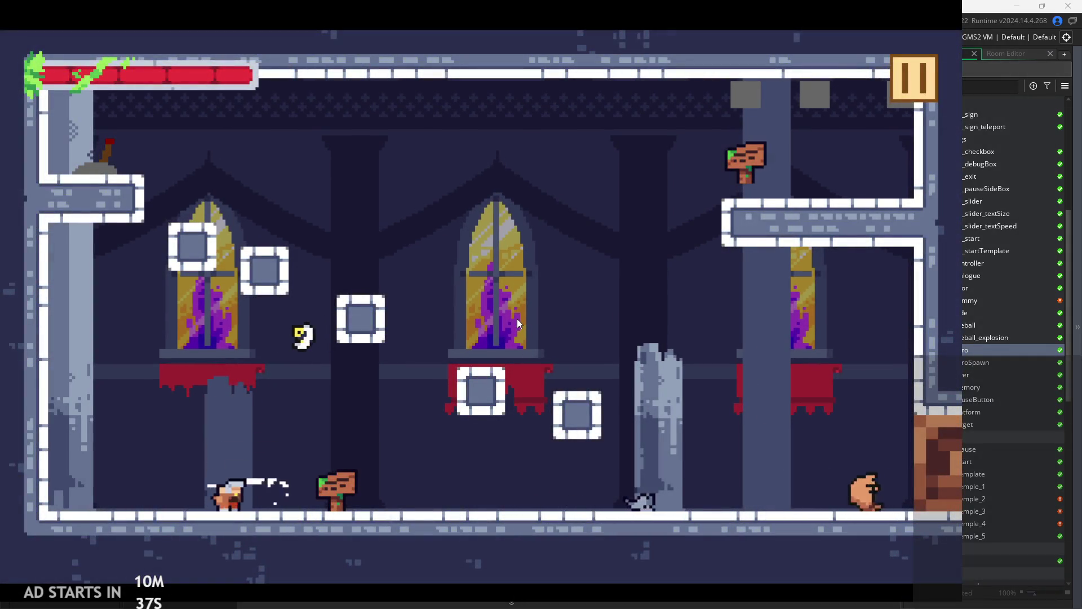
{"action": "key", "text": "space"}
{"action": "key", "text": "Left"}
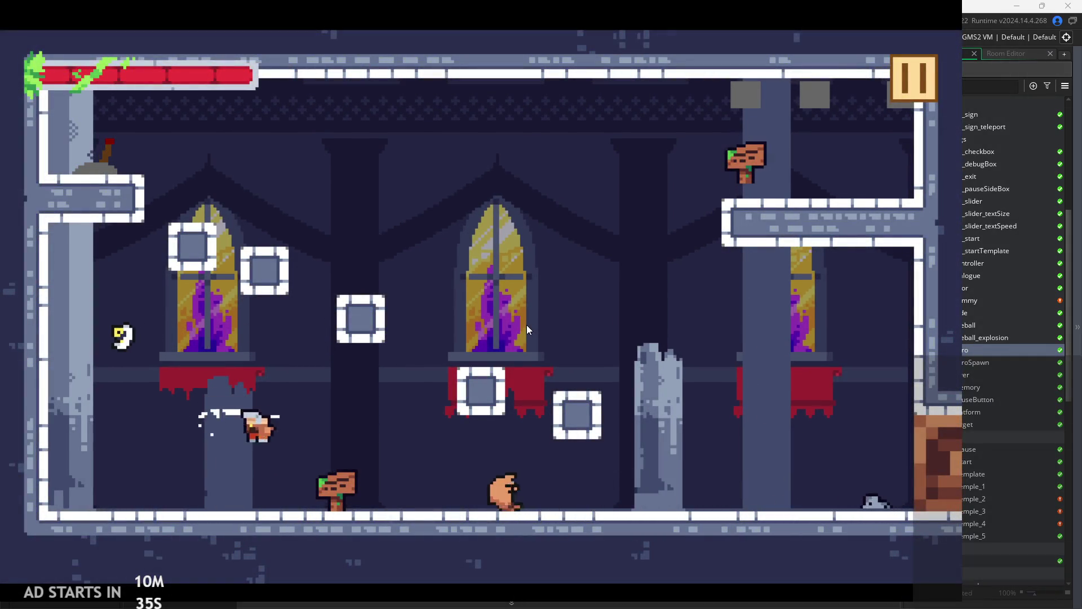
{"action": "key", "text": "space"}
{"action": "key", "text": "Right"}
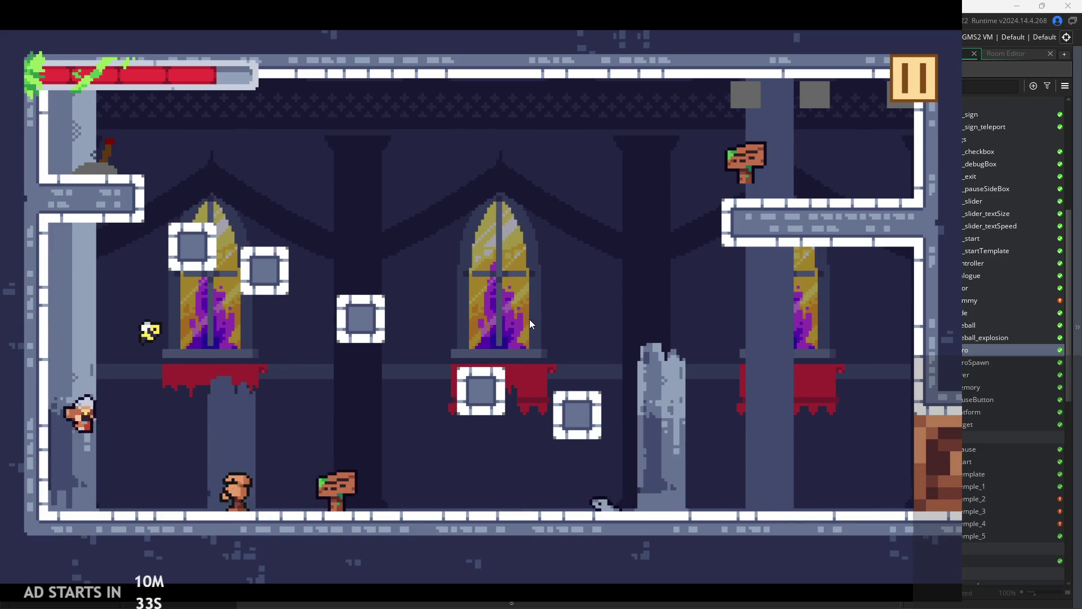
- Run right slashing an enemy, then hop between the broken pillar and central window ledge
{"action": "key", "text": "Right"}
{"action": "key", "text": "Right"}
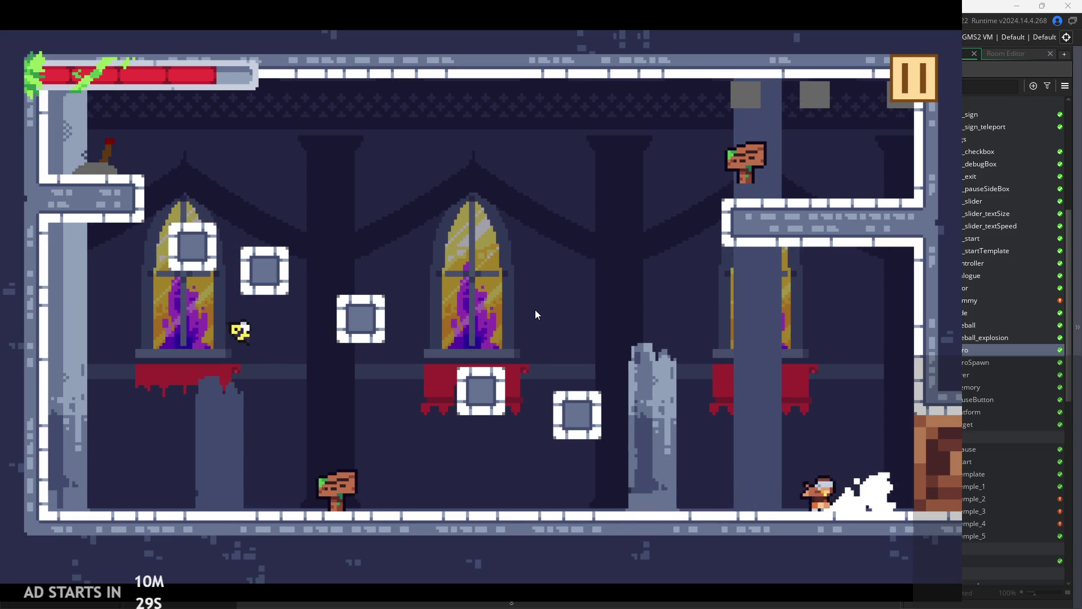
{"action": "key", "text": "x"}
{"action": "key", "text": "Right"}
{"action": "key", "text": "x"}
{"action": "key", "text": "Left"}
{"action": "key", "text": "z"}
{"action": "key", "text": "Left"}
{"action": "key", "text": "z"}
{"action": "key", "text": "z"}
{"action": "key", "text": "Left"}
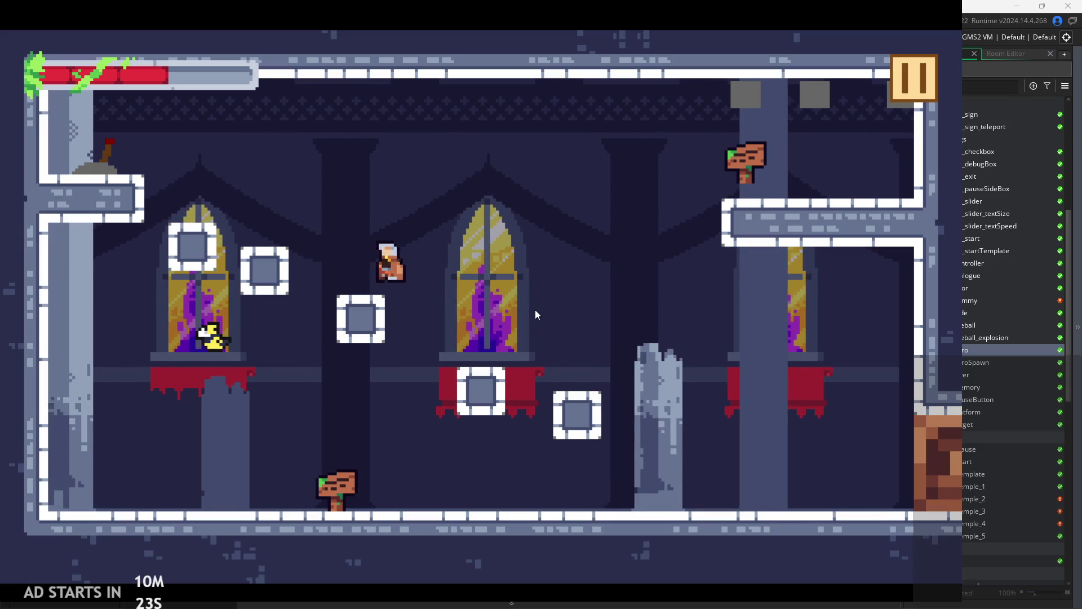
{"action": "key", "text": "Right"}
{"action": "key", "text": "z"}
{"action": "key", "text": "x"}
{"action": "key", "text": "Left"}
{"action": "key", "text": "z"}
{"action": "key", "text": "z"}
{"action": "key", "text": "z"}
{"action": "key", "text": "z"}
{"action": "key", "text": "Right"}
{"action": "key", "text": "z"}
{"action": "key", "text": "Right"}
{"action": "key", "text": "x"}
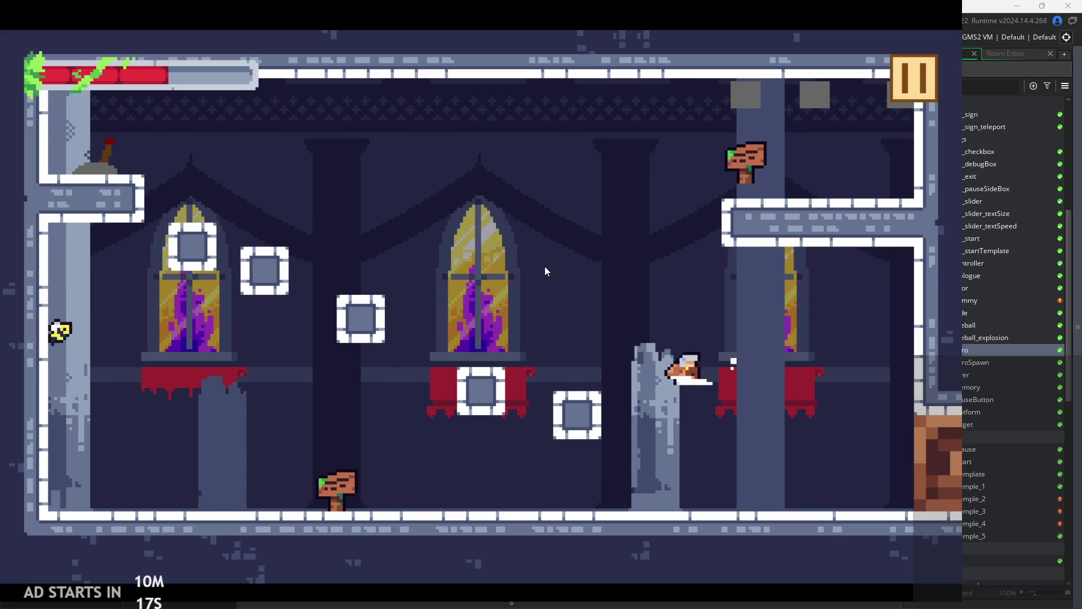
{"action": "key", "text": "Left"}
{"action": "key", "text": "z"}
{"action": "key", "text": "z"}
{"action": "key", "text": "Right"}
{"action": "key", "text": "z"}
{"action": "key", "text": "Left"}
{"action": "key", "text": "z"}
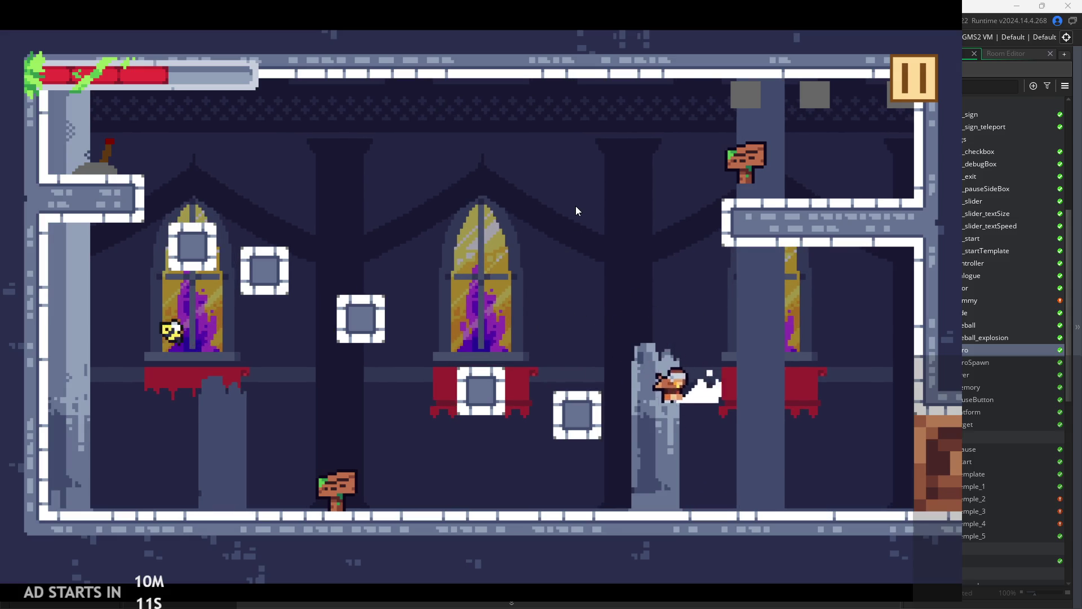
- Jump across to the right wall and wall-jump back onto the central blocks
{"action": "key", "text": "Left"}
{"action": "key", "text": "space"}
{"action": "key", "text": "Right"}
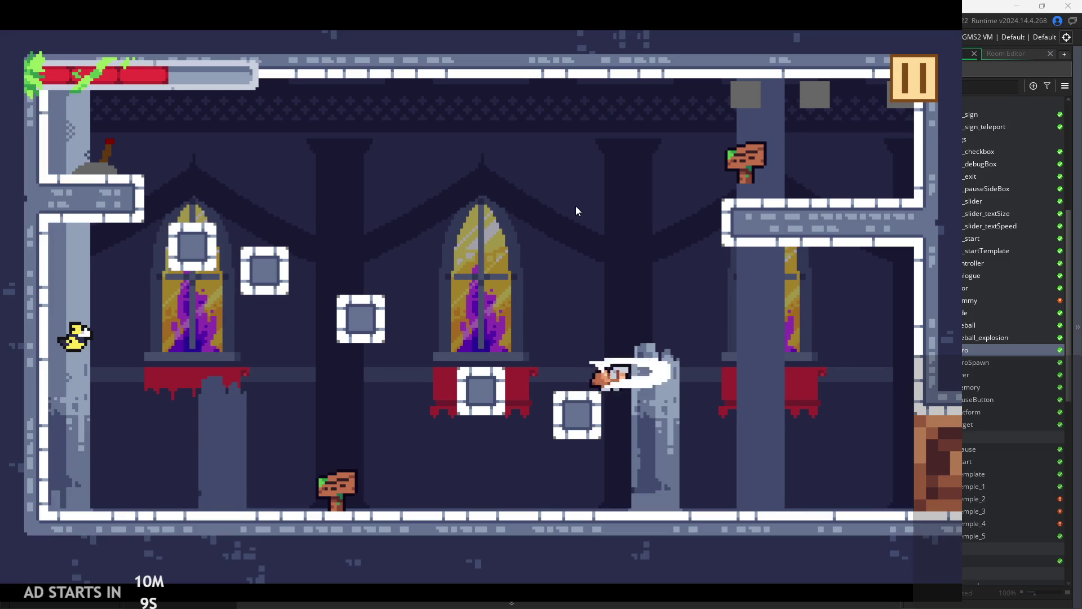
{"action": "key", "text": "Left"}
{"action": "key", "text": "space"}
{"action": "key", "text": "Left"}
{"action": "key", "text": "Right"}
{"action": "key", "text": "space"}
{"action": "key", "text": "Left"}
{"action": "key", "text": "space"}
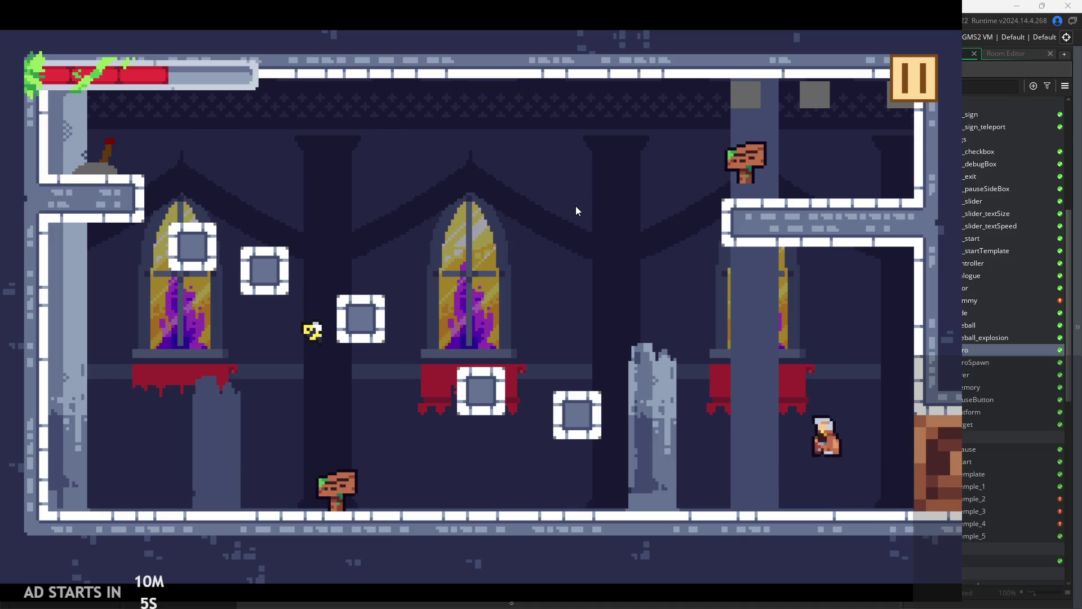
{"action": "key", "text": "Right"}
{"action": "key", "text": "Left"}
{"action": "key", "text": "space"}
{"action": "key", "text": "Right"}
{"action": "key", "text": "Left"}
{"action": "key", "text": "space"}
{"action": "key", "text": "Right"}
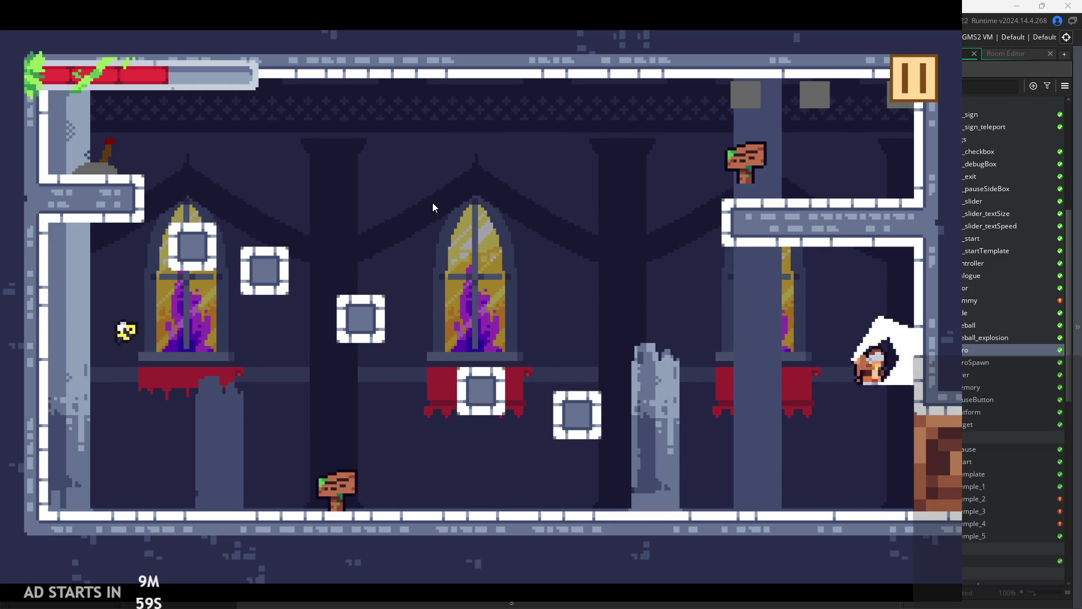
{"action": "key", "text": "Left"}
{"action": "key", "text": "space"}
{"action": "key", "text": "space"}
{"action": "key", "text": "Right"}
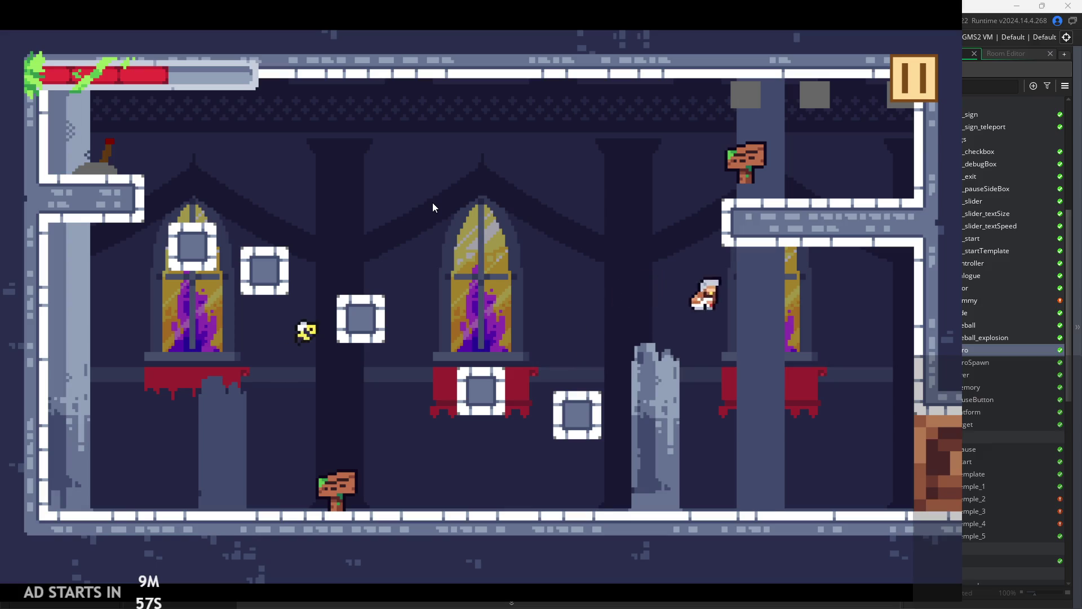
{"action": "key", "text": "Left"}
{"action": "key", "text": "space"}
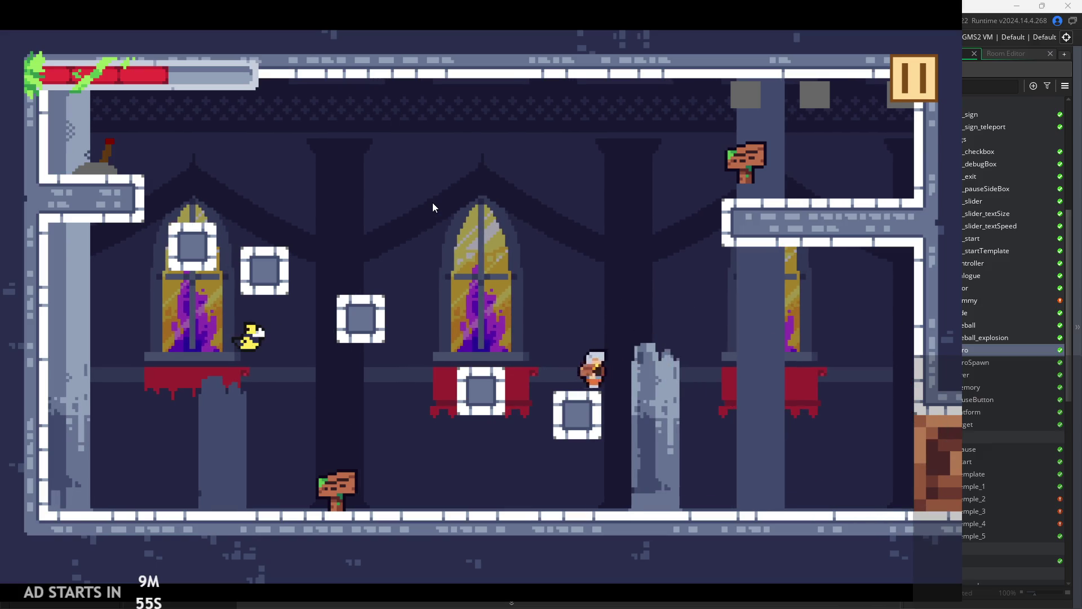
{"action": "key", "text": "Right"}
{"action": "key", "text": "Left"}
{"action": "key", "text": "space"}
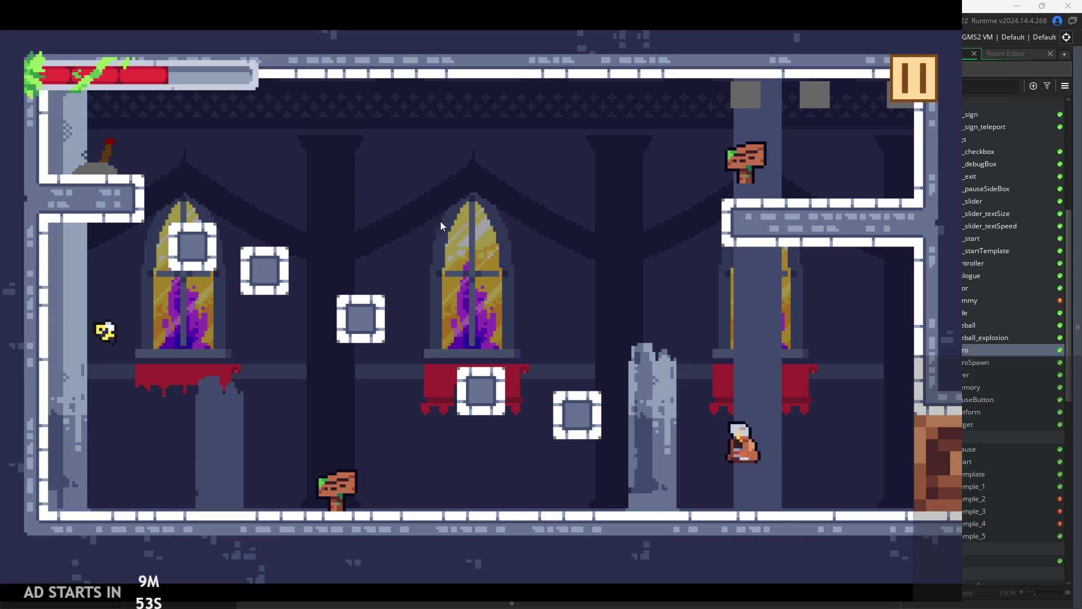
{"action": "key", "text": "space"}
{"action": "key", "text": "Right"}
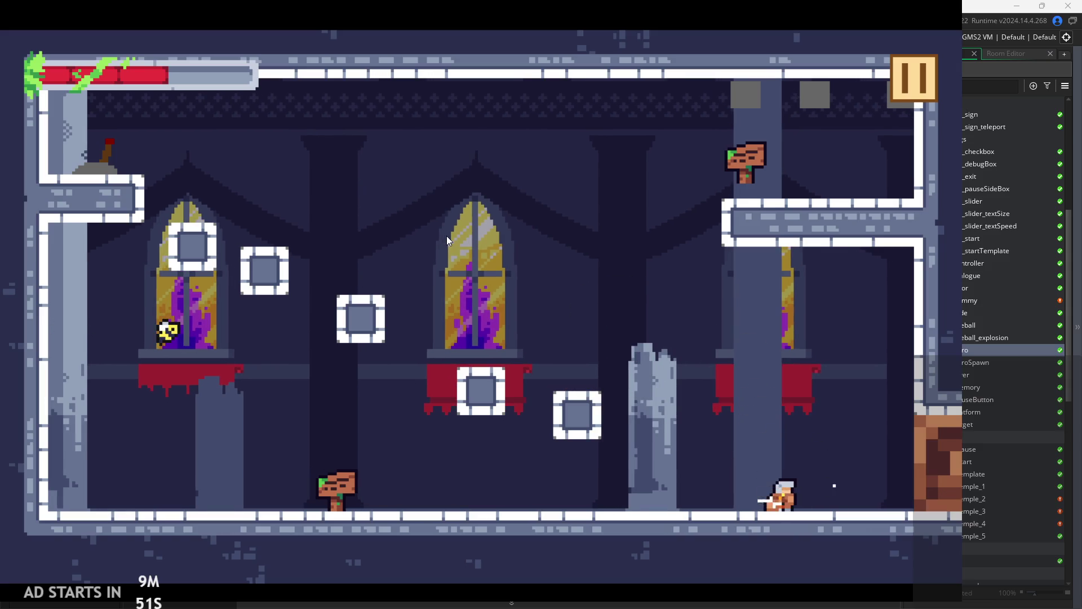
{"action": "key", "text": "Left"}
{"action": "key", "text": "space"}
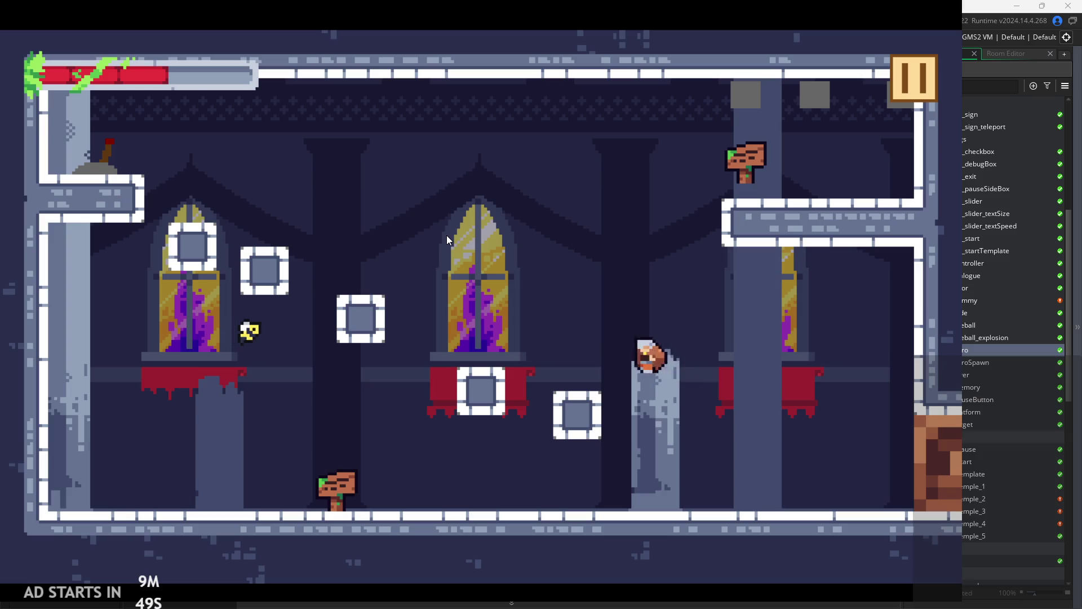
{"action": "key", "text": "space"}
{"action": "key", "text": "space"}
- Climb up-left via the pillar and middle block to flip the lever
{"action": "key", "text": "Right"}
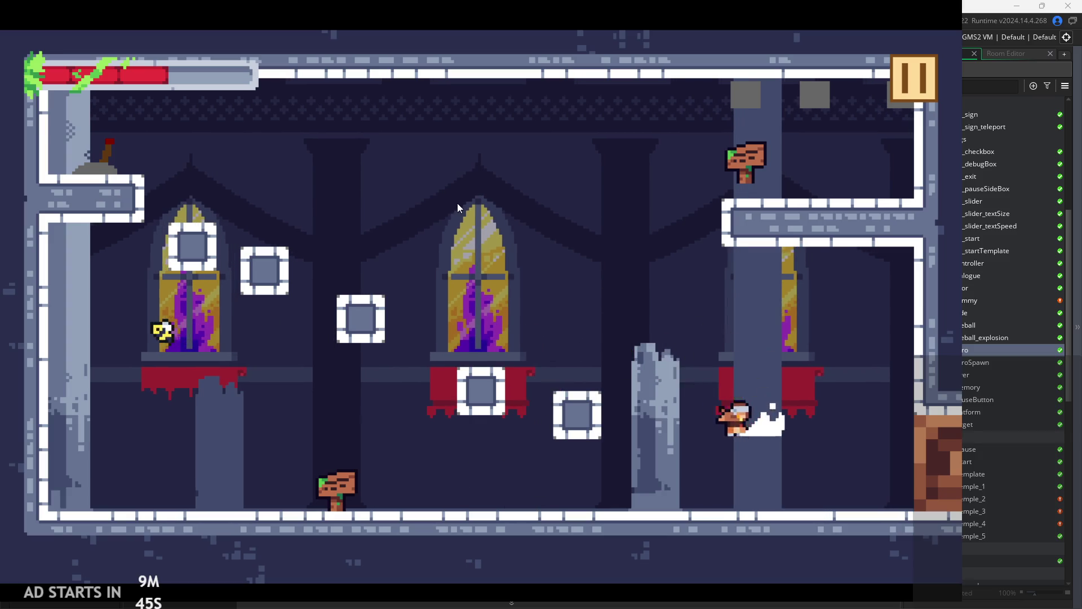
{"action": "key", "text": "Left"}
{"action": "key", "text": "space"}
{"action": "key", "text": "space"}
{"action": "key", "text": "Right"}
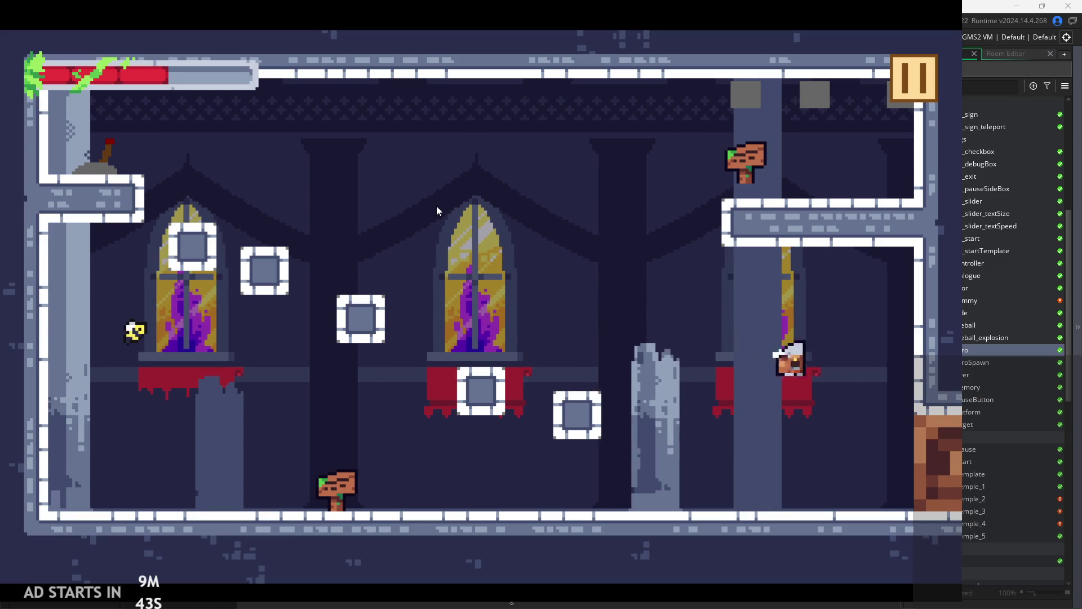
{"action": "key", "text": "Left"}
{"action": "key", "text": "space"}
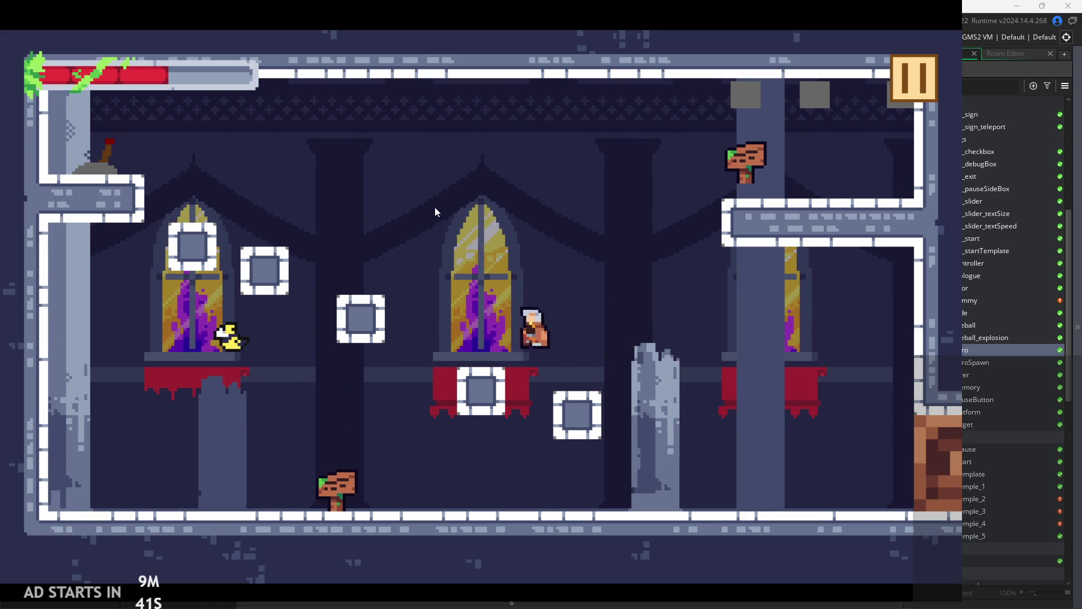
{"action": "key", "text": "space"}
{"action": "key", "text": "Left"}
{"action": "key", "text": "space"}
{"action": "key", "text": "Left"}
{"action": "key", "text": "Right"}
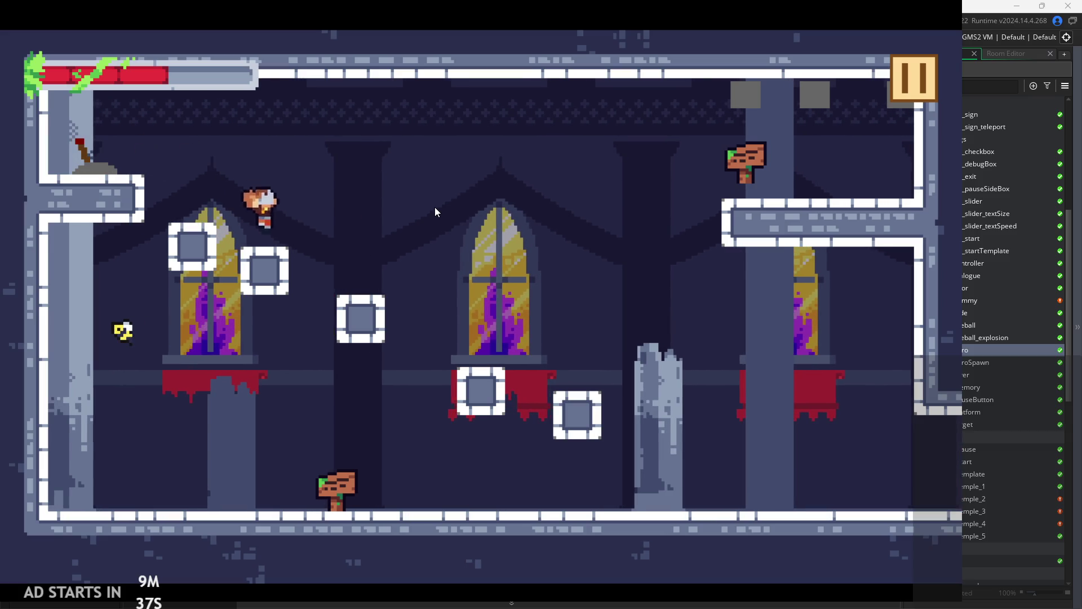
{"action": "key", "text": "space"}
- Jump up to the upper-left ledge, then run right into the next room
{"action": "key", "text": "space"}
{"action": "key", "text": "Right"}
{"action": "key", "text": "space"}
{"action": "key", "text": "space"}
{"action": "key", "text": "Right"}
{"action": "key", "text": "Left"}
{"action": "key", "text": "space"}
{"action": "key", "text": "Left"}
{"action": "key", "text": "space"}
{"action": "key", "text": "Left"}
{"action": "key", "text": "space"}
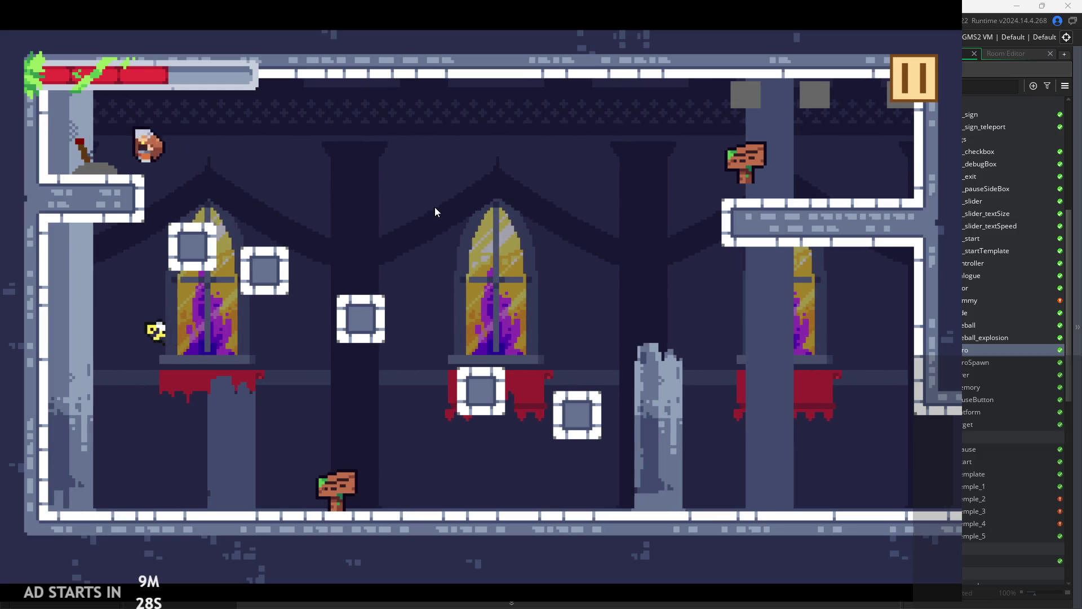
{"action": "key", "text": "Right"}
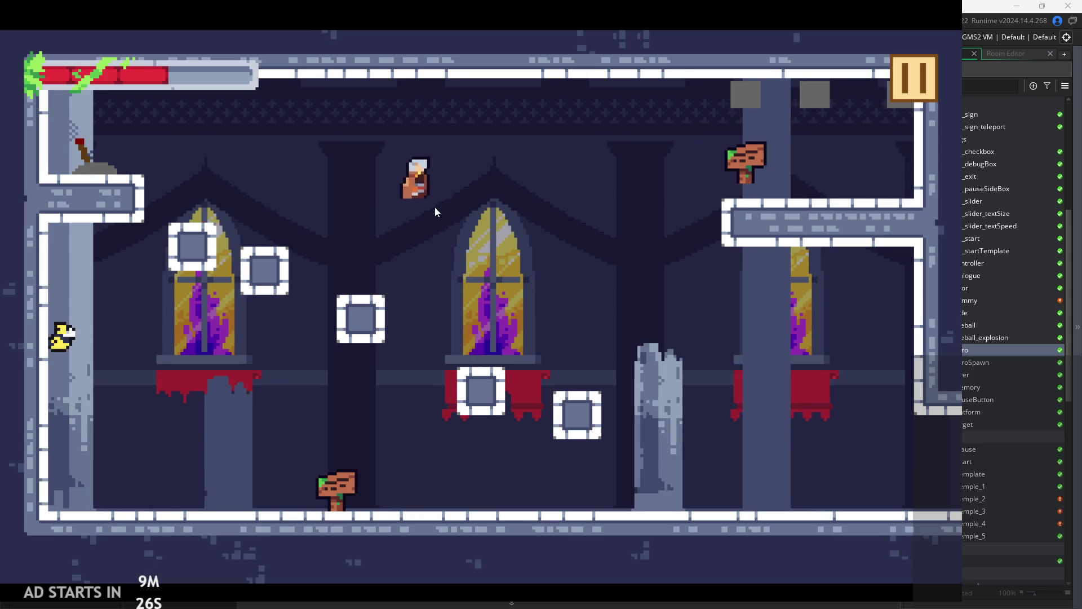
{"action": "key", "text": "Right"}
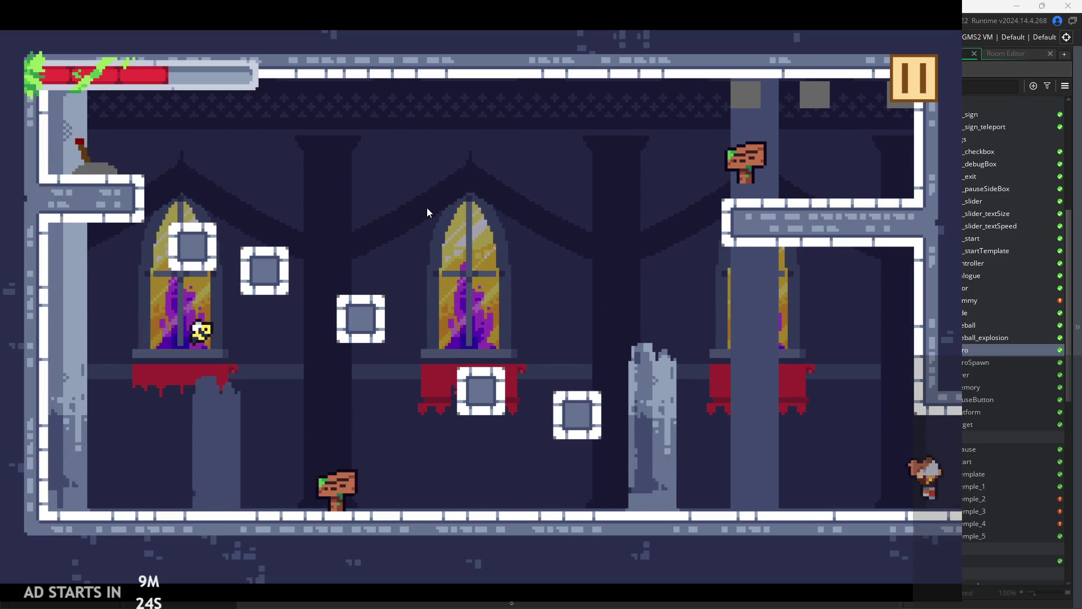
{"action": "key", "text": "Right"}
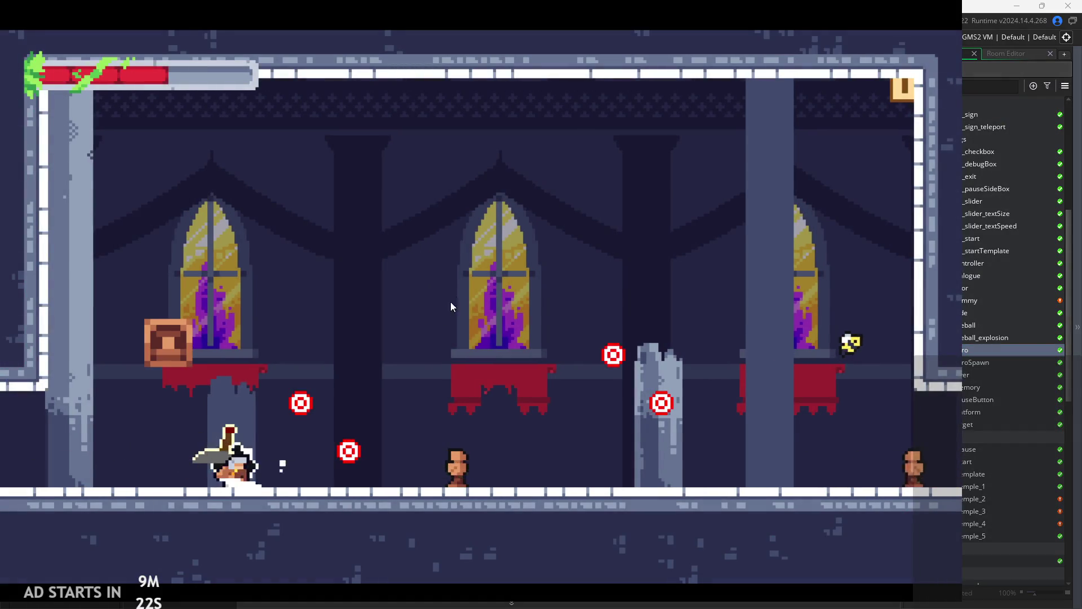
- Slash-dash left and right through the target room to the shaft's edge
{"action": "key", "text": "Left"}
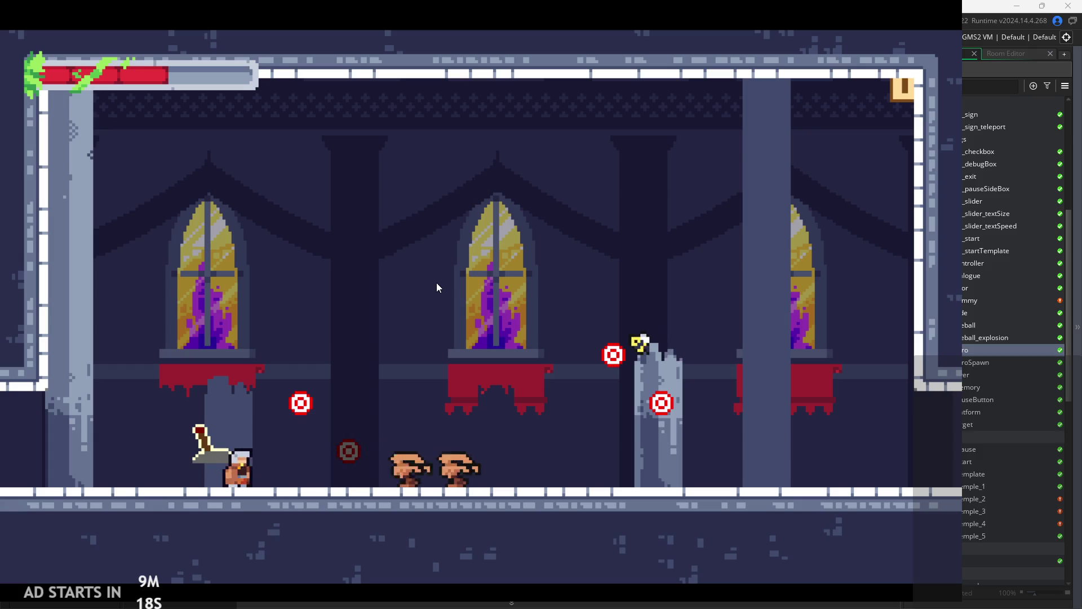
{"action": "key", "text": "Right"}
{"action": "key", "text": "Right"}
{"action": "key", "text": "Left"}
{"action": "key", "text": "space"}
{"action": "key", "text": "Left"}
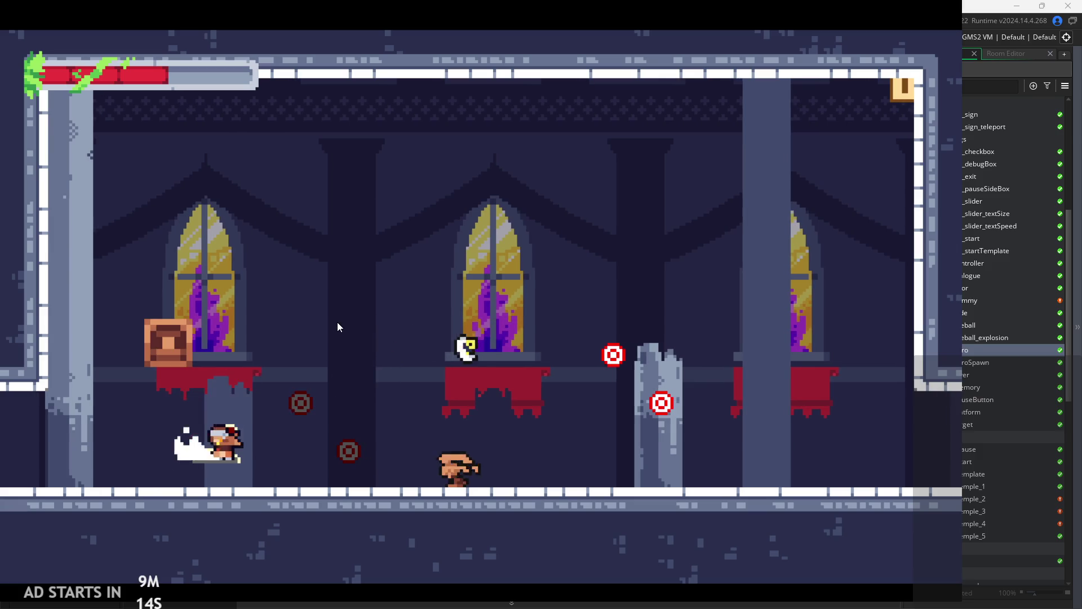
{"action": "key", "text": "Right"}
{"action": "key", "text": "Right"}
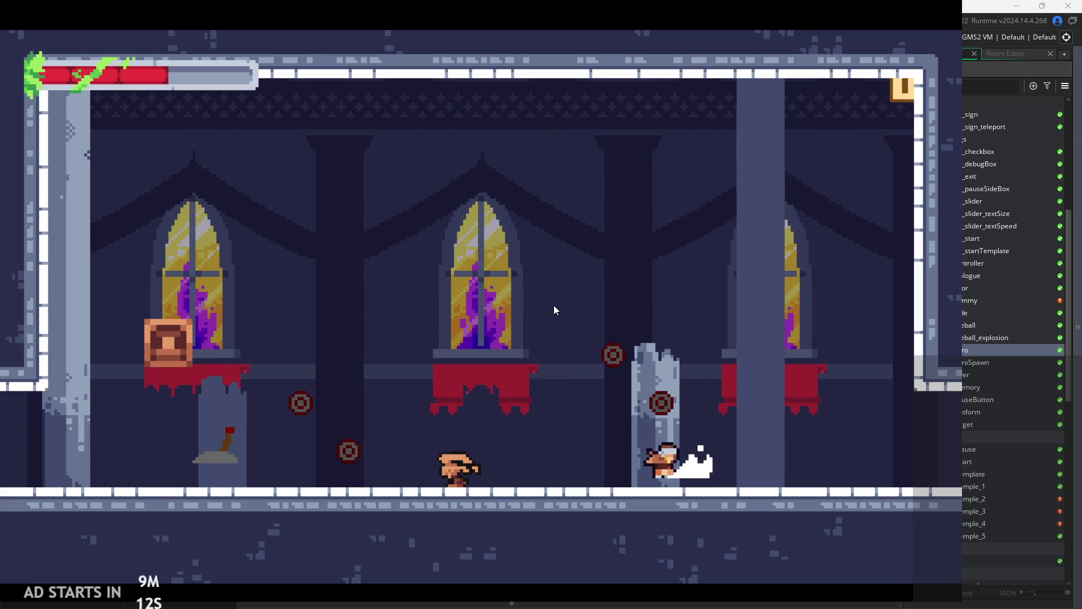
- Jump at the shaft wall to cling, then wall-jump up between both walls
{"action": "key", "text": "Right"}
{"action": "key", "text": "space"}
{"action": "key", "text": "Left"}
{"action": "key", "text": "space"}
{"action": "key", "text": "Right"}
{"action": "key", "text": "Left"}
{"action": "key", "text": "Right"}
{"action": "key", "text": "Left"}
{"action": "key", "text": "space"}
{"action": "key", "text": "Left"}
{"action": "key", "text": "space"}
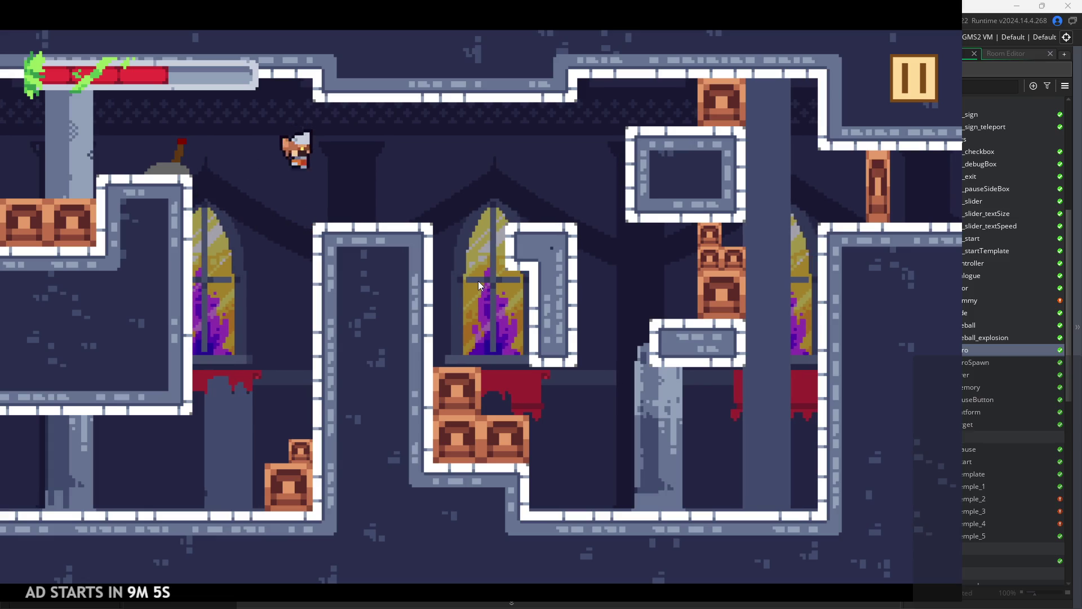
{"action": "key", "text": "Left"}
{"action": "key", "text": "Right"}
{"action": "key", "text": "Left"}
{"action": "key", "text": "space"}
{"action": "key", "text": "Right"}
- Keep bouncing up the shaft with wall-jumps, then pause the game to show its options menu
{"action": "key", "text": "space"}
{"action": "key", "text": "Left"}
{"action": "key", "text": "space"}
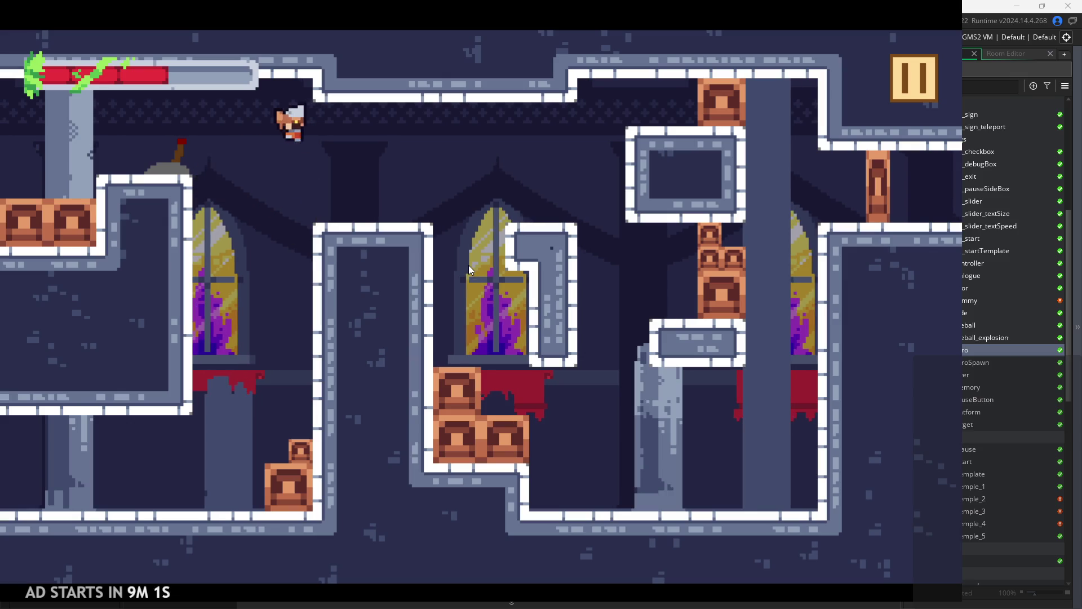
{"action": "key", "text": "Right"}
{"action": "key", "text": "Left"}
{"action": "key", "text": "space"}
{"action": "key", "text": "Left"}
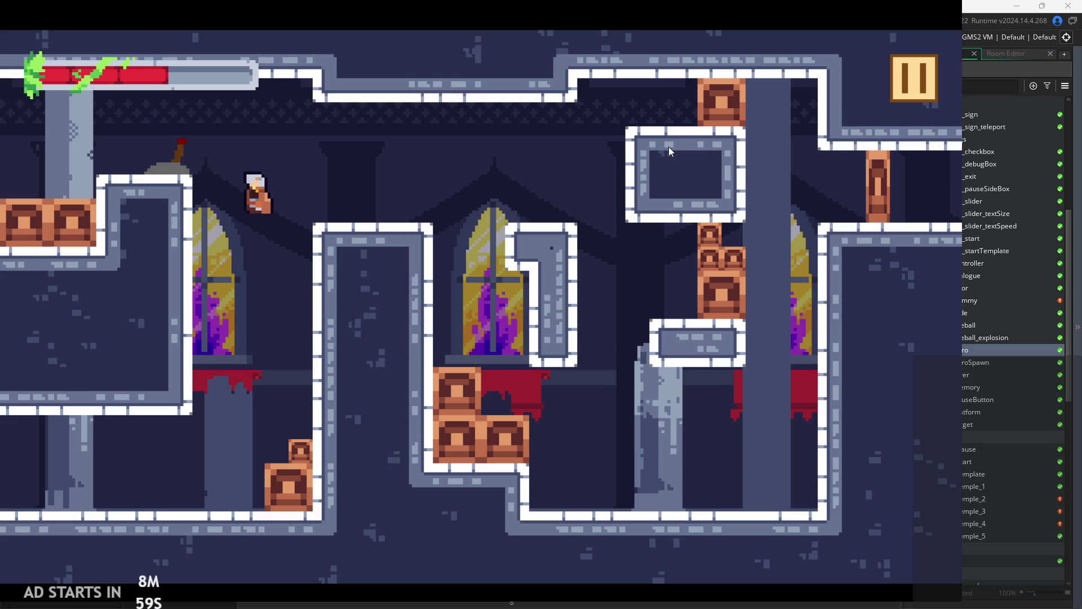
{"action": "key", "text": "space"}
{"action": "key", "text": "Left"}
{"action": "key", "text": "space"}
{"action": "key", "text": "space"}
{"action": "key", "text": "space"}
{"action": "key", "text": "Left"}
{"action": "key", "text": "space"}
{"action": "key", "text": "space"}
{"action": "key", "text": "space"}
{"action": "key", "text": "space"}
{"action": "key", "text": "space"}
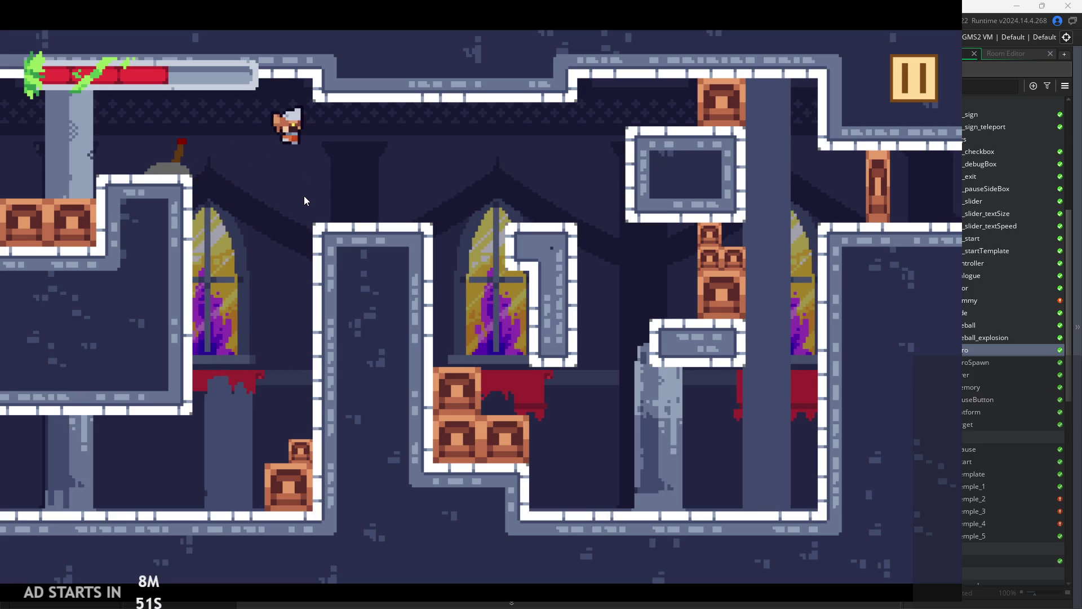
{"action": "key", "text": "space"}
{"action": "key", "text": "space"}
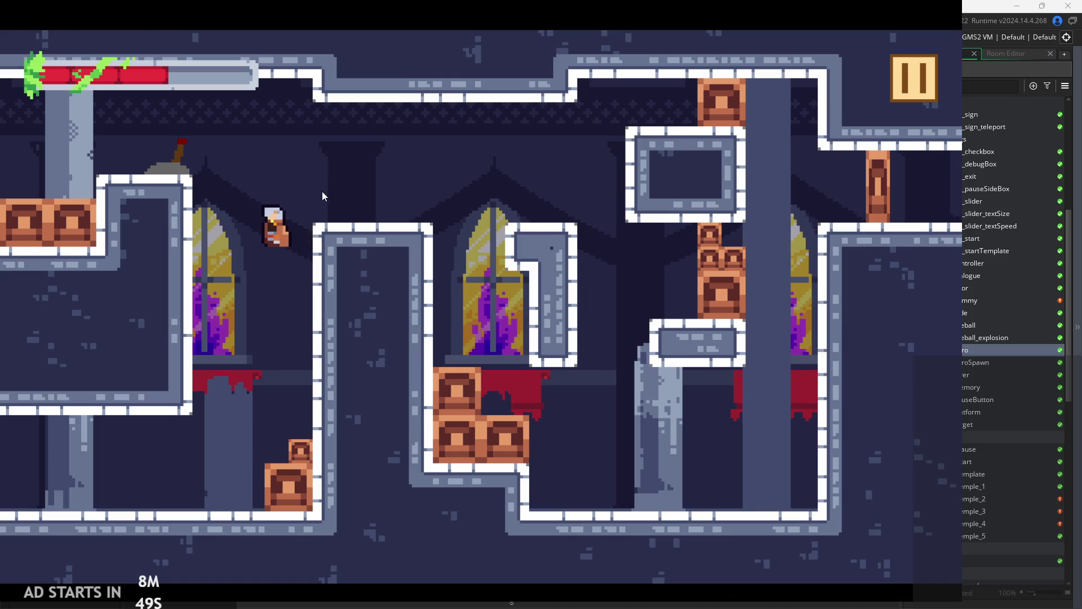
{"action": "key", "text": "space"}
{"action": "key", "text": "space"}
{"action": "key", "text": "space"}
{"action": "key", "text": "space"}
{"action": "key", "text": "space"}
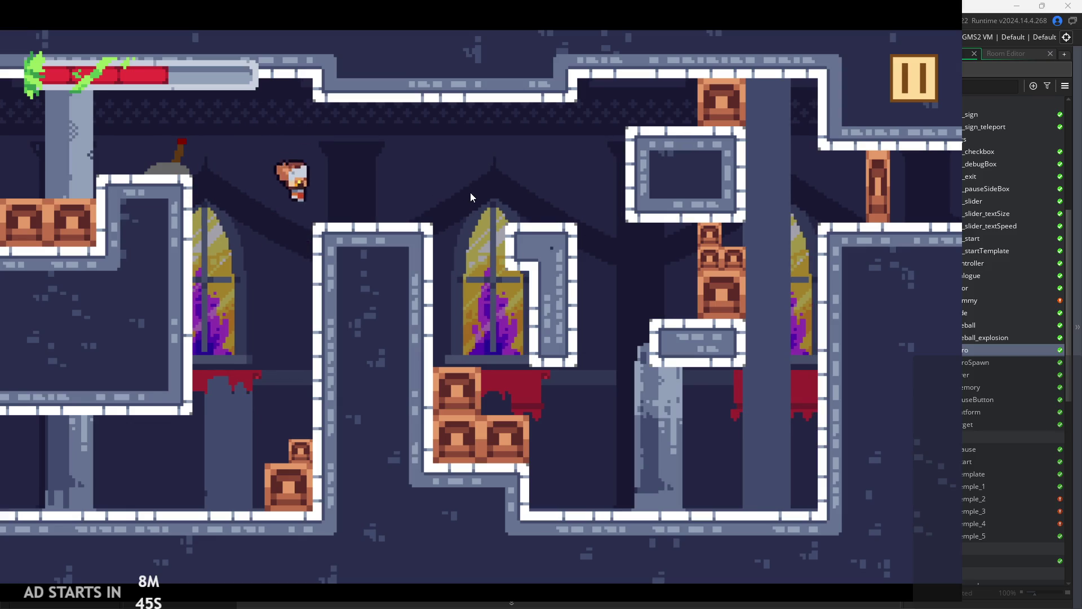
{"action": "key", "text": "space"}
{"action": "left_click", "coordinate": [918, 68]}
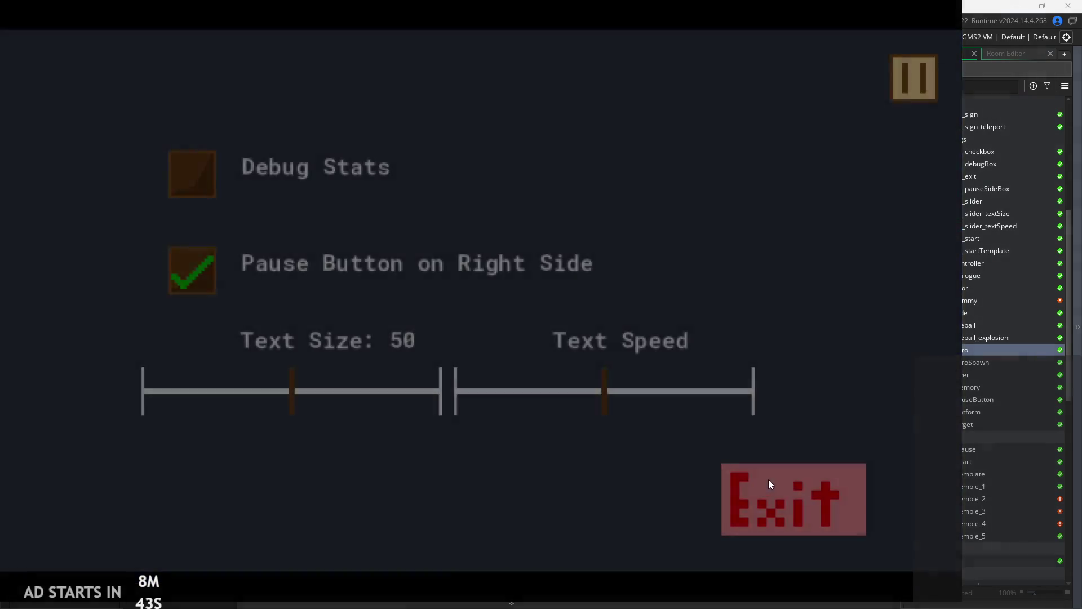
- Exit the game and bring up obj_hero's Create event code, scrolled to the top
{"action": "left_click", "coordinate": [767, 480]}
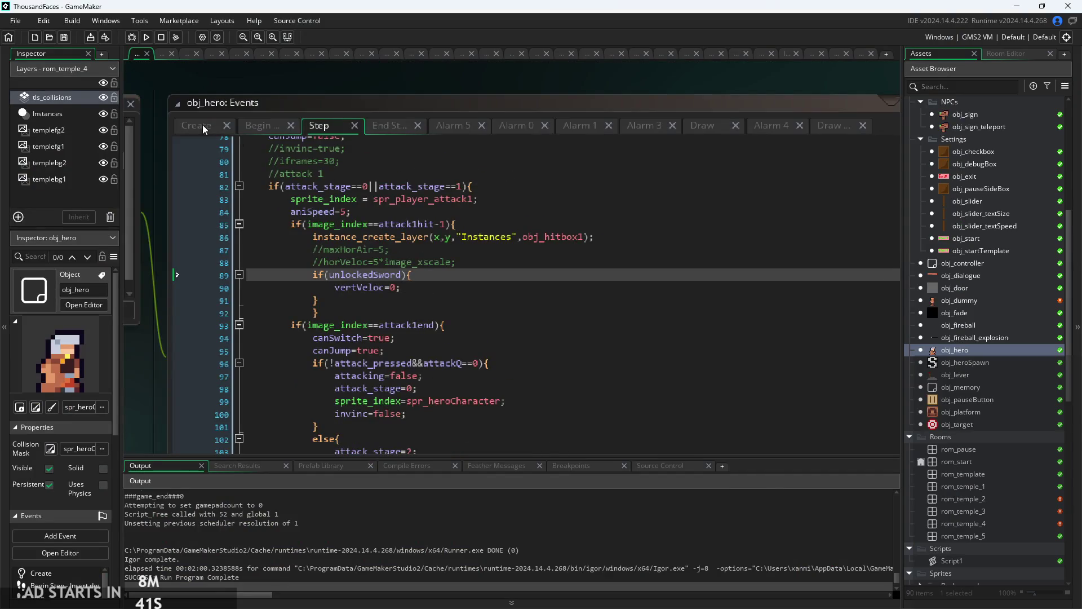
{"action": "left_click", "coordinate": [208, 129]}
{"action": "scroll", "scroll_direction": "up", "scroll_amount": 3}
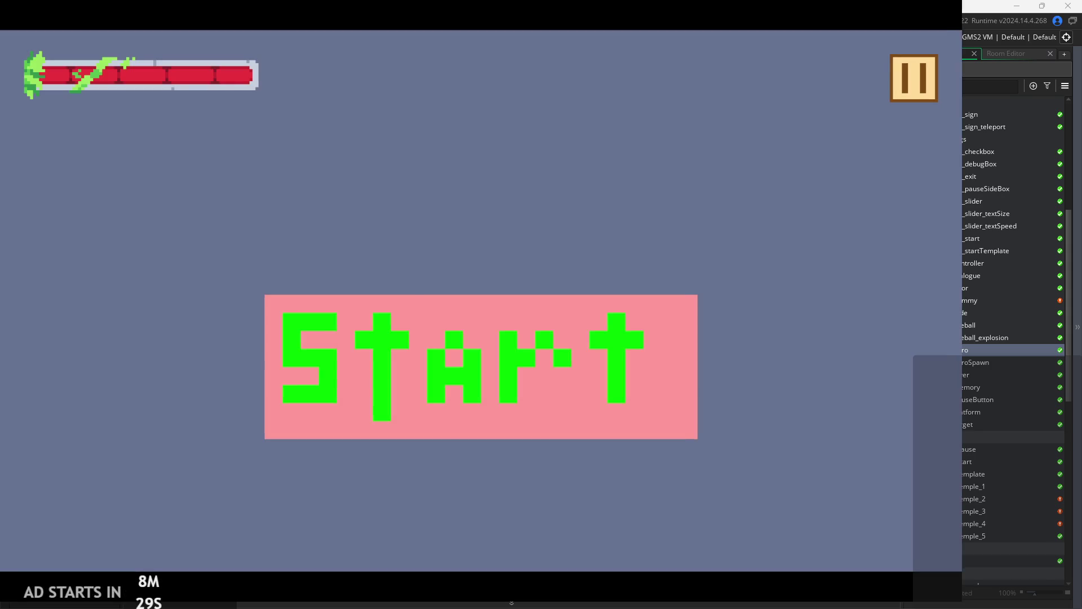
- Start the game and jump across the first castle room's blocks up to the top-left ledge
{"action": "left_click", "coordinate": [401, 353]}
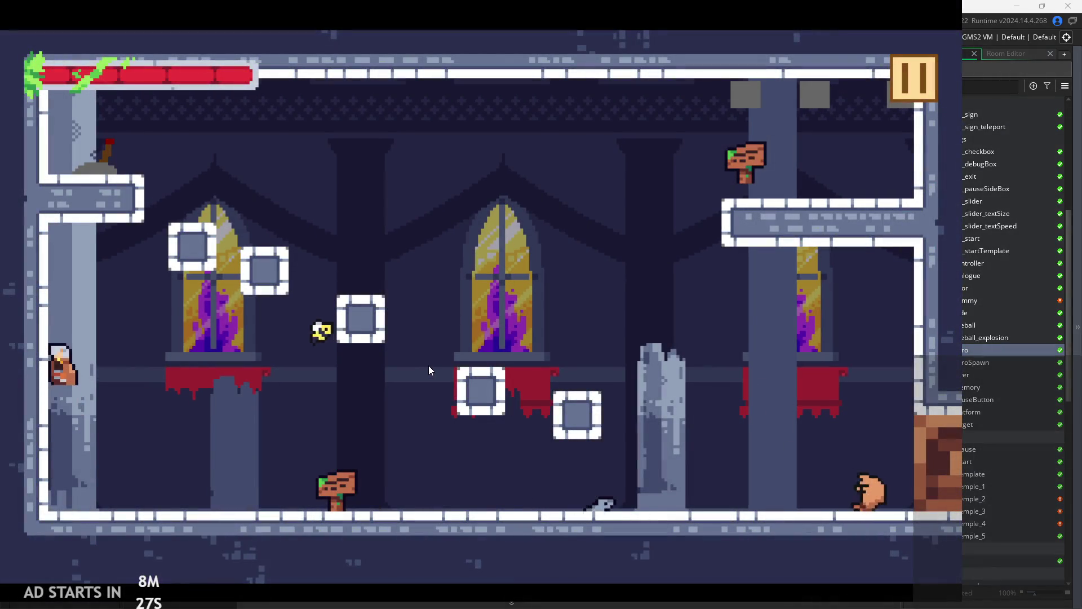
{"action": "key", "text": "space"}
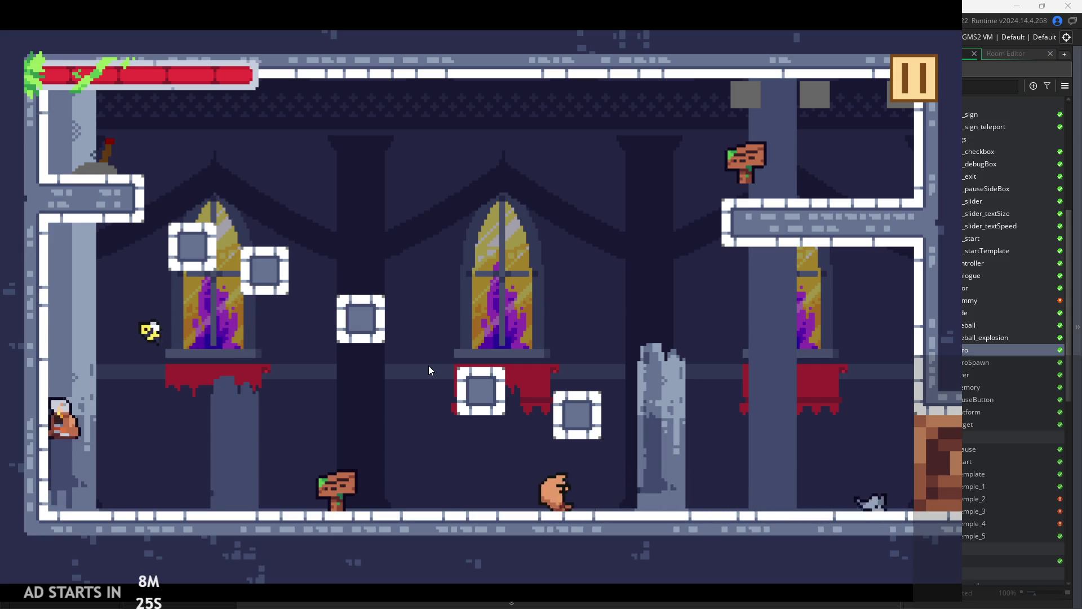
{"action": "key", "text": "Right"}
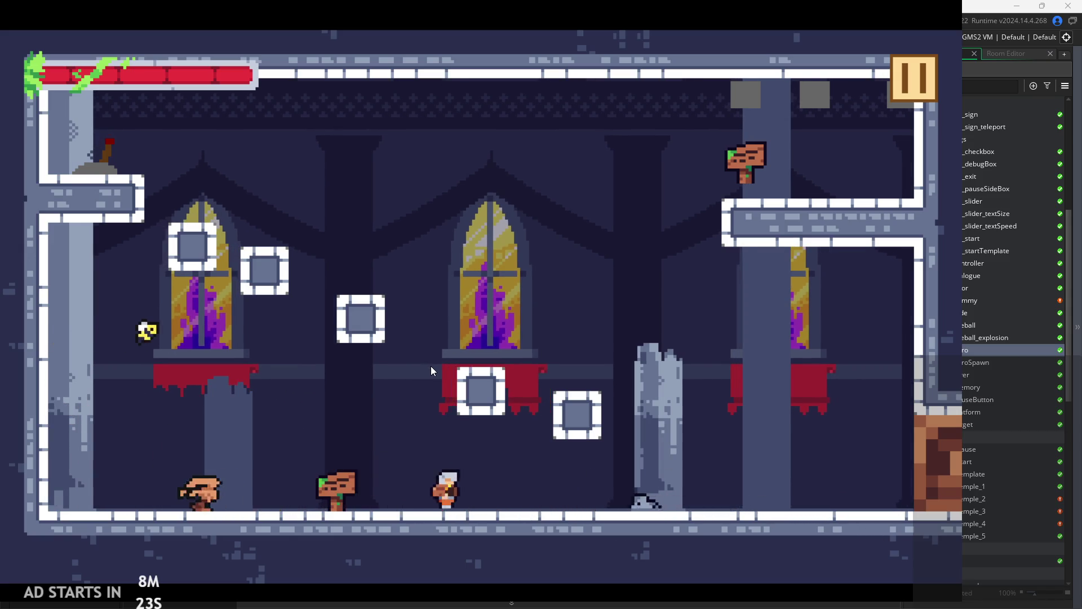
{"action": "key", "text": "space"}
{"action": "key", "text": "space"}
{"action": "key", "text": "Right"}
{"action": "key", "text": "Left"}
{"action": "key", "text": "space"}
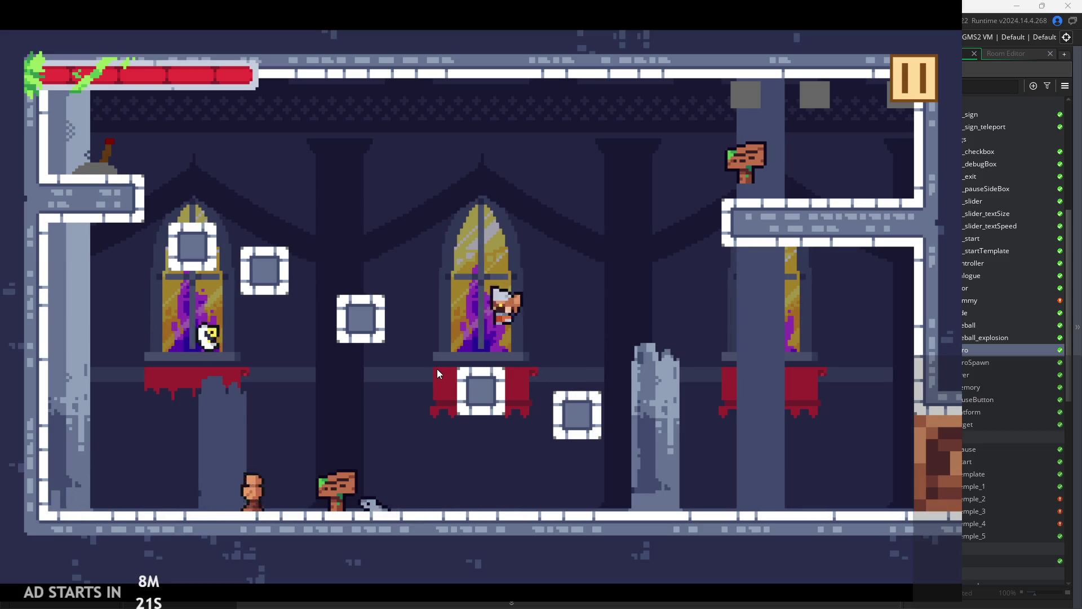
{"action": "key", "text": "Left"}
{"action": "key", "text": "space"}
{"action": "key", "text": "Right"}
{"action": "key", "text": "Right"}
{"action": "key", "text": "space"}
{"action": "key", "text": "Right"}
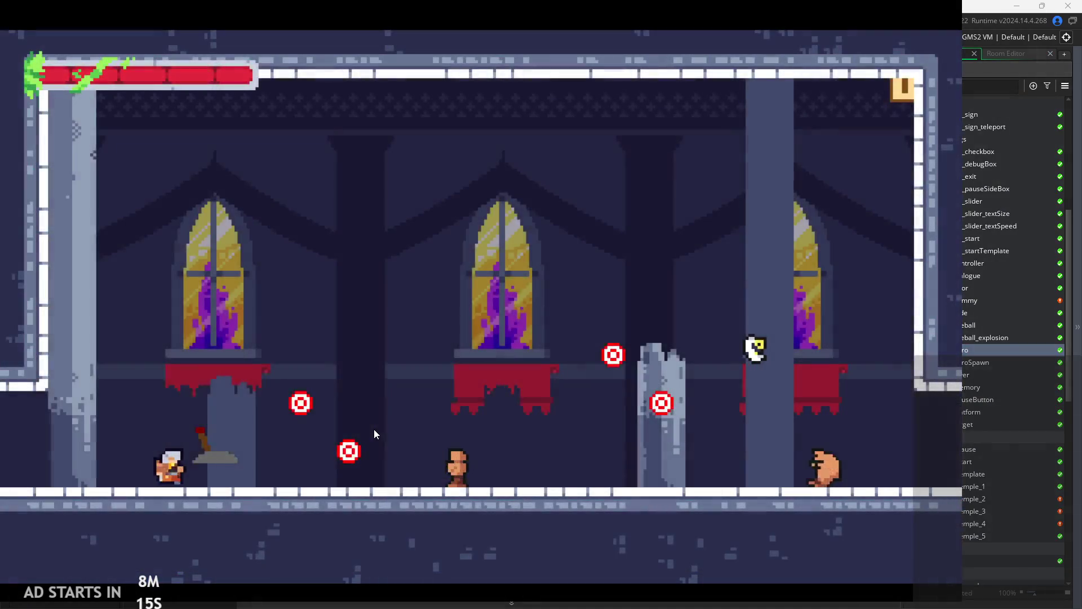
- Run into the next room, climb onto the red ledge and small crate, then quit the game
{"action": "key", "text": "Right"}
{"action": "key", "text": "space"}
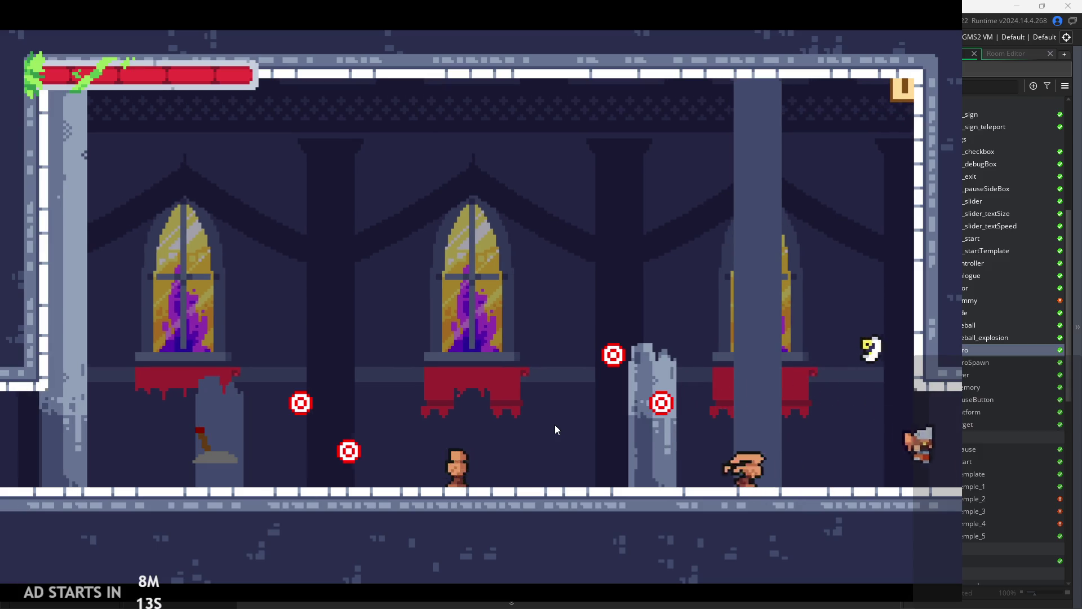
{"action": "key", "text": "space"}
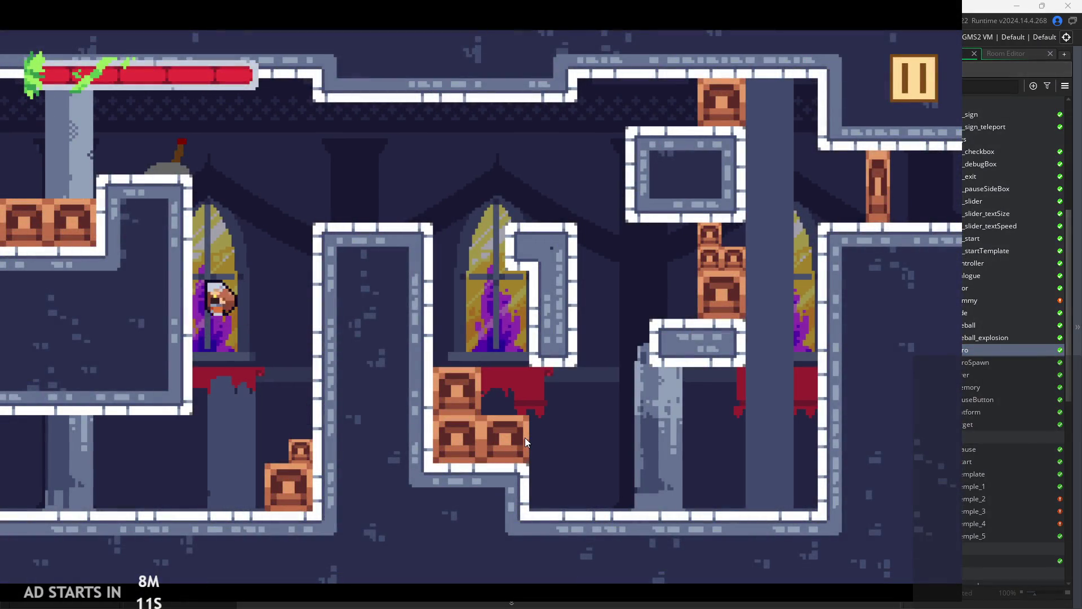
{"action": "key", "text": "Left"}
{"action": "key", "text": "space"}
{"action": "key", "text": "Right"}
{"action": "key", "text": "Left"}
{"action": "key", "text": "space"}
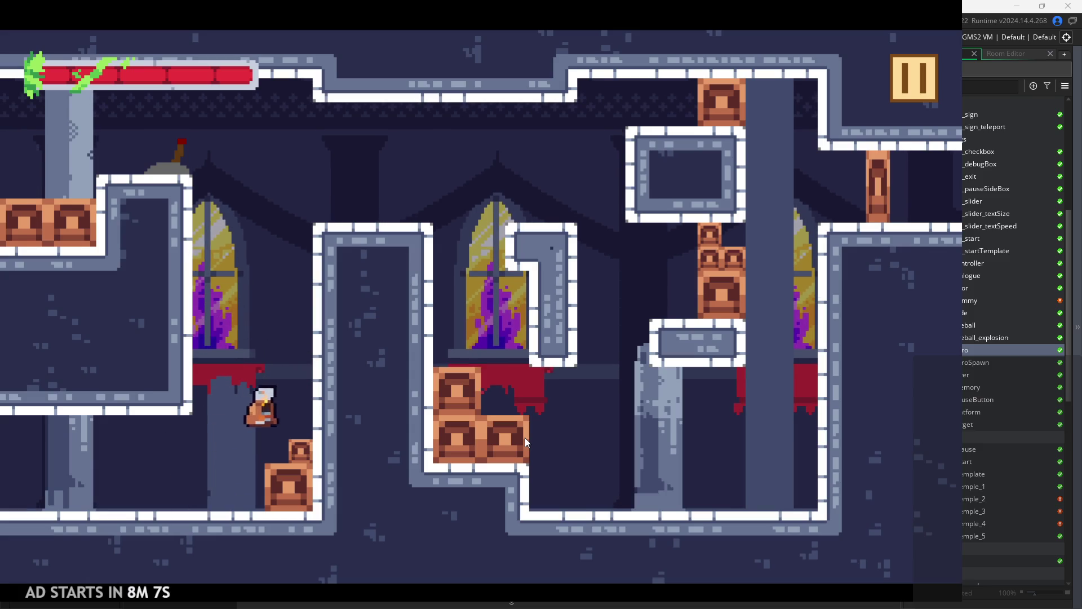
{"action": "key", "text": "Down"}
{"action": "key", "text": "space"}
{"action": "key", "text": "Left"}
{"action": "key", "text": "Right"}
{"action": "key", "text": "Escape"}
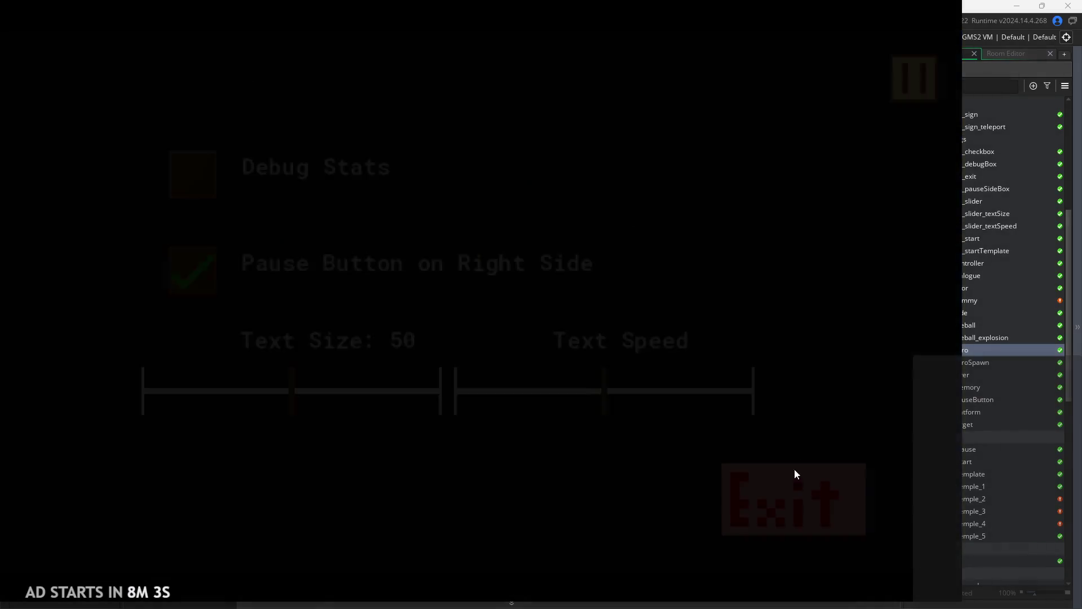
{"action": "left_click", "coordinate": [345, 248]}
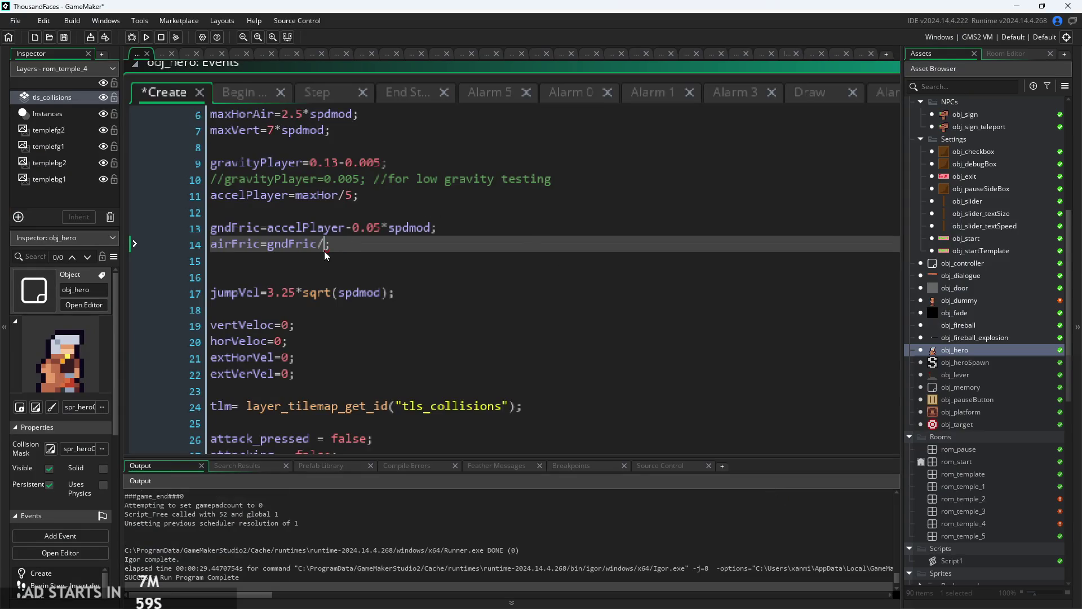
- Set airFric to gndFric/4.1 on line 14, then rebuild and start the game
{"action": "type", "text": "4.1"}
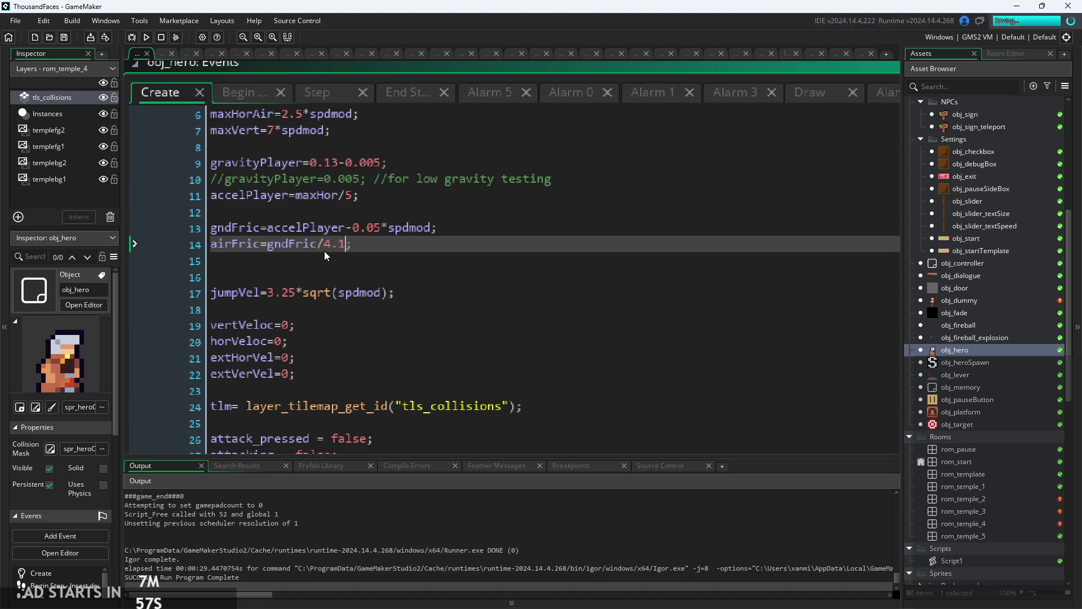
{"action": "left_click", "coordinate": [146, 37]}
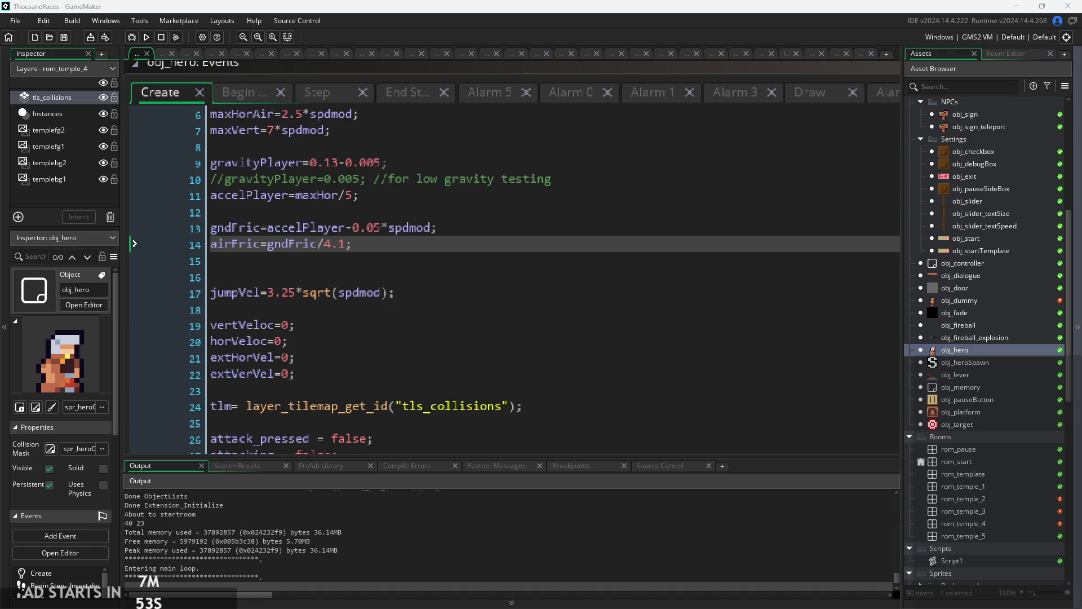
{"action": "left_click", "coordinate": [538, 416]}
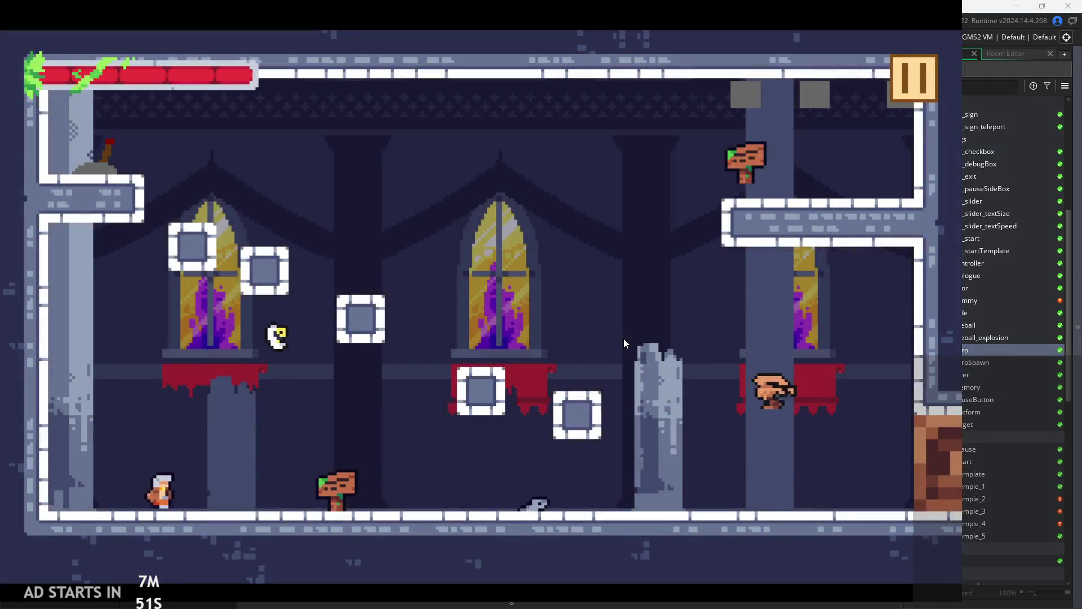
- Slash enemies around the column and run right, jumping over an enemy
{"action": "key", "text": "Right"}
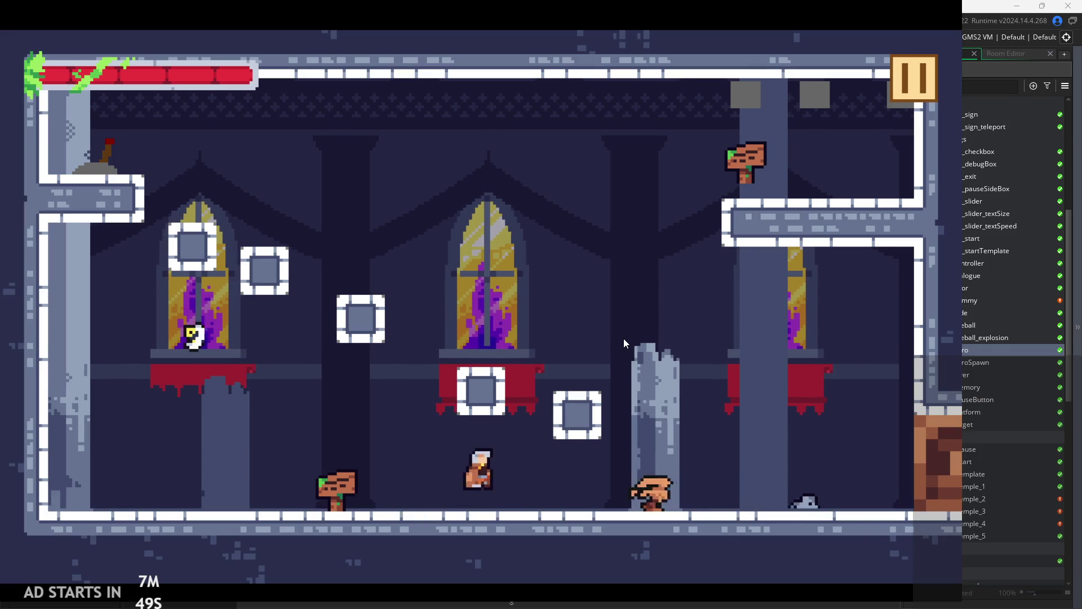
{"action": "key", "text": "x"}
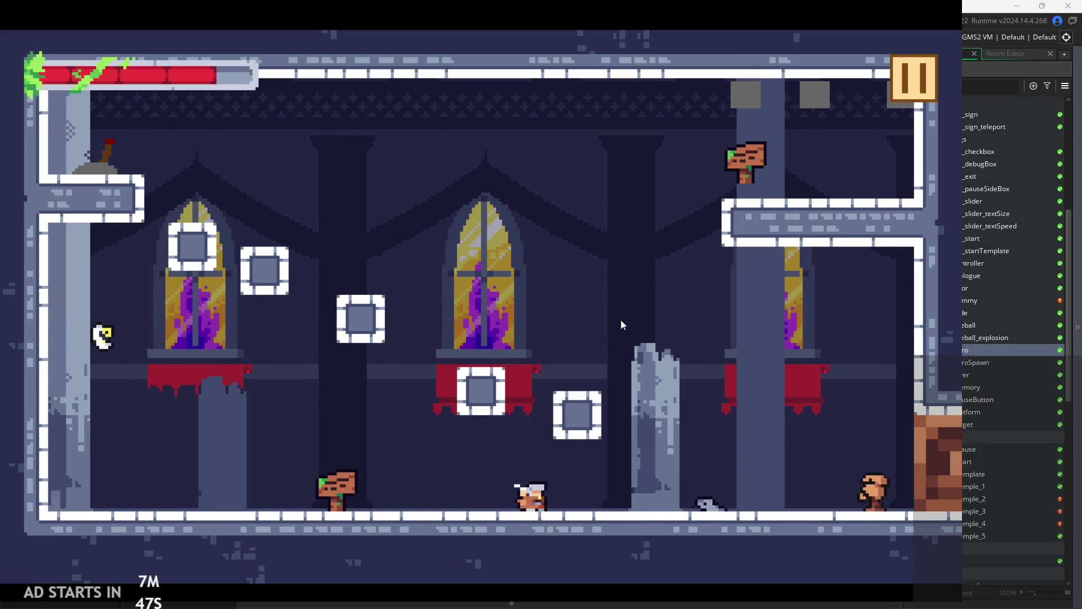
{"action": "key", "text": "Right"}
{"action": "key", "text": "Right"}
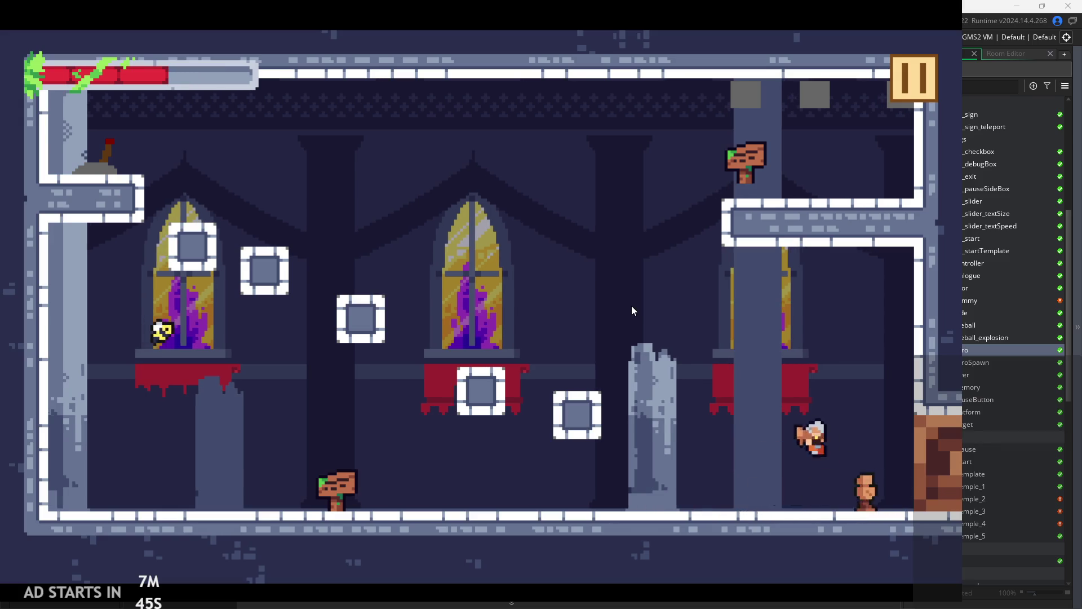
{"action": "key", "text": "Left"}
{"action": "key", "text": "x"}
{"action": "key", "text": "Right"}
{"action": "key", "text": "x"}
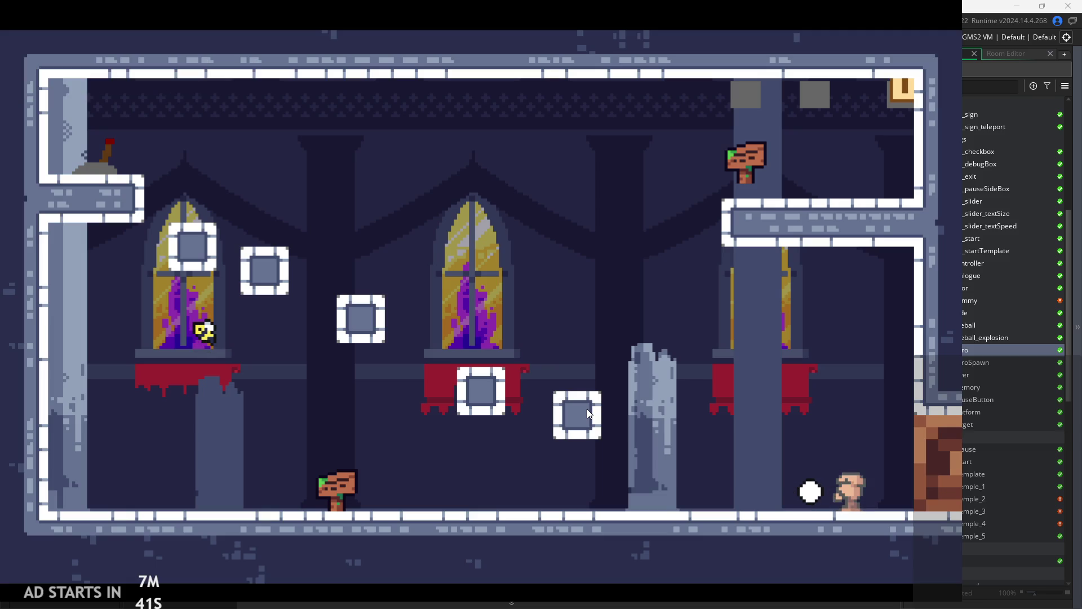
{"action": "key", "text": "Right"}
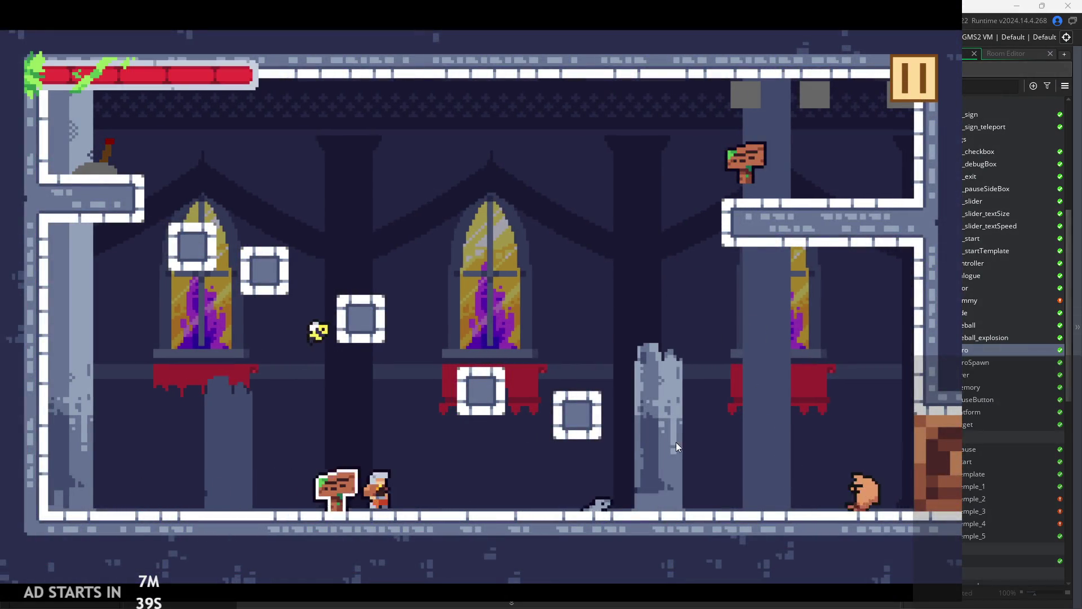
{"action": "key", "text": "Right"}
{"action": "key", "text": "space"}
{"action": "key", "text": "Left"}
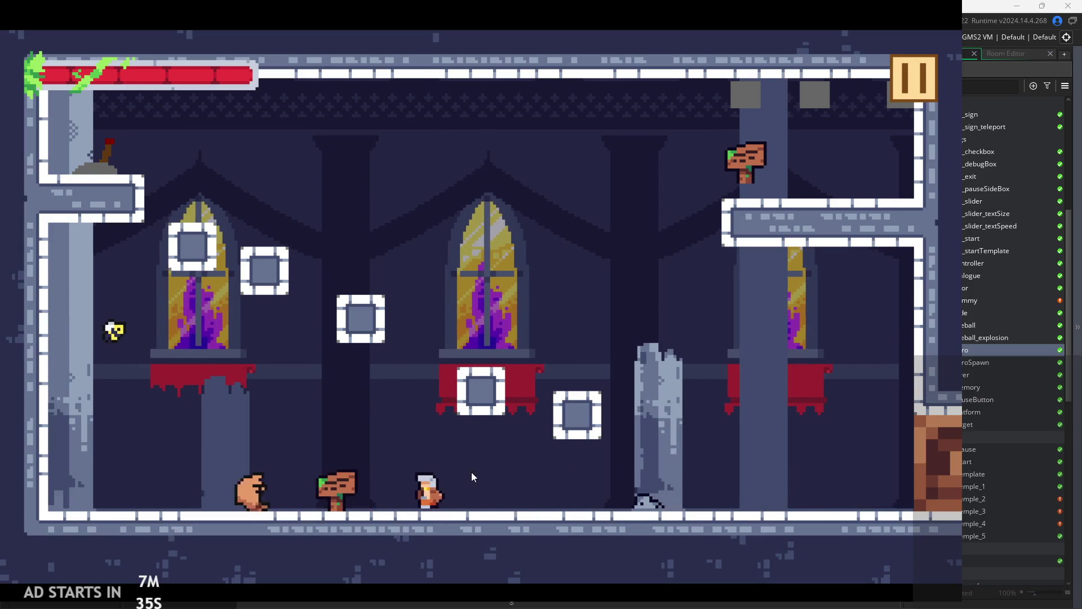
- Leap to the upper-left ledge, slash the red targets and exit right into the next room
{"action": "key", "text": "Right"}
{"action": "key", "text": "Left"}
{"action": "key", "text": "space"}
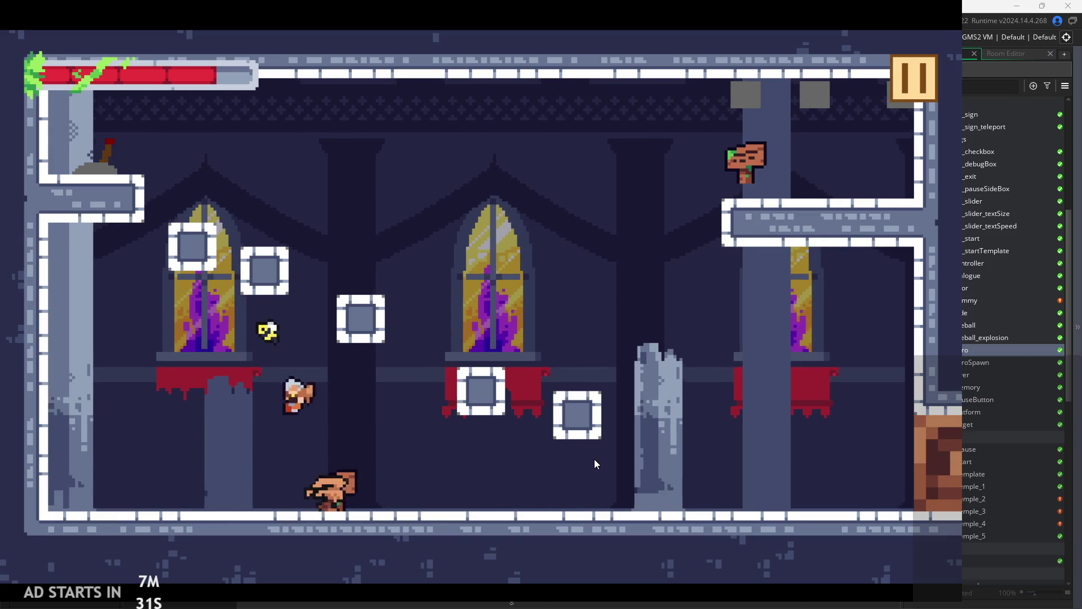
{"action": "key", "text": "Left"}
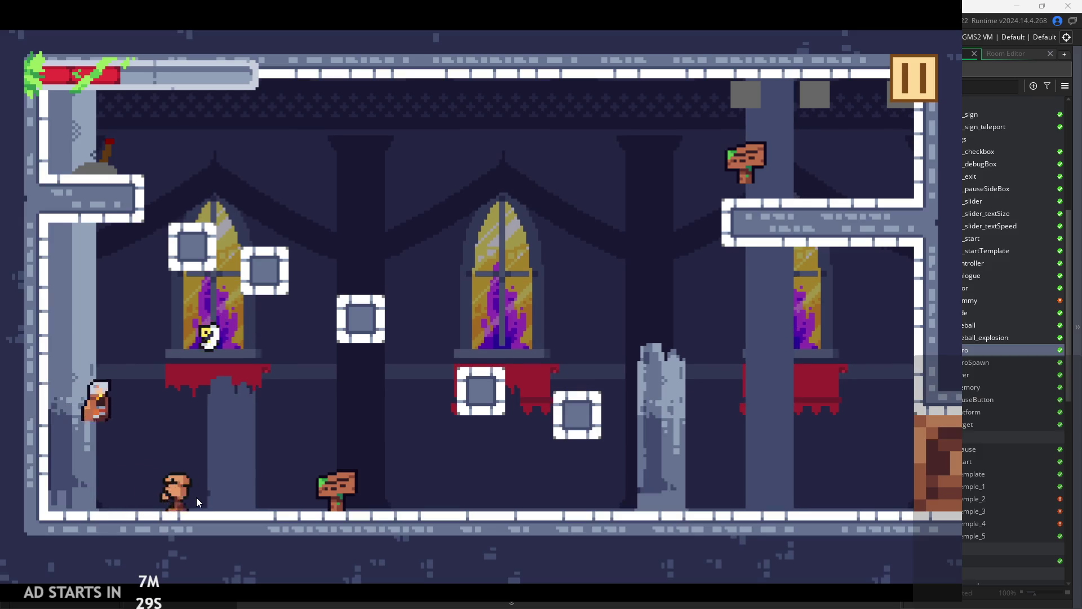
{"action": "key", "text": "Right"}
{"action": "left_click", "coordinate": [486, 471]}
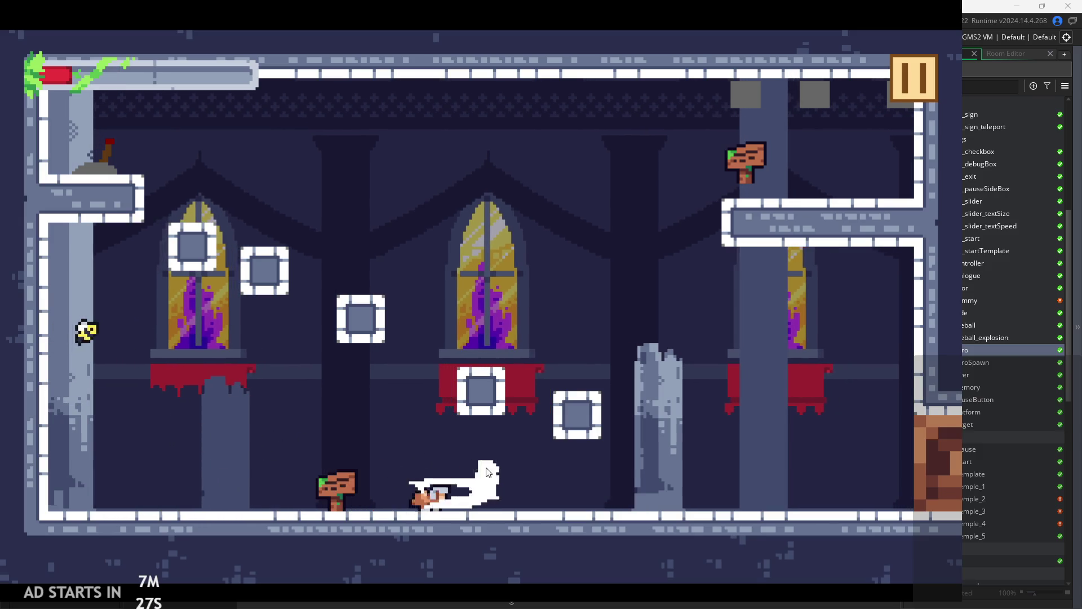
{"action": "key", "text": "Right"}
{"action": "key", "text": "space"}
{"action": "key", "text": "Left"}
{"action": "key", "text": "Left"}
{"action": "key", "text": "space"}
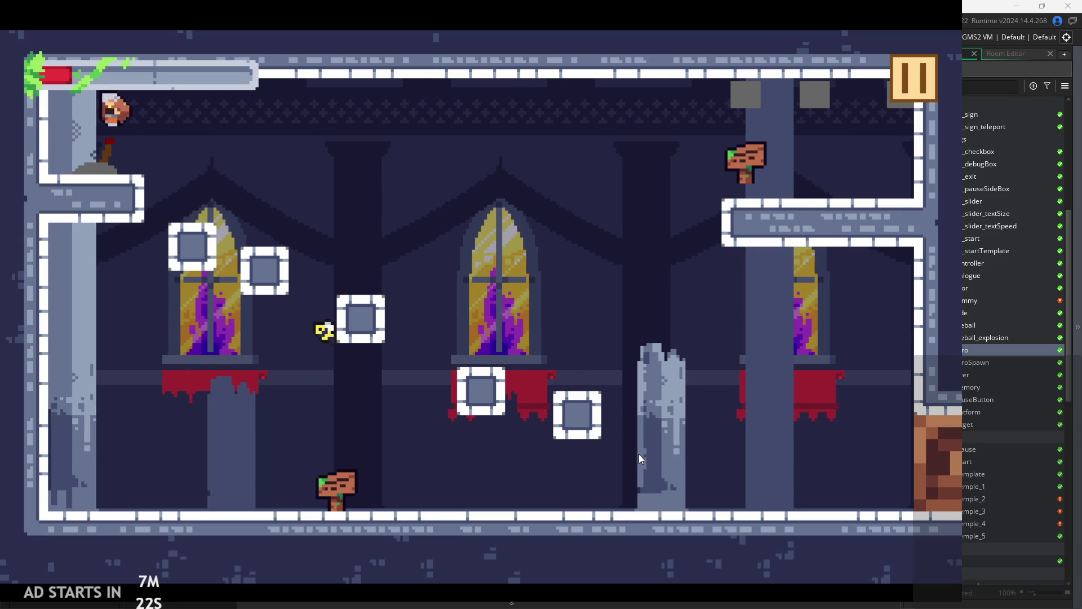
{"action": "key", "text": "Right"}
{"action": "key", "text": "Right"}
{"action": "key", "text": "Right"}
{"action": "key", "text": "x"}
{"action": "key", "text": "Right"}
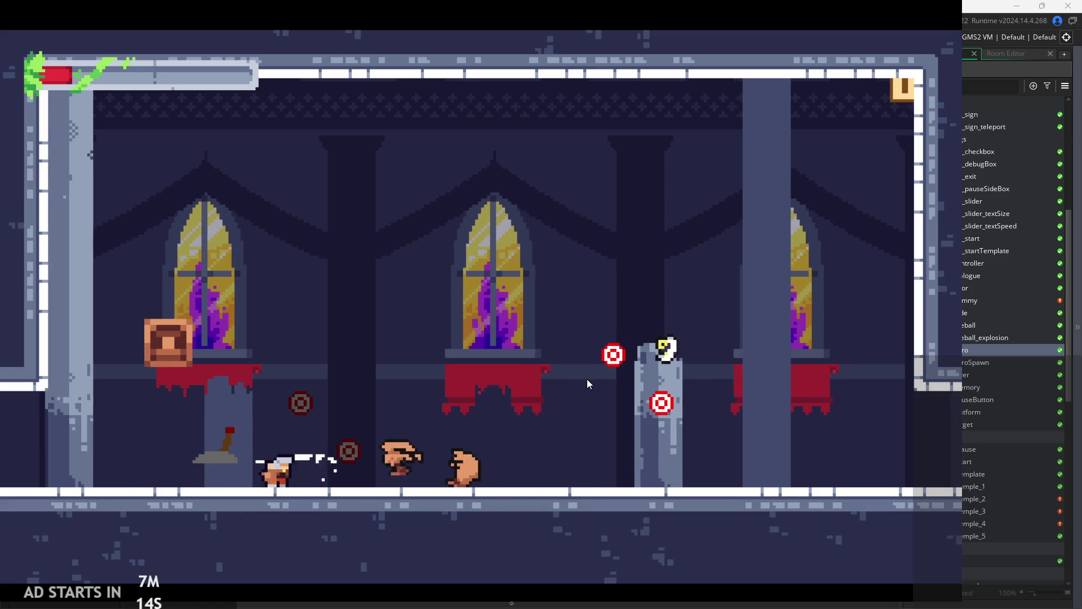
{"action": "key", "text": "Right"}
{"action": "key", "text": "x"}
{"action": "key", "text": "Right"}
- Wall-jump repeatedly up between the narrow shaft's walls
{"action": "key", "text": "z"}
{"action": "key", "text": "z"}
{"action": "key", "text": "z"}
{"action": "key", "text": "z"}
{"action": "key", "text": "Left"}
{"action": "key", "text": "z"}
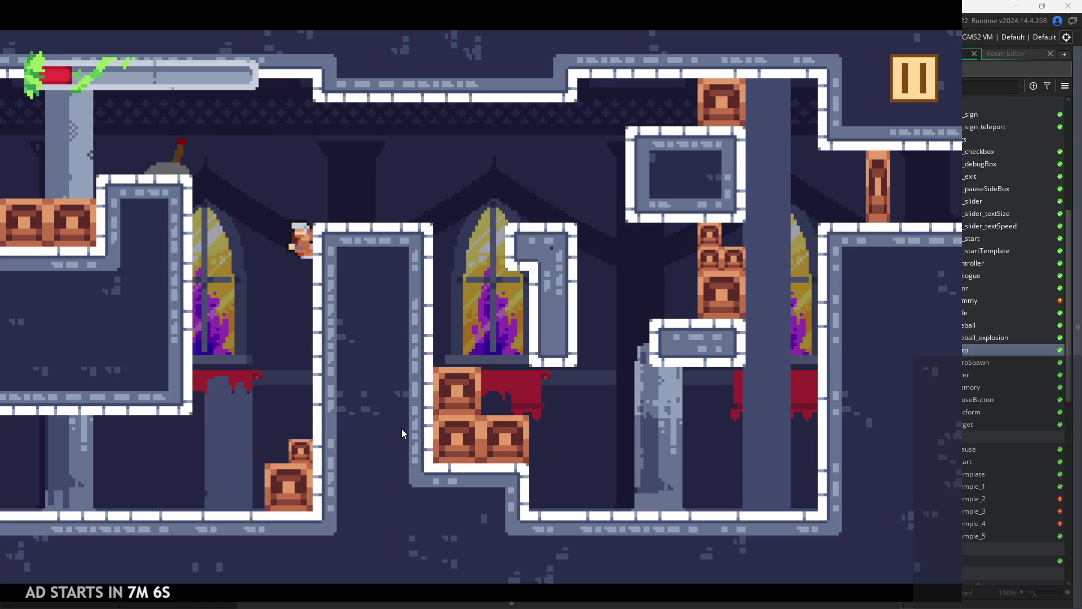
{"action": "key", "text": "z"}
{"action": "key", "text": "Right"}
{"action": "key", "text": "z"}
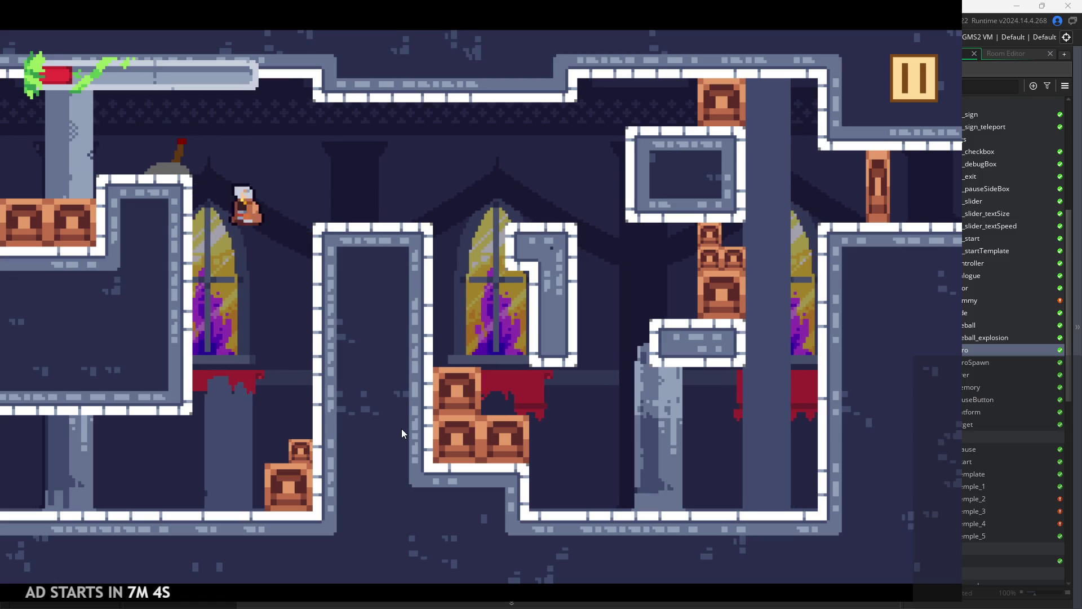
{"action": "key", "text": "Right"}
{"action": "key", "text": "Left"}
{"action": "key", "text": "z"}
{"action": "key", "text": "Right"}
{"action": "key", "text": "Left"}
{"action": "key", "text": "z"}
{"action": "key", "text": "Right"}
{"action": "key", "text": "z"}
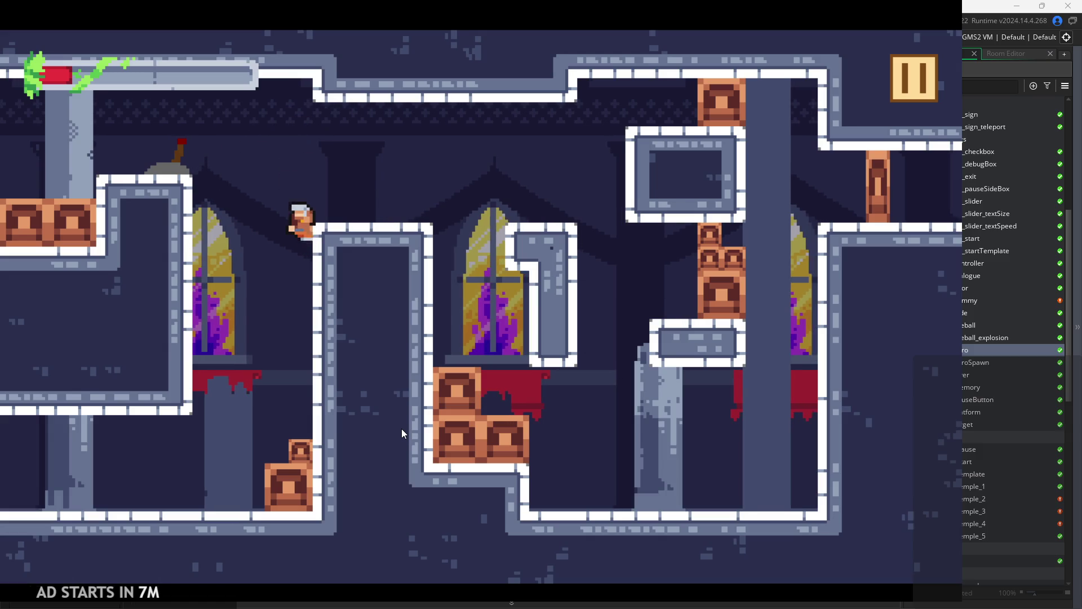
{"action": "key", "text": "Right"}
{"action": "key", "text": "z"}
{"action": "key", "text": "Right"}
{"action": "key", "text": "z"}
{"action": "key", "text": "Right"}
{"action": "key", "text": "Right"}
{"action": "key", "text": "z"}
- Jump between the platform, ledges and floor, wall-climb the right wall, then pause
{"action": "key", "text": "Right"}
{"action": "key", "text": "z"}
{"action": "key", "text": "Right"}
{"action": "key", "text": "Left"}
{"action": "key", "text": "z"}
{"action": "key", "text": "Left"}
{"action": "key", "text": "Right"}
{"action": "key", "text": "Left"}
{"action": "key", "text": "space"}
{"action": "key", "text": "Right"}
{"action": "key", "text": "space"}
{"action": "key", "text": "Left"}
{"action": "key", "text": "space"}
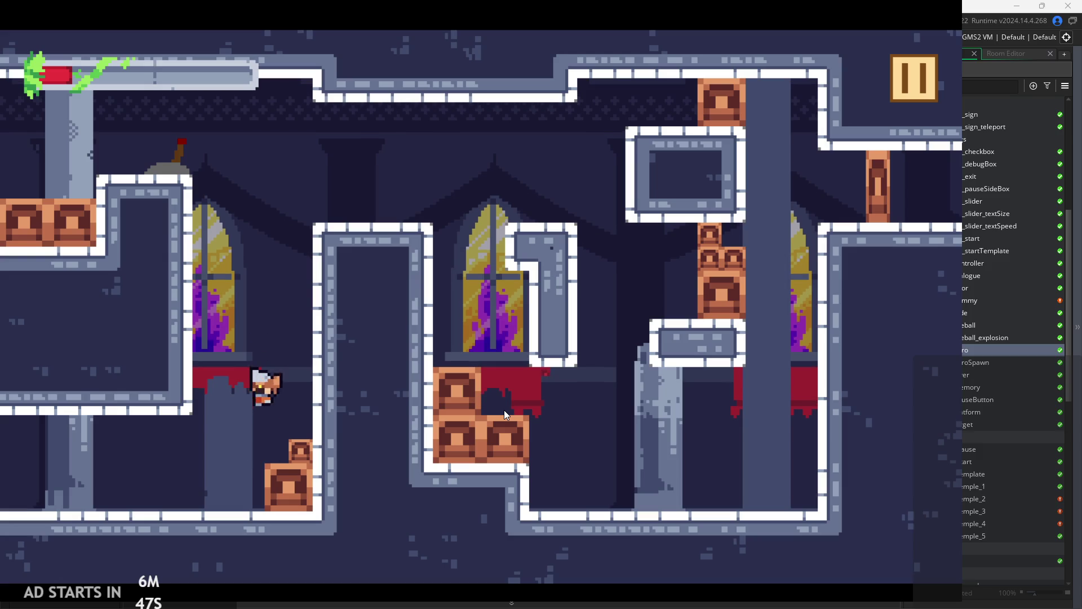
{"action": "key", "text": "Right"}
{"action": "key", "text": "space"}
{"action": "key", "text": "space"}
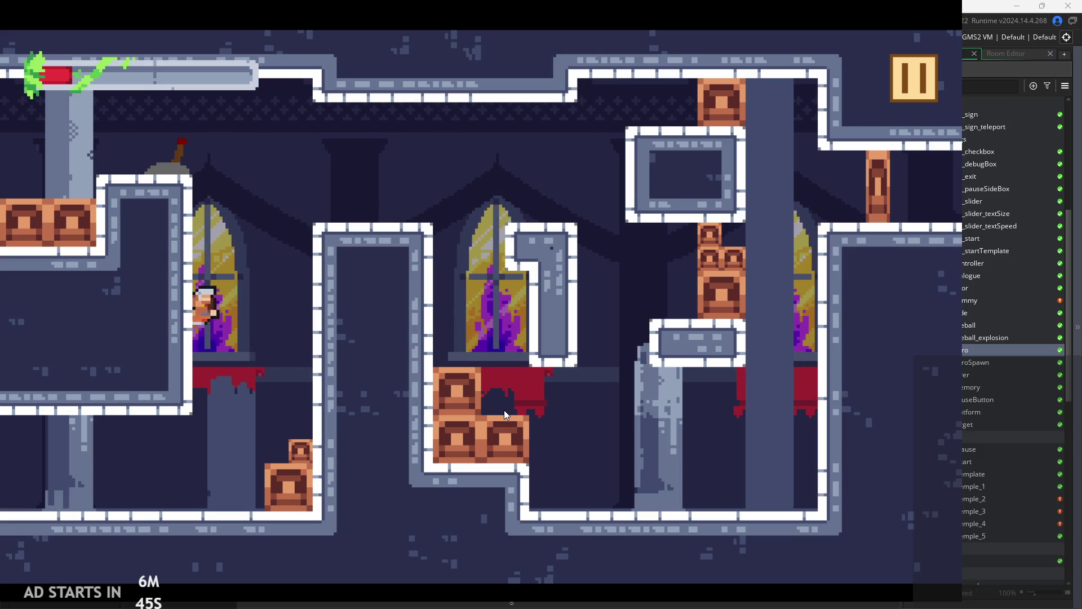
{"action": "key", "text": "space"}
{"action": "key", "text": "space"}
{"action": "key", "text": "space"}
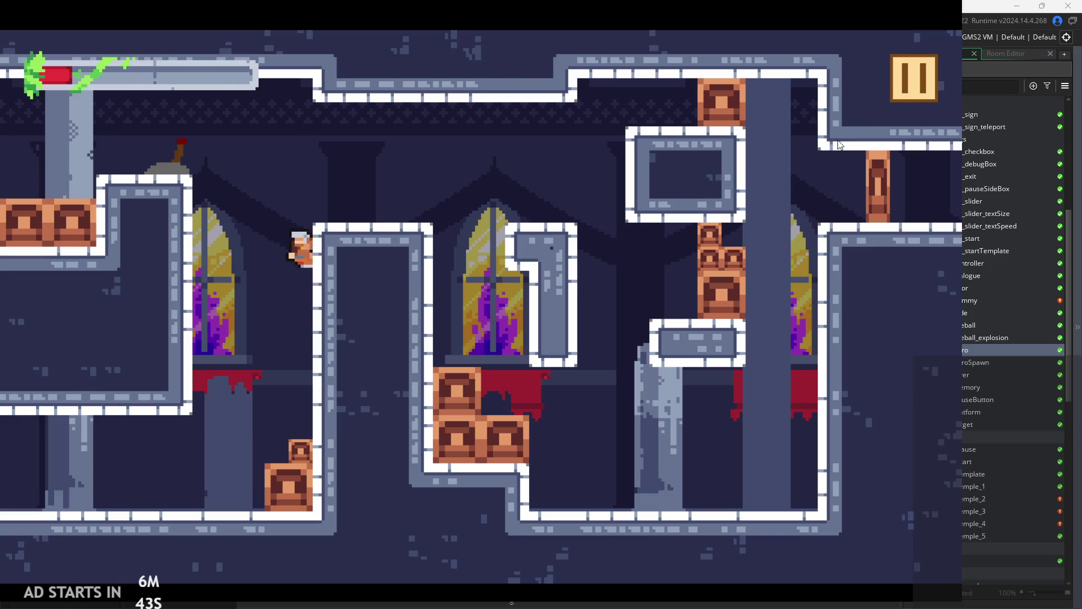
{"action": "key", "text": "Escape"}
- Exit, rerun and briefly start the game, exit again, and open the rom_temple_1 room
{"action": "left_click", "coordinate": [787, 519]}
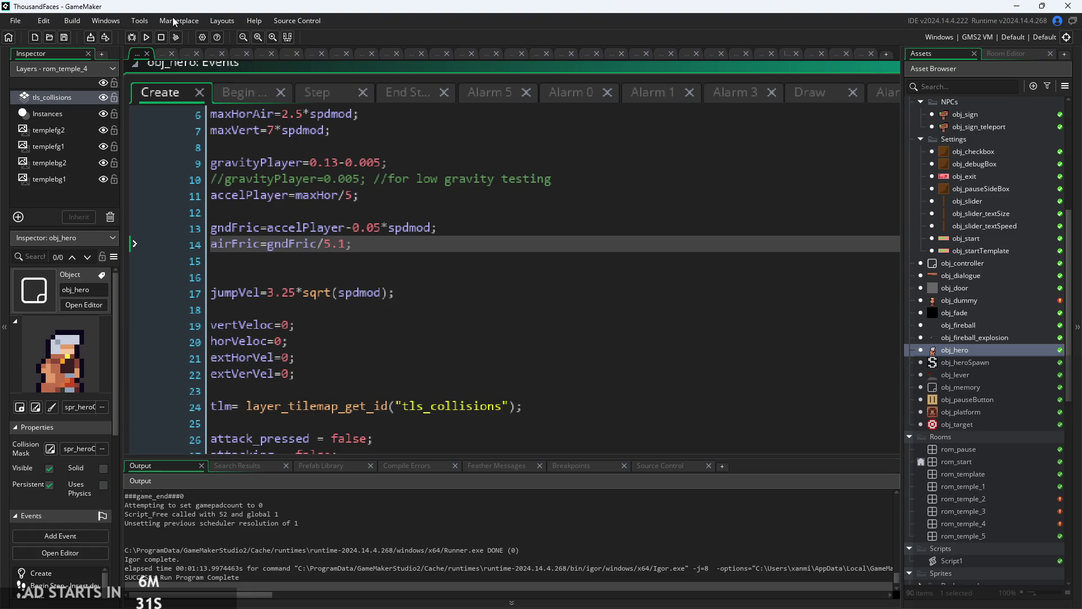
{"action": "left_click", "coordinate": [146, 37]}
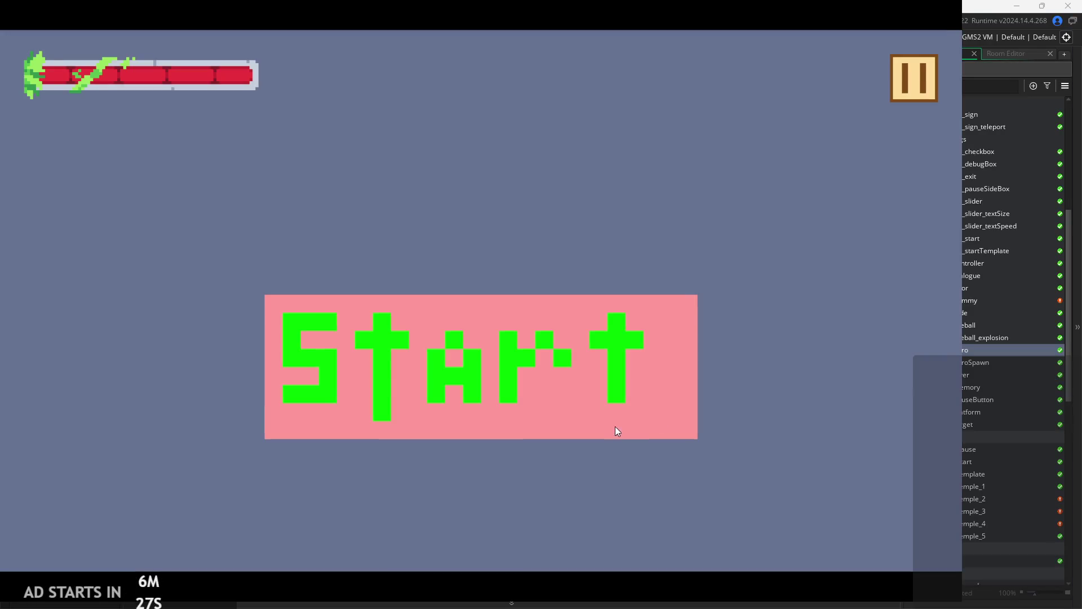
{"action": "left_click", "coordinate": [603, 402]}
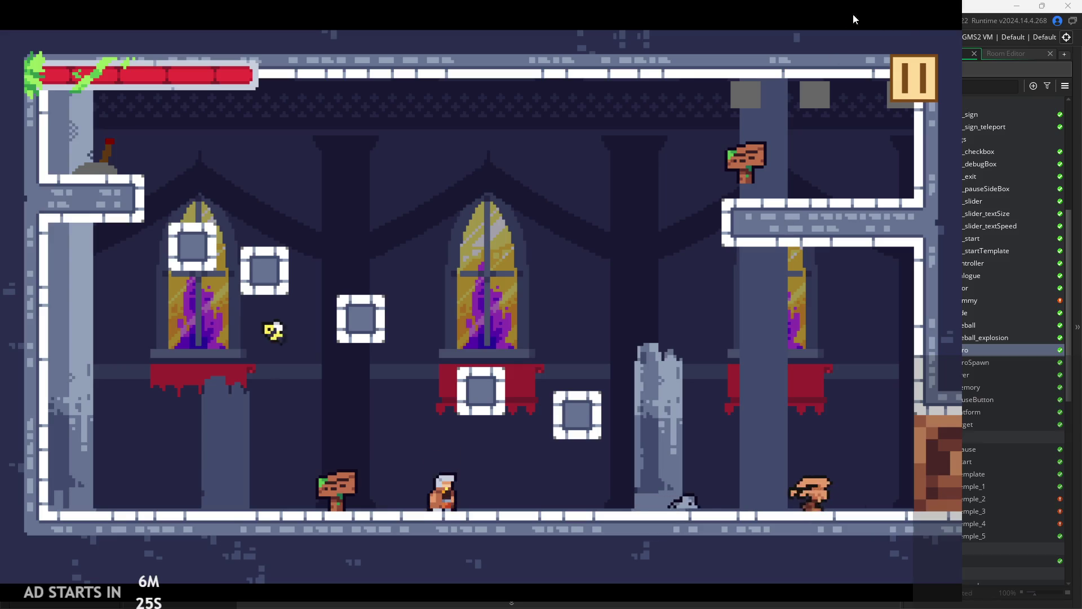
{"action": "left_click", "coordinate": [924, 96]}
{"action": "left_click", "coordinate": [794, 496]}
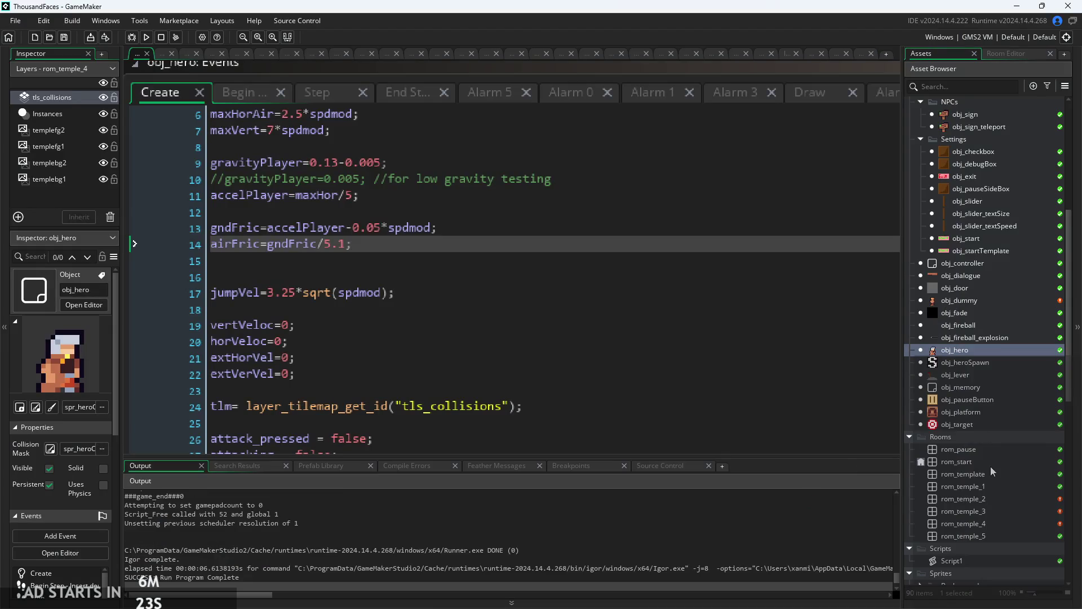
{"action": "double_click", "coordinate": [985, 485]}
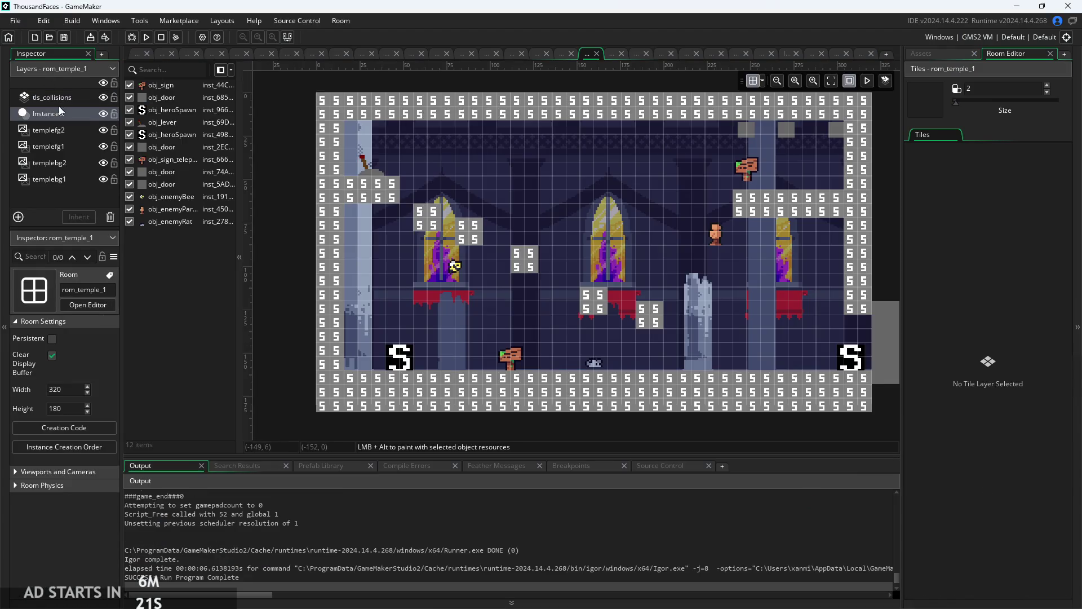
- Paint a 2x2 block on rom_temple_1's tls_collisions layer, browse the tile libraries, and run the game
{"action": "left_click", "coordinate": [62, 97]}
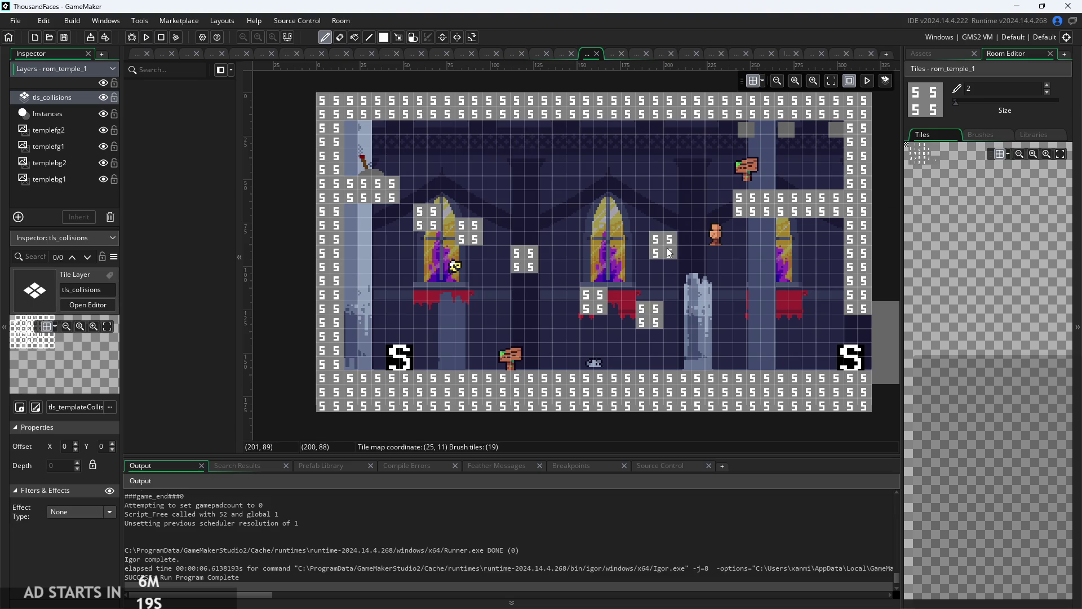
{"action": "left_click", "coordinate": [676, 252]}
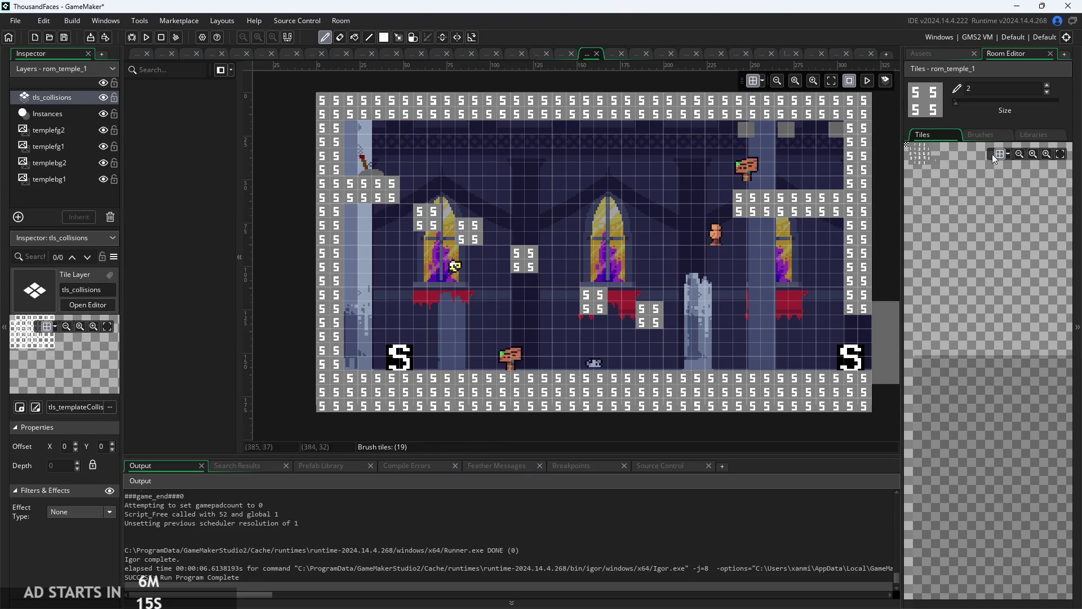
{"action": "left_click", "coordinate": [1031, 135]}
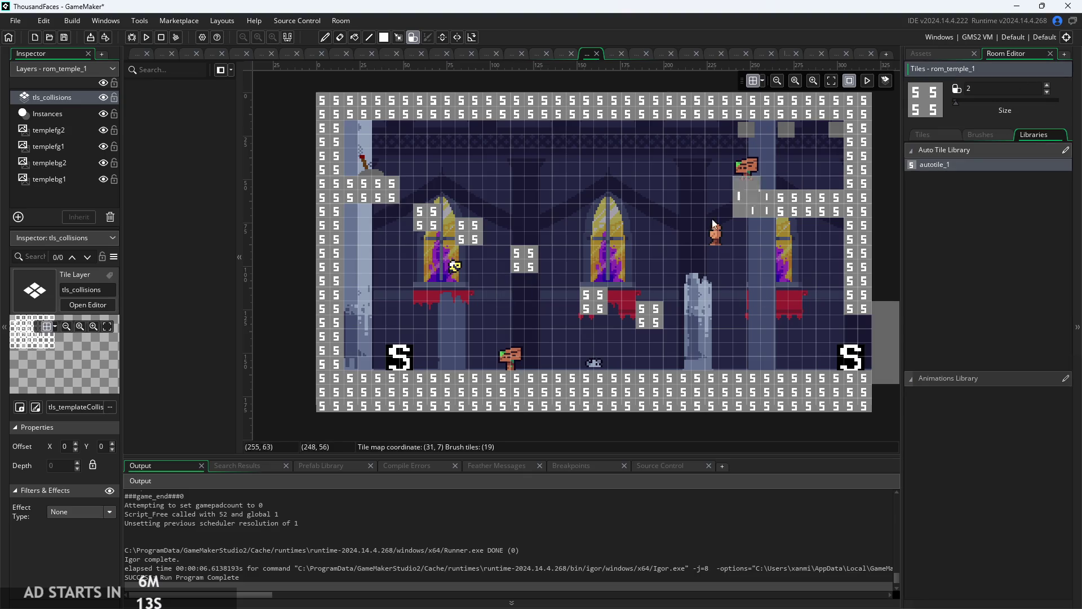
{"action": "left_click", "coordinate": [952, 135]}
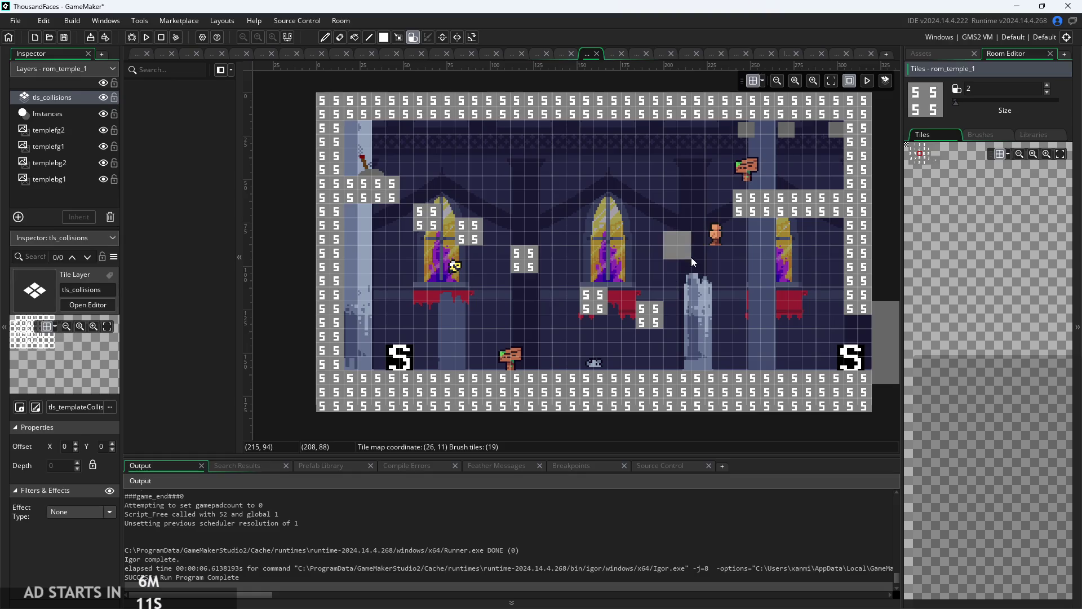
{"action": "left_click", "coordinate": [1033, 135]}
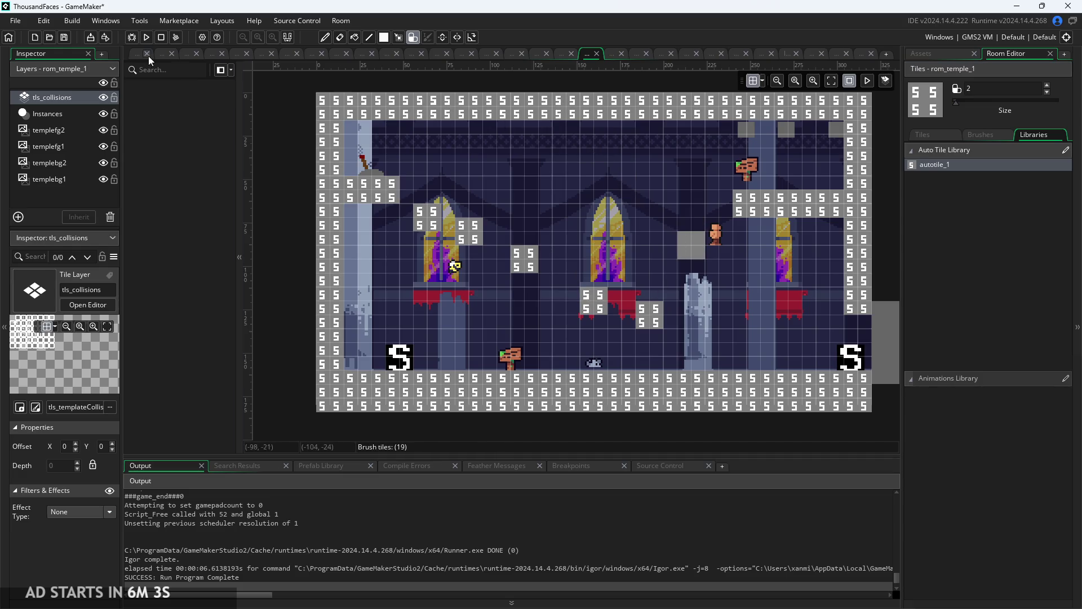
{"action": "left_click", "coordinate": [146, 37]}
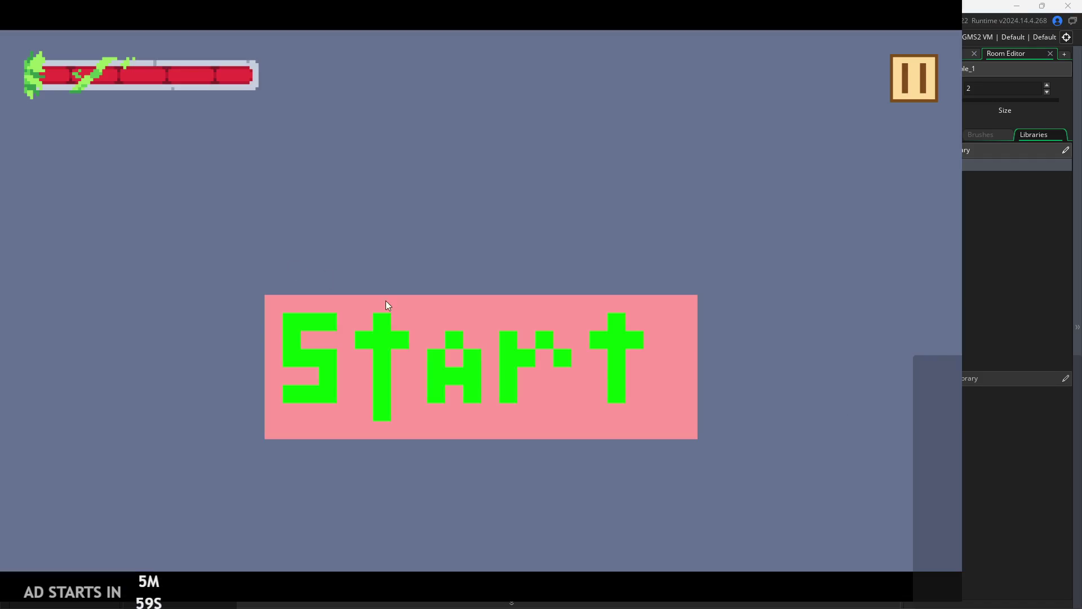
- Start the game and playtest the edited temple room's ledges, then pause
{"action": "left_click", "coordinate": [613, 374]}
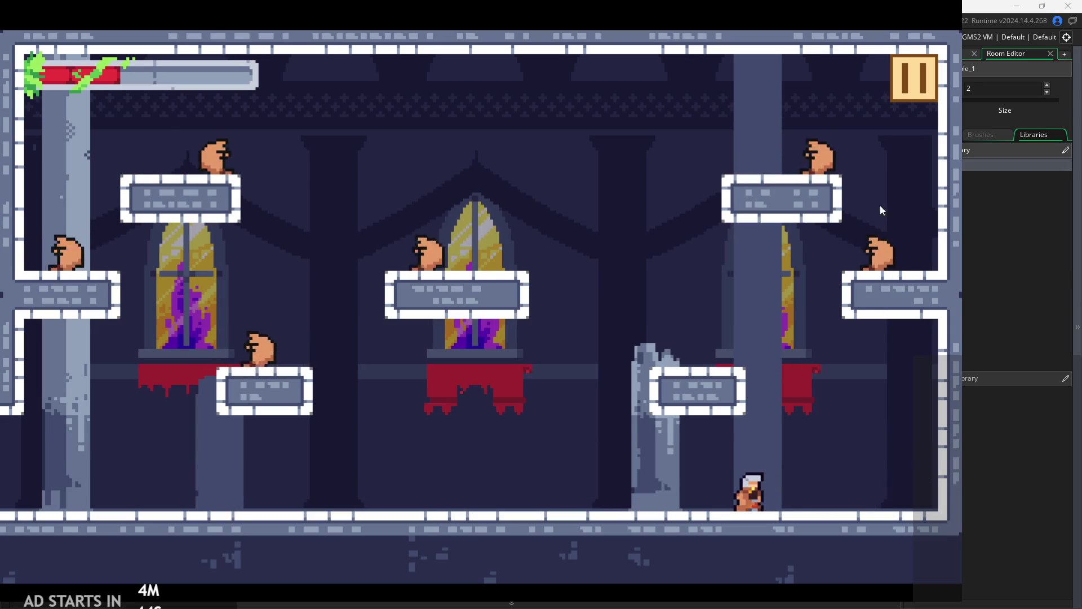
{"action": "left_click", "coordinate": [932, 77]}
- Exit the game back to the editor and open obj_fireball's code
{"action": "left_click", "coordinate": [821, 478]}
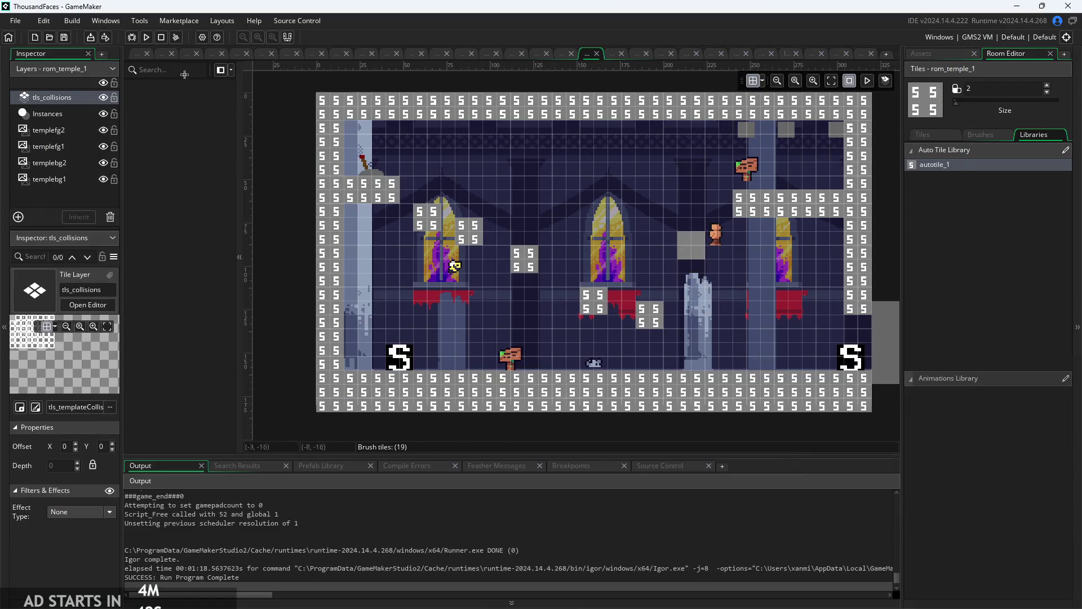
{"action": "left_click", "coordinate": [139, 55]}
{"action": "scroll", "scroll_direction": "up", "scroll_amount": 3}
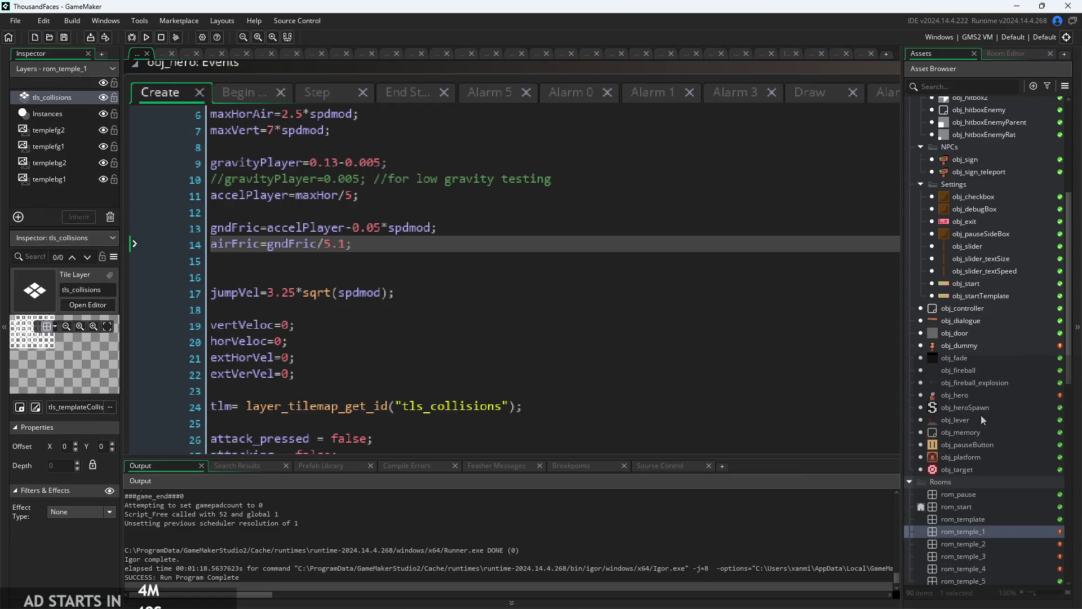
{"action": "double_click", "coordinate": [975, 370]}
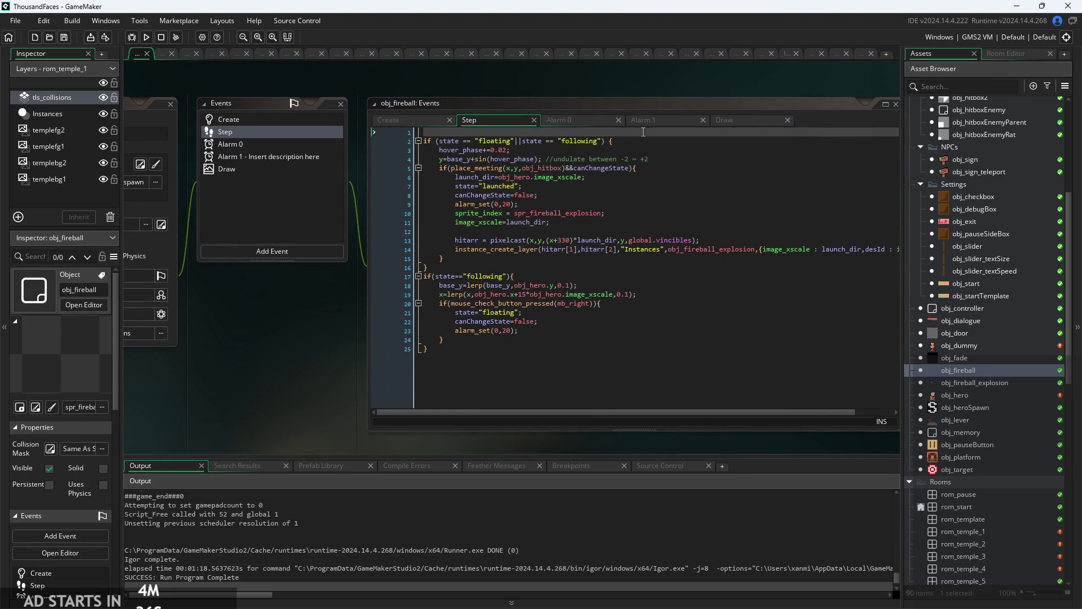
- Review obj_fireball's Step event lines and its Create event code
{"action": "scroll", "scroll_direction": "up", "scroll_amount": 3}
{"action": "left_click", "coordinate": [664, 152]}
{"action": "key", "text": "Down"}
{"action": "key", "text": "Down"}
{"action": "key", "text": "Down"}
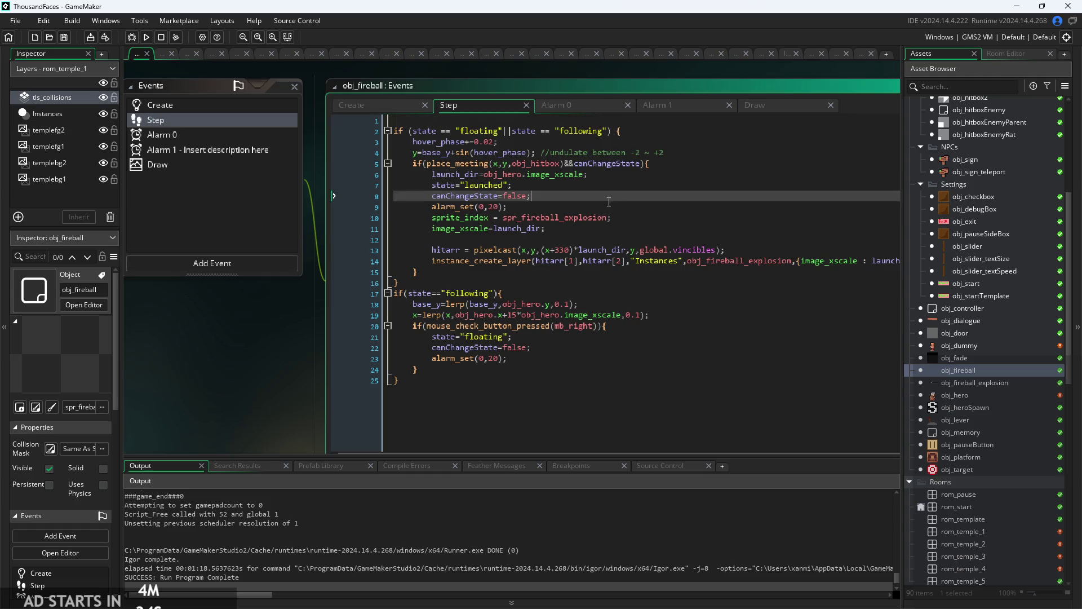
{"action": "key", "text": "Down"}
{"action": "key", "text": "Down"}
{"action": "key", "text": "Down"}
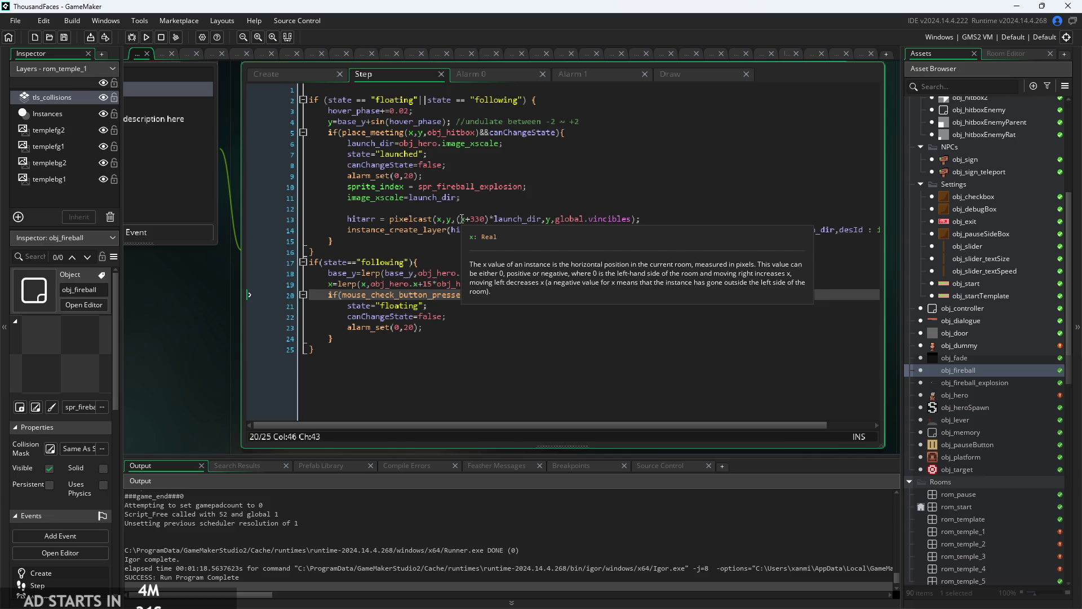
{"action": "left_click", "coordinate": [266, 74]}
{"action": "left_click", "coordinate": [341, 186]}
{"action": "left_click", "coordinate": [341, 132]}
{"action": "left_click", "coordinate": [404, 241]}
{"action": "left_click", "coordinate": [407, 210]}
{"action": "left_click", "coordinate": [406, 240]}
{"action": "left_click", "coordinate": [393, 295]}
{"action": "left_click", "coordinate": [386, 75]}
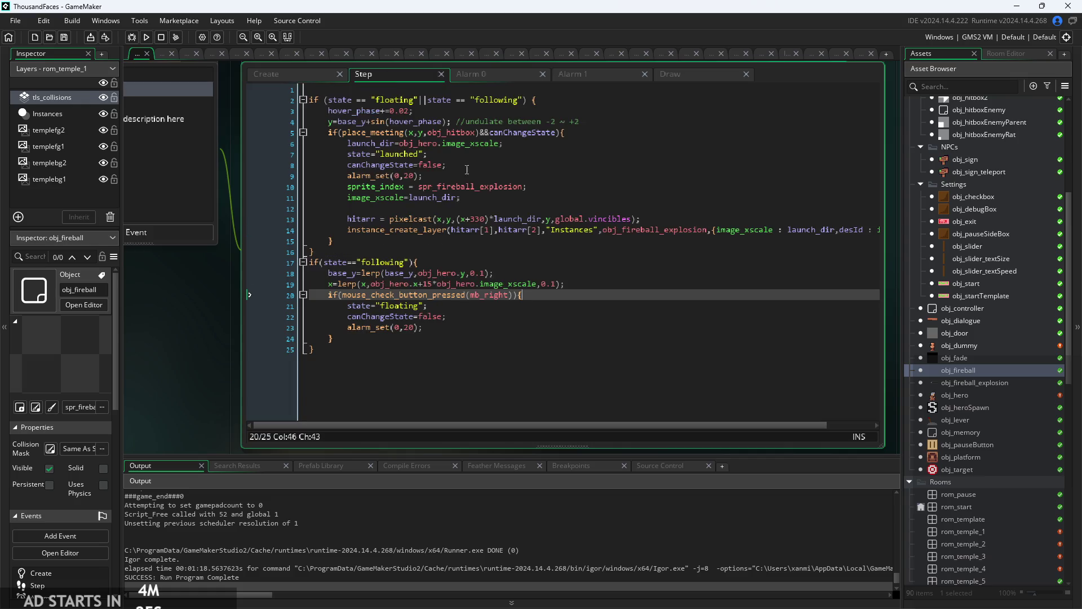
- Insert a blank line inside the following block, above the base_y lerp line
{"action": "left_click", "coordinate": [432, 284]}
{"action": "left_click", "coordinate": [418, 274]}
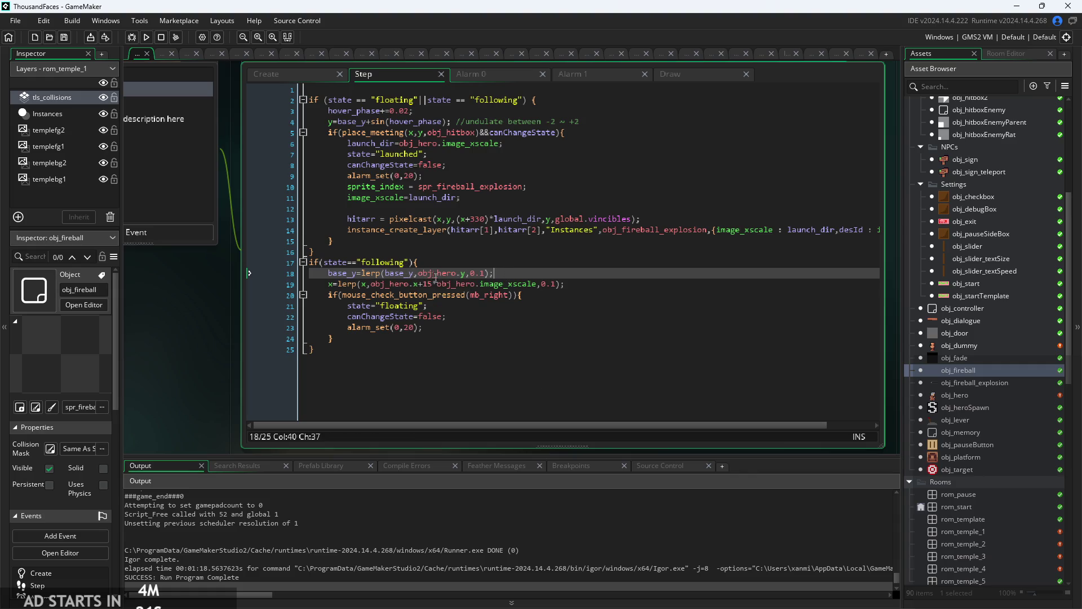
{"action": "mouse_move", "coordinate": [419, 297]}
{"action": "left_click", "coordinate": [432, 319]}
{"action": "key", "text": "Up"}
{"action": "key", "text": "Up"}
{"action": "key", "text": "Up"}
{"action": "scroll", "scroll_direction": "up", "scroll_amount": 3}
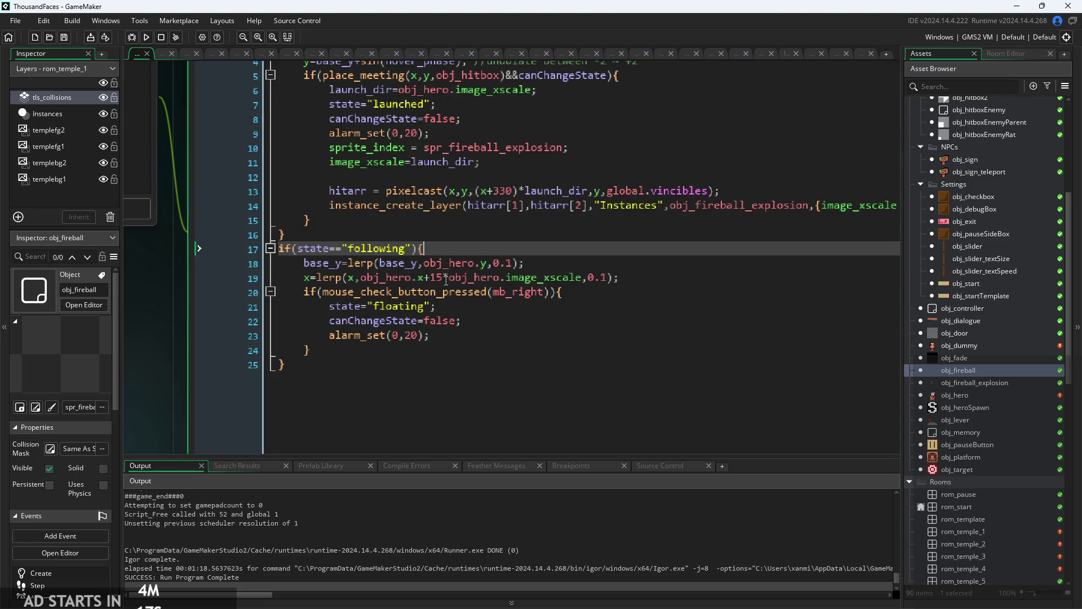
{"action": "key", "text": "Return"}
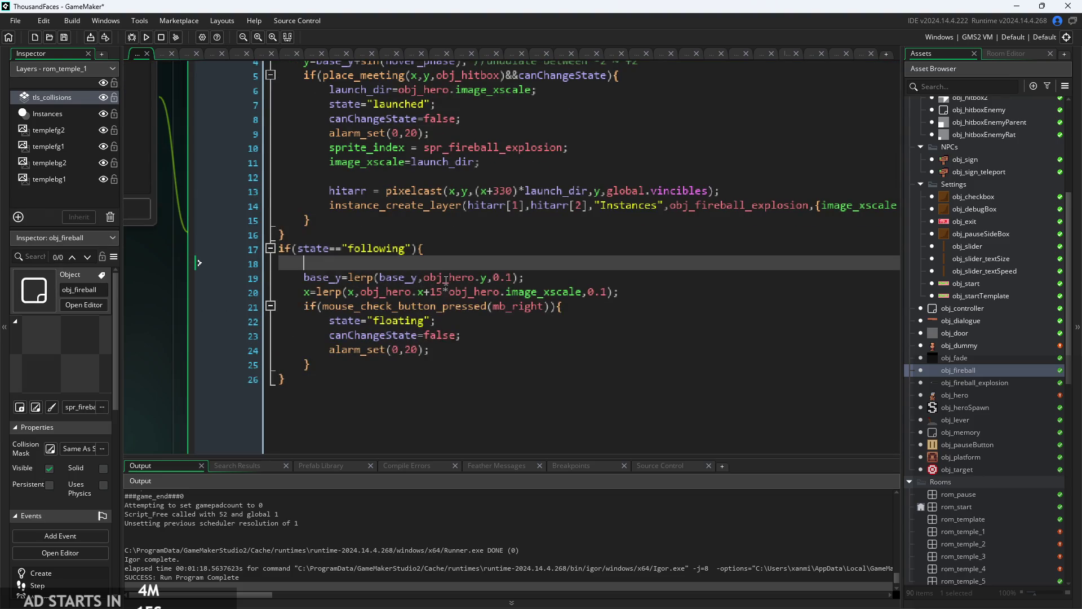
{"action": "type", "text": "b"}
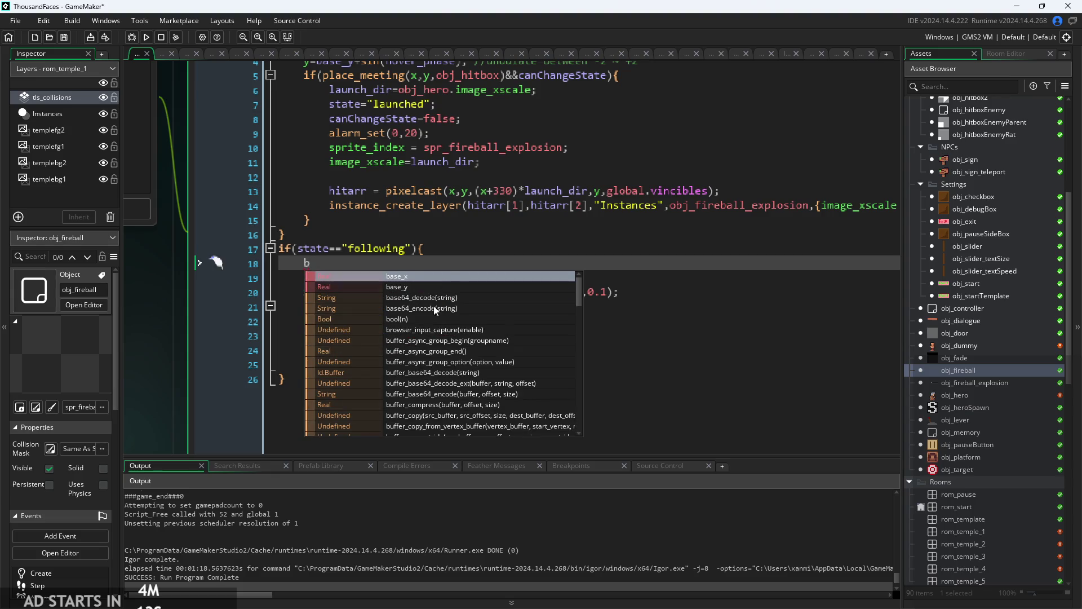
{"action": "key", "text": "BackSpace"}
- Duplicate the base_y lerp as base_x=lerp(base_x,obj_hero.x,0.1) and run the game
{"action": "left_click_drag", "start_coordinate": [548, 280], "coordinate": [312, 279]}
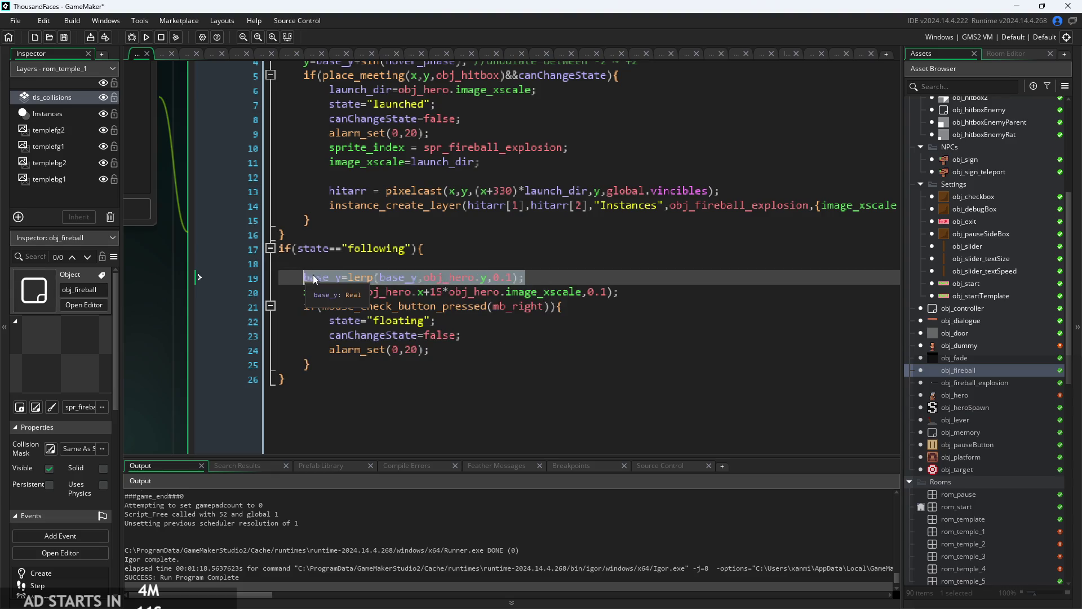
{"action": "key", "text": "ctrl+c"}
{"action": "left_click", "coordinate": [345, 265]}
{"action": "key", "text": "ctrl+v"}
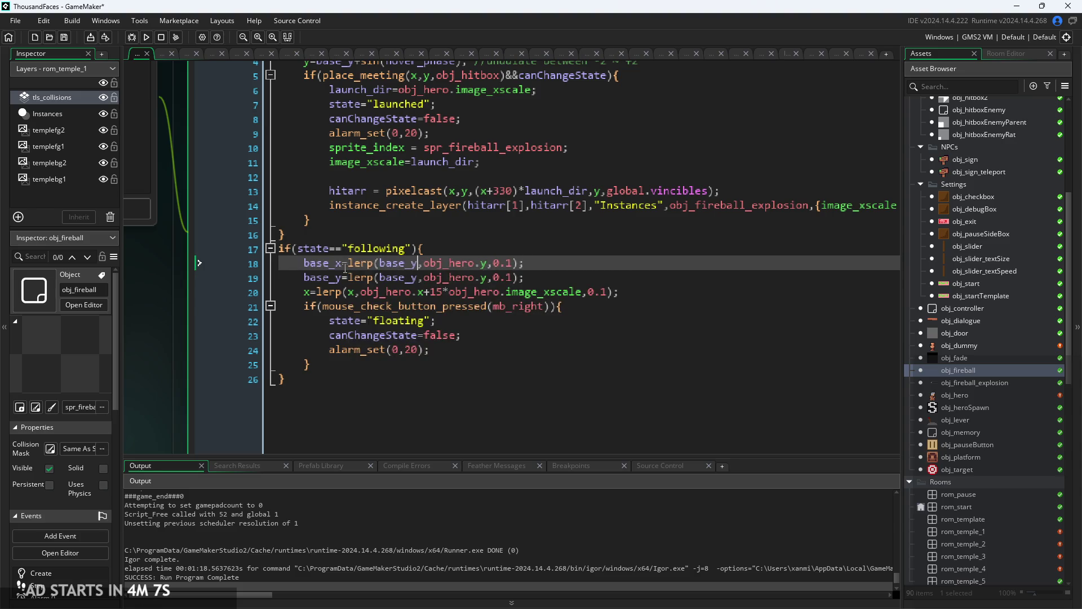
{"action": "key", "text": "Right"}
{"action": "key", "text": "Right"}
{"action": "key", "text": "BackSpace"}
{"action": "key", "text": "BackSpace"}
{"action": "type", "text": "x"}
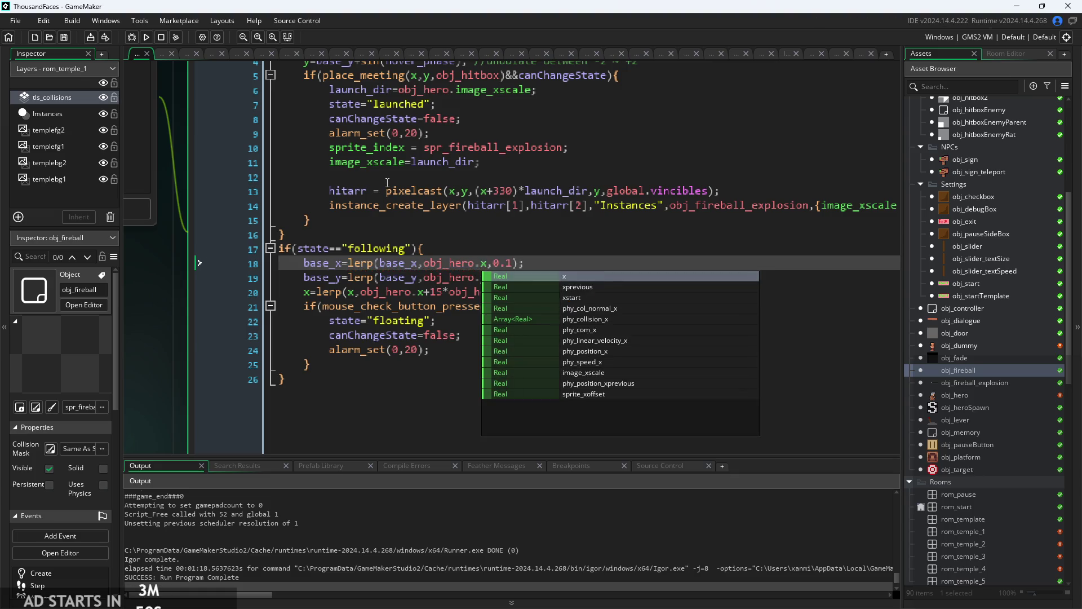
{"action": "left_click", "coordinate": [508, 238]}
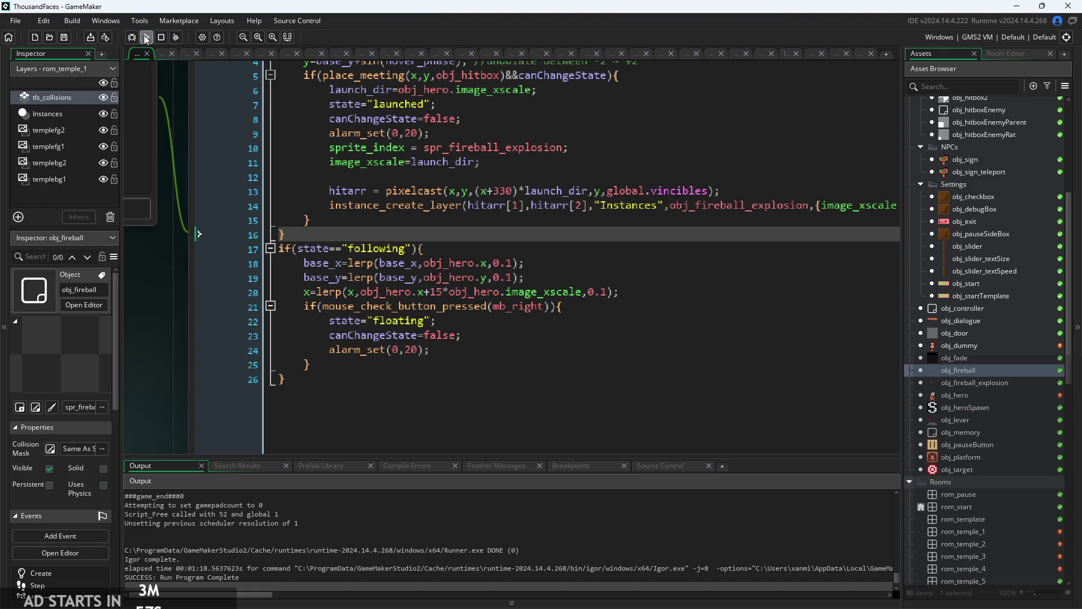
{"action": "left_click", "coordinate": [146, 37]}
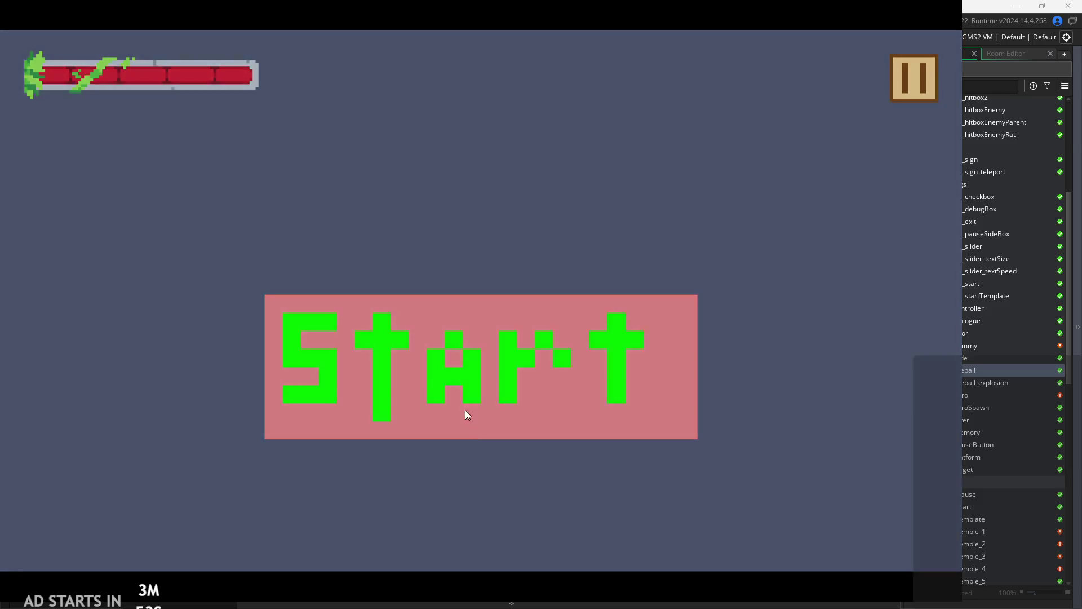
- Start the game and run the hero right and left while firing attacks
{"action": "left_click", "coordinate": [462, 397]}
{"action": "key", "text": "Right"}
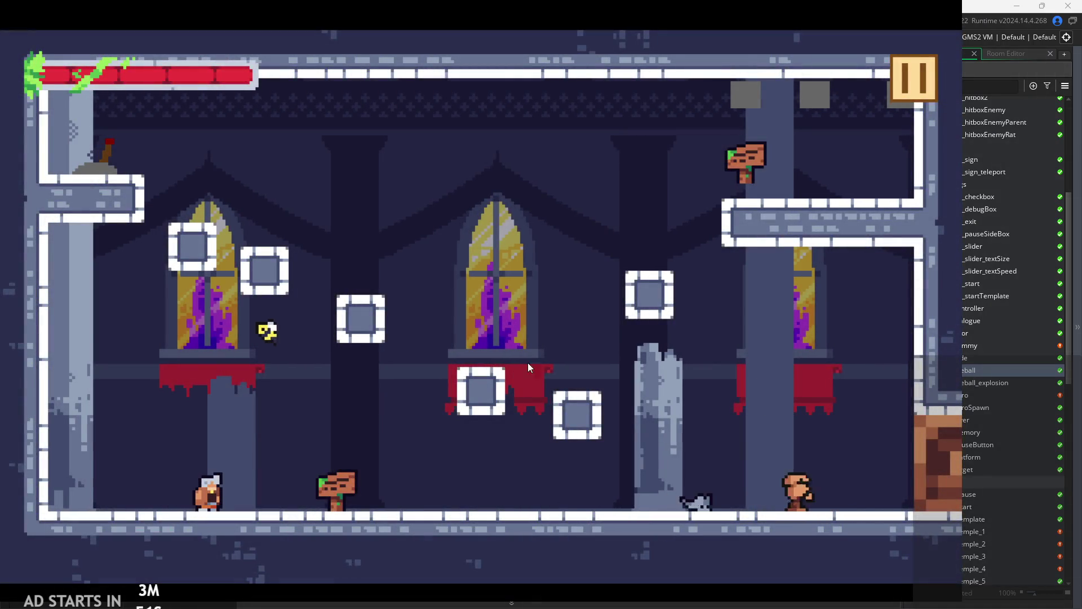
{"action": "key", "text": "x"}
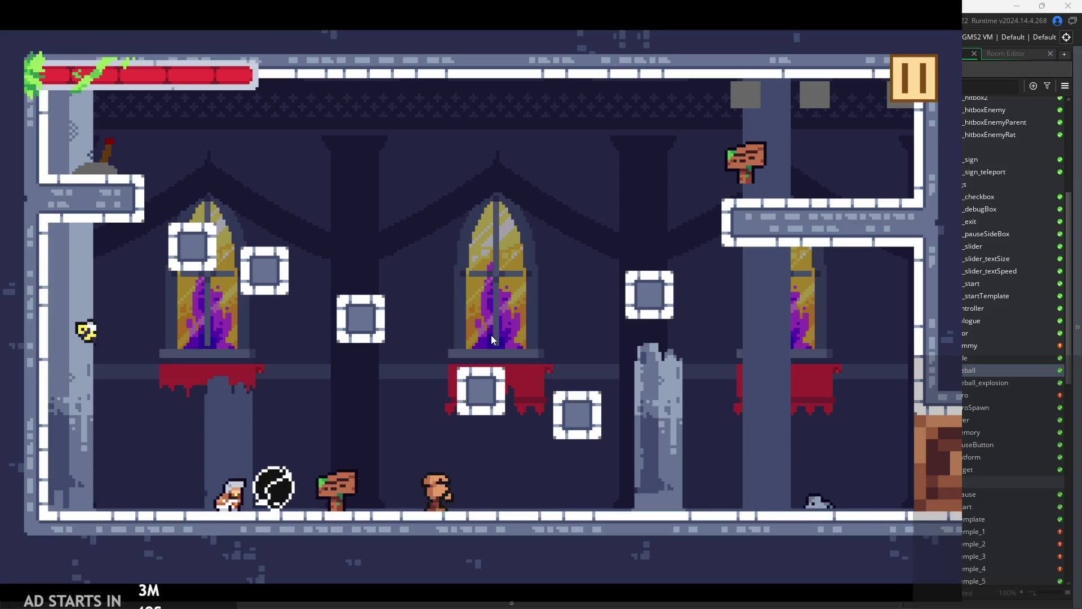
{"action": "key", "text": "Right"}
{"action": "key", "text": "x"}
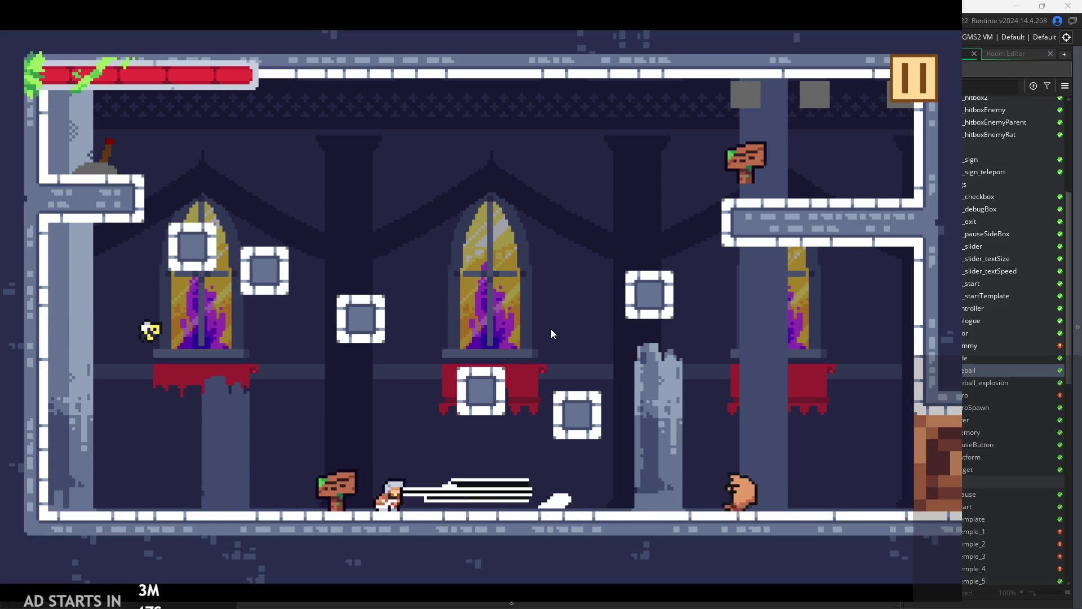
{"action": "key", "text": "Left"}
{"action": "key", "text": "x"}
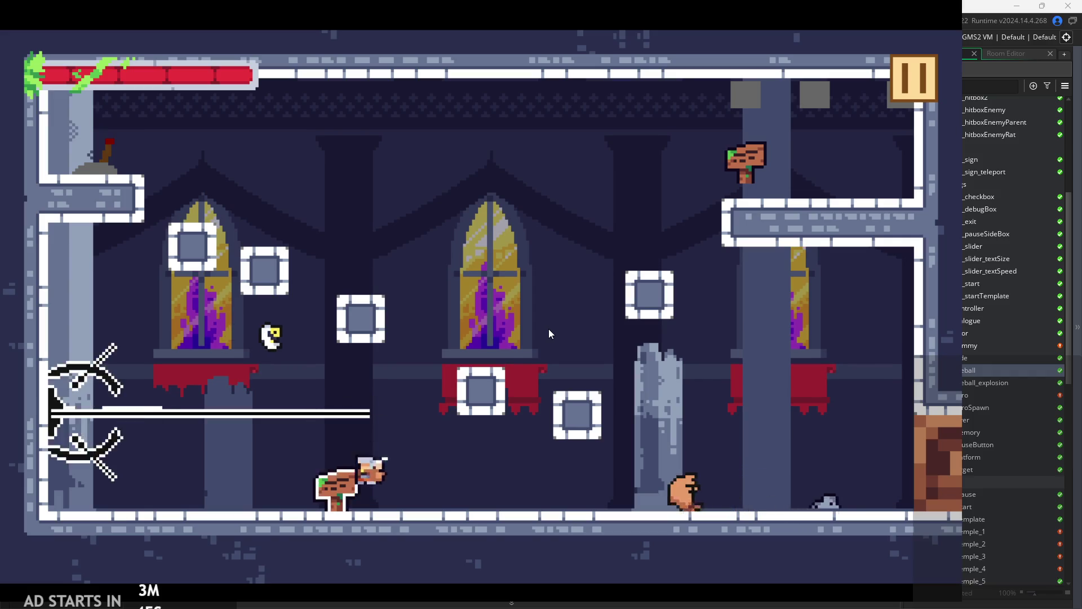
- Attack while jumping, then wall-jump up to the upper-left ledge
{"action": "key", "text": "x"}
{"action": "key", "text": "Left"}
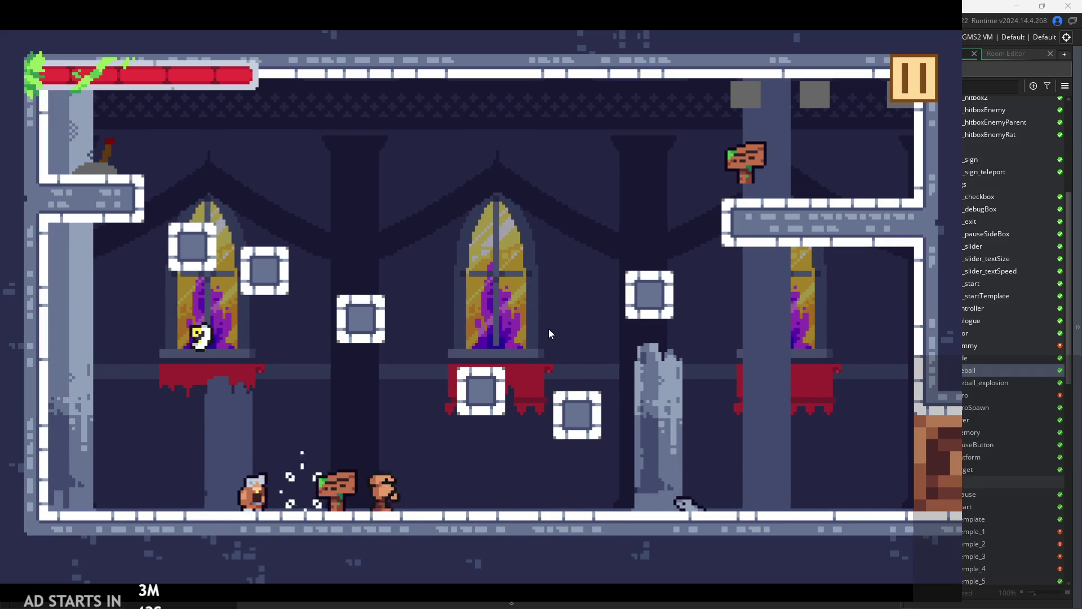
{"action": "key", "text": "x"}
{"action": "key", "text": "Right"}
{"action": "key", "text": "x"}
{"action": "key", "text": "Right"}
{"action": "key", "text": "Left"}
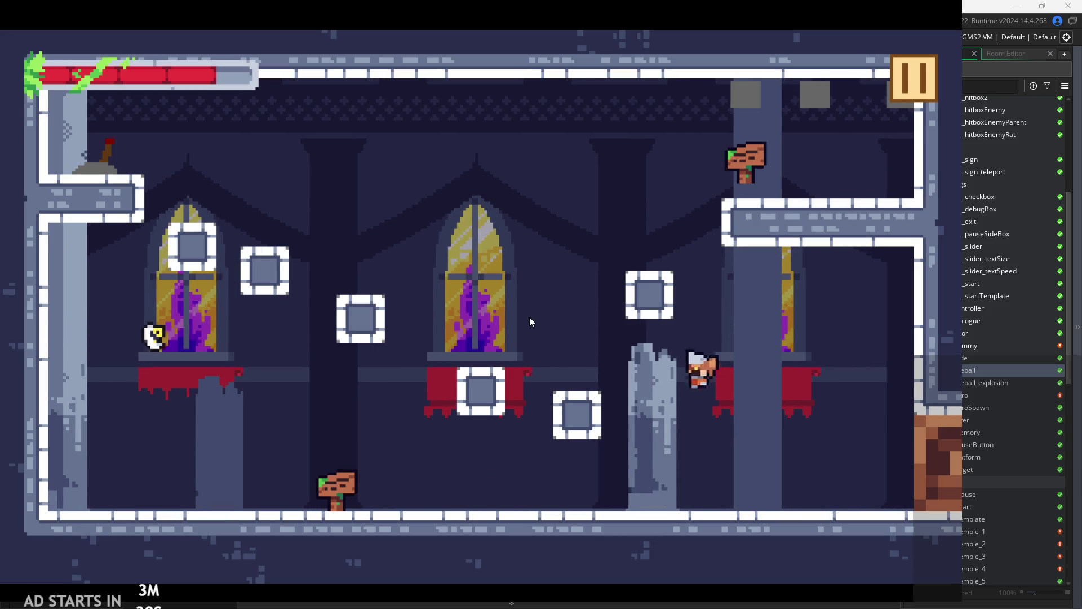
{"action": "key", "text": "x"}
{"action": "key", "text": "x"}
{"action": "key", "text": "Left"}
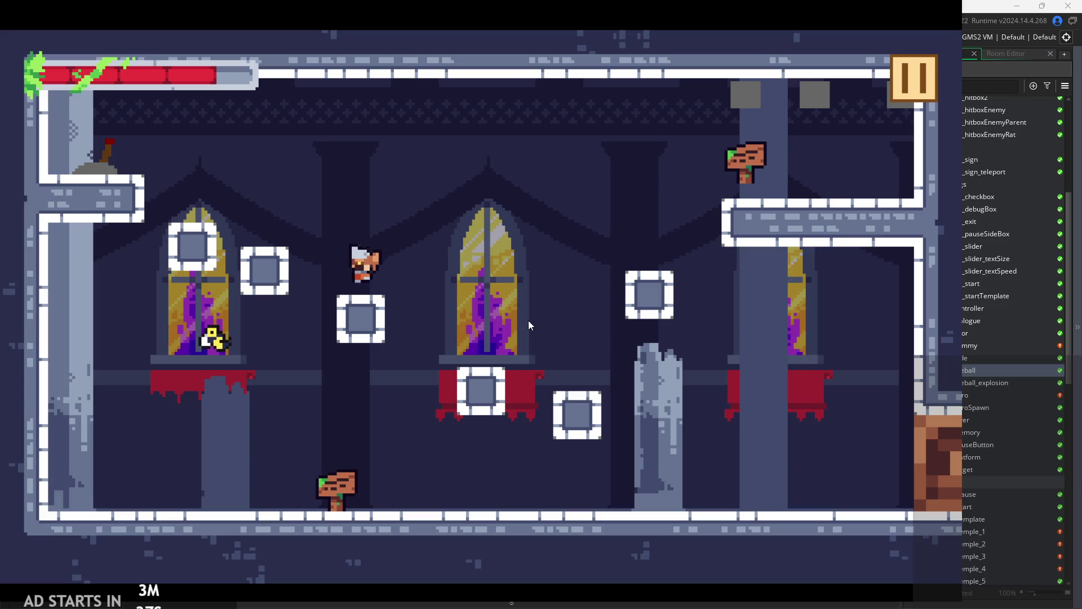
{"action": "key", "text": "x"}
{"action": "key", "text": "Left"}
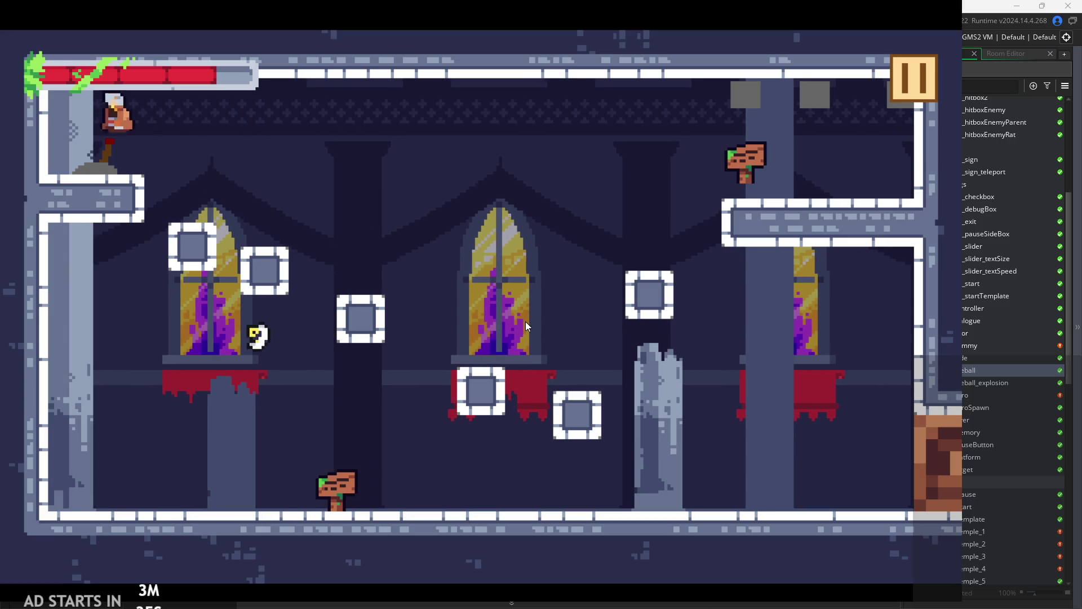
- Jump onto the upper-right platform, enter the next room and hop onto the crates
{"action": "key", "text": "Right"}
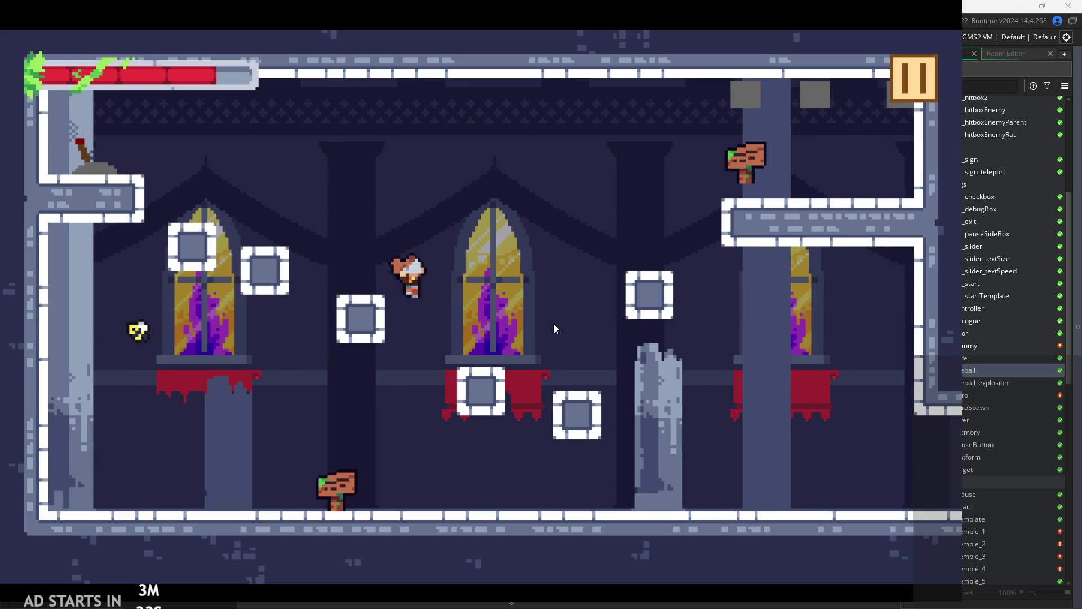
{"action": "key", "text": "x"}
{"action": "key", "text": "Left"}
{"action": "key", "text": "Right"}
{"action": "key", "text": "space"}
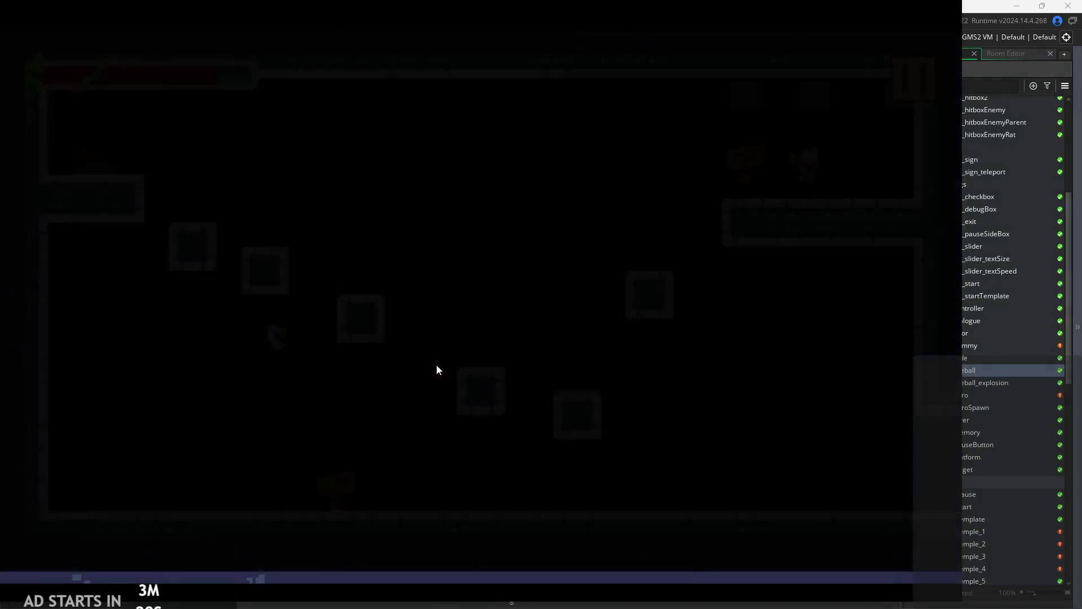
{"action": "key", "text": "Right"}
{"action": "key", "text": "space"}
{"action": "key", "text": "Left"}
{"action": "key", "text": "Right"}
{"action": "key", "text": "space"}
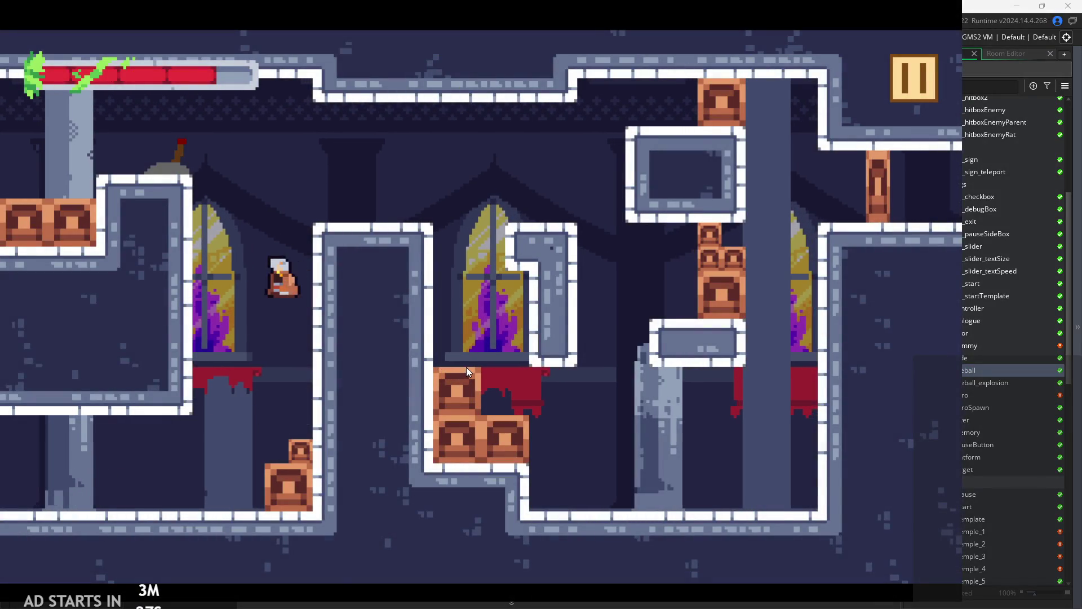
- Double-jump onto the window pillar and window top, then climb the right ledge
{"action": "key", "text": "space"}
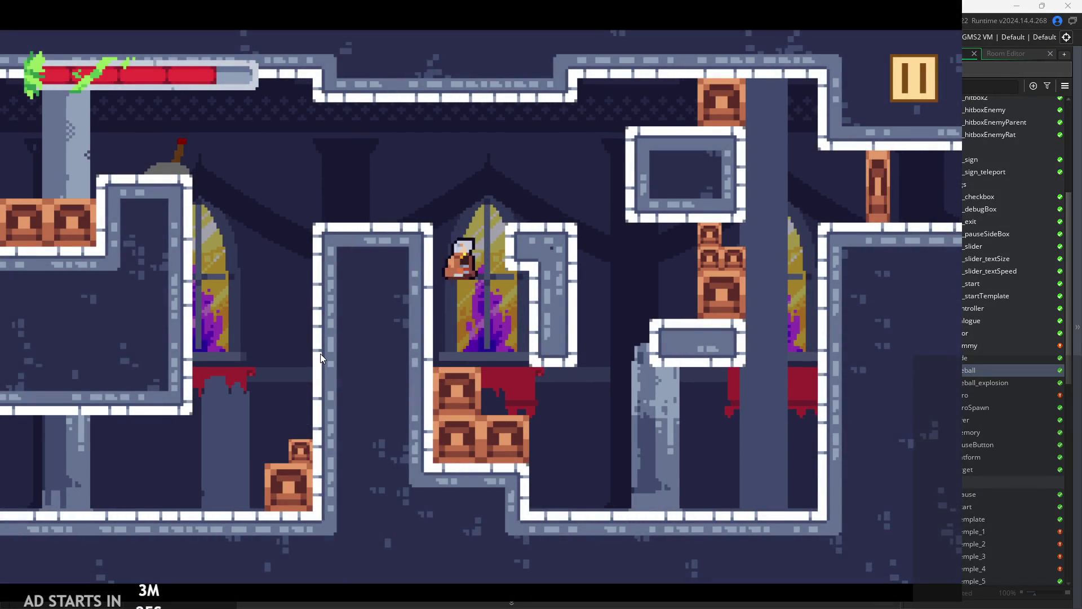
{"action": "key", "text": "Right"}
{"action": "key", "text": "space"}
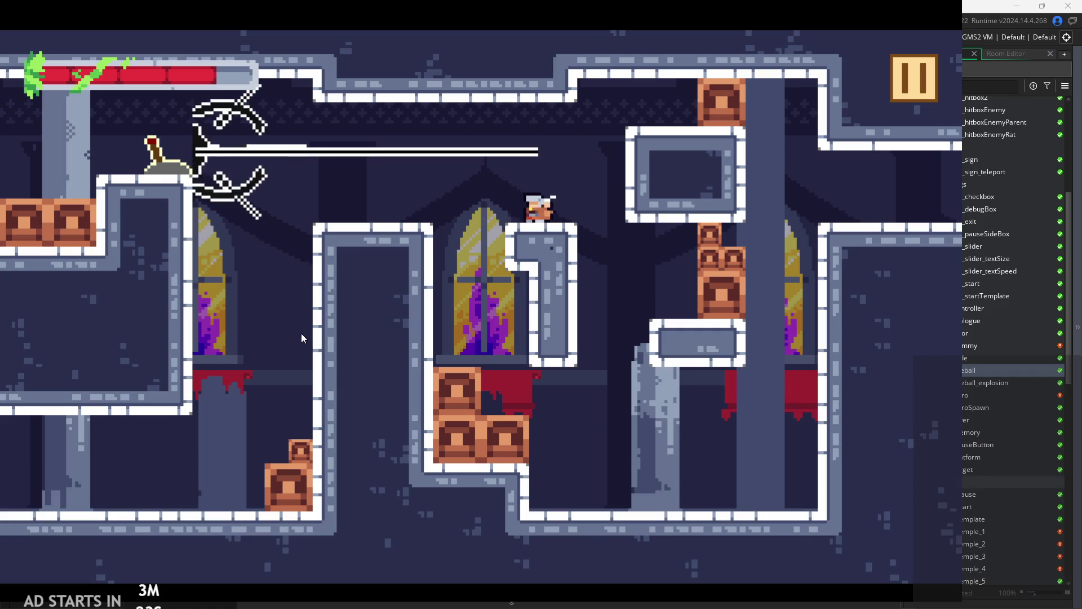
{"action": "key", "text": "Left"}
{"action": "key", "text": "space"}
{"action": "key", "text": "Right"}
{"action": "key", "text": "Right"}
{"action": "key", "text": "space"}
{"action": "key", "text": "space"}
{"action": "key", "text": "space"}
{"action": "key", "text": "Right"}
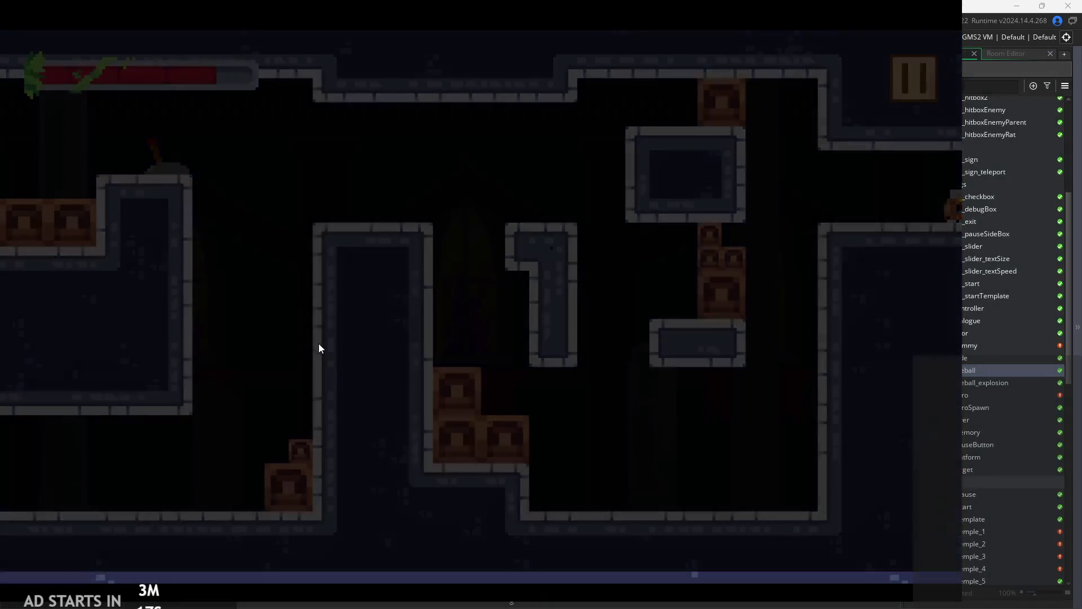
- Walk right firing beams and launching the spiky orb attack
{"action": "key", "text": "Right"}
{"action": "key", "text": "x"}
{"action": "key", "text": "x"}
{"action": "key", "text": "x"}
{"action": "key", "text": "Right"}
{"action": "key", "text": "x"}
{"action": "key", "text": "Right"}
{"action": "key", "text": "z"}
{"action": "key", "text": "x"}
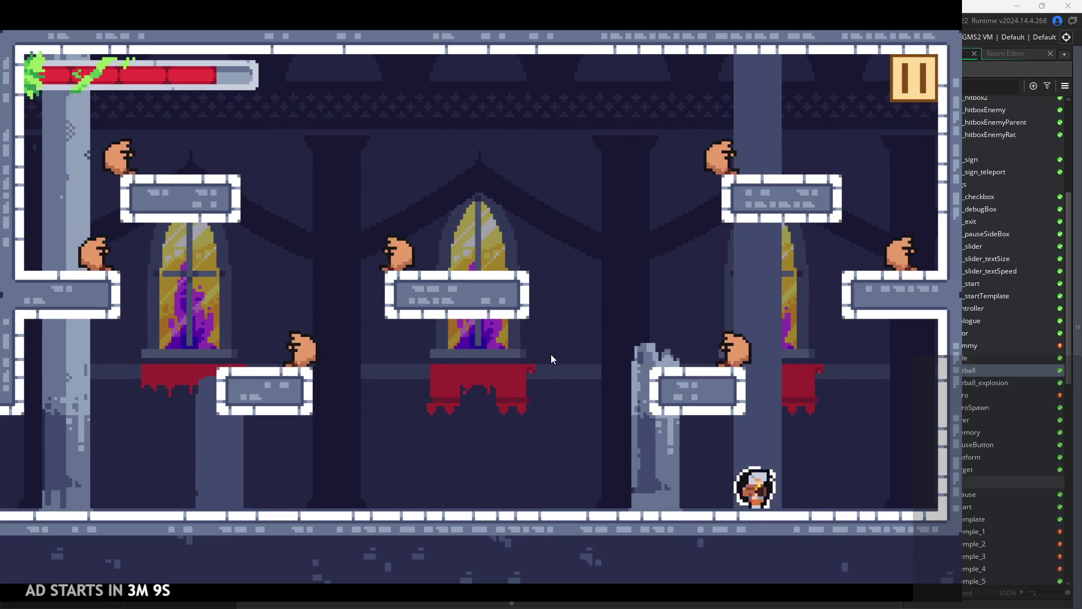
{"action": "key", "text": "z"}
{"action": "key", "text": "x"}
{"action": "key", "text": "Left"}
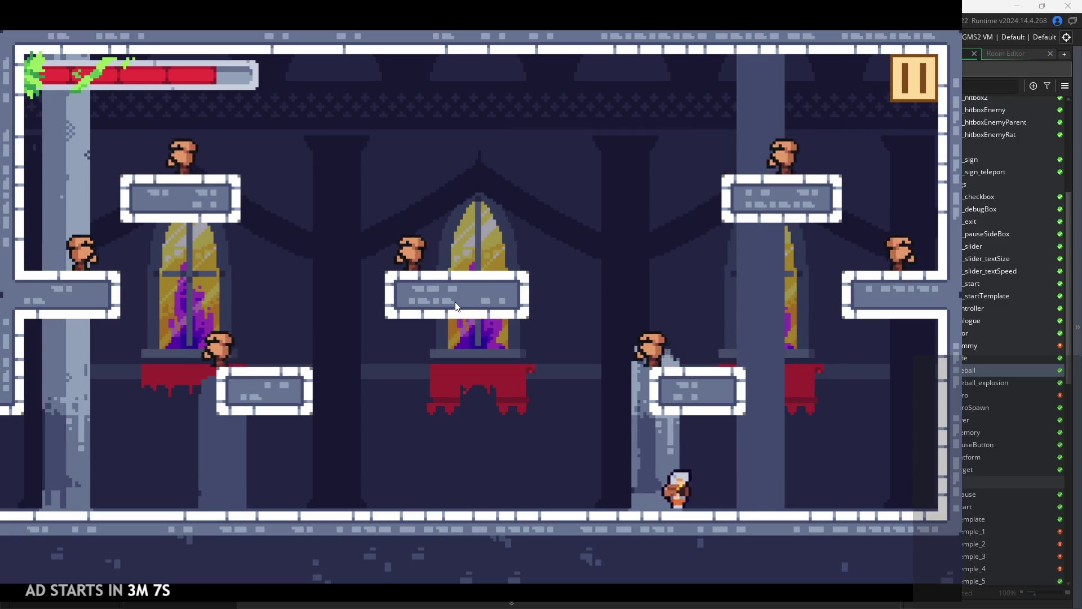
- Jump toward the upper right, drop down, and strike near the lower-right platform
{"action": "key", "text": "Right"}
{"action": "key", "text": "z"}
{"action": "key", "text": "Left"}
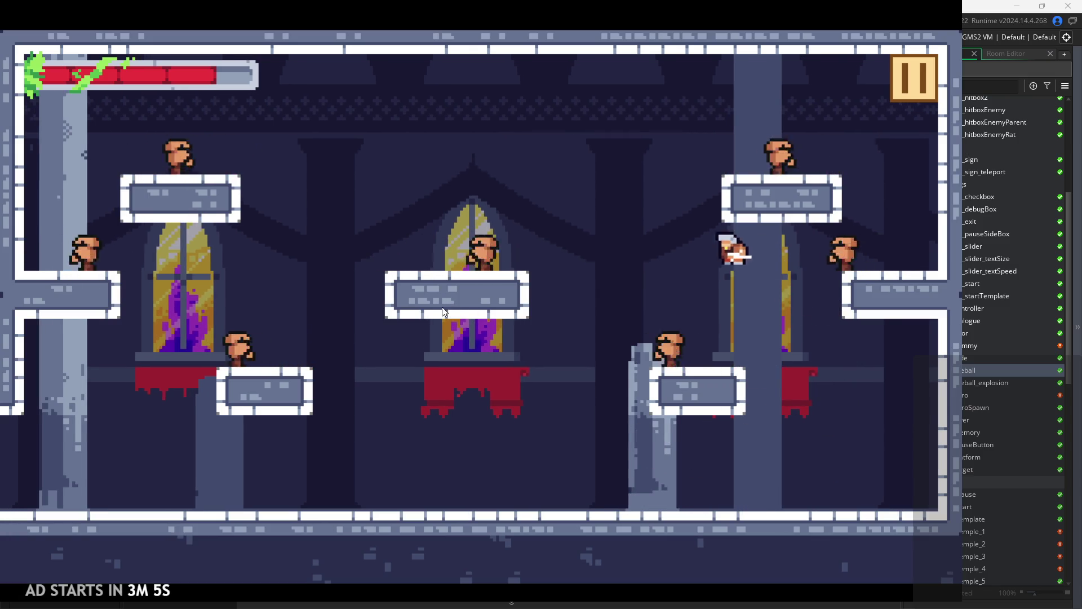
{"action": "key", "text": "Left"}
{"action": "key", "text": "z"}
{"action": "key", "text": "Right"}
{"action": "key", "text": "x"}
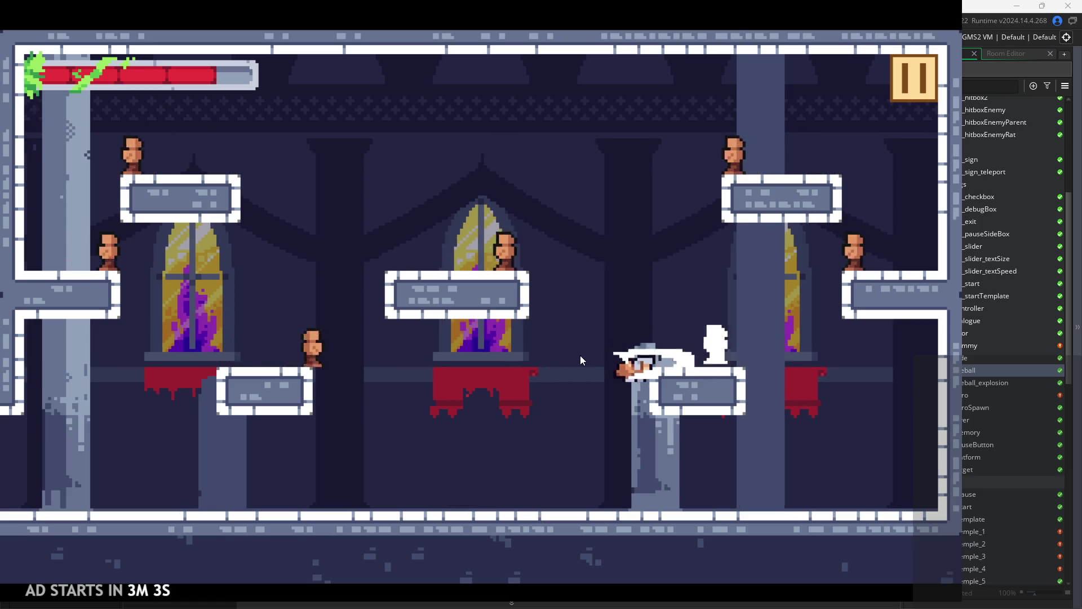
{"action": "key", "text": "Right"}
{"action": "key", "text": "x"}
- Wall-jump off the right wall onto the centre platform, then onto the left window ledge
{"action": "key", "text": "Right"}
{"action": "key", "text": "z"}
{"action": "key", "text": "Left"}
{"action": "key", "text": "z"}
{"action": "key", "text": "Left"}
{"action": "key", "text": "x"}
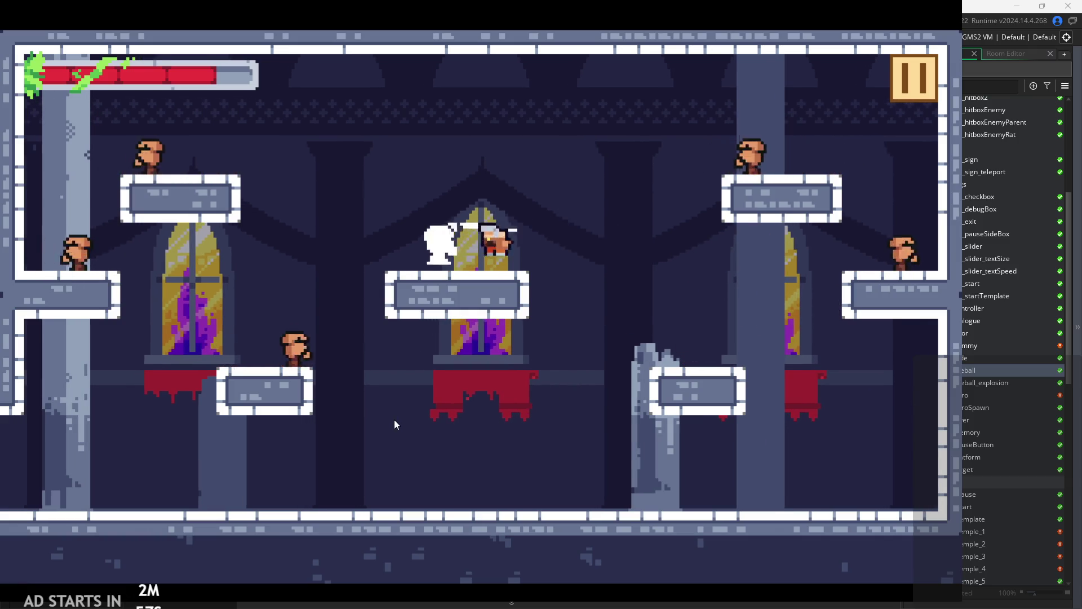
{"action": "key", "text": "Left"}
{"action": "key", "text": "Right"}
- Wall-jump and slash beside the lower platform, walk left, then stop the game
{"action": "key", "text": "Right"}
{"action": "key", "text": "z"}
{"action": "key", "text": "Left"}
{"action": "key", "text": "x"}
{"action": "key", "text": "Right"}
{"action": "key", "text": "z"}
{"action": "key", "text": "Left"}
{"action": "key", "text": "x"}
{"action": "key", "text": "z"}
{"action": "key", "text": "Left"}
{"action": "key", "text": "Right"}
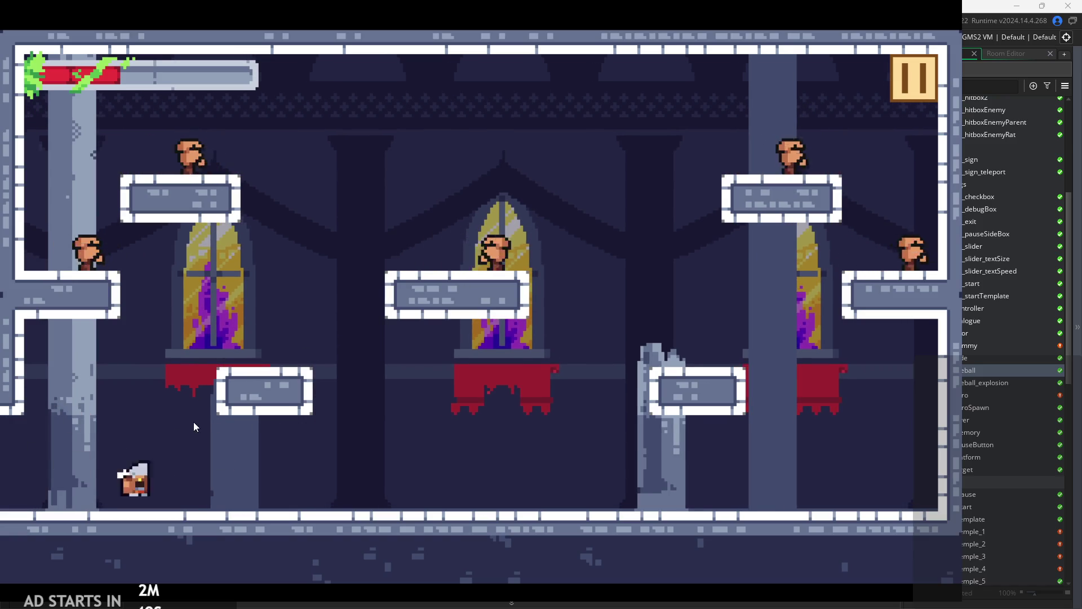
{"action": "key", "text": "Right"}
{"action": "key", "text": "z"}
{"action": "key", "text": "Left"}
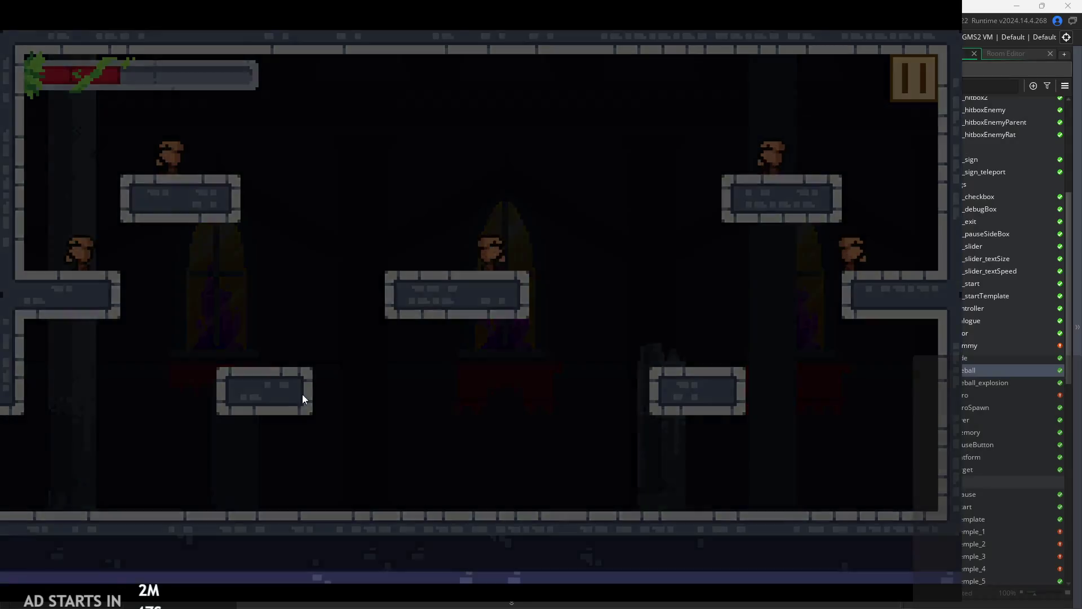
{"action": "key", "text": "Left"}
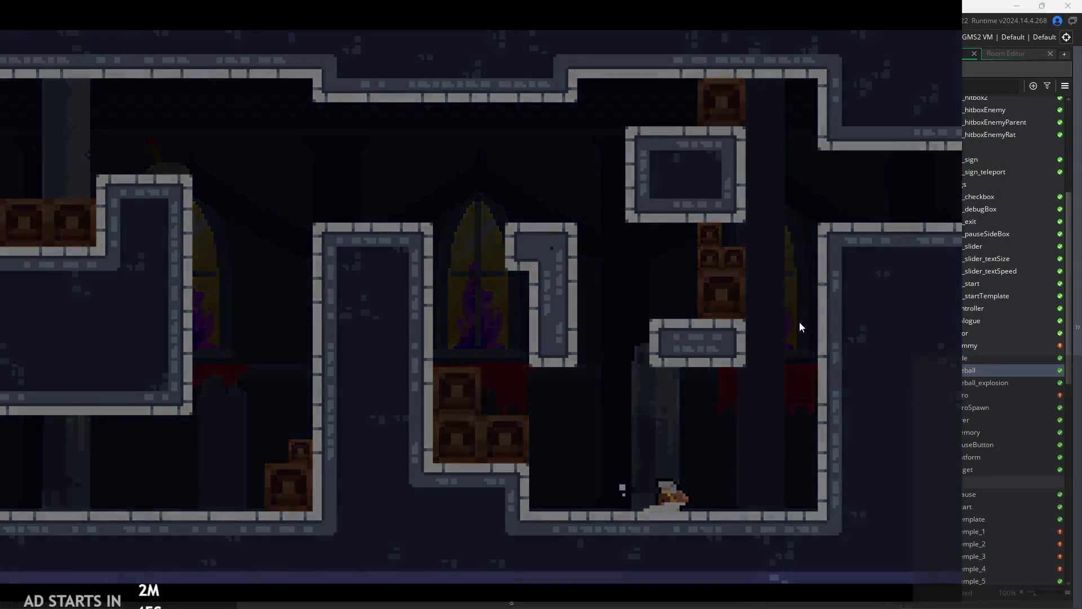
{"action": "left_click", "coordinate": [781, 514]}
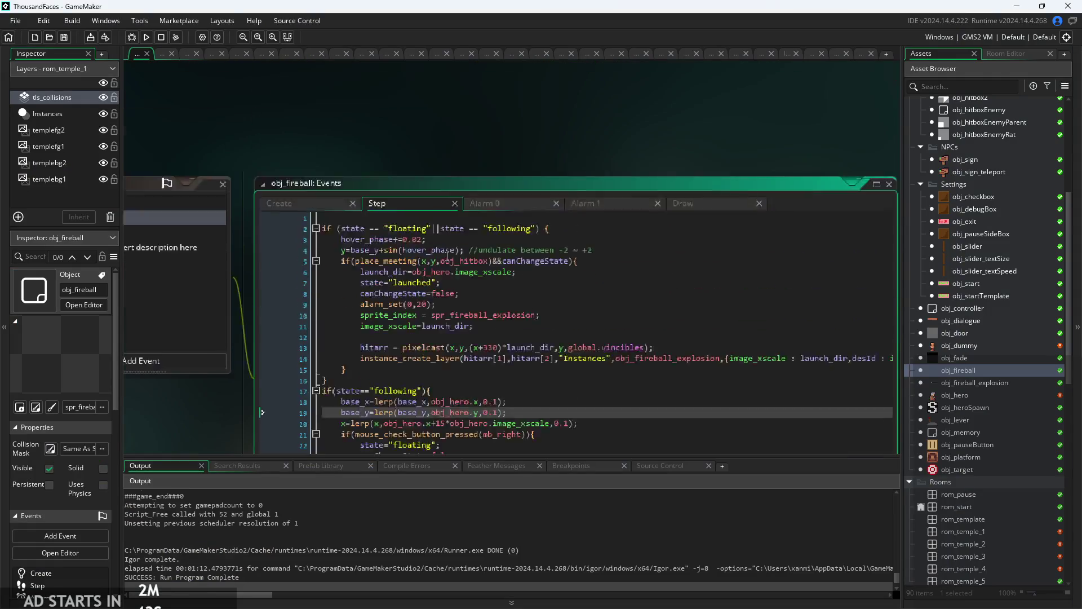
- Open obj_hero and review its Begin Step code around prevx, prevy and previousGrounded
{"action": "scroll", "scroll_direction": "up", "scroll_amount": 3}
{"action": "scroll", "scroll_direction": "up", "scroll_amount": 3}
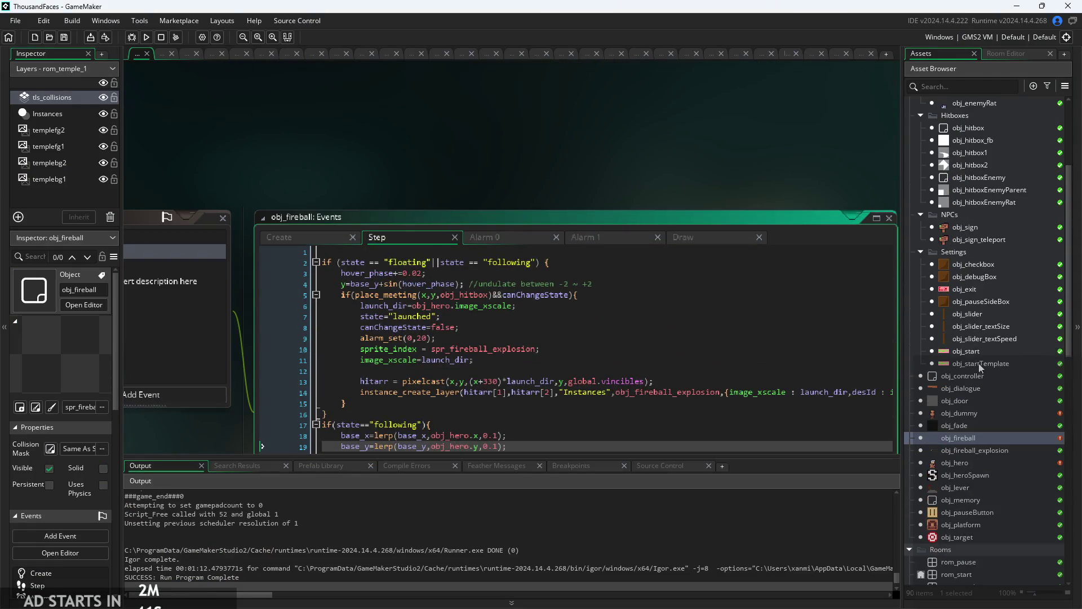
{"action": "double_click", "coordinate": [976, 462]}
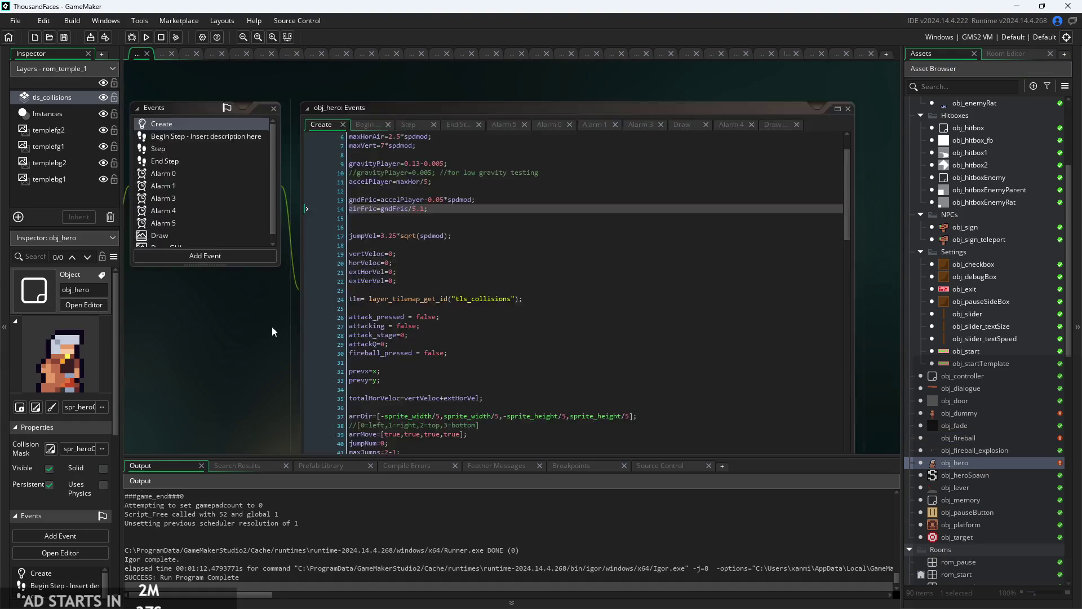
{"action": "scroll", "scroll_direction": "up", "scroll_amount": 3}
{"action": "left_click", "coordinate": [475, 280]}
{"action": "scroll", "scroll_direction": "down", "scroll_amount": 3}
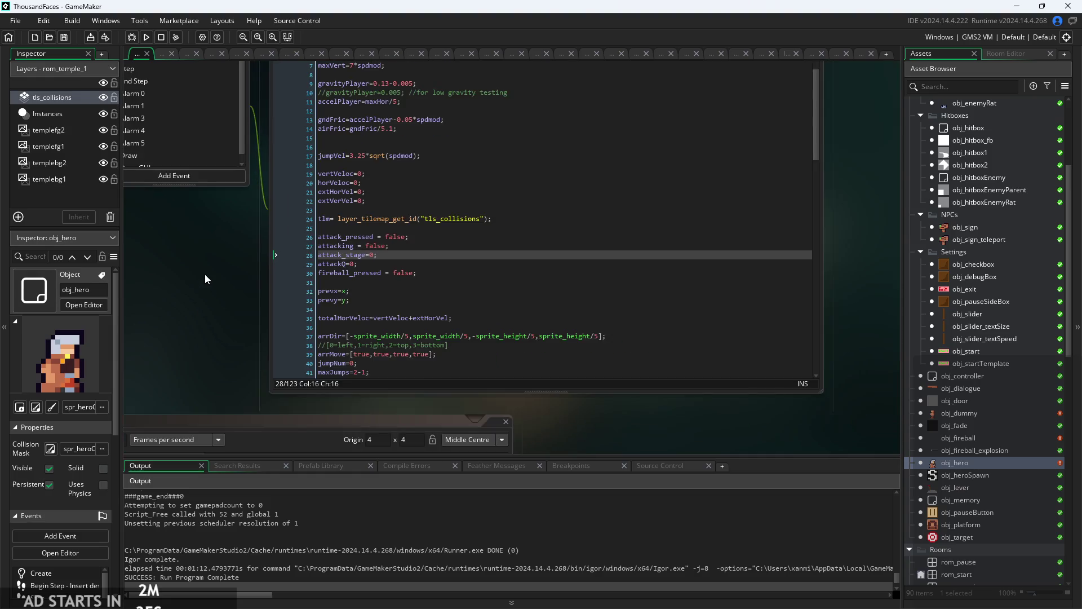
{"action": "left_click", "coordinate": [366, 126]}
{"action": "left_click", "coordinate": [453, 248]}
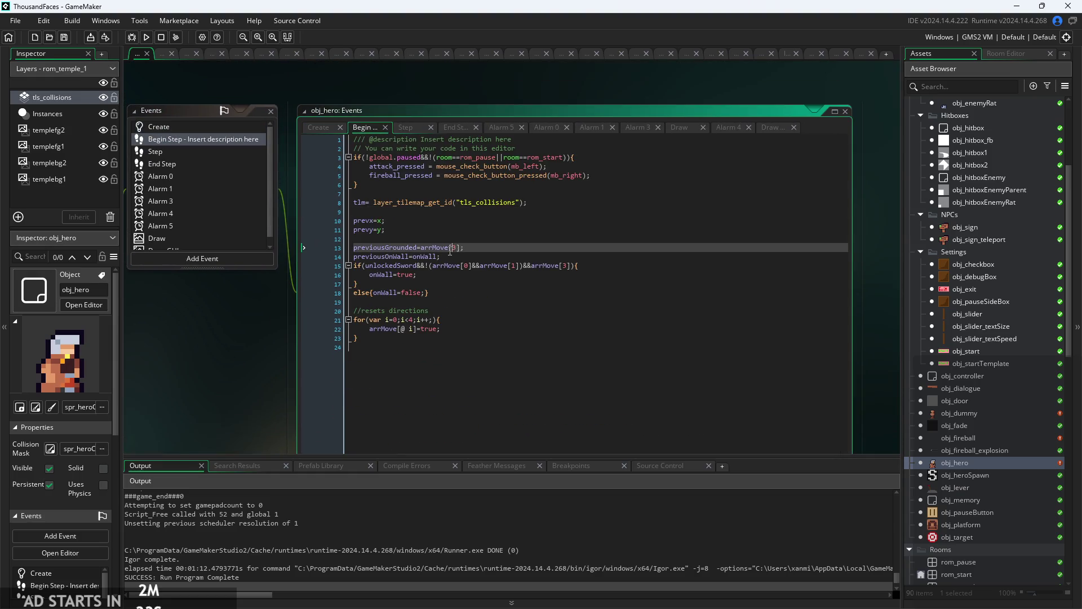
{"action": "left_click", "coordinate": [442, 224]}
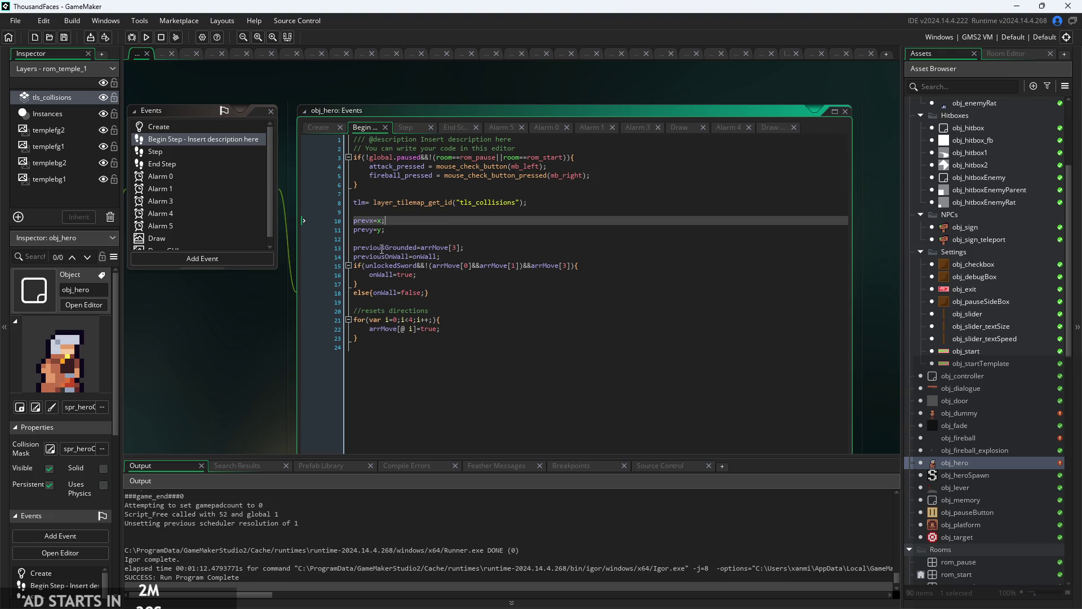
{"action": "scroll", "scroll_direction": "up", "scroll_amount": 3}
{"action": "left_click", "coordinate": [428, 212]}
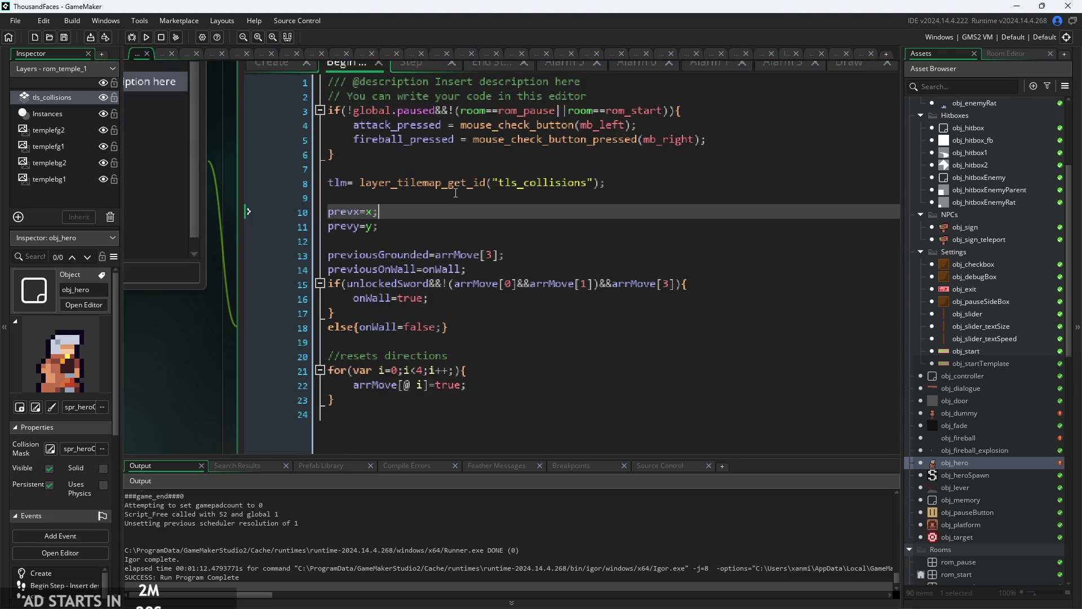
{"action": "scroll", "scroll_direction": "down", "scroll_amount": 3}
{"action": "left_click", "coordinate": [482, 156]}
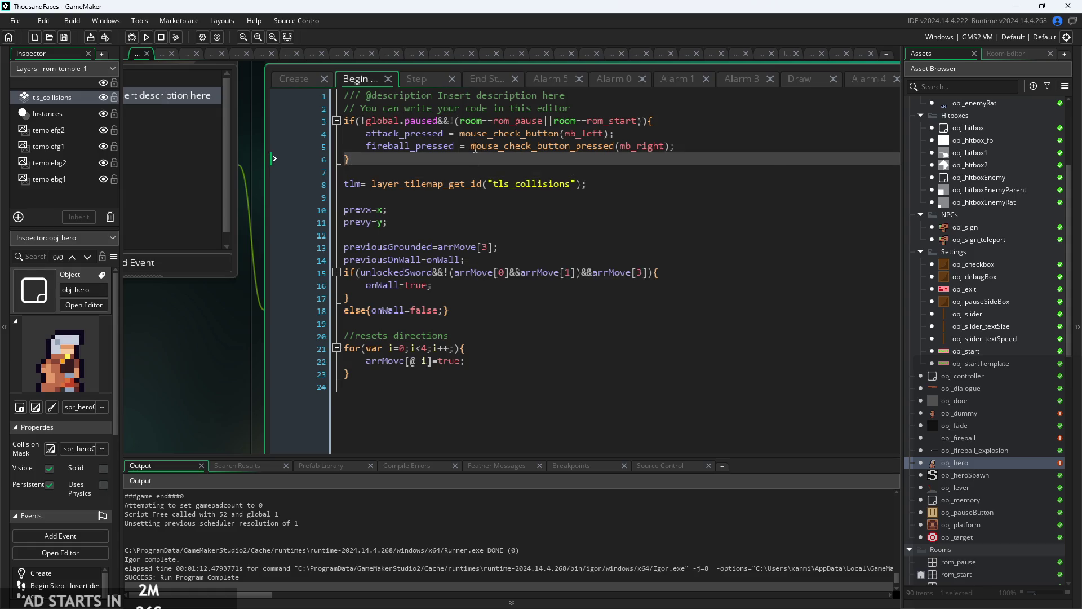
- Delete the if(unlockedSword){vertVeloc=0;} block from the first attack in the Step event
{"action": "left_click", "coordinate": [434, 80]}
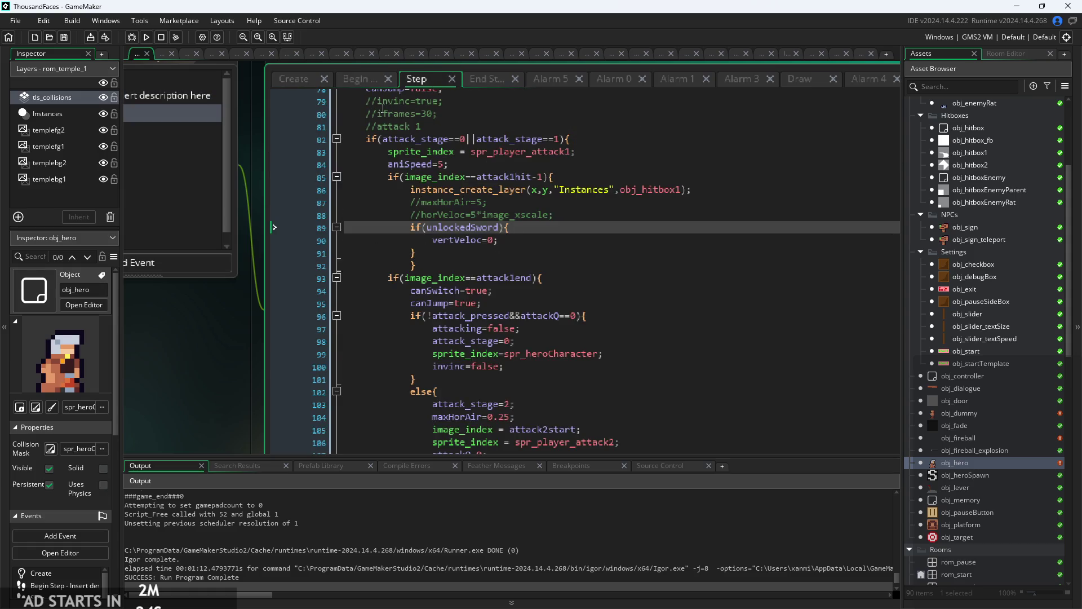
{"action": "scroll", "scroll_direction": "up", "scroll_amount": 3}
{"action": "scroll", "scroll_direction": "down", "scroll_amount": 3}
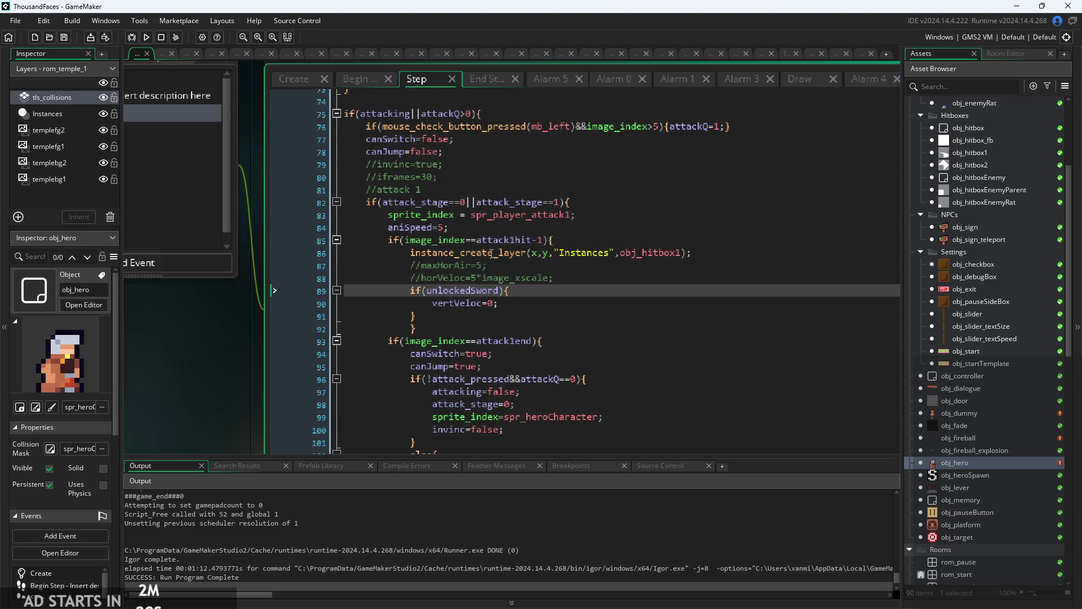
{"action": "scroll", "scroll_direction": "up", "scroll_amount": 3}
{"action": "left_click", "coordinate": [478, 314]}
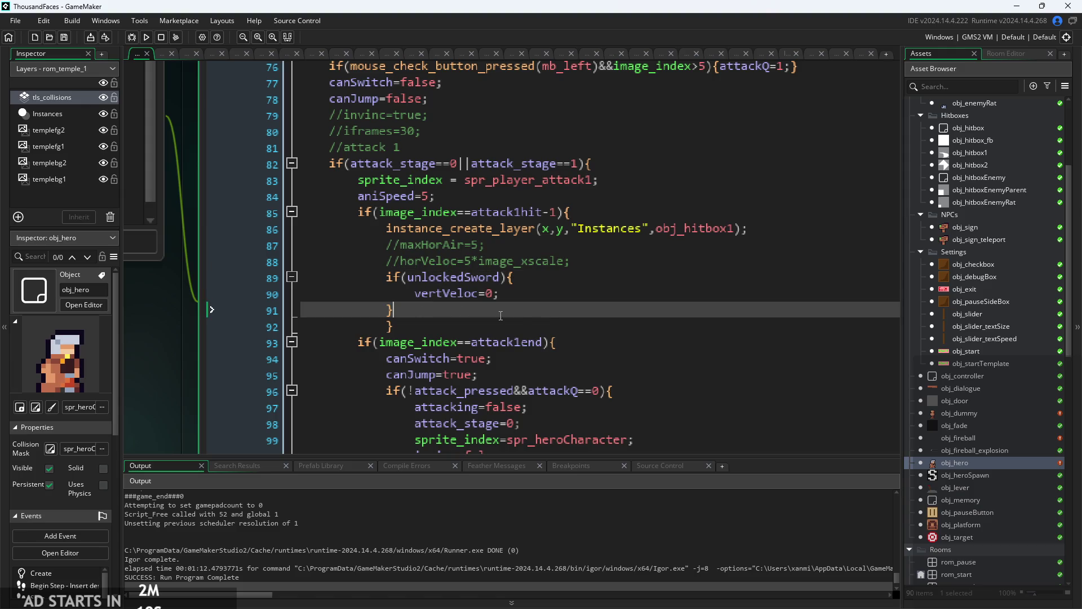
{"action": "left_click", "coordinate": [547, 301]}
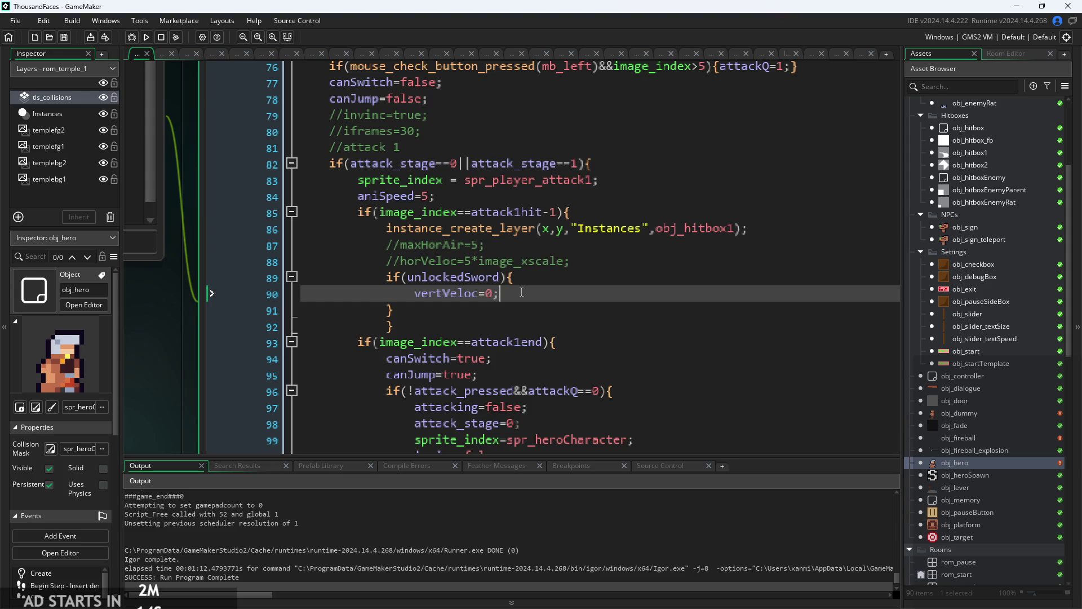
{"action": "scroll", "scroll_direction": "down", "scroll_amount": 3}
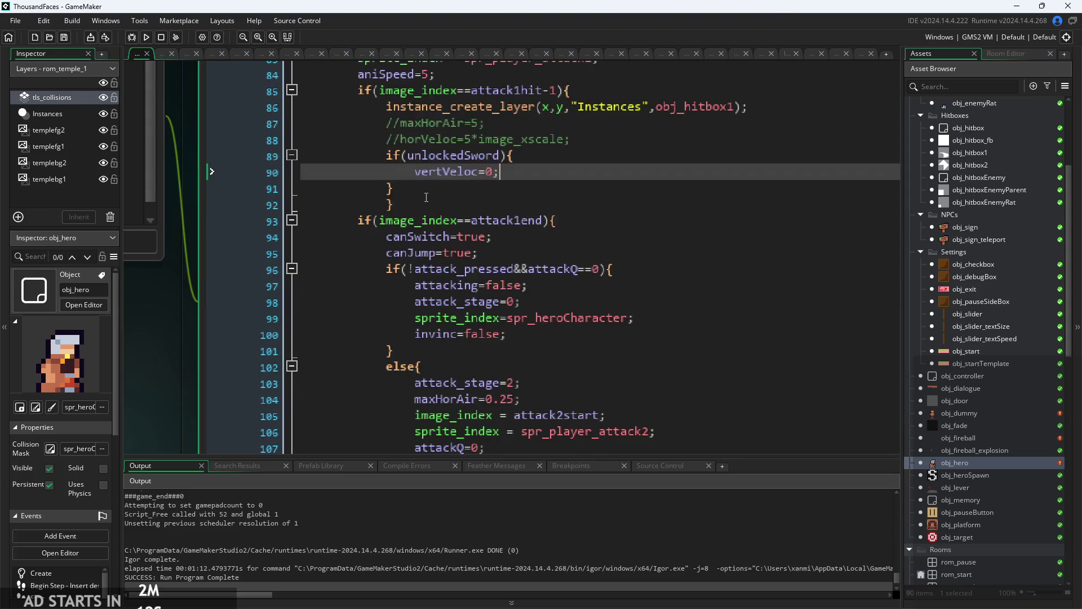
{"action": "left_click_drag", "start_coordinate": [412, 186], "coordinate": [305, 156]}
{"action": "key", "text": "Delete"}
{"action": "key", "text": "BackSpace"}
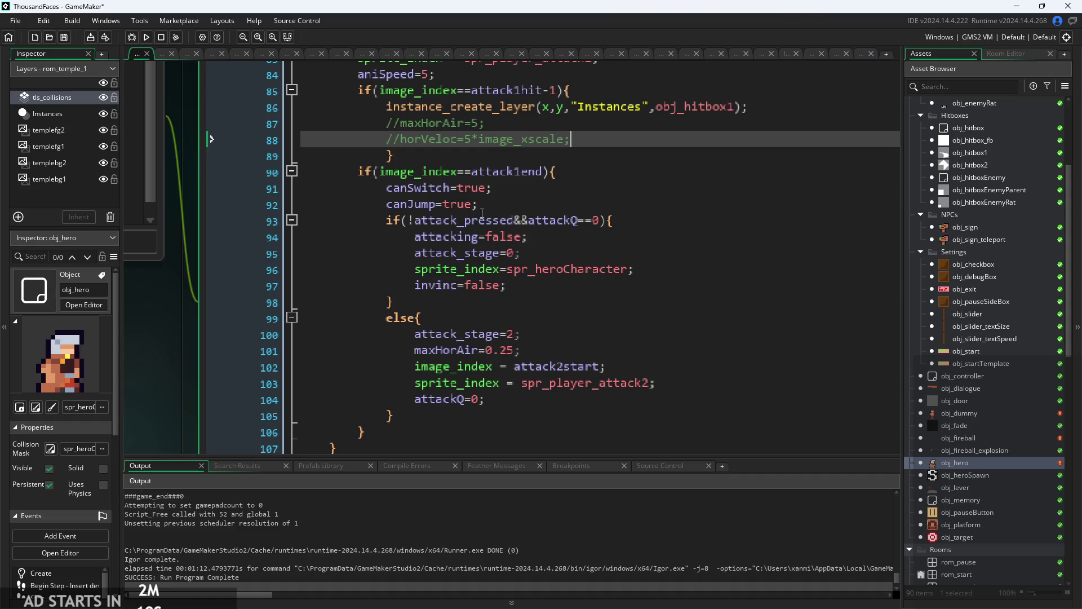
- Review the second attack's fromWJ=true code and select its unlockedSword block
{"action": "scroll", "scroll_direction": "down", "scroll_amount": 3}
{"action": "scroll", "scroll_direction": "down", "scroll_amount": 3}
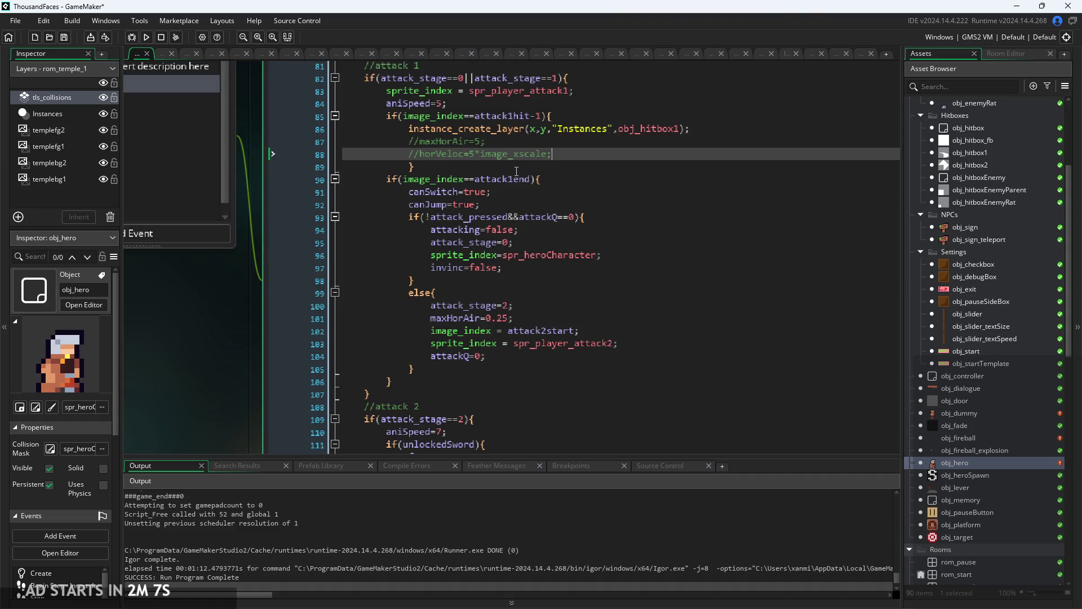
{"action": "left_click", "coordinate": [584, 351]}
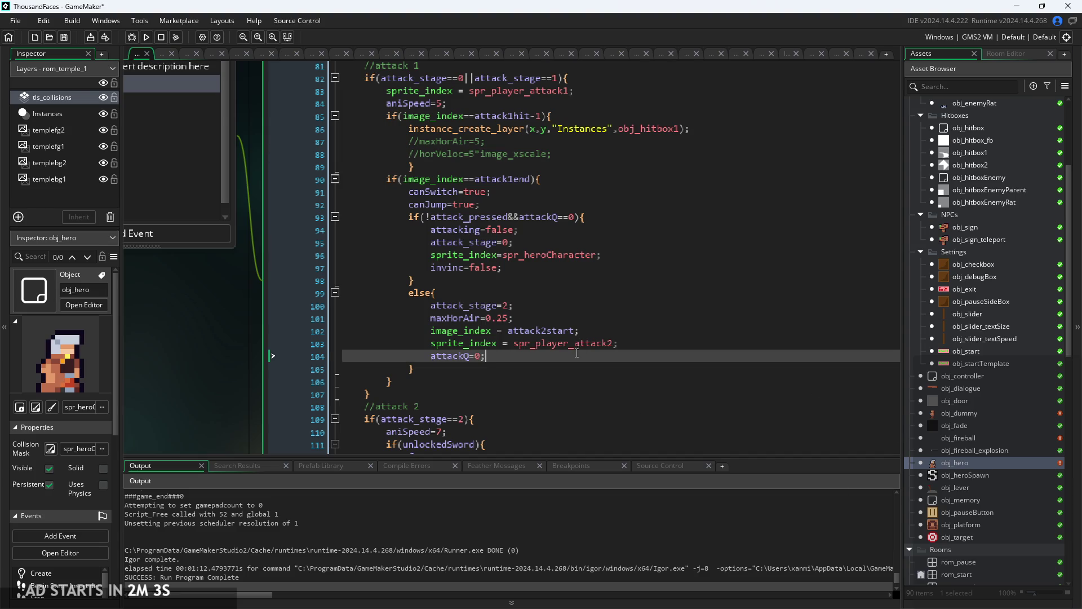
{"action": "scroll", "scroll_direction": "down", "scroll_amount": 3}
{"action": "scroll", "scroll_direction": "down", "scroll_amount": 3}
{"action": "left_click", "coordinate": [507, 358]}
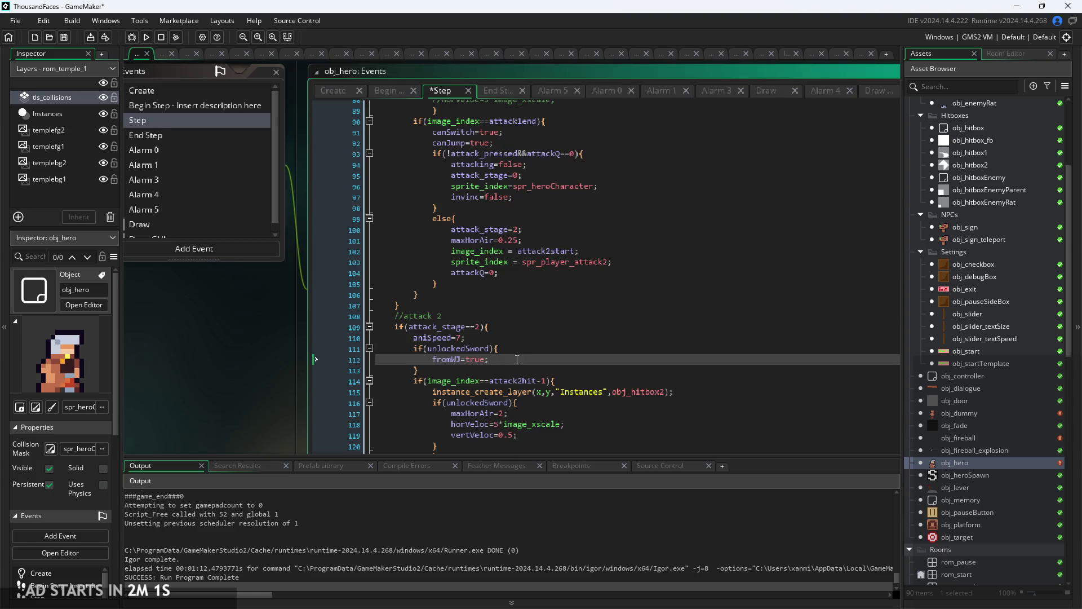
{"action": "left_click", "coordinate": [519, 350]}
{"action": "left_click", "coordinate": [517, 360]}
{"action": "left_click", "coordinate": [489, 370]}
{"action": "scroll", "scroll_direction": "up", "scroll_amount": 3}
{"action": "left_click_drag", "start_coordinate": [480, 372], "coordinate": [377, 336]}
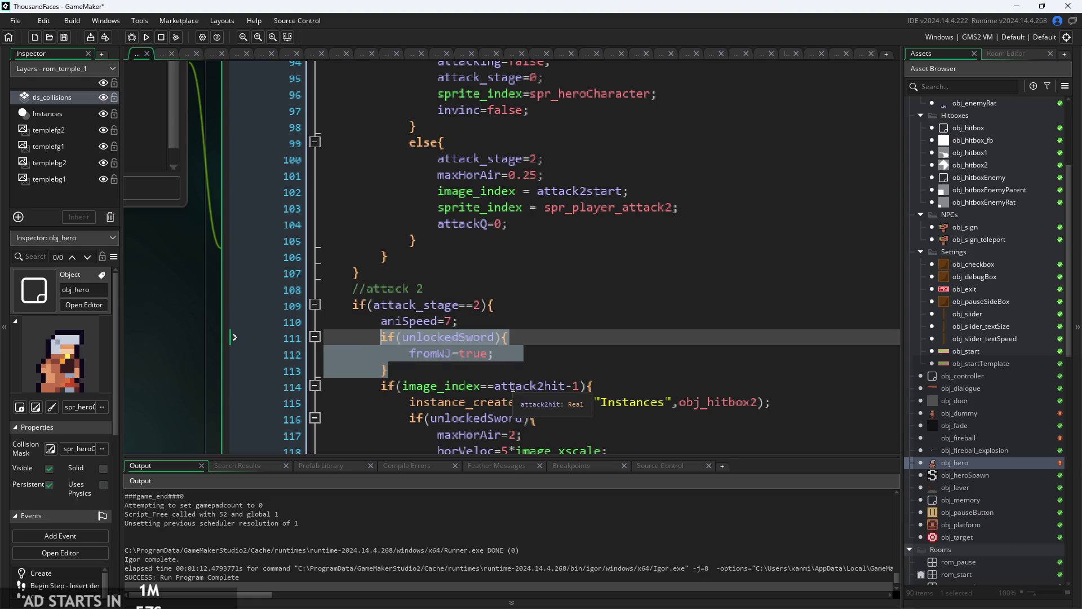
{"action": "scroll", "scroll_direction": "down", "scroll_amount": 3}
{"action": "left_click", "coordinate": [508, 92]}
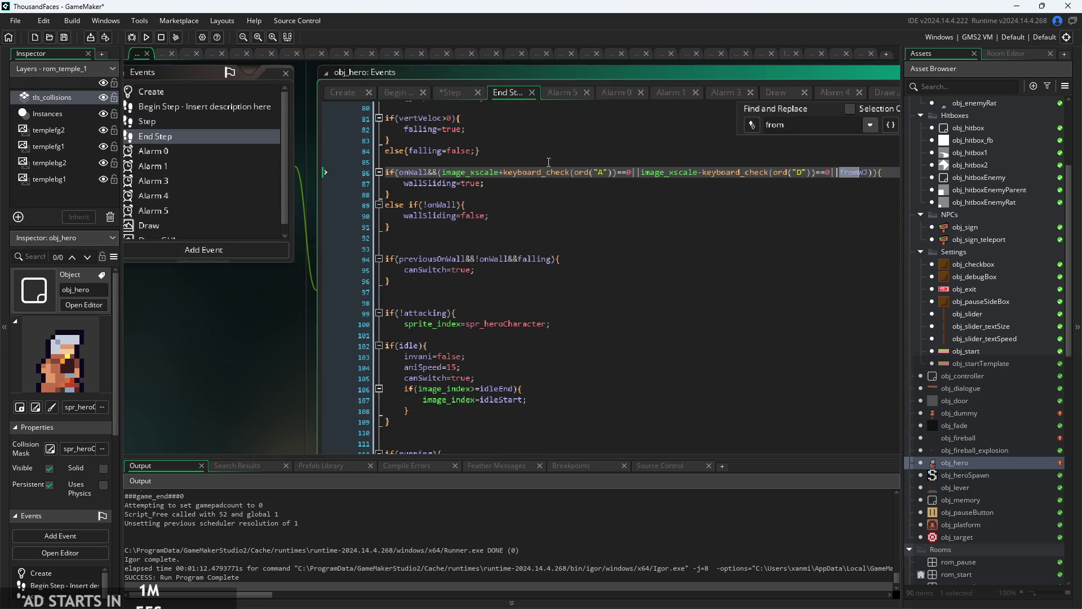
{"action": "left_click", "coordinate": [530, 194]}
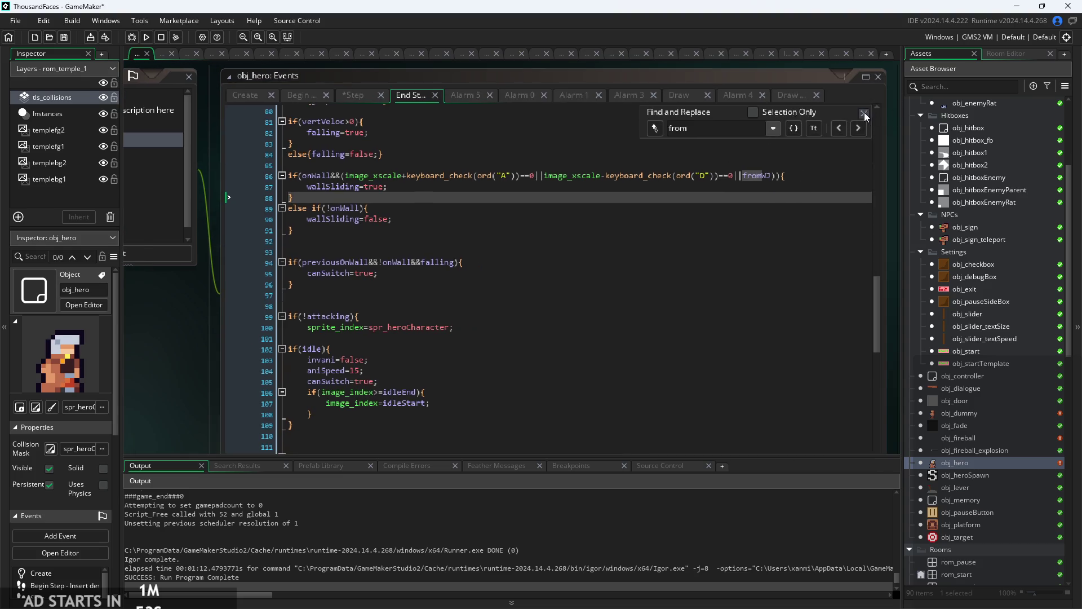
{"action": "left_click", "coordinate": [864, 114]}
{"action": "left_click", "coordinate": [413, 188]}
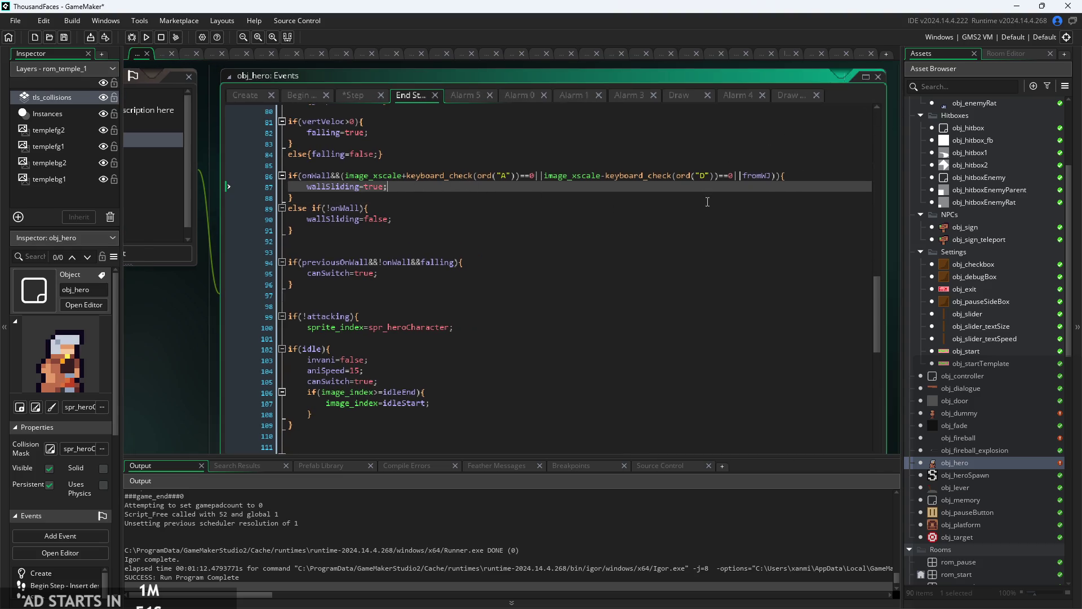
{"action": "scroll", "scroll_direction": "up", "scroll_amount": 3}
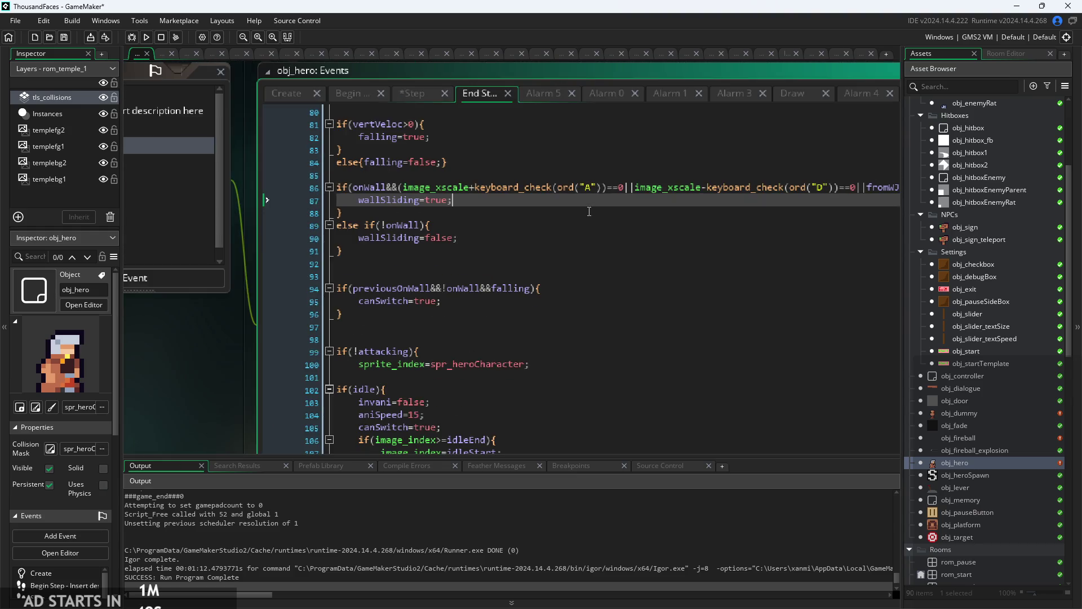
{"action": "left_click", "coordinate": [697, 175]}
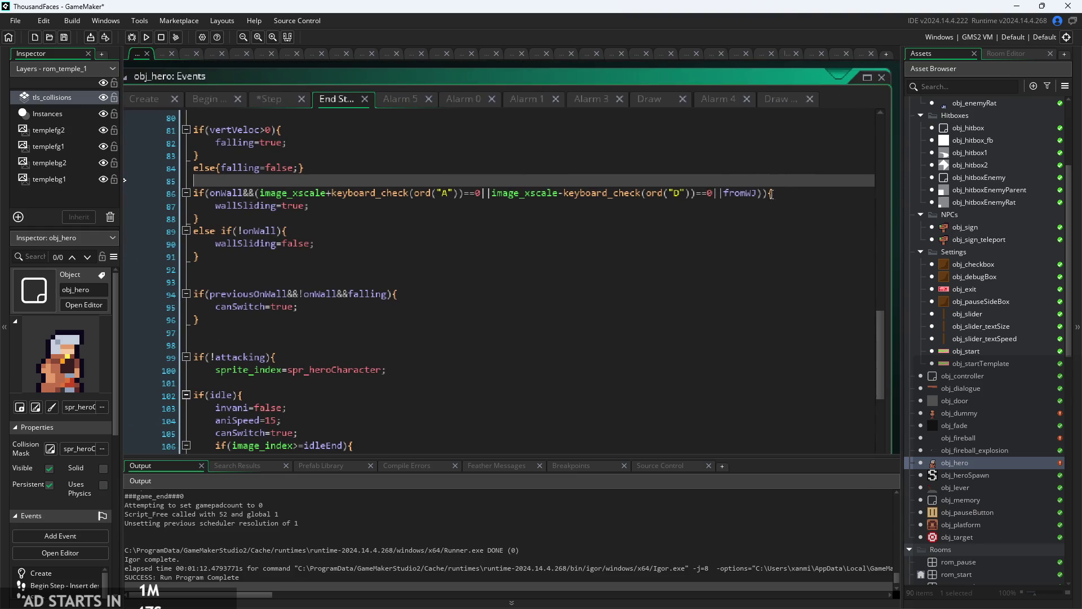
{"action": "left_click", "coordinate": [756, 193]}
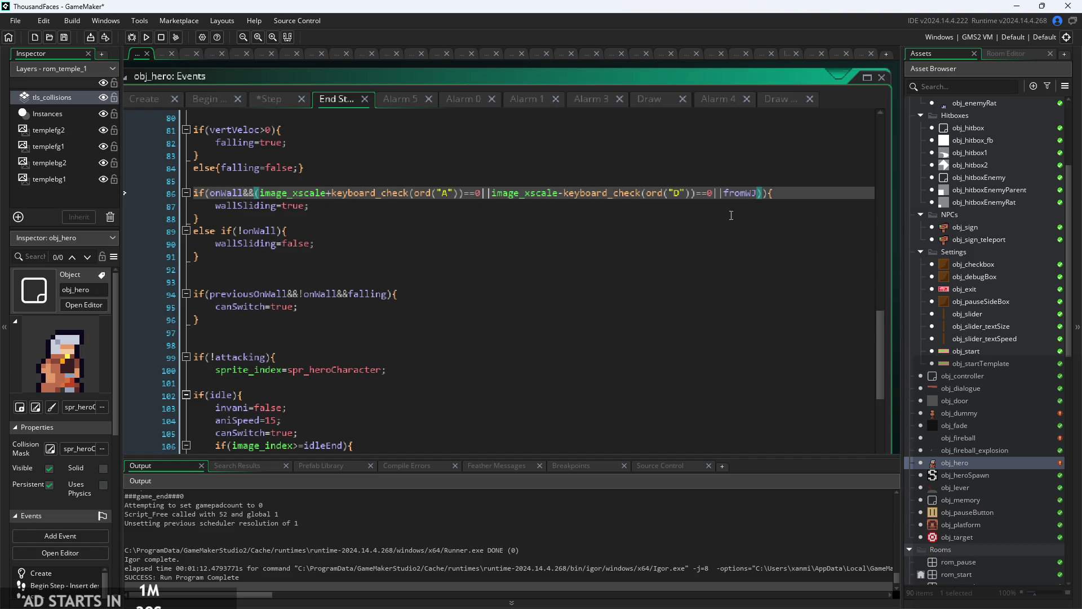
{"action": "left_click_drag", "start_coordinate": [723, 193], "coordinate": [305, 193]}
{"action": "left_click", "coordinate": [305, 193]}
{"action": "left_click", "coordinate": [648, 99]}
{"action": "left_click", "coordinate": [271, 99]}
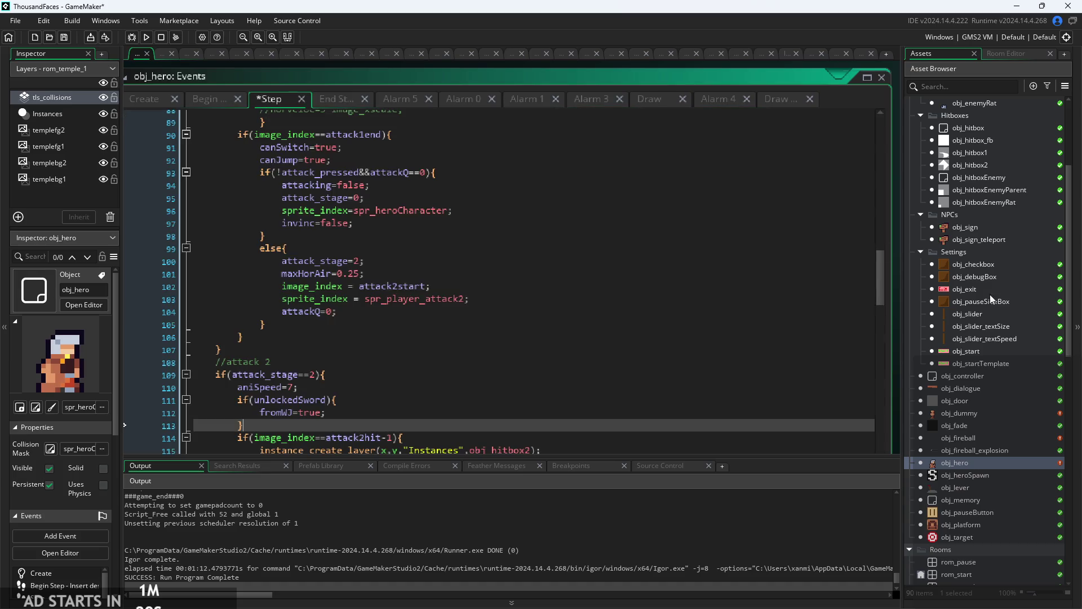
{"action": "double_click", "coordinate": [986, 375]}
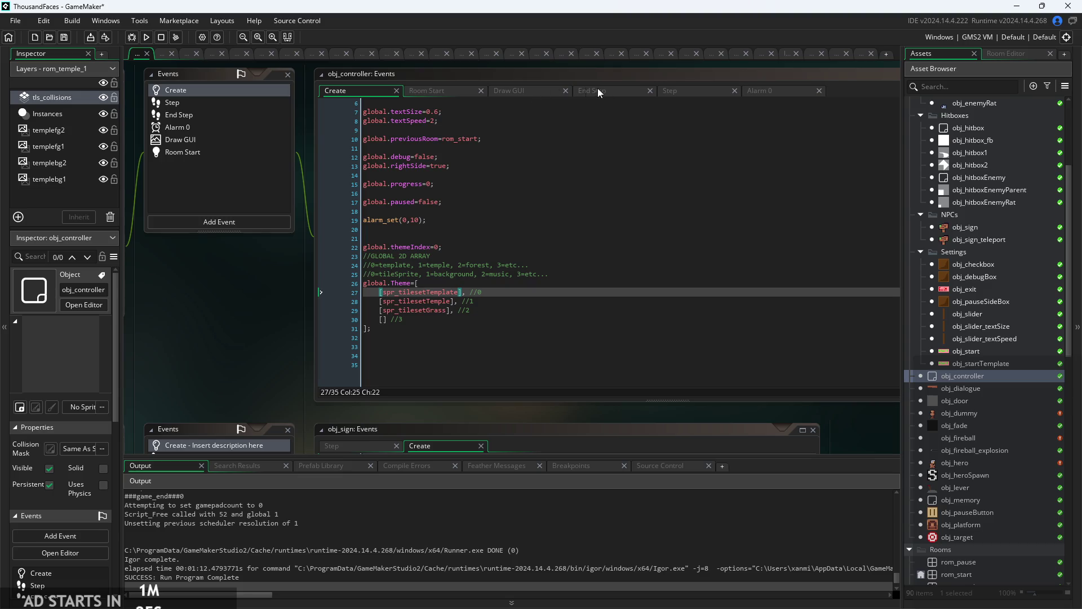
- Show obj_controller's Draw GUI code and select the hp draw_text_transformed debug line
{"action": "left_click", "coordinate": [524, 91]}
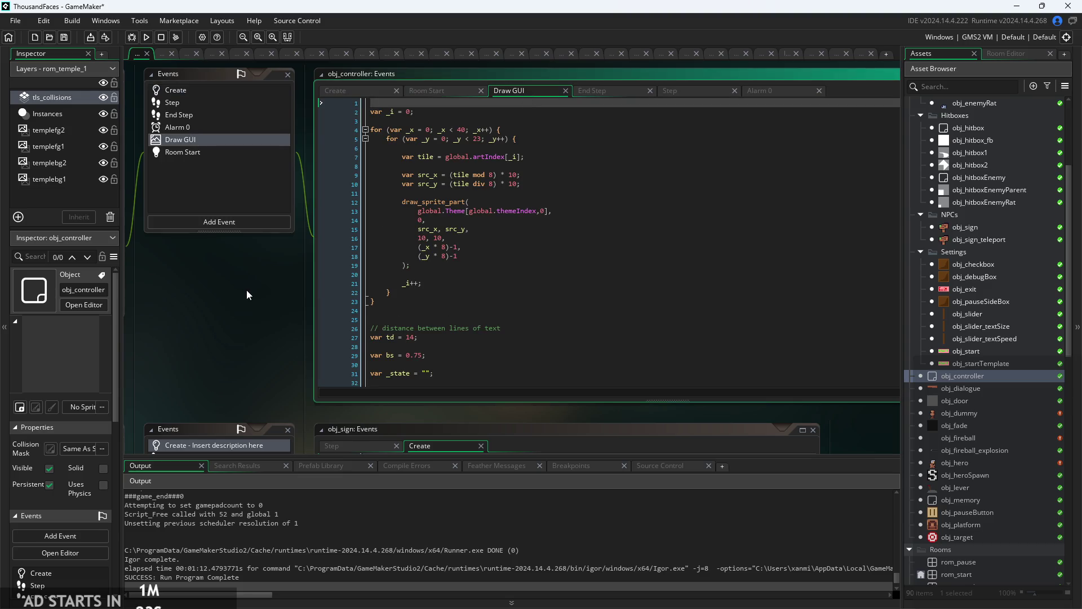
{"action": "scroll", "scroll_direction": "down", "scroll_amount": 3}
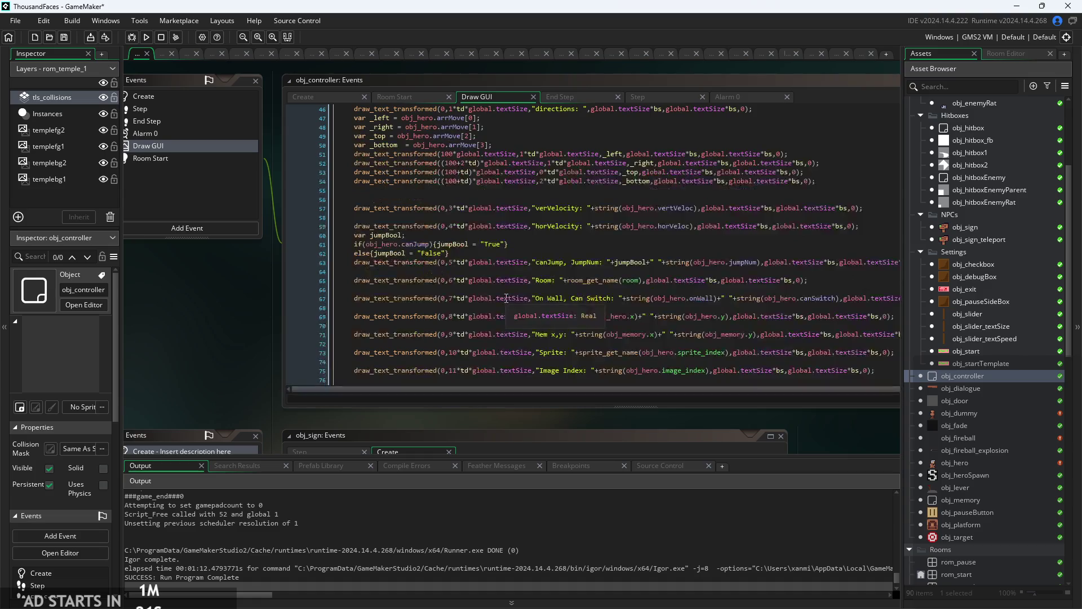
{"action": "scroll", "scroll_direction": "down", "scroll_amount": 3}
{"action": "scroll", "scroll_direction": "up", "scroll_amount": 3}
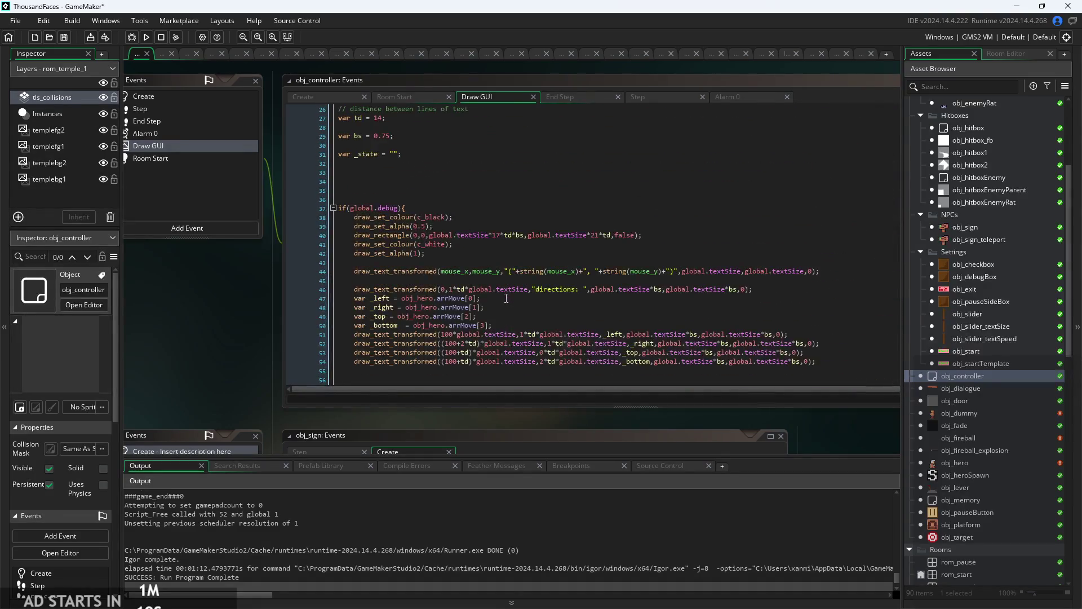
{"action": "scroll", "scroll_direction": "down", "scroll_amount": 3}
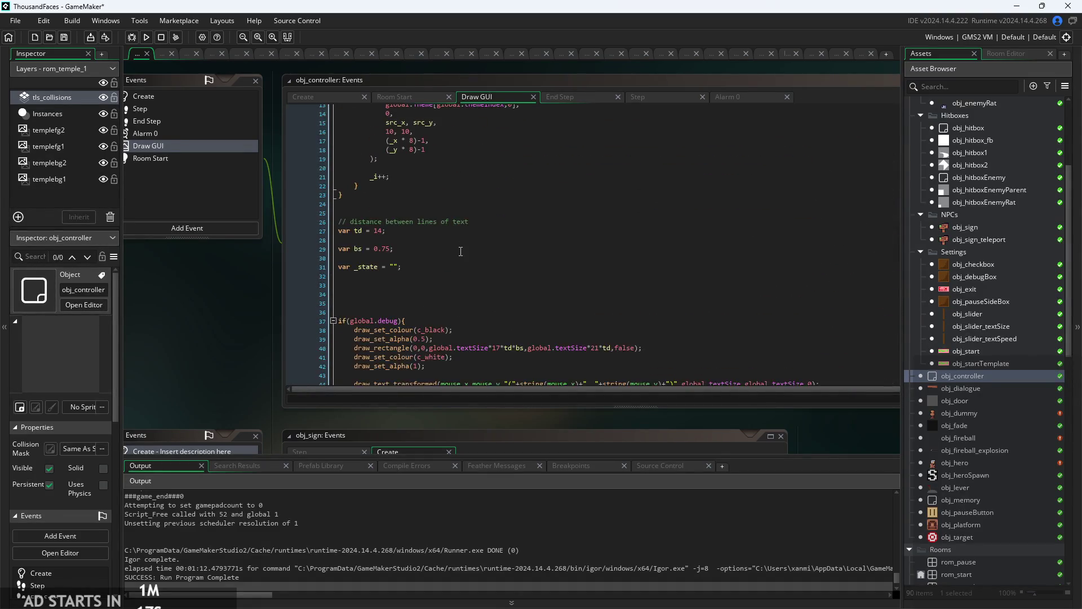
{"action": "scroll", "scroll_direction": "down", "scroll_amount": 3}
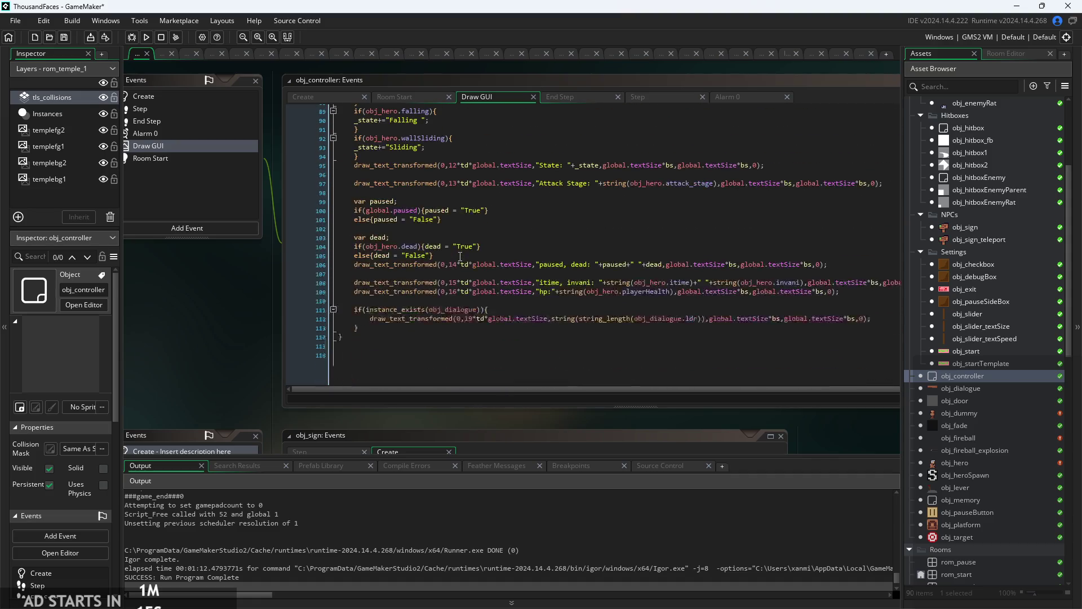
{"action": "left_click", "coordinate": [361, 366]}
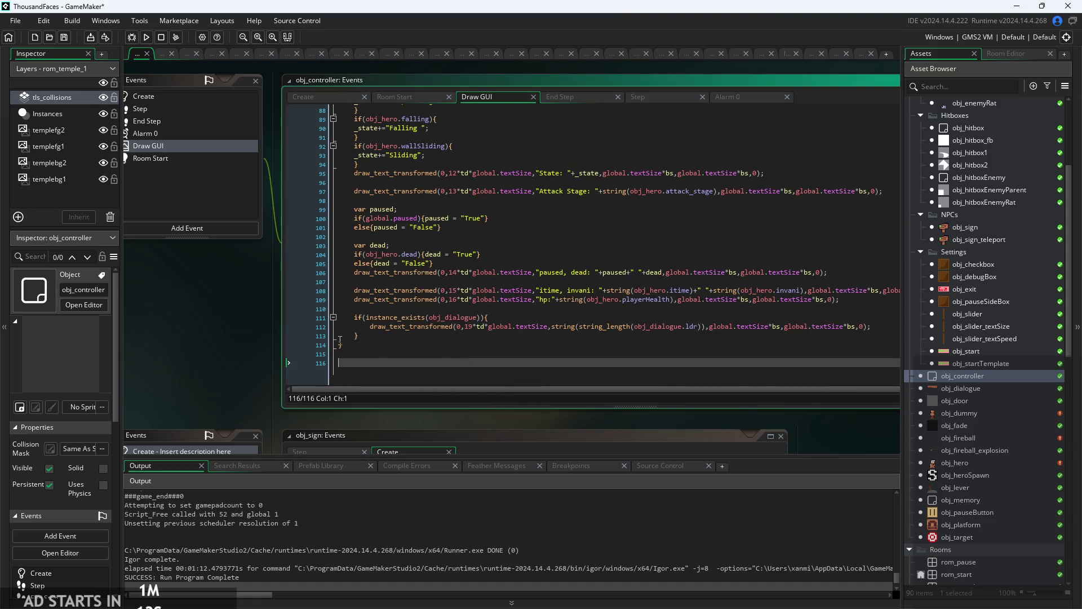
{"action": "left_click_drag", "start_coordinate": [225, 320], "coordinate": [184, 319]}
{"action": "left_click_drag", "start_coordinate": [791, 292], "coordinate": [292, 297]}
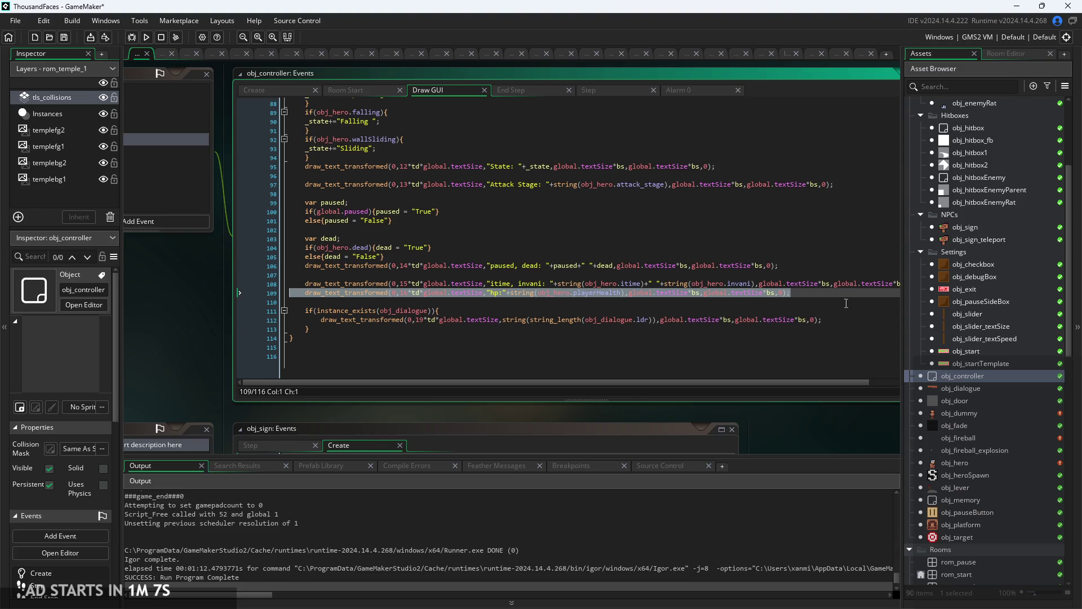
- Duplicate the hp debug line as a fromWJ row 17 showing obj_hero.fromWJ
{"action": "left_click", "coordinate": [828, 295]}
{"action": "key", "text": "Return"}
{"action": "key", "text": "ctrl+v"}
{"action": "scroll", "scroll_direction": "up", "scroll_amount": 3}
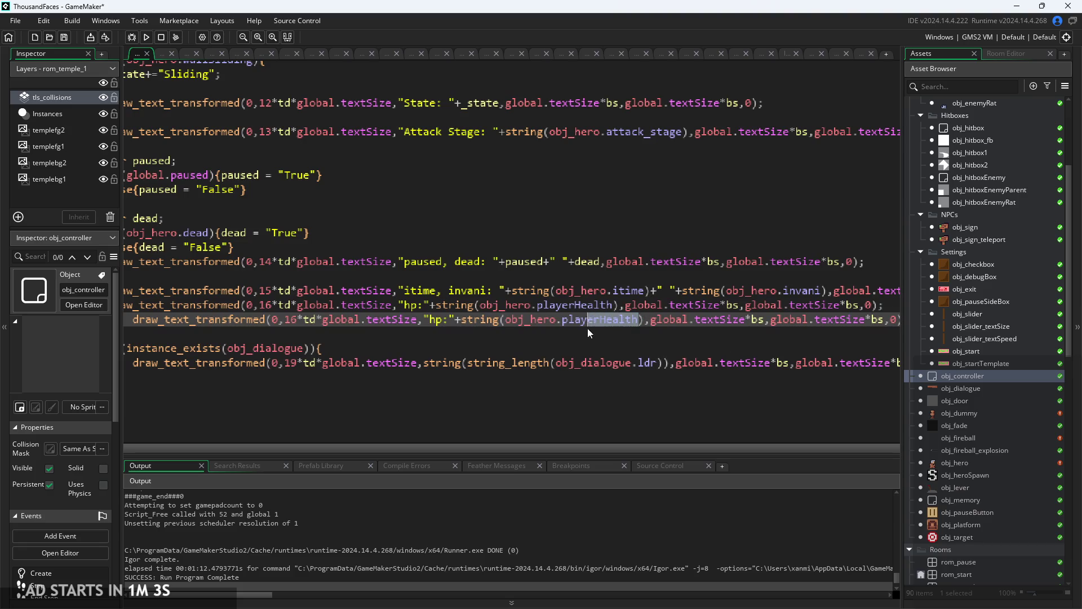
{"action": "key", "text": "BackSpace"}
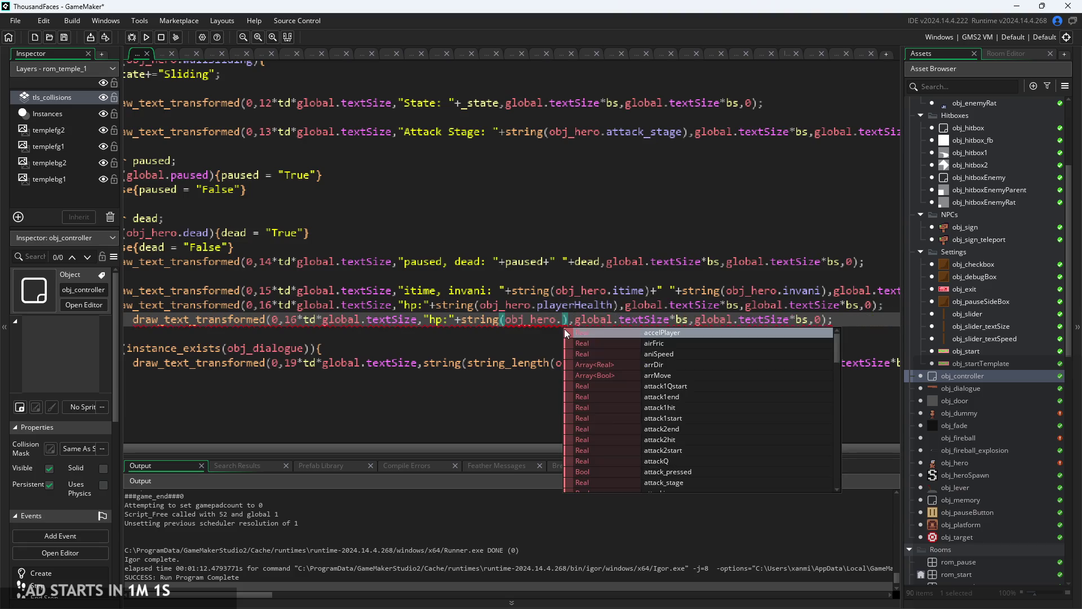
{"action": "type", "text": "from"}
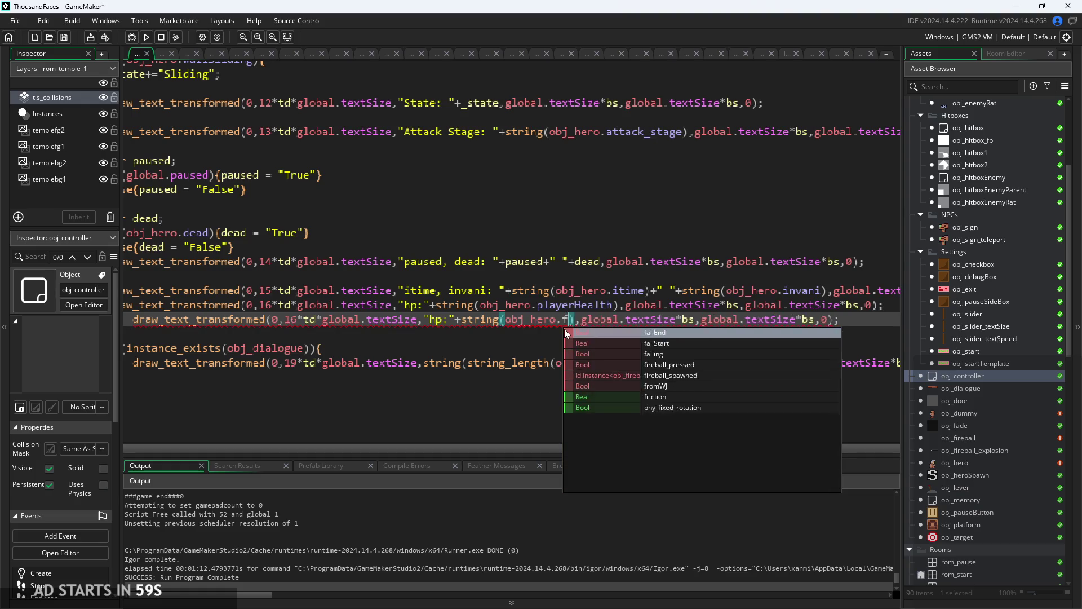
{"action": "key", "text": "Return"}
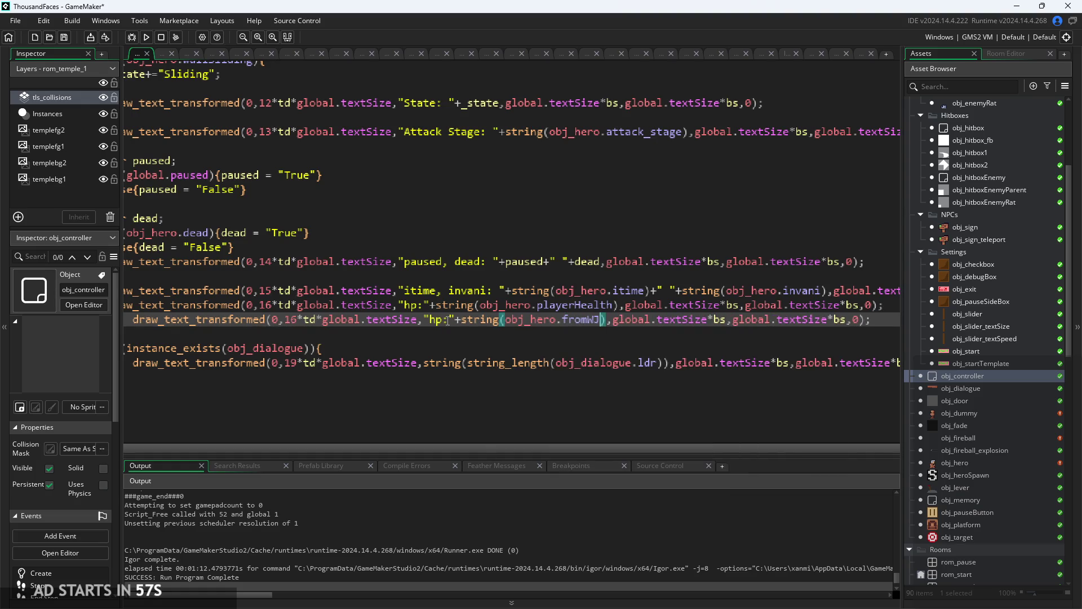
{"action": "type", "text": "fromWJ"}
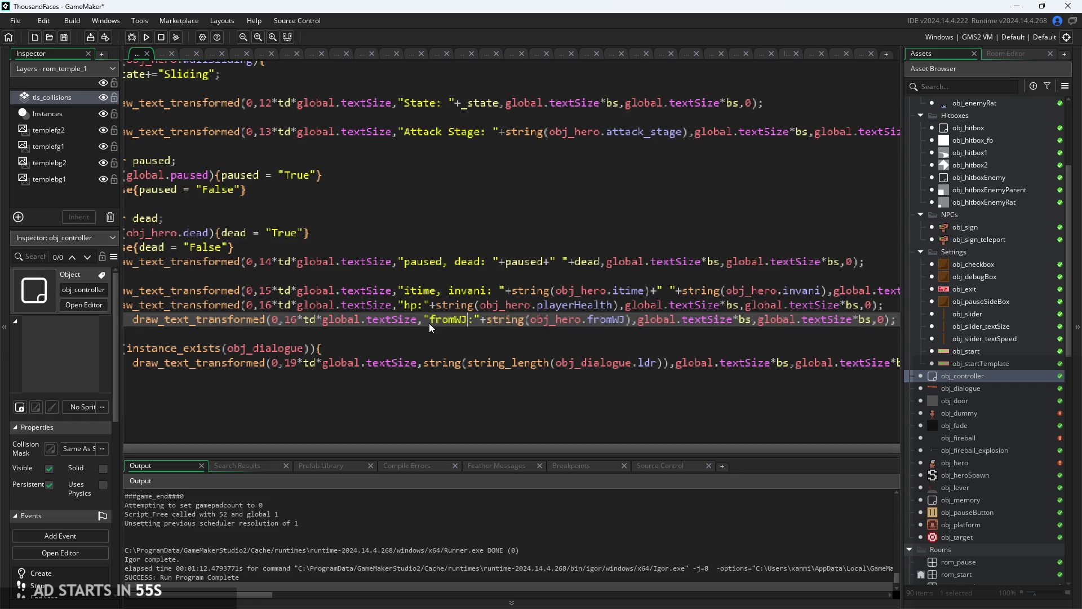
{"action": "left_click", "coordinate": [515, 348]}
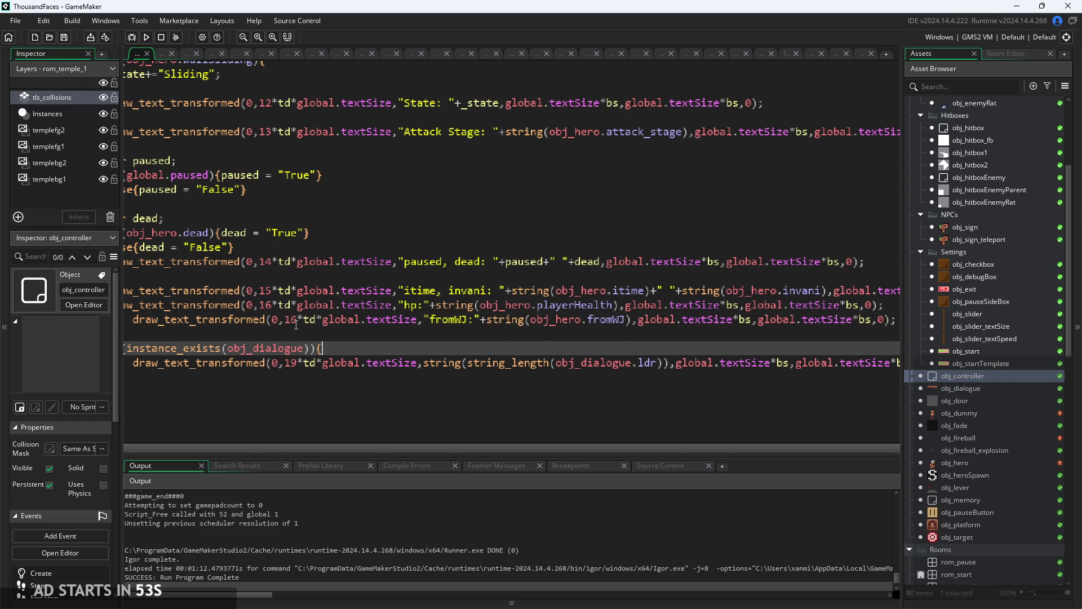
{"action": "left_click", "coordinate": [292, 320]}
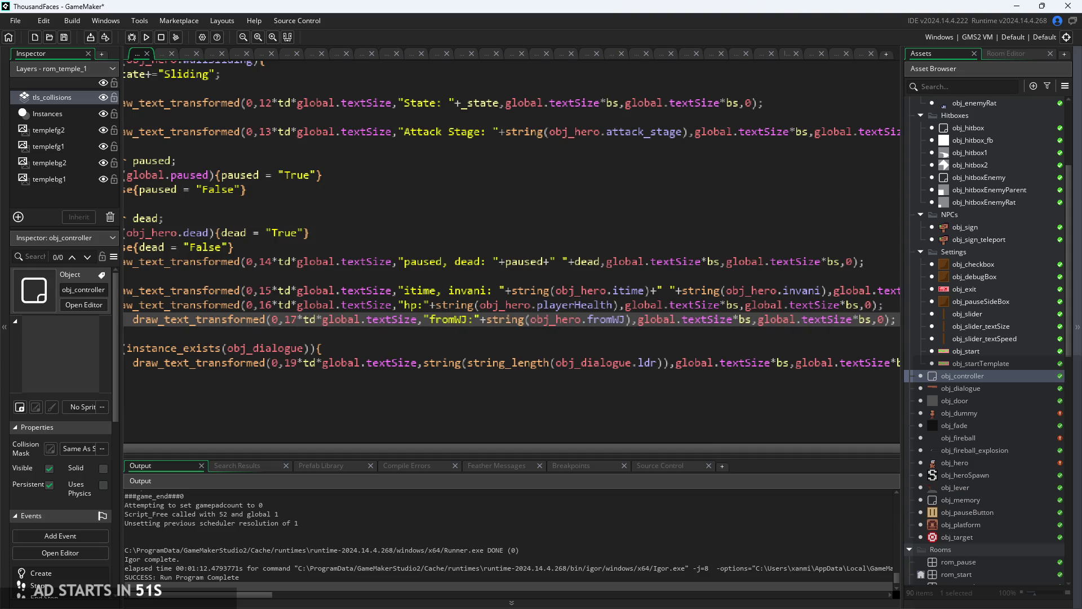
- Run the game to test the fromWJ readout and wall-jump changes
{"action": "scroll", "scroll_direction": "up", "scroll_amount": 3}
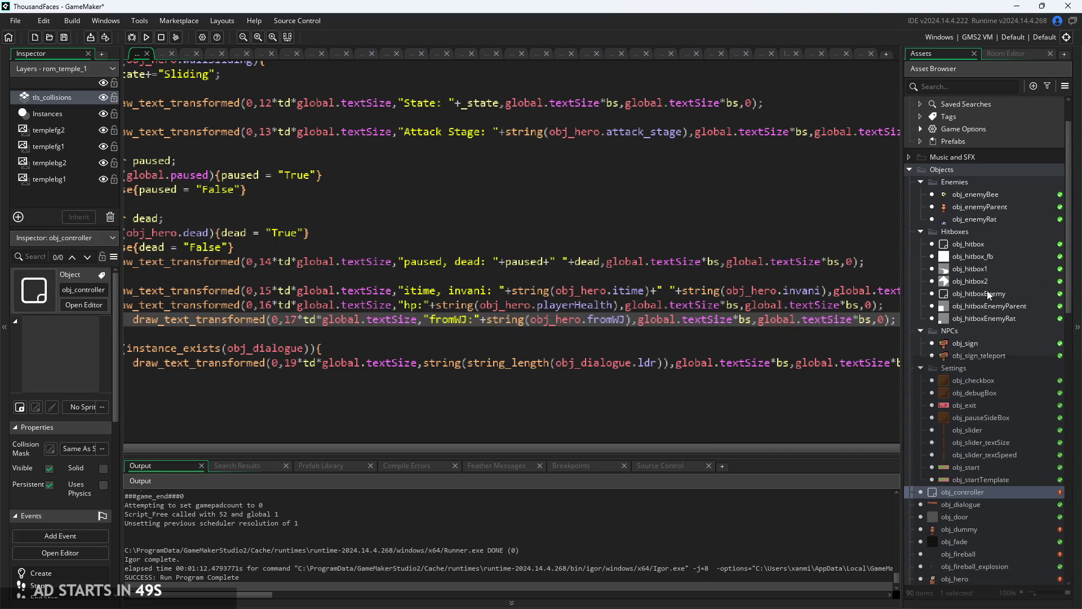
{"action": "scroll", "scroll_direction": "down", "scroll_amount": 3}
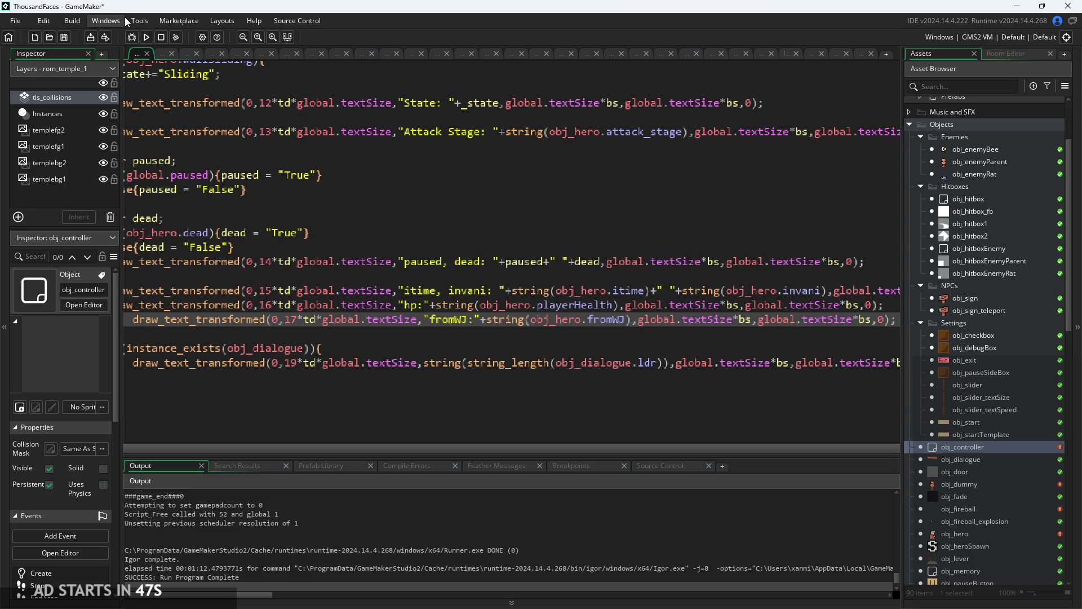
{"action": "left_click", "coordinate": [146, 38]}
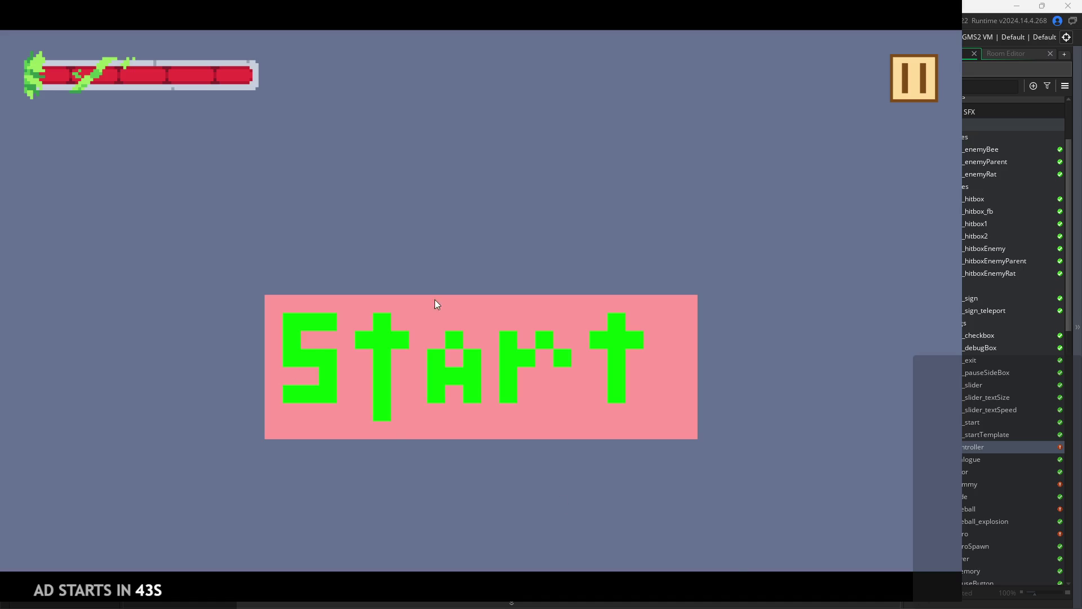
- Start the game from the title screen and turn on the debug stats overlay
{"action": "left_click", "coordinate": [401, 311]}
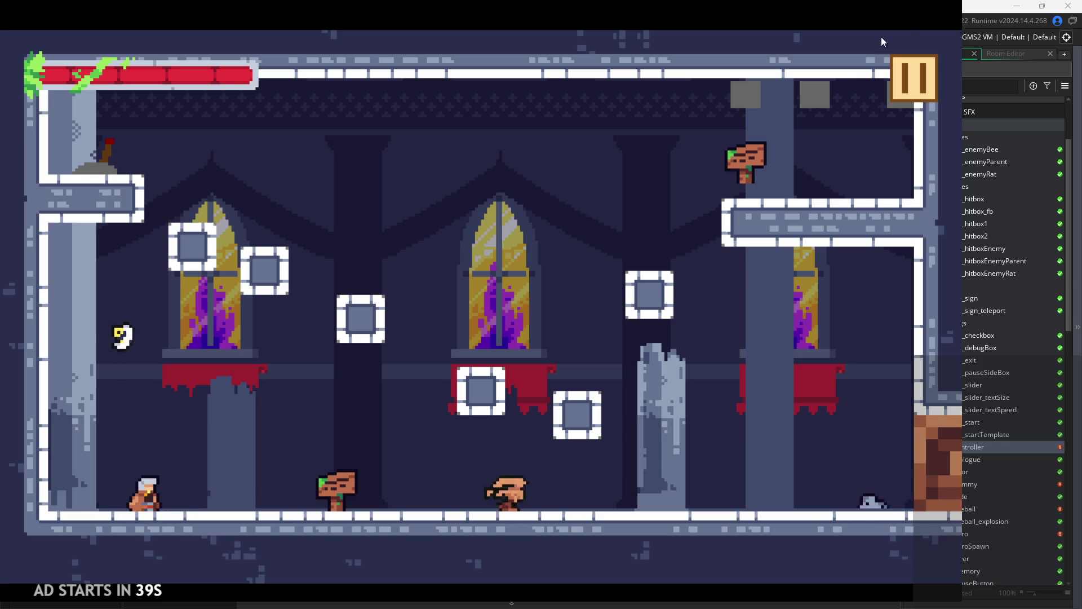
{"action": "key", "text": "Escape"}
{"action": "left_click", "coordinate": [192, 175]}
{"action": "left_click", "coordinate": [891, 77]}
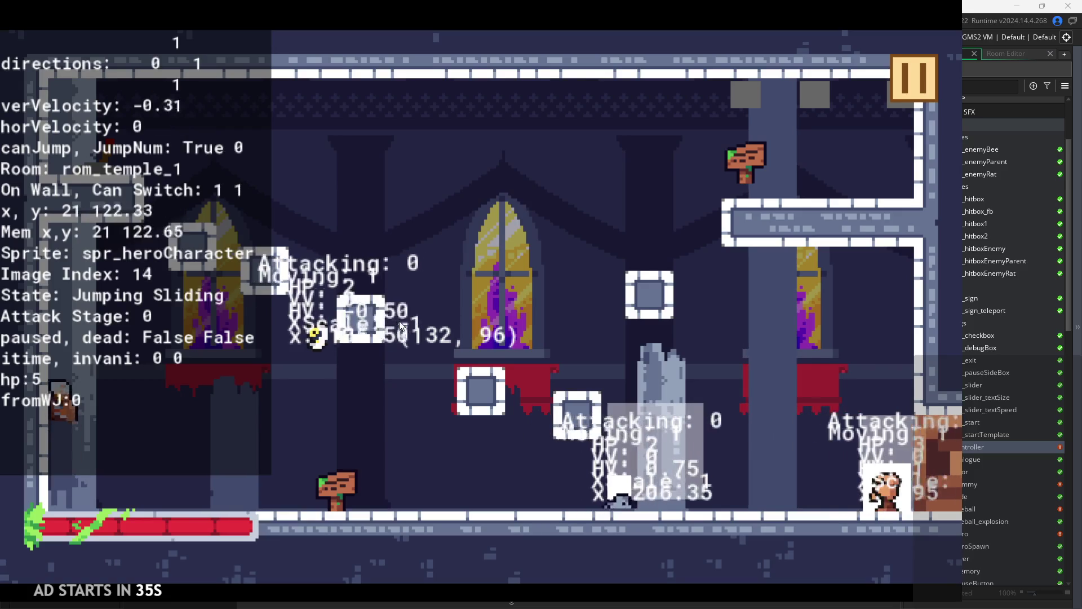
- Wall-jump off the left wall, attack, and hop across blocks and ledges in the first rooms
{"action": "key", "text": "space"}
{"action": "key", "text": "Right"}
{"action": "key", "text": "space"}
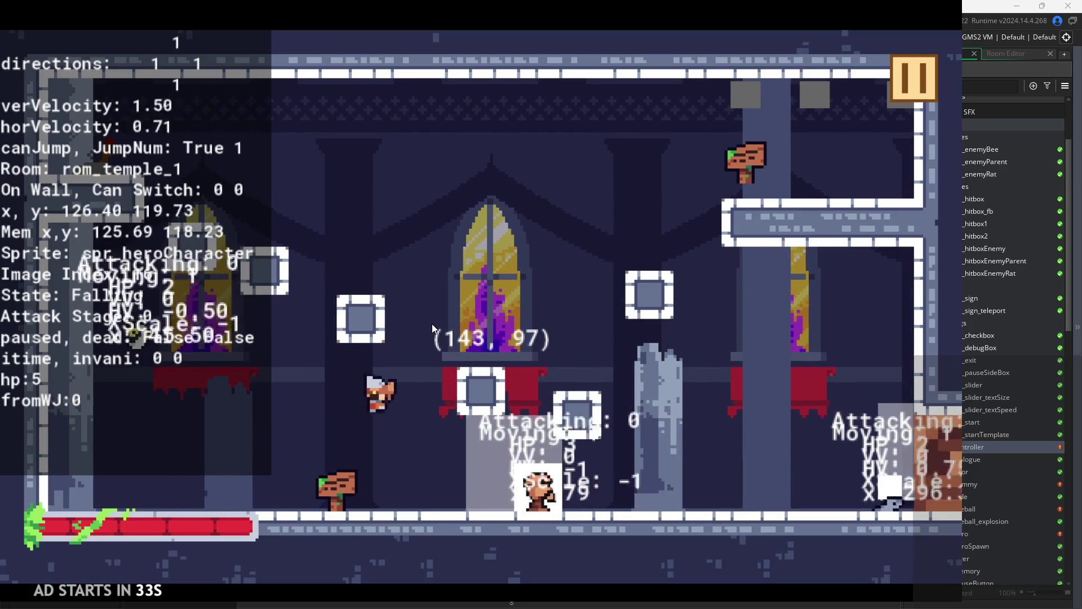
{"action": "key", "text": "Left"}
{"action": "key", "text": "space"}
{"action": "key", "text": "x"}
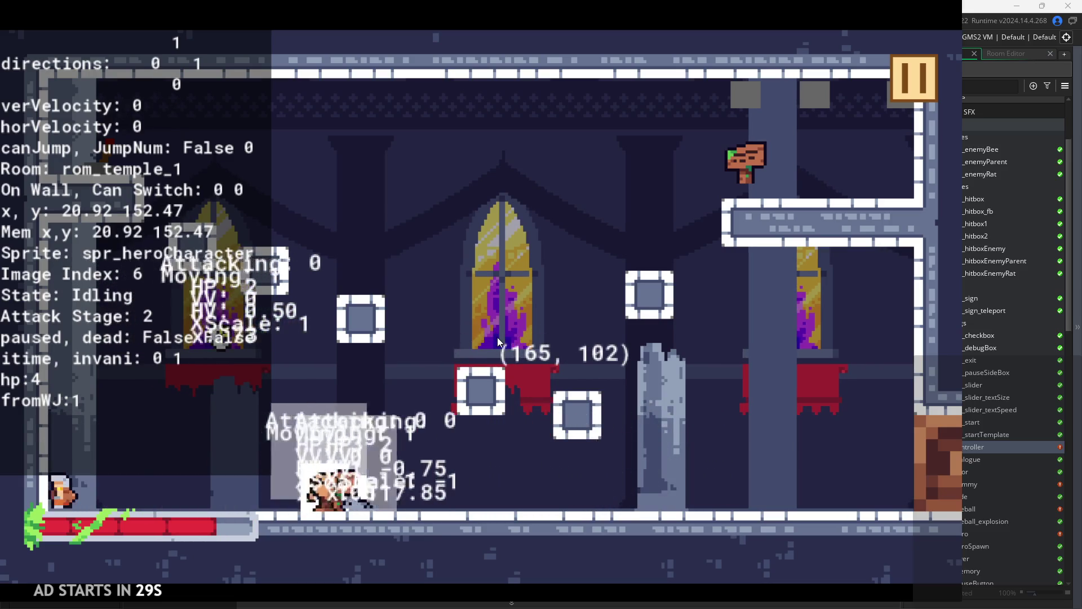
{"action": "key", "text": "Right"}
{"action": "key", "text": "x"}
{"action": "key", "text": "x"}
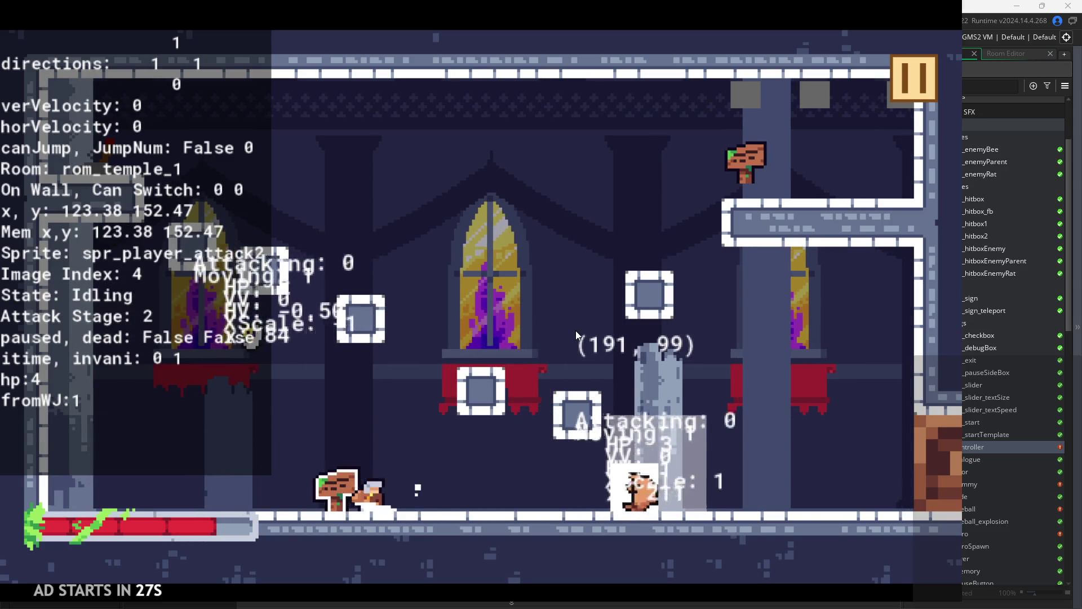
{"action": "key", "text": "Left"}
{"action": "key", "text": "Left"}
{"action": "key", "text": "Right"}
{"action": "key", "text": "space"}
{"action": "key", "text": "Right"}
{"action": "key", "text": "space"}
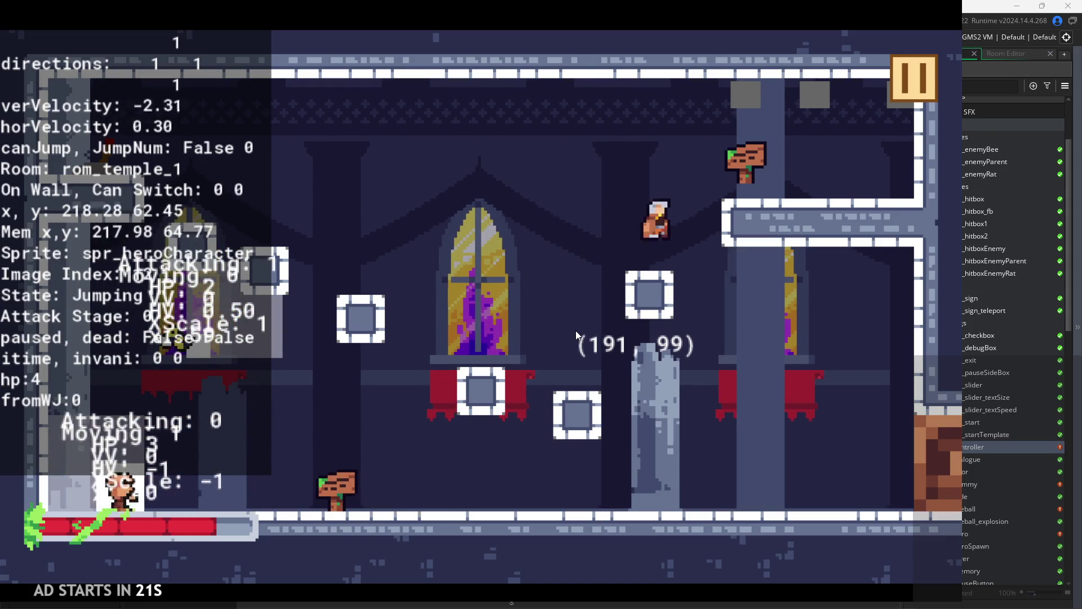
{"action": "key", "text": "Right"}
{"action": "key", "text": "Left"}
{"action": "key", "text": "Right"}
{"action": "key", "text": "space"}
{"action": "key", "text": "Left"}
{"action": "key", "text": "space"}
{"action": "key", "text": "Right"}
{"action": "key", "text": "space"}
{"action": "key", "text": "Left"}
{"action": "key", "text": "Right"}
{"action": "key", "text": "space"}
{"action": "key", "text": "Right"}
{"action": "key", "text": "space"}
- In rom_temple_3, wall-jump up the shaft and window wall, attacking twice on the ledges
{"action": "key", "text": "Right"}
{"action": "key", "text": "space"}
{"action": "key", "text": "space"}
{"action": "key", "text": "space"}
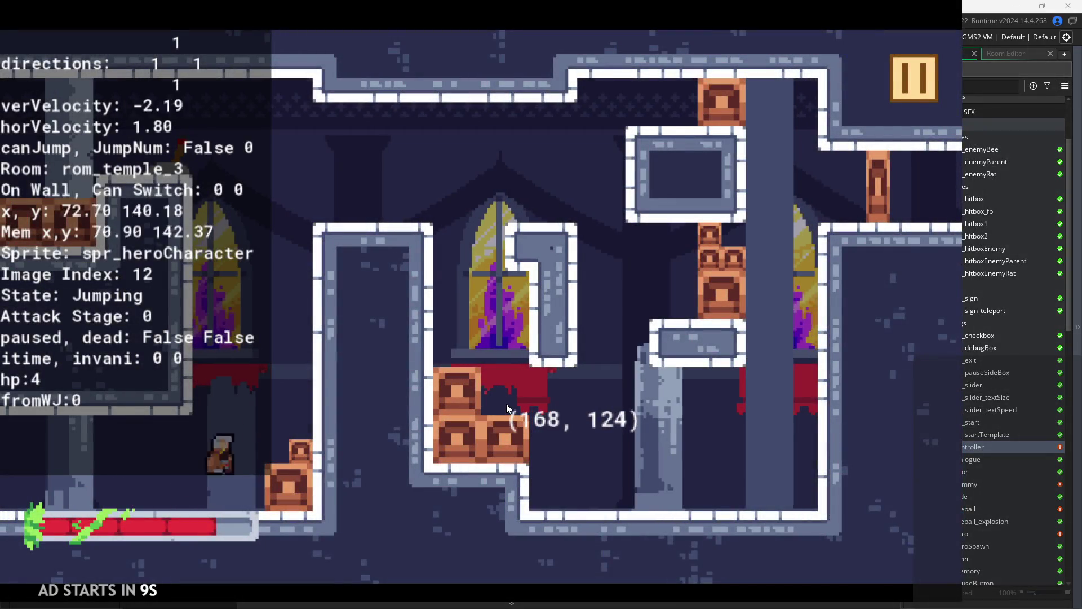
{"action": "key", "text": "Right"}
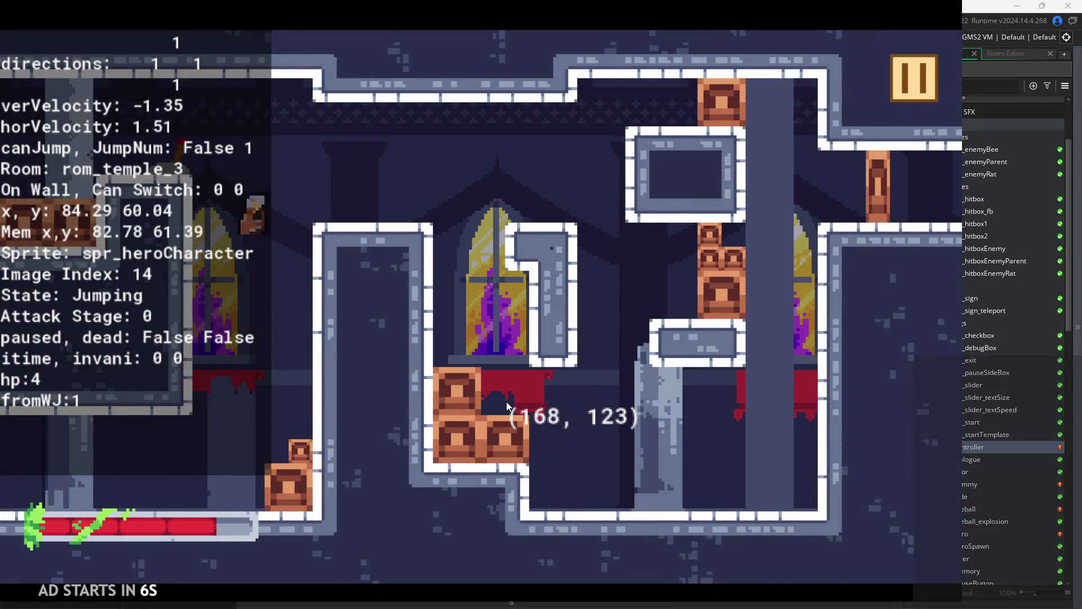
{"action": "key", "text": "x"}
{"action": "key", "text": "x"}
{"action": "key", "text": "Left"}
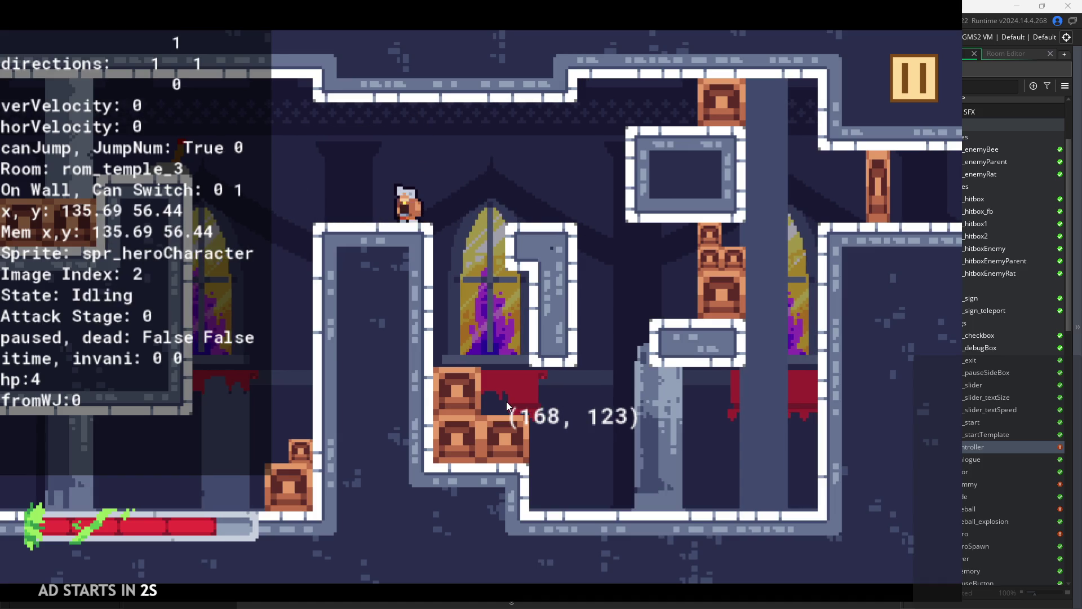
{"action": "key", "text": "Right"}
{"action": "key", "text": "x"}
{"action": "key", "text": "space"}
{"action": "key", "text": "space"}
{"action": "key", "text": "space"}
{"action": "key", "text": "Left"}
{"action": "key", "text": "x"}
{"action": "key", "text": "x"}
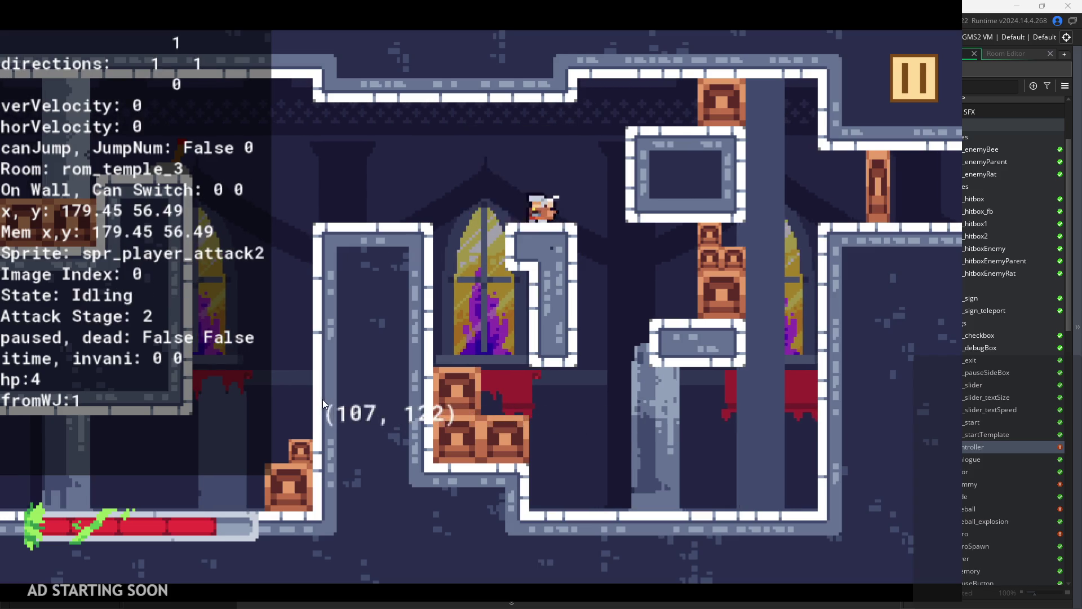
{"action": "key", "text": "Right"}
{"action": "key", "text": "space"}
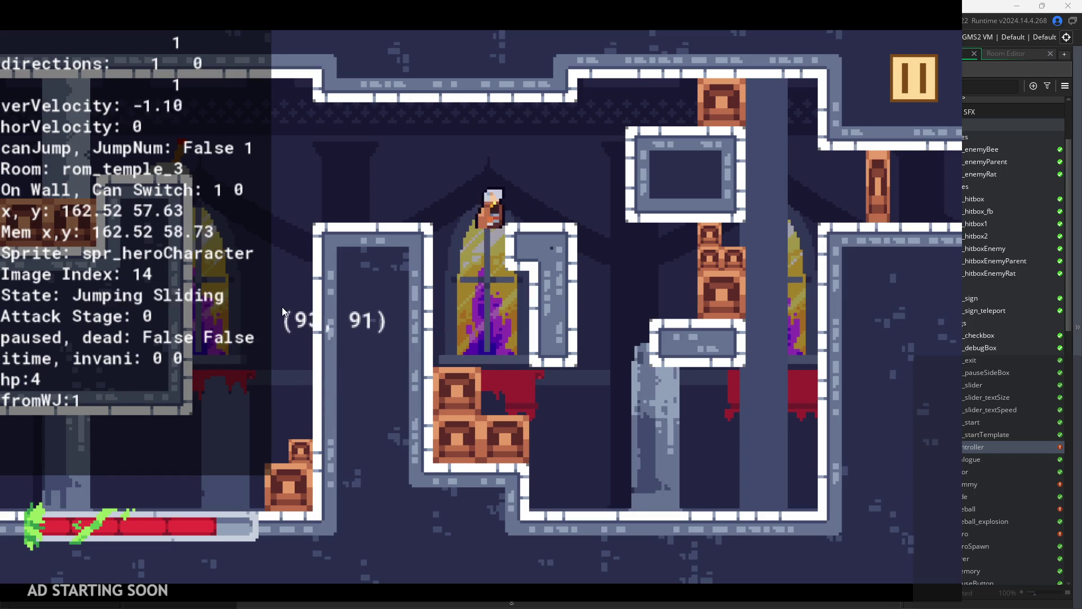
{"action": "key", "text": "space"}
{"action": "key", "text": "space"}
{"action": "key", "text": "space"}
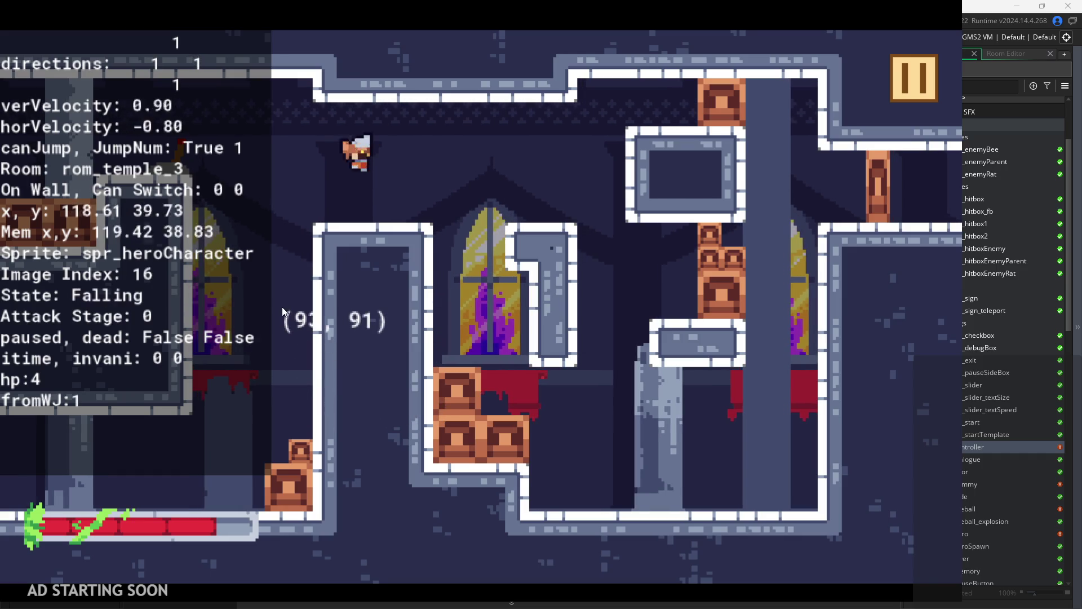
{"action": "key", "text": "x"}
{"action": "key", "text": "Right"}
{"action": "key", "text": "x"}
{"action": "key", "text": "space"}
{"action": "key", "text": "Left"}
{"action": "key", "text": "Right"}
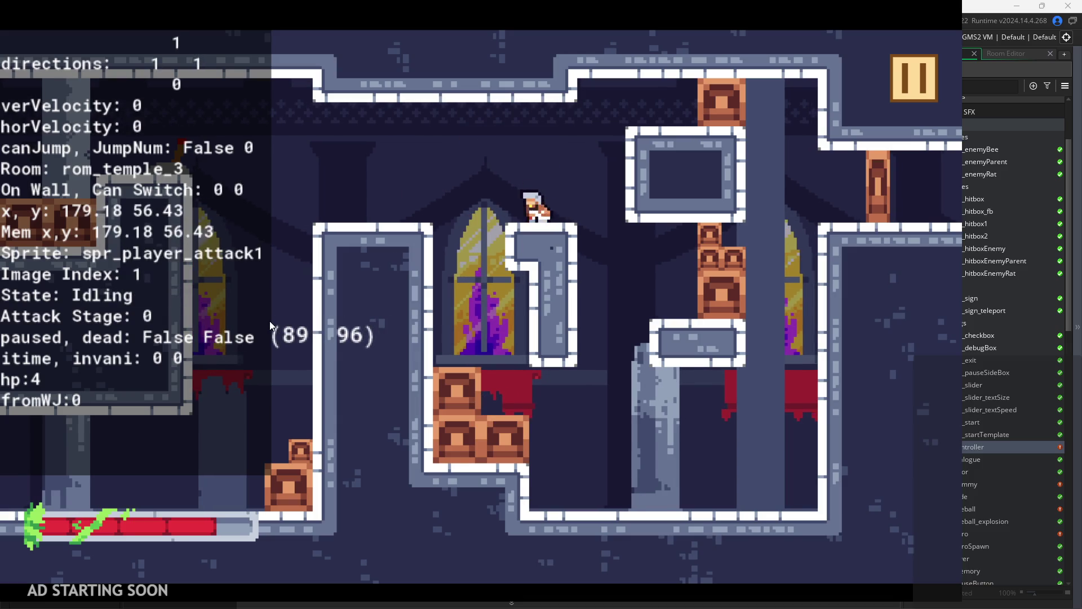
{"action": "key", "text": "space"}
{"action": "key", "text": "space"}
{"action": "key", "text": "Left"}
{"action": "key", "text": "space"}
{"action": "key", "text": "space"}
{"action": "key", "text": "Left"}
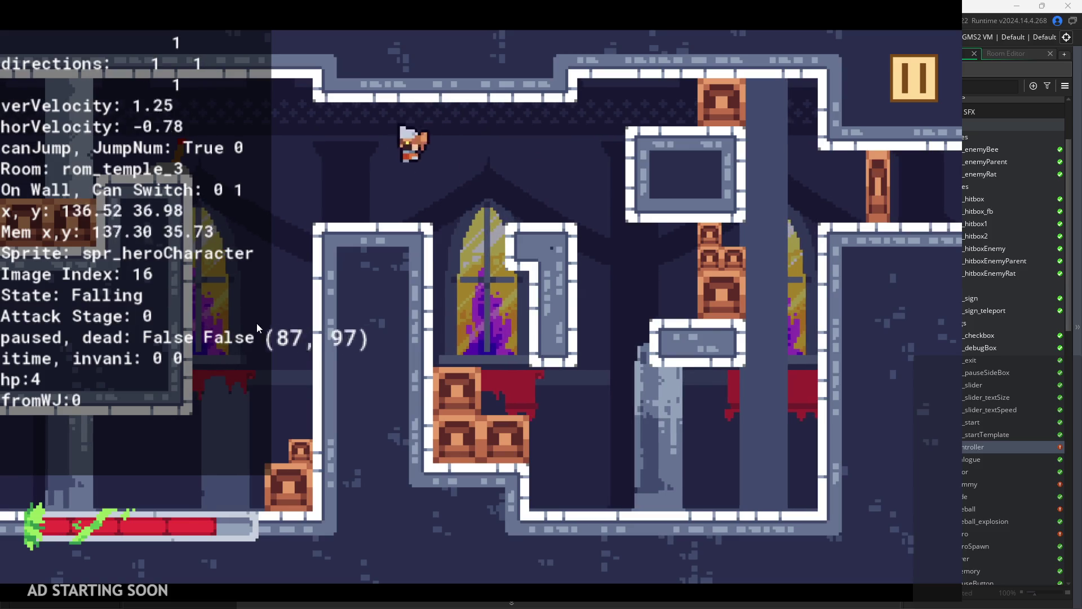
- Repeat wall-slides, wall-jumps and attacks between rom_temple_3's platforms, then pause and exit to the editor
{"action": "key", "text": "Left"}
{"action": "key", "text": "x"}
{"action": "key", "text": "x"}
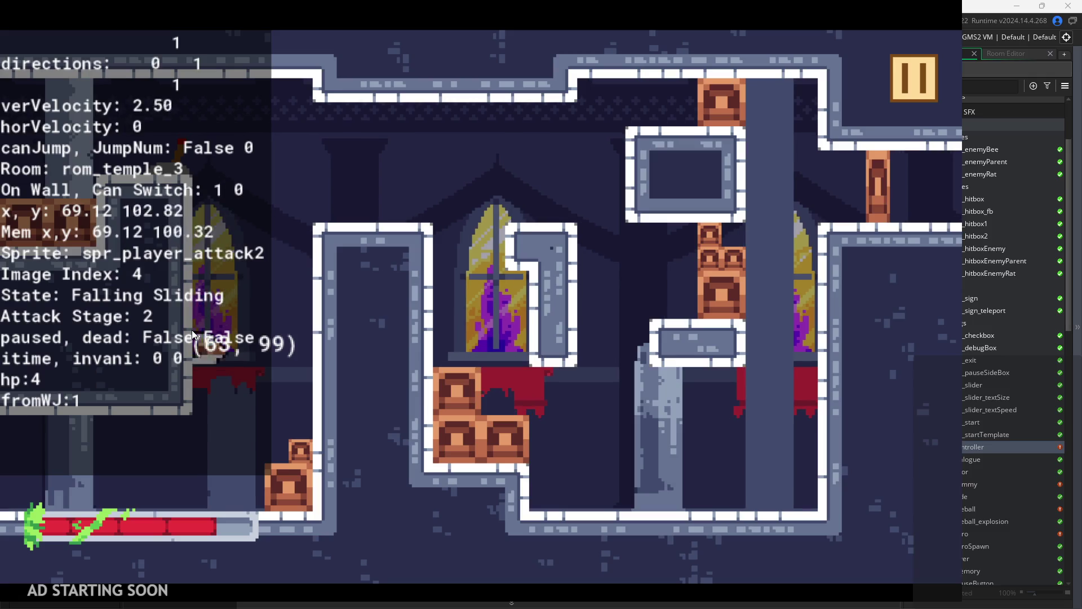
{"action": "key", "text": "space"}
{"action": "key", "text": "Right"}
{"action": "key", "text": "Left"}
{"action": "key", "text": "space"}
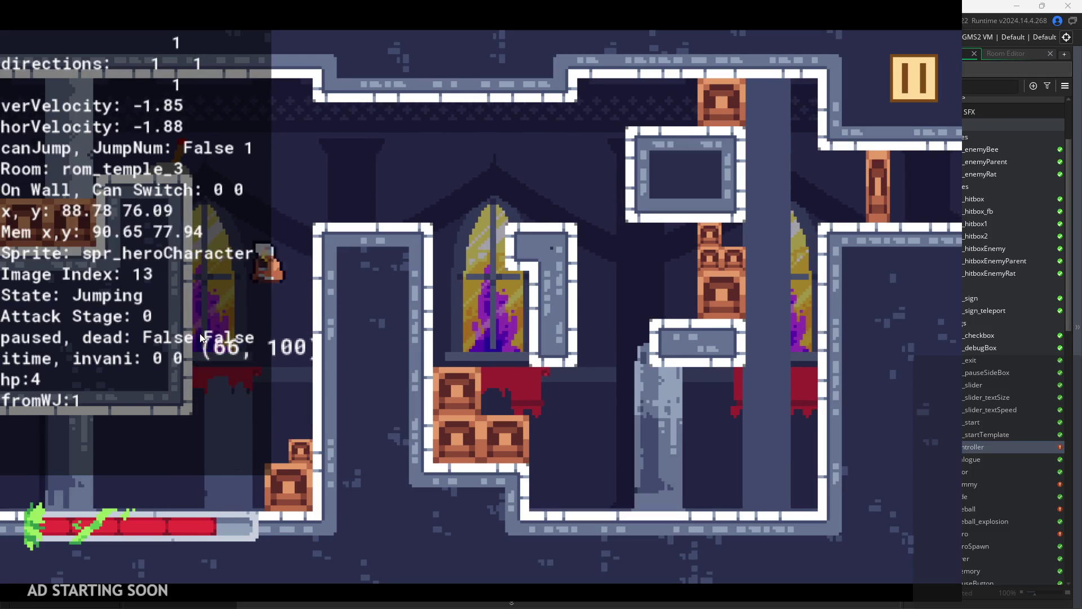
{"action": "key", "text": "Right"}
{"action": "key", "text": "x"}
{"action": "key", "text": "Left"}
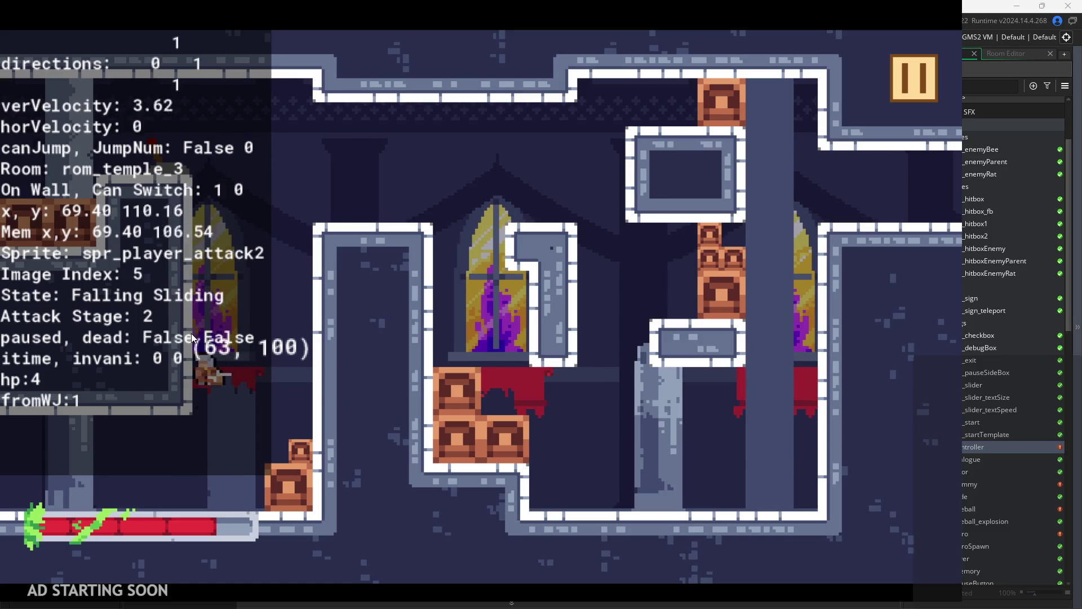
{"action": "key", "text": "space"}
{"action": "key", "text": "Right"}
{"action": "key", "text": "Left"}
{"action": "key", "text": "space"}
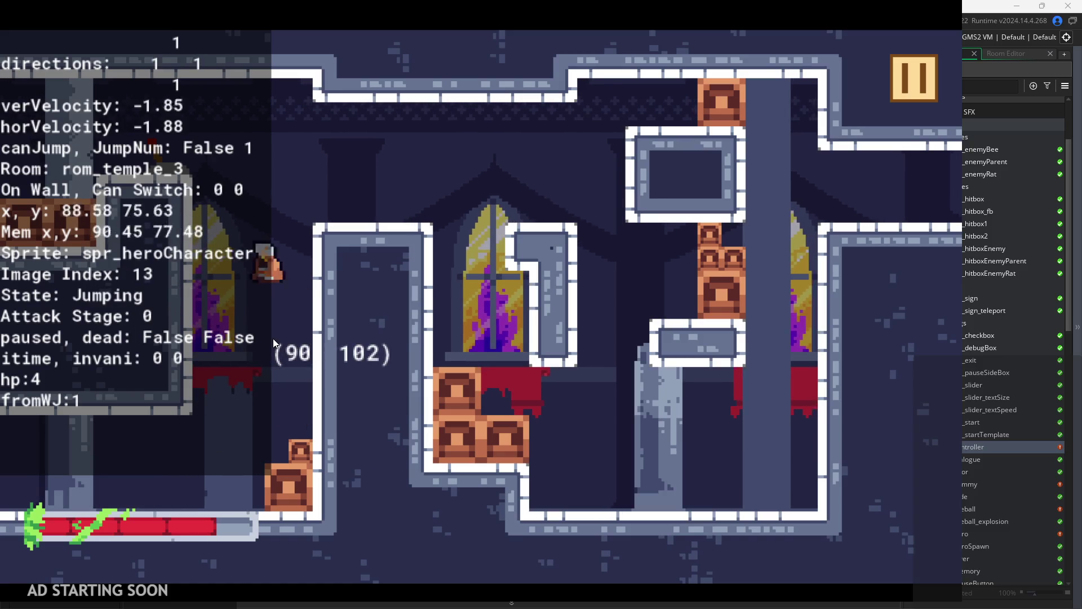
{"action": "key", "text": "Right"}
{"action": "key", "text": "x"}
{"action": "key", "text": "Left"}
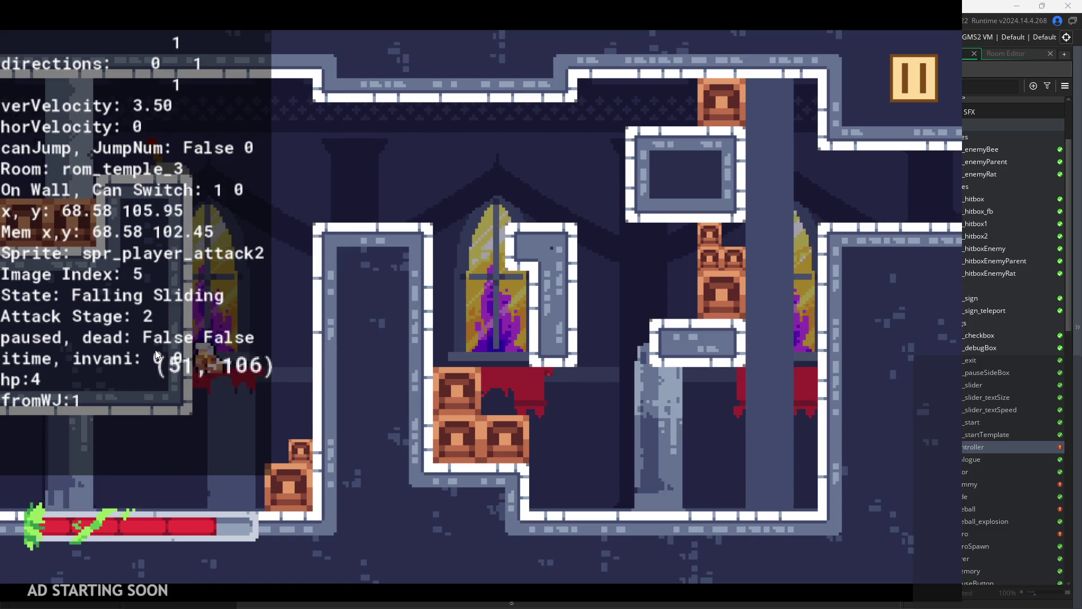
{"action": "key", "text": "Right"}
{"action": "key", "text": "space"}
{"action": "key", "text": "Right"}
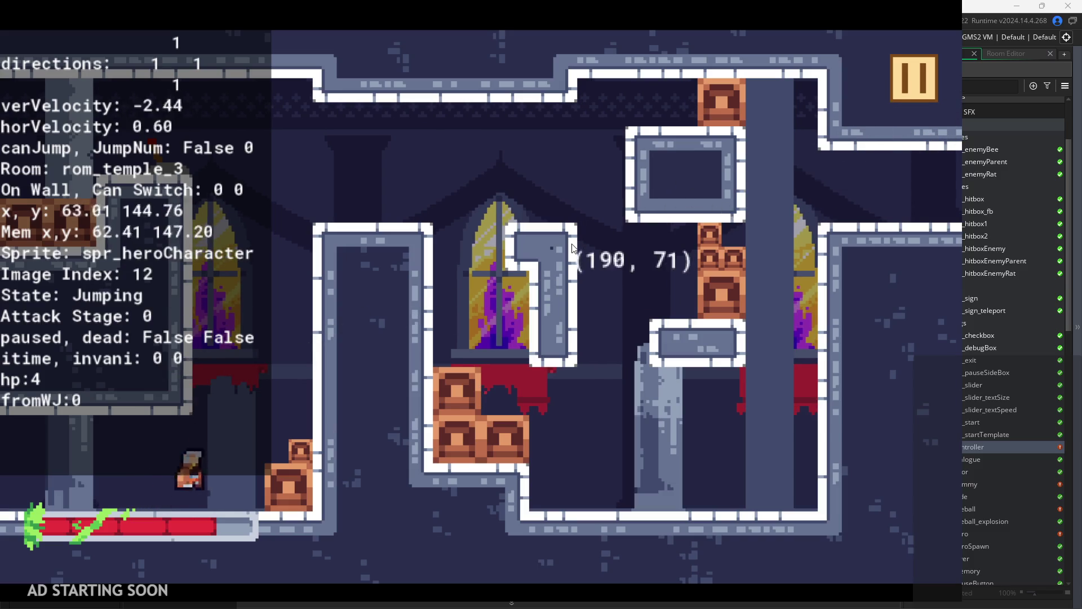
{"action": "key", "text": "space"}
{"action": "key", "text": "Left"}
{"action": "key", "text": "Right"}
{"action": "key", "text": "x"}
{"action": "key", "text": "x"}
{"action": "key", "text": "Left"}
{"action": "key", "text": "space"}
{"action": "key", "text": "space"}
{"action": "key", "text": "space"}
{"action": "key", "text": "Left"}
{"action": "key", "text": "space"}
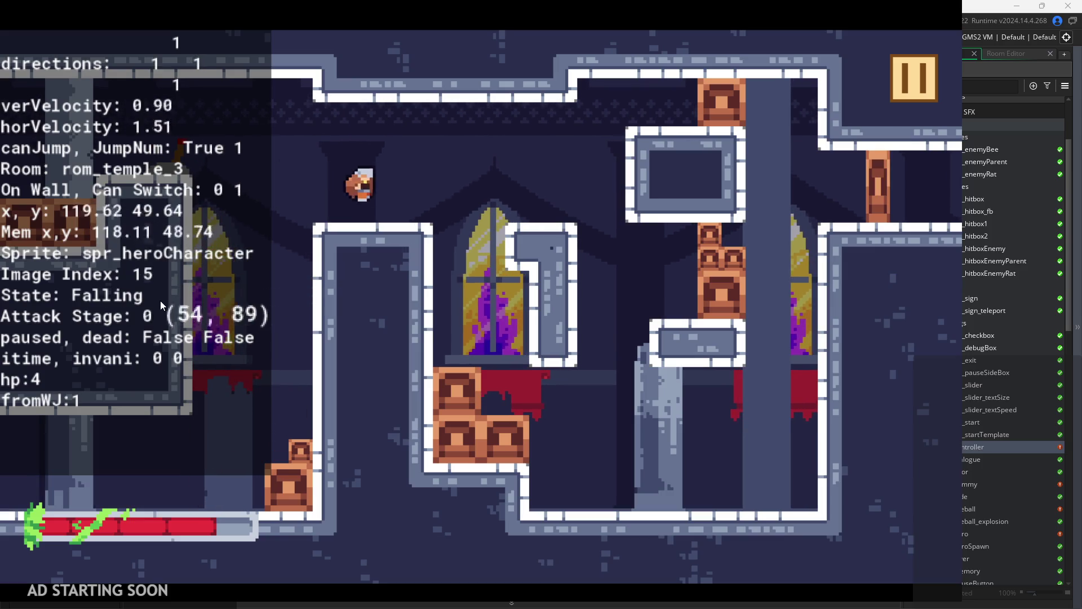
{"action": "key", "text": "x"}
{"action": "key", "text": "Left"}
{"action": "key", "text": "x"}
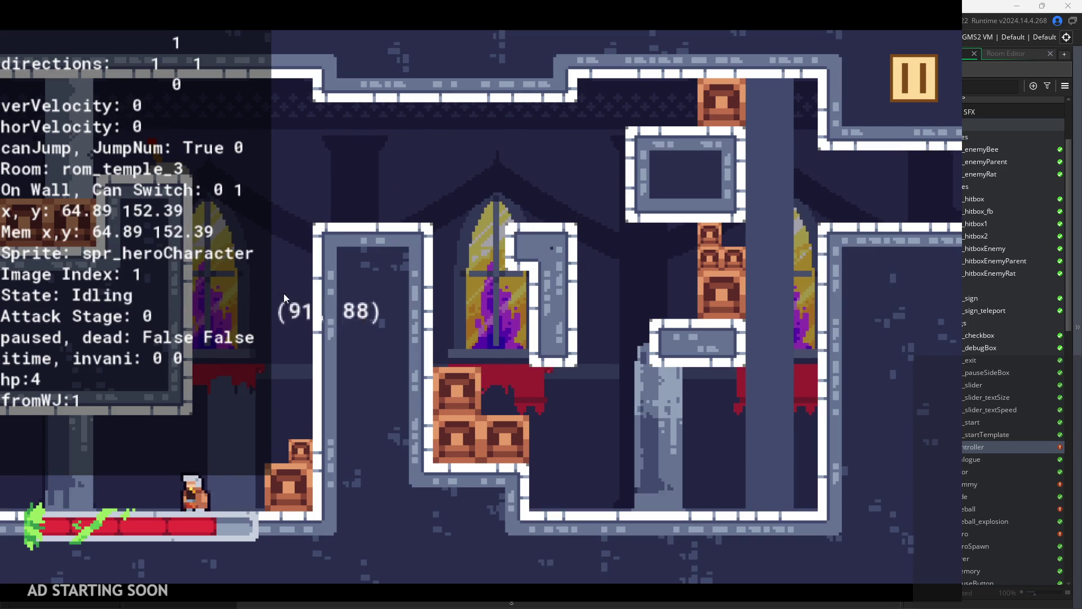
{"action": "left_click", "coordinate": [914, 79]}
{"action": "left_click", "coordinate": [753, 494]}
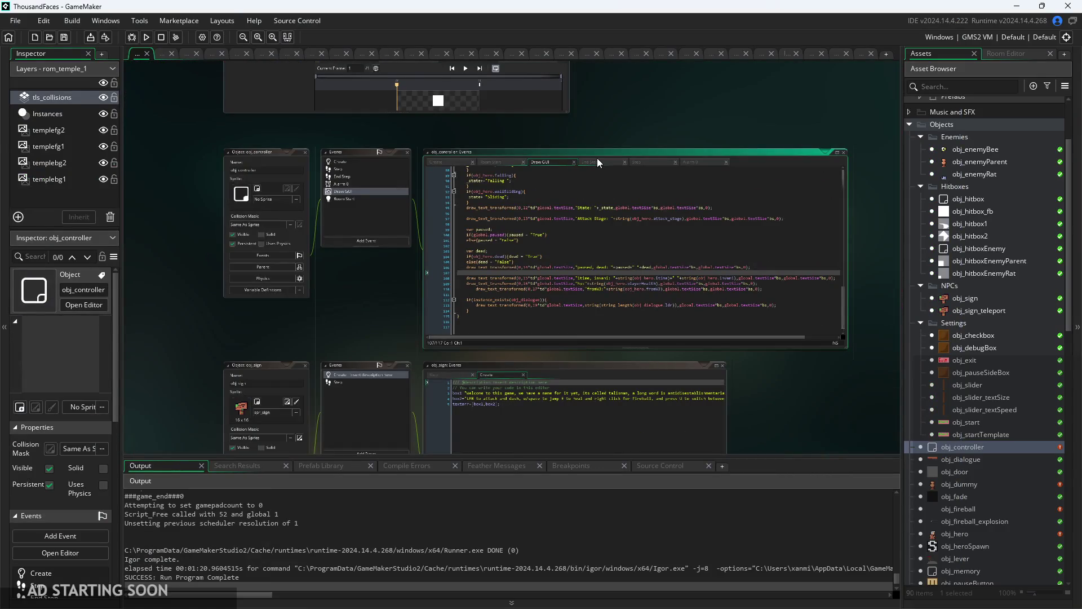
- Open obj_hero from the Asset Browser and show its End Step event
{"action": "scroll", "scroll_direction": "up", "scroll_amount": 3}
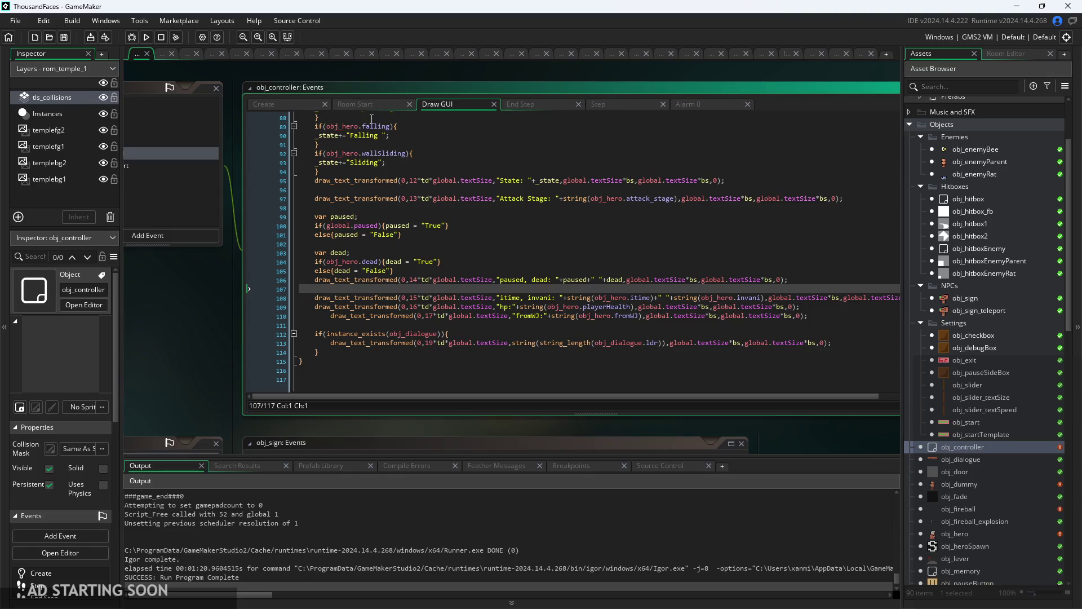
{"action": "scroll", "scroll_direction": "up", "scroll_amount": 3}
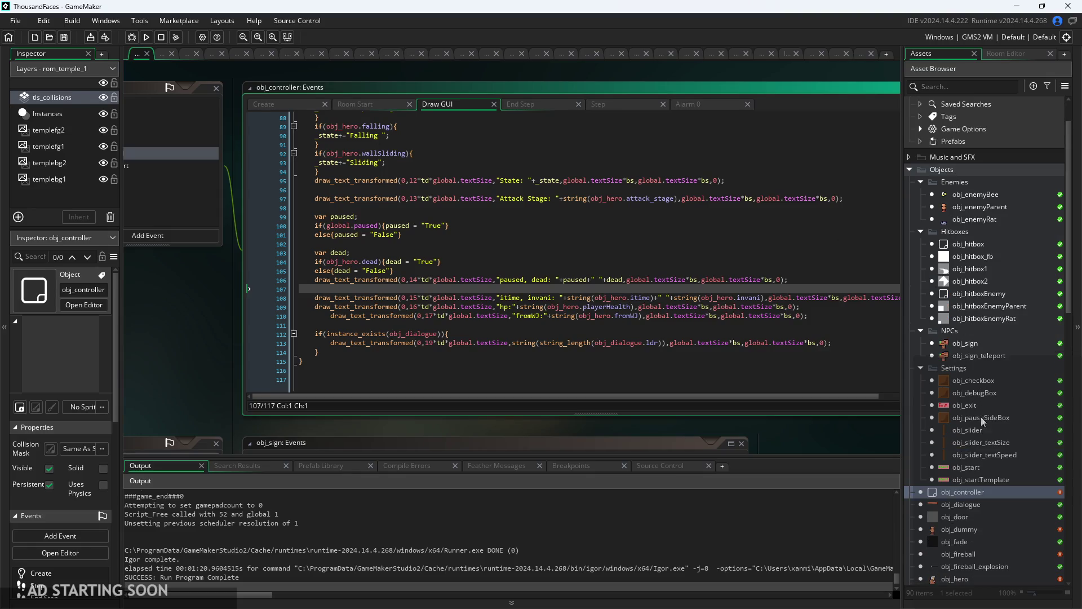
{"action": "double_click", "coordinate": [972, 581]}
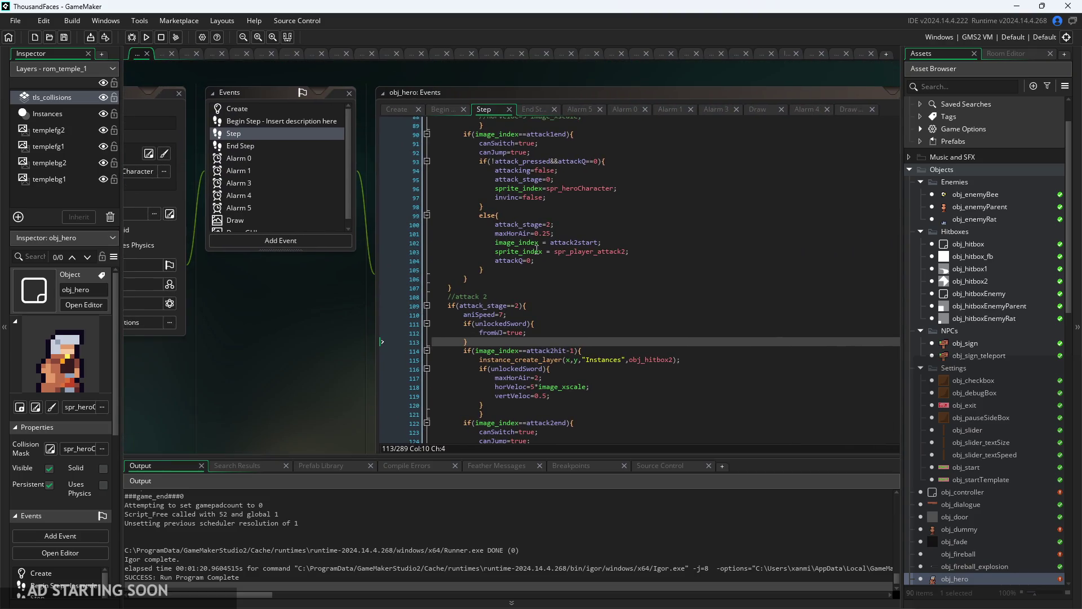
{"action": "left_click", "coordinate": [523, 109]}
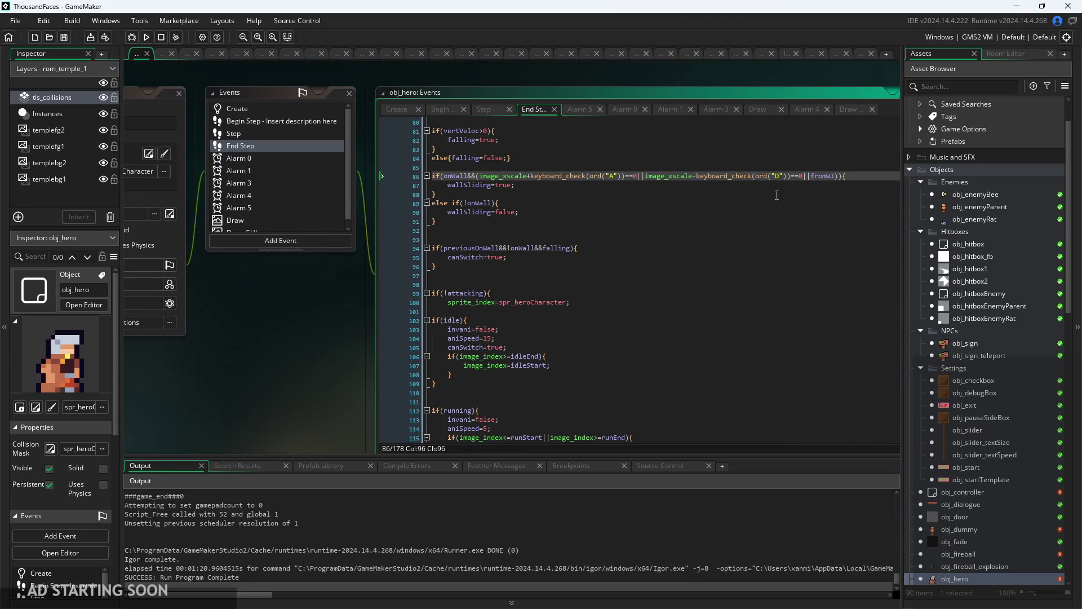
- Inspect line 86's facing, key and fromWJ checks, then rebuild and start the game
{"action": "scroll", "scroll_direction": "up", "scroll_amount": 3}
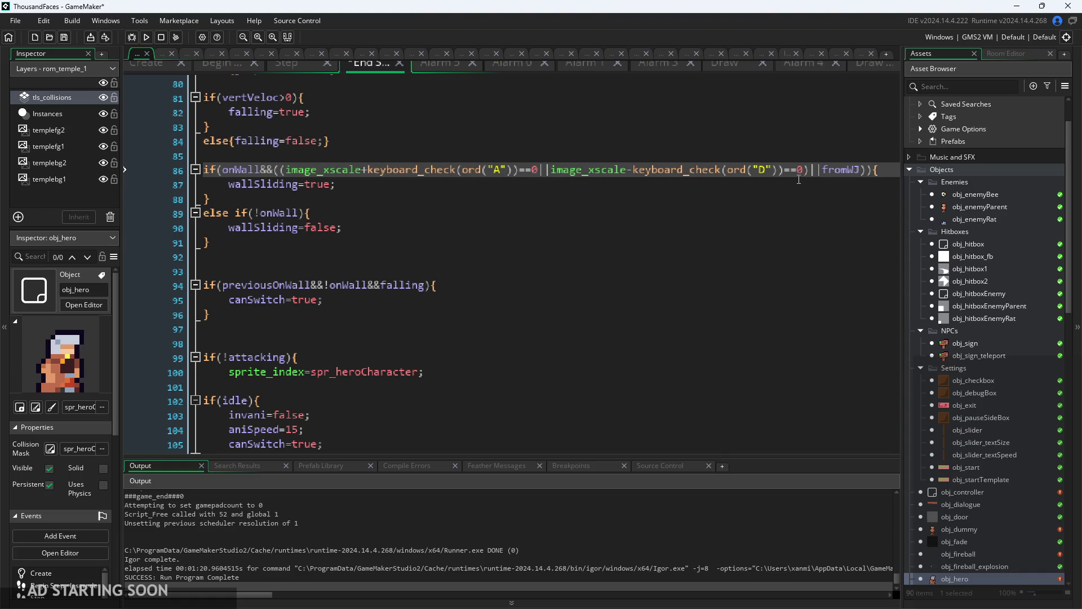
{"action": "left_click_drag", "start_coordinate": [813, 176], "coordinate": [288, 179]}
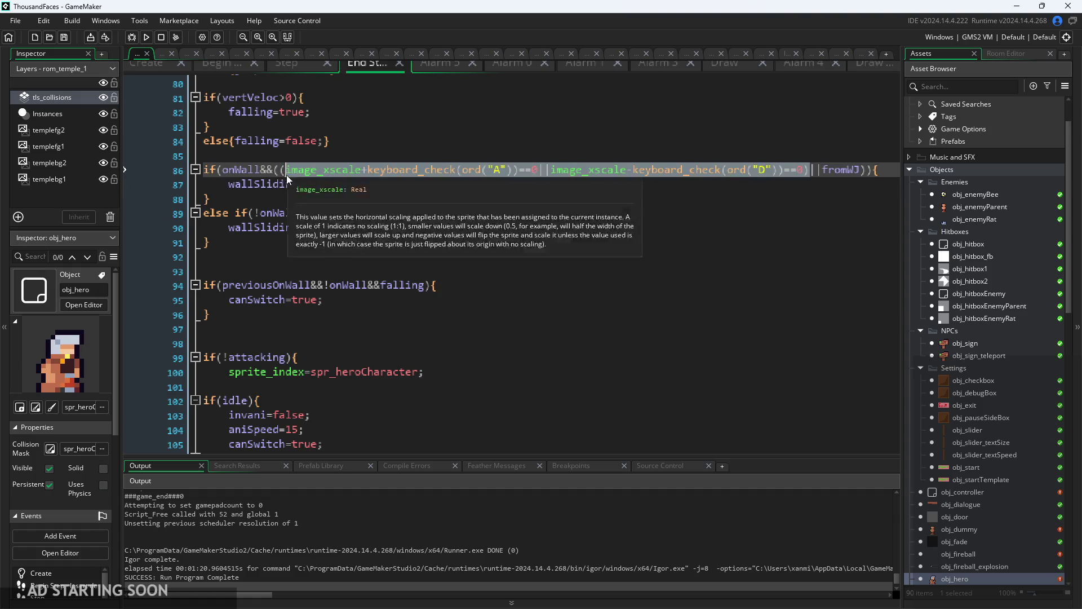
{"action": "left_click", "coordinate": [836, 169]}
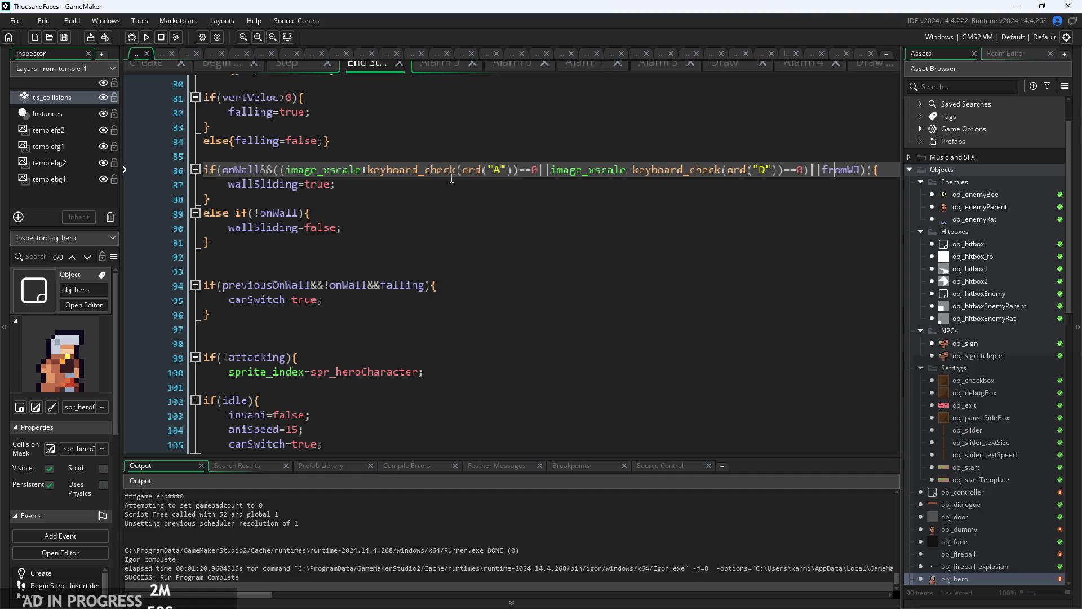
{"action": "left_click", "coordinate": [356, 180]}
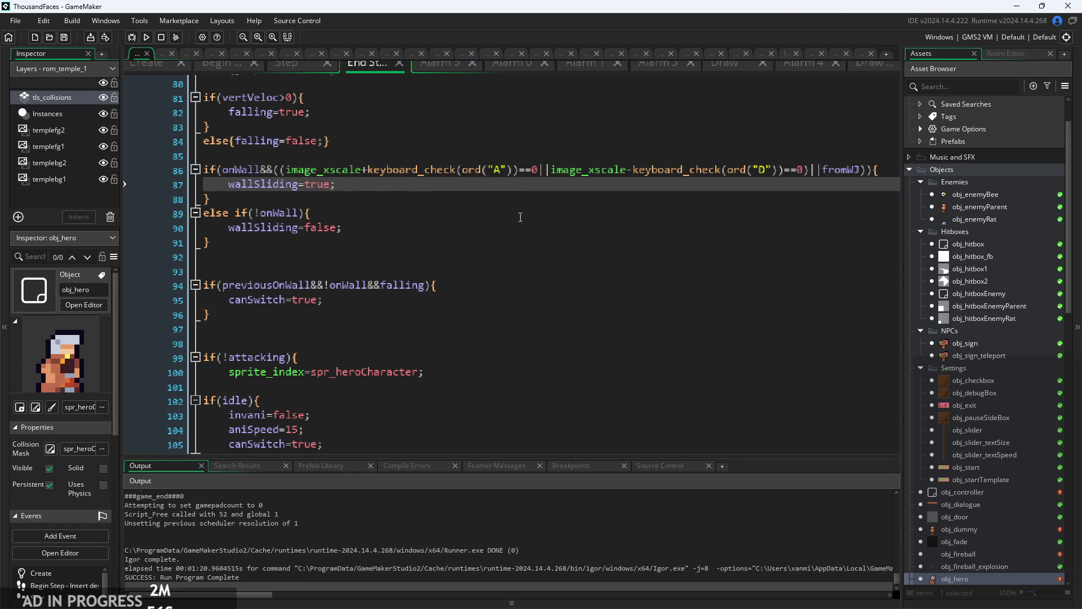
{"action": "left_click", "coordinate": [147, 37]}
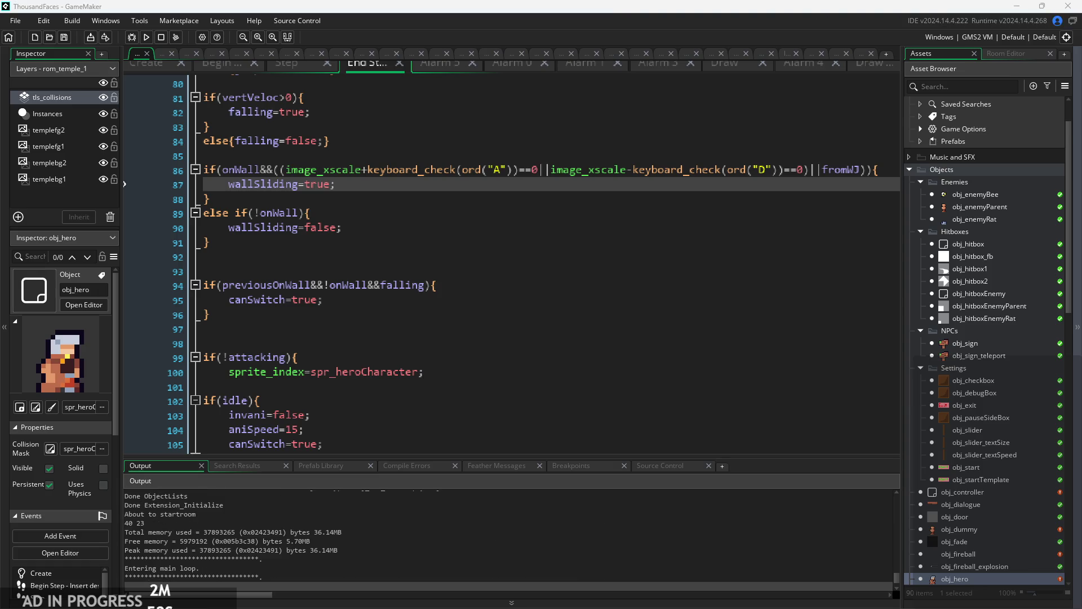
{"action": "left_click", "coordinate": [565, 380]}
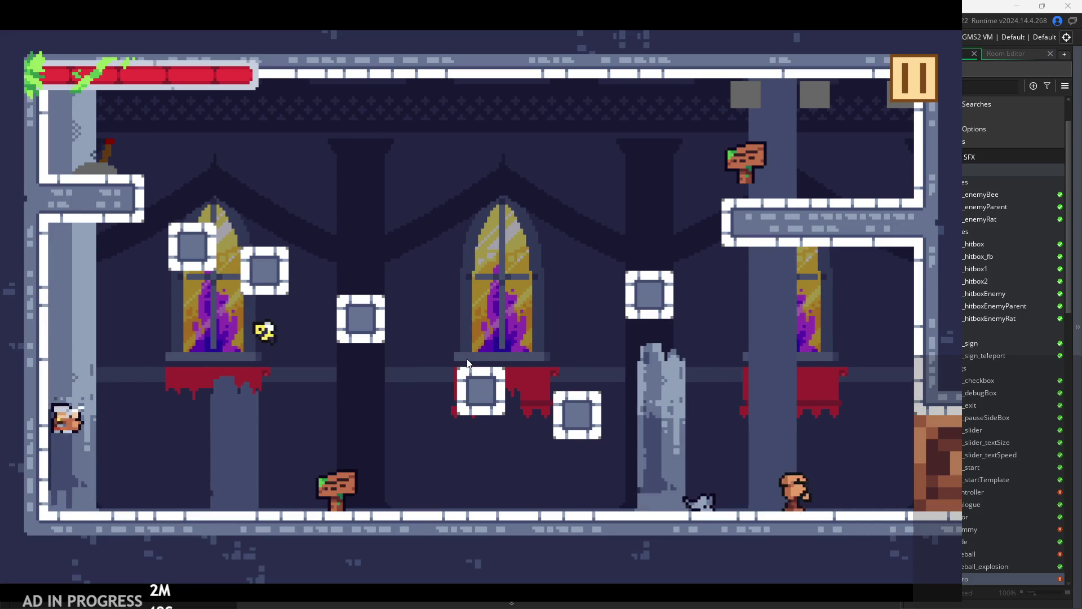
- Turn on Debug Stats, then run, jump and attack across the first temple room
{"action": "left_click", "coordinate": [908, 83]}
{"action": "left_click", "coordinate": [197, 171]}
{"action": "left_click", "coordinate": [910, 81]}
{"action": "key", "text": "space"}
{"action": "key", "text": "Left"}
{"action": "key", "text": "x"}
{"action": "key", "text": "x"}
{"action": "key", "text": "Right"}
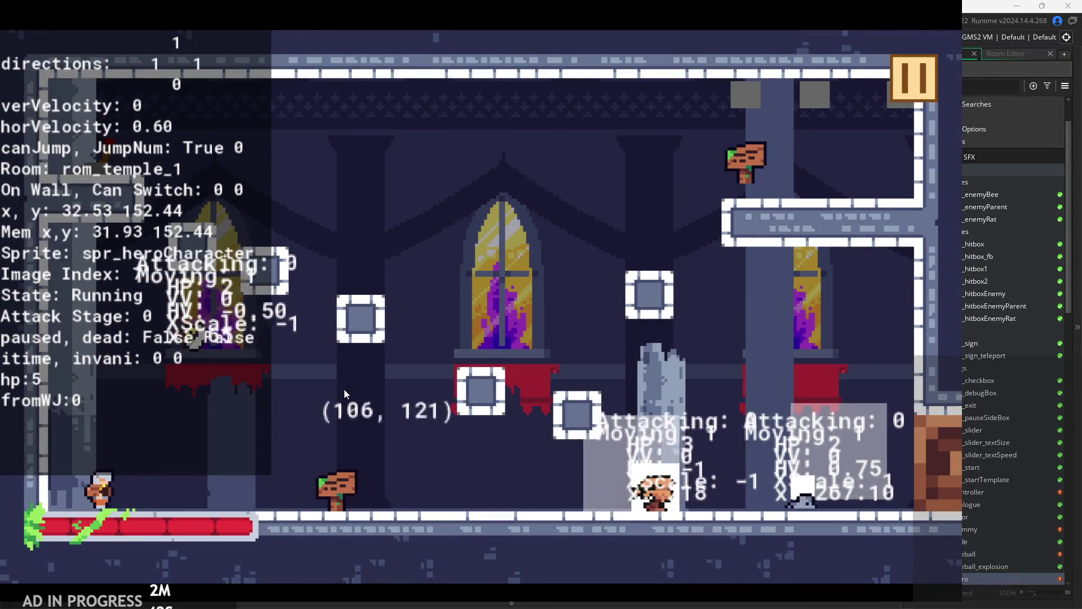
{"action": "key", "text": "space"}
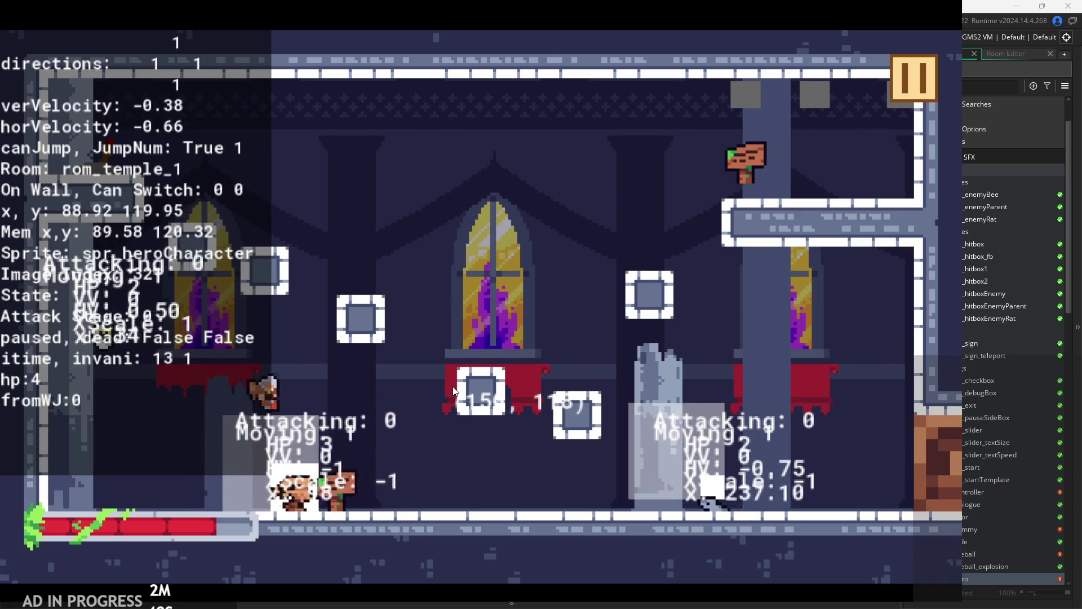
{"action": "key", "text": "Right"}
- Wall-jump and attack up the walls and ledges into rom_temple_3, then quit with Escape
{"action": "key", "text": "space"}
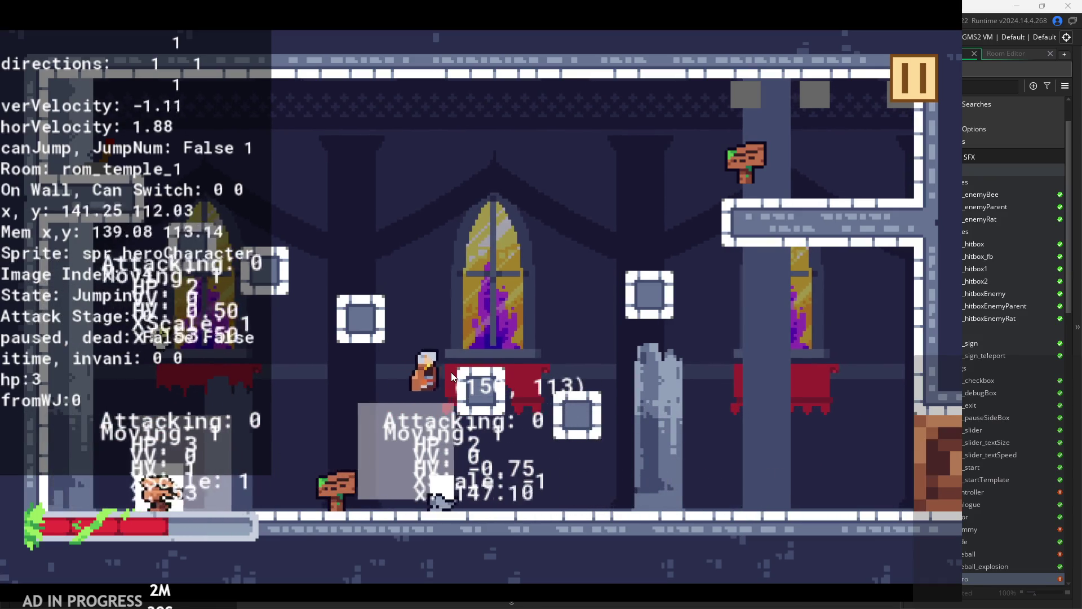
{"action": "key", "text": "space"}
{"action": "key", "text": "space"}
{"action": "key", "text": "space"}
{"action": "key", "text": "space"}
{"action": "key", "text": "Right"}
{"action": "key", "text": "space"}
{"action": "key", "text": "space"}
{"action": "key", "text": "Left"}
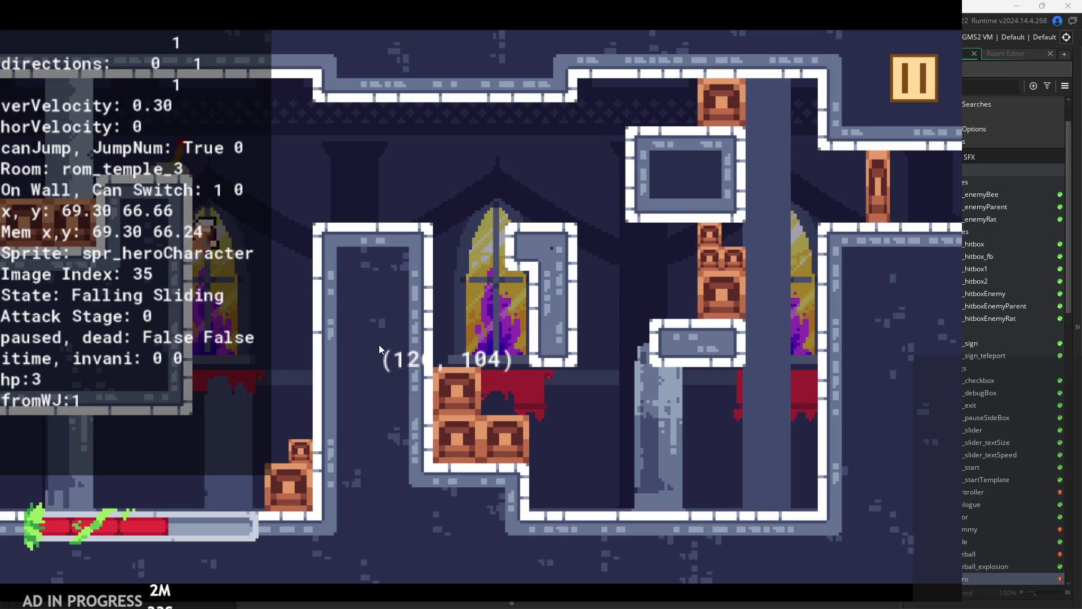
{"action": "key", "text": "space"}
{"action": "key", "text": "x"}
{"action": "key", "text": "Left"}
{"action": "key", "text": "x"}
{"action": "key", "text": "Right"}
{"action": "key", "text": "space"}
{"action": "key", "text": "space"}
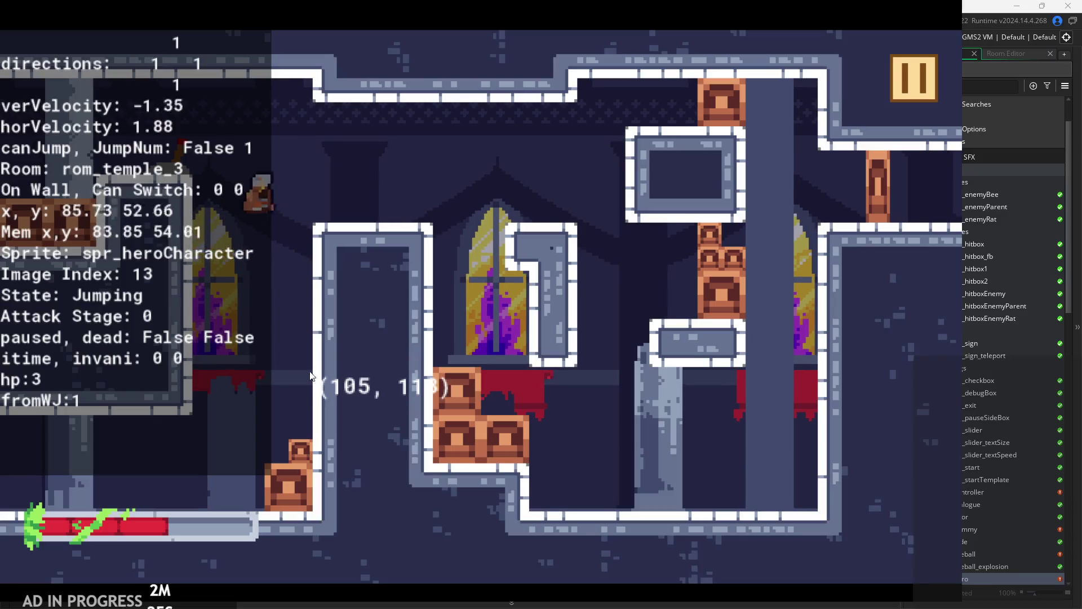
{"action": "key", "text": "x"}
{"action": "key", "text": "x"}
{"action": "key", "text": "Left"}
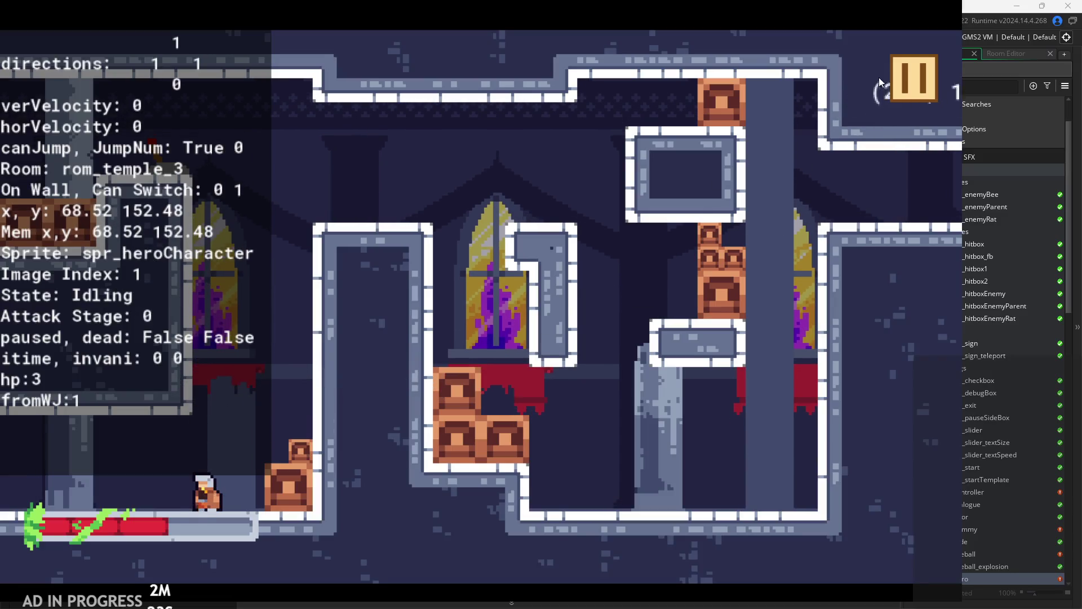
{"action": "key", "text": "Escape"}
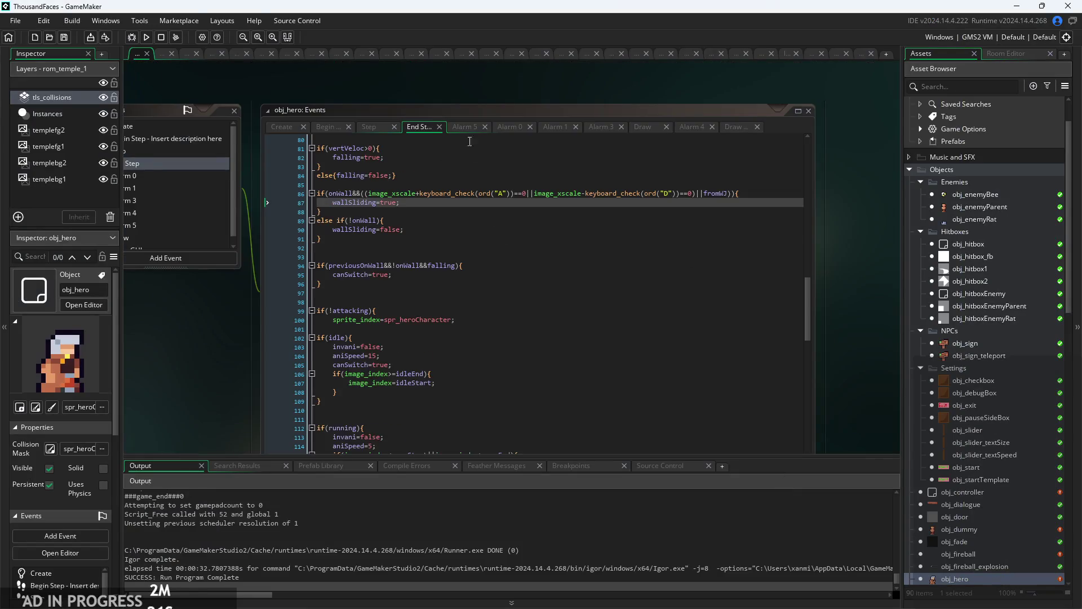
- Add sprite_index=spr_heroCharacter; on a new line after wallSliding=true; and save-run the game
{"action": "scroll", "scroll_direction": "up", "scroll_amount": 3}
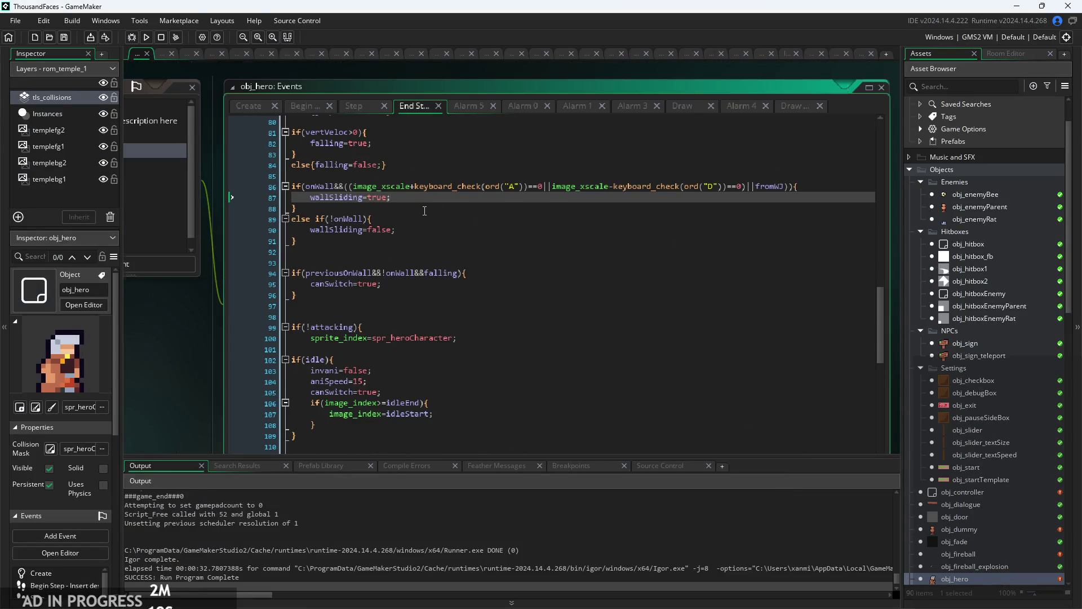
{"action": "scroll", "scroll_direction": "up", "scroll_amount": 3}
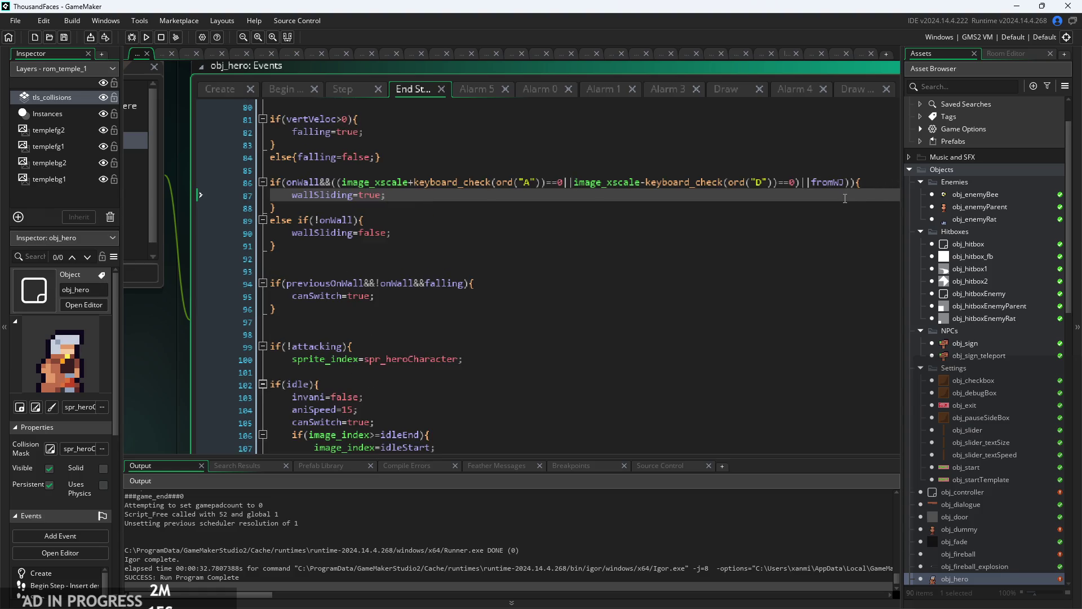
{"action": "left_click", "coordinate": [474, 359]}
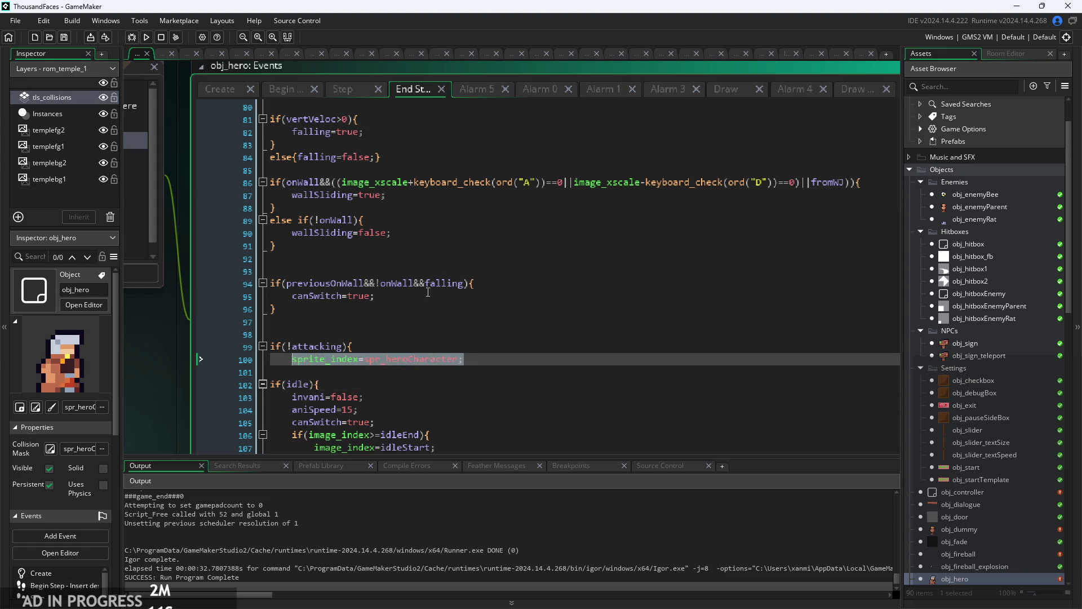
{"action": "left_click", "coordinate": [433, 194]}
{"action": "key", "text": "Return"}
{"action": "type", "text": "sprite_index=spr_heroCharacter;"}
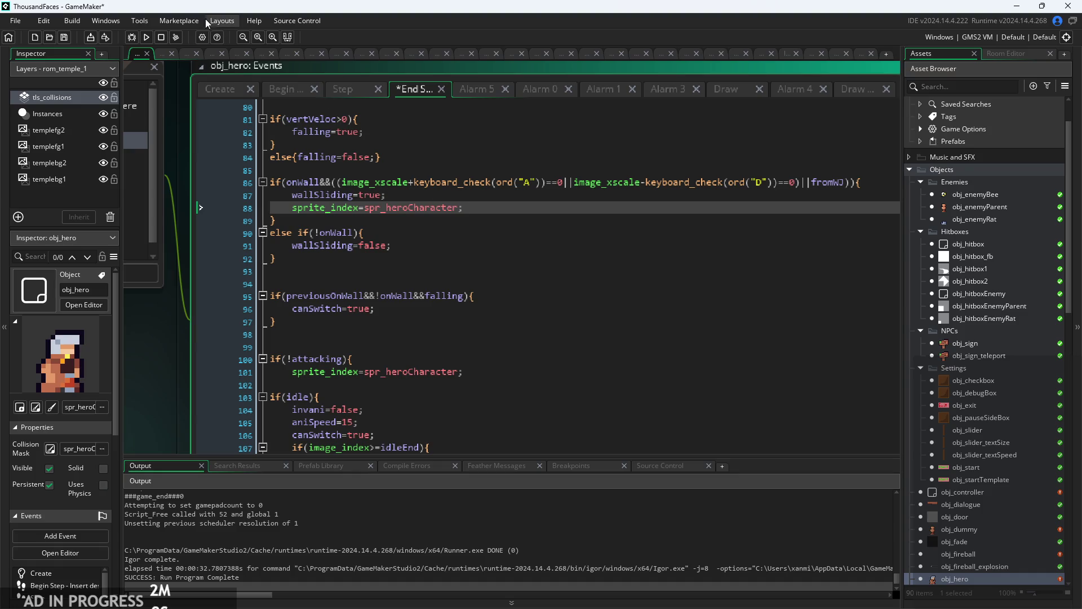
{"action": "left_click", "coordinate": [147, 38]}
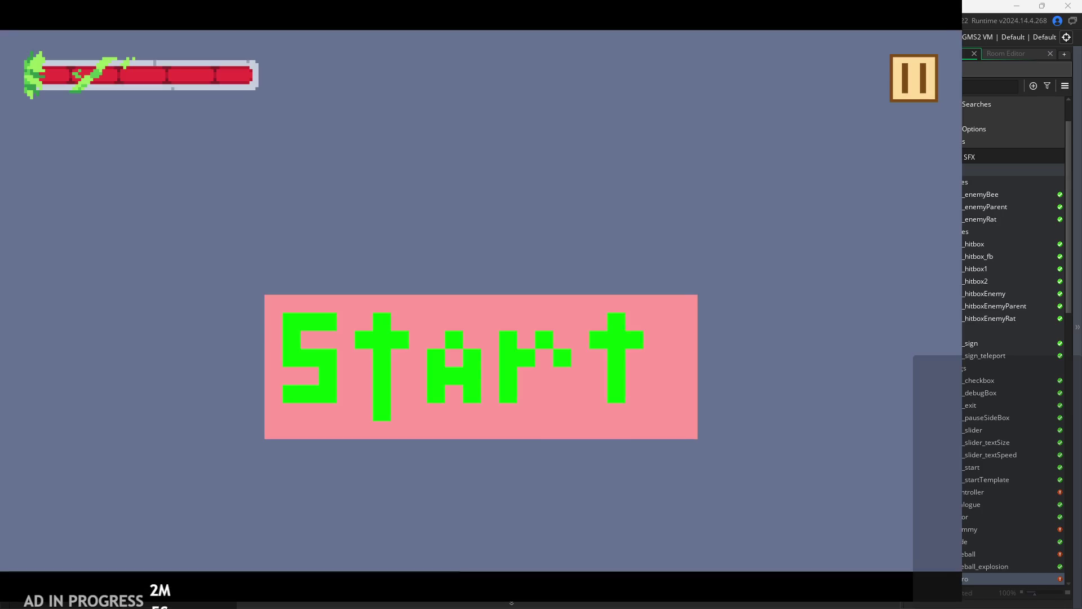
- Start the game, then run and jump the hero over the pillar onto the upper-right platform
{"action": "left_click", "coordinate": [443, 364]}
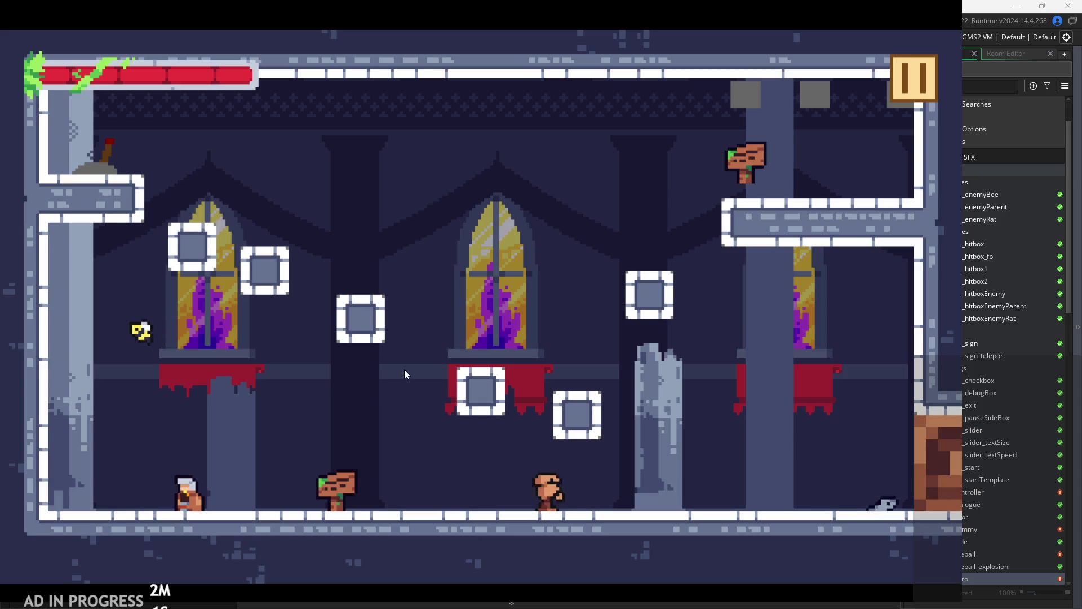
{"action": "key", "text": "x"}
{"action": "key", "text": "Right"}
{"action": "key", "text": "space"}
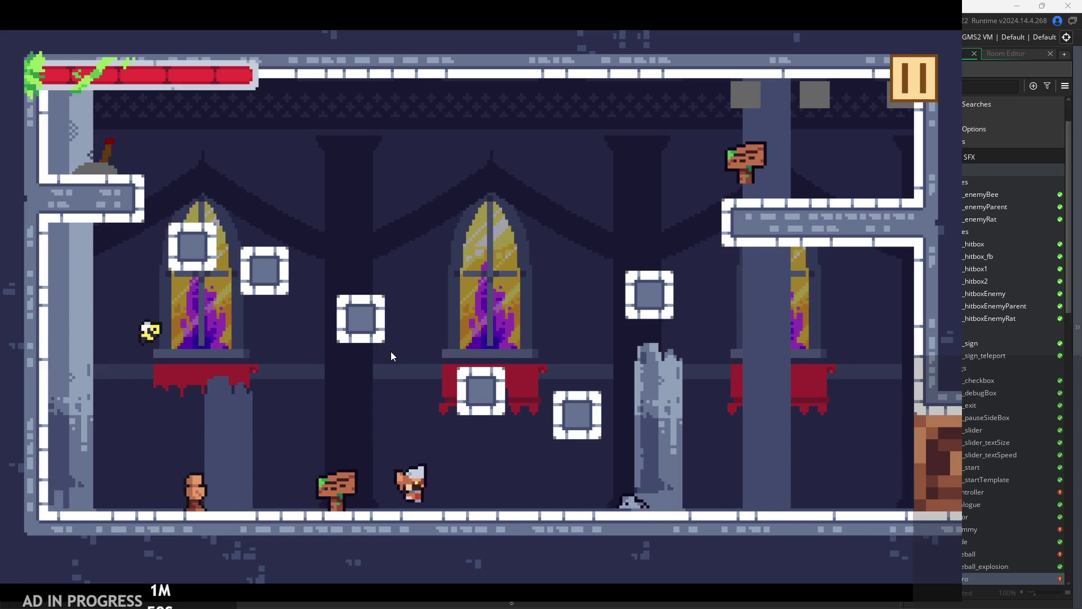
{"action": "key", "text": "Right"}
{"action": "key", "text": "space"}
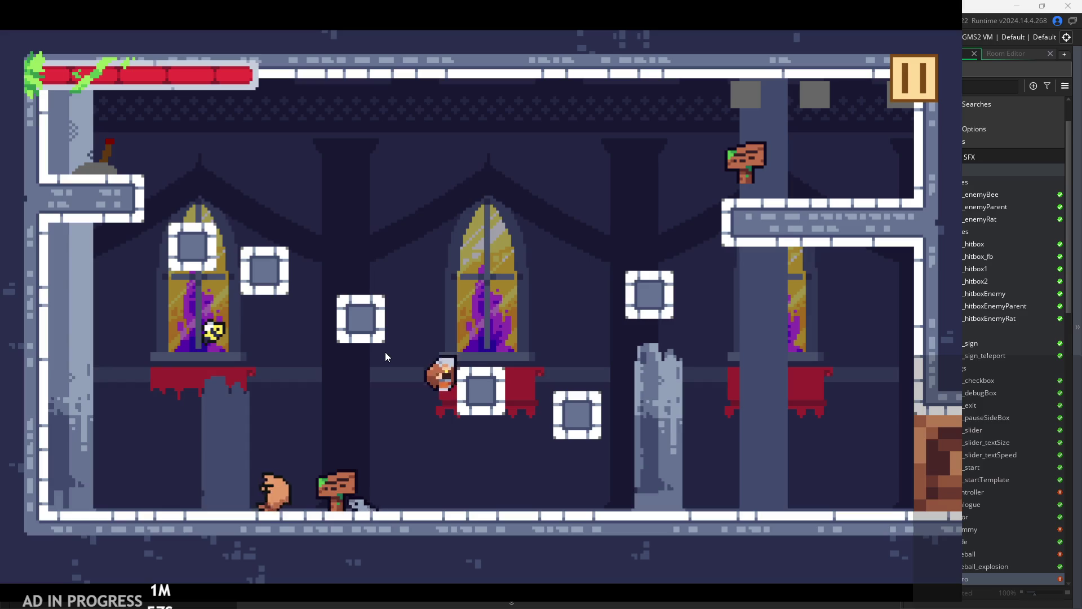
{"action": "key", "text": "Right"}
{"action": "key", "text": "space"}
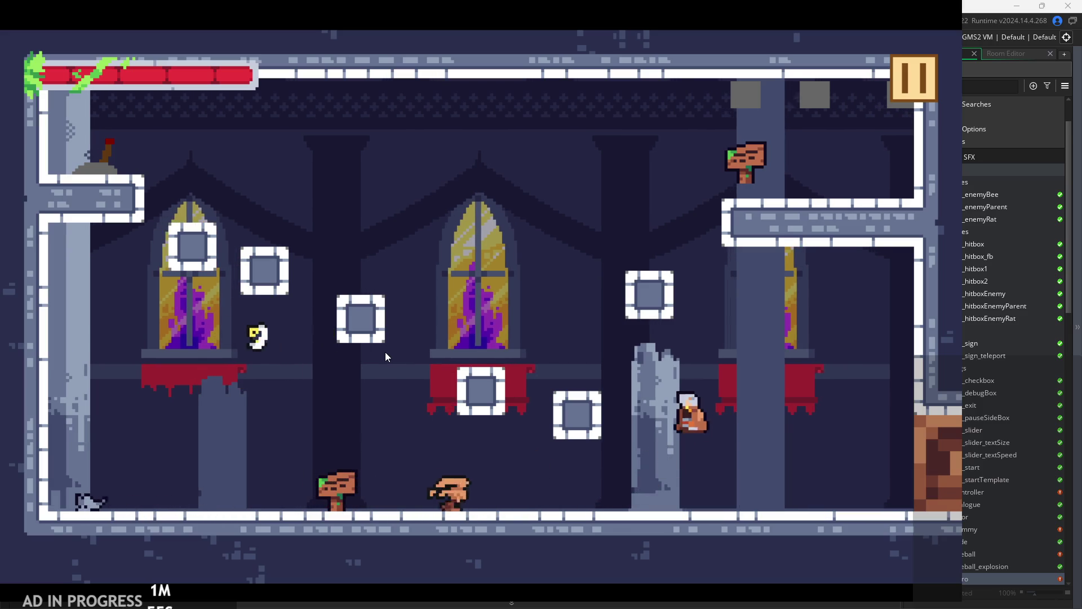
{"action": "key", "text": "Left"}
{"action": "key", "text": "space"}
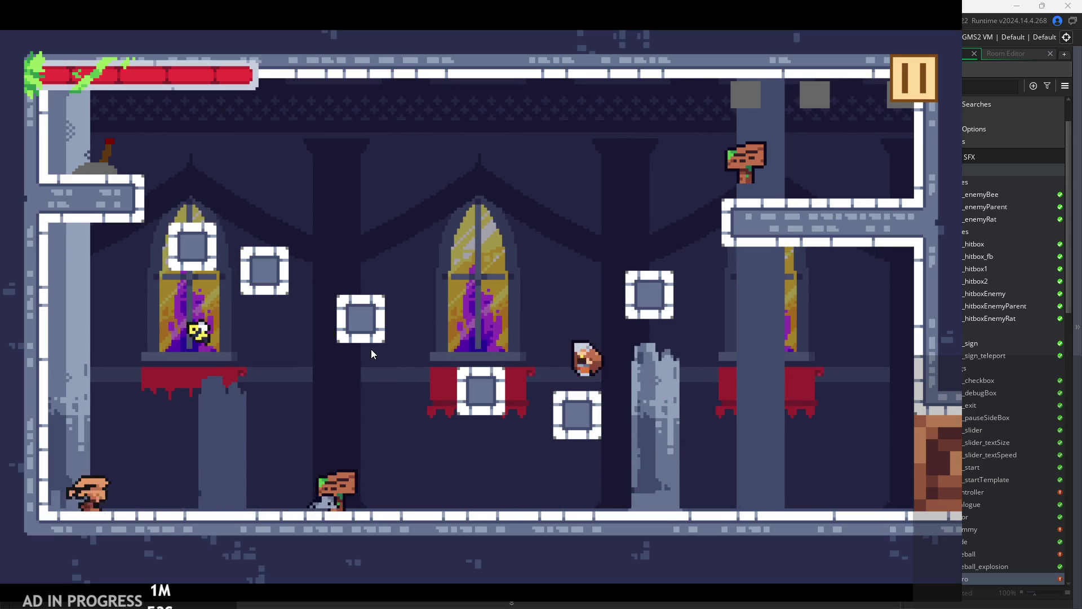
{"action": "key", "text": "Right"}
{"action": "key", "text": "space"}
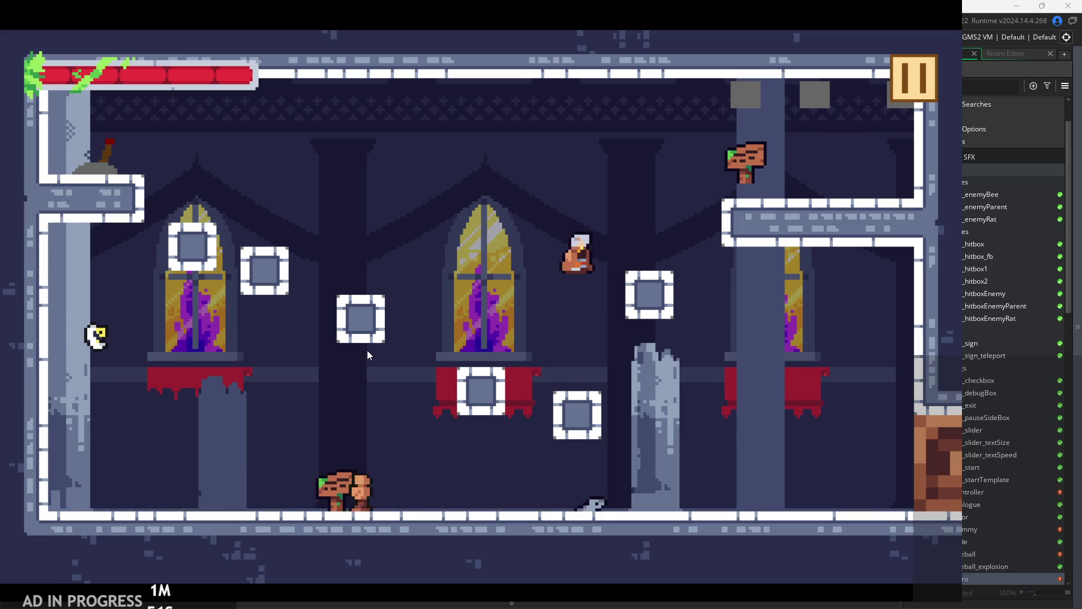
- In the next room, jump back and forth between the red ledge and central platform
{"action": "key", "text": "Right"}
{"action": "key", "text": "space"}
{"action": "key", "text": "space"}
{"action": "key", "text": "Left"}
{"action": "key", "text": "Right"}
{"action": "key", "text": "space"}
{"action": "key", "text": "Left"}
{"action": "key", "text": "space"}
{"action": "key", "text": "space"}
{"action": "key", "text": "Left"}
{"action": "key", "text": "Right"}
{"action": "key", "text": "Left"}
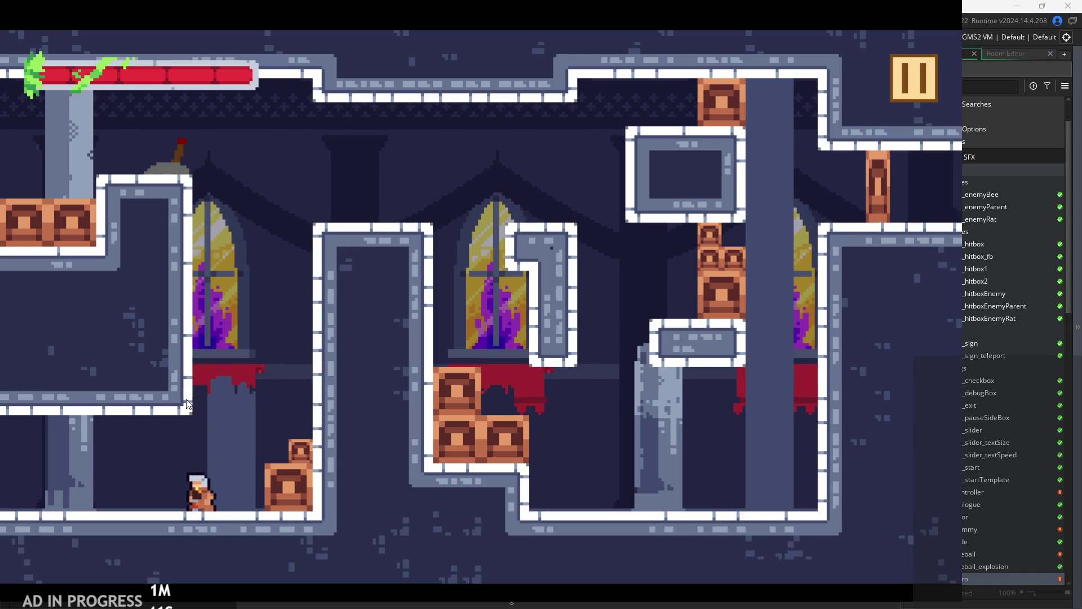
{"action": "key", "text": "Left"}
{"action": "key", "text": "space"}
{"action": "key", "text": "space"}
{"action": "key", "text": "Right"}
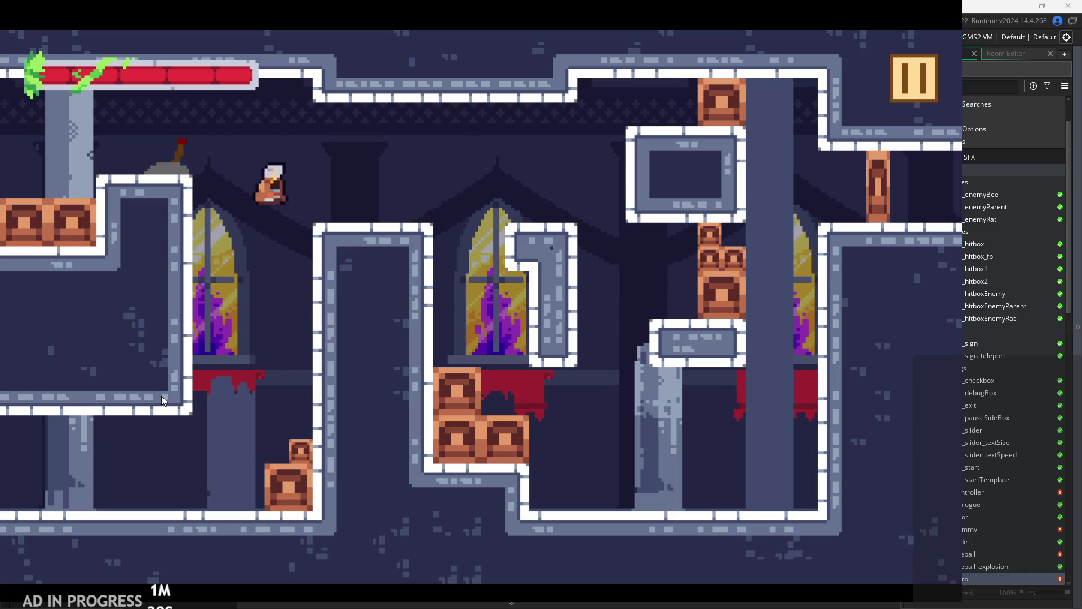
{"action": "key", "text": "Left"}
{"action": "key", "text": "Right"}
{"action": "key", "text": "space"}
{"action": "key", "text": "space"}
{"action": "key", "text": "Left"}
{"action": "key", "text": "space"}
{"action": "key", "text": "Right"}
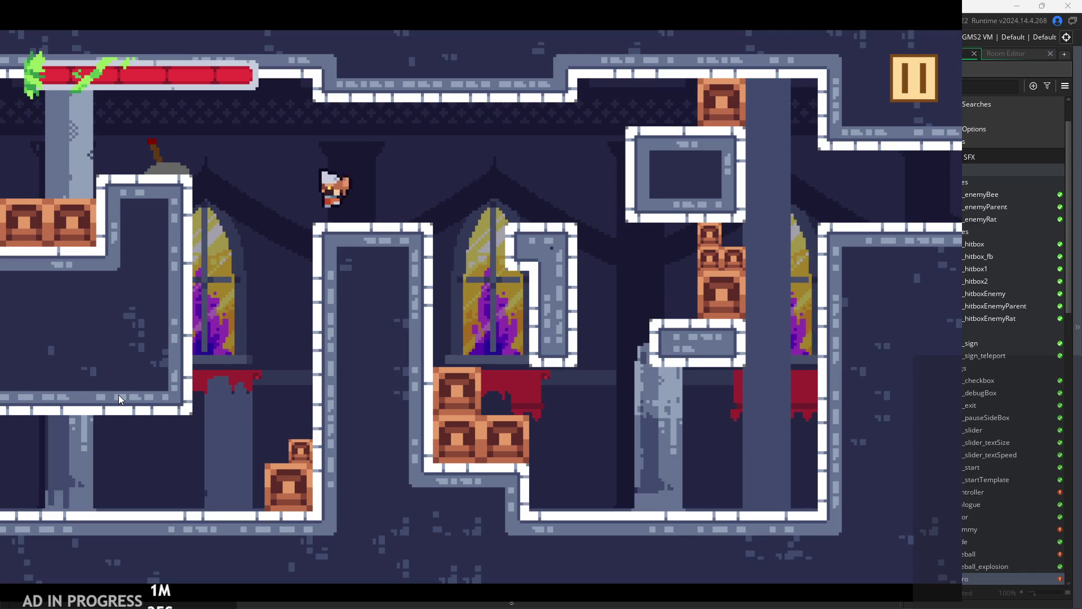
{"action": "key", "text": "Left"}
- Resume with debug stats shown and wall-jump repeatedly onto the upper-left ledge, attacking there
{"action": "left_click", "coordinate": [896, 100]}
{"action": "left_click", "coordinate": [875, 84]}
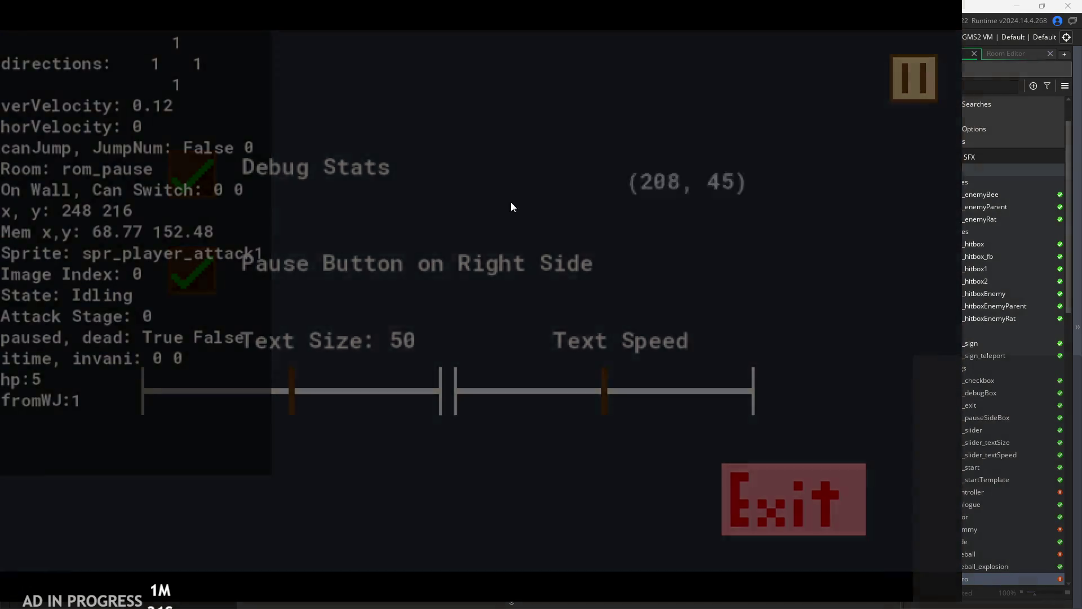
{"action": "key", "text": "Right"}
{"action": "key", "text": "space"}
{"action": "key", "text": "Left"}
{"action": "key", "text": "space"}
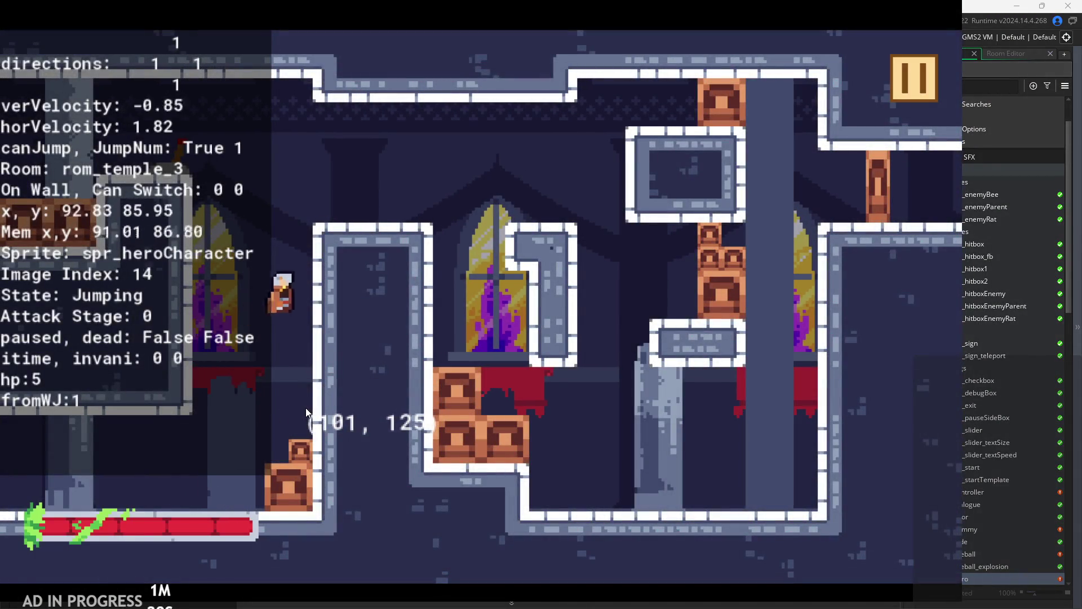
{"action": "key", "text": "space"}
{"action": "key", "text": "Left"}
{"action": "left_click", "coordinate": [269, 347]}
{"action": "key", "text": "Left"}
{"action": "key", "text": "Right"}
{"action": "key", "text": "space"}
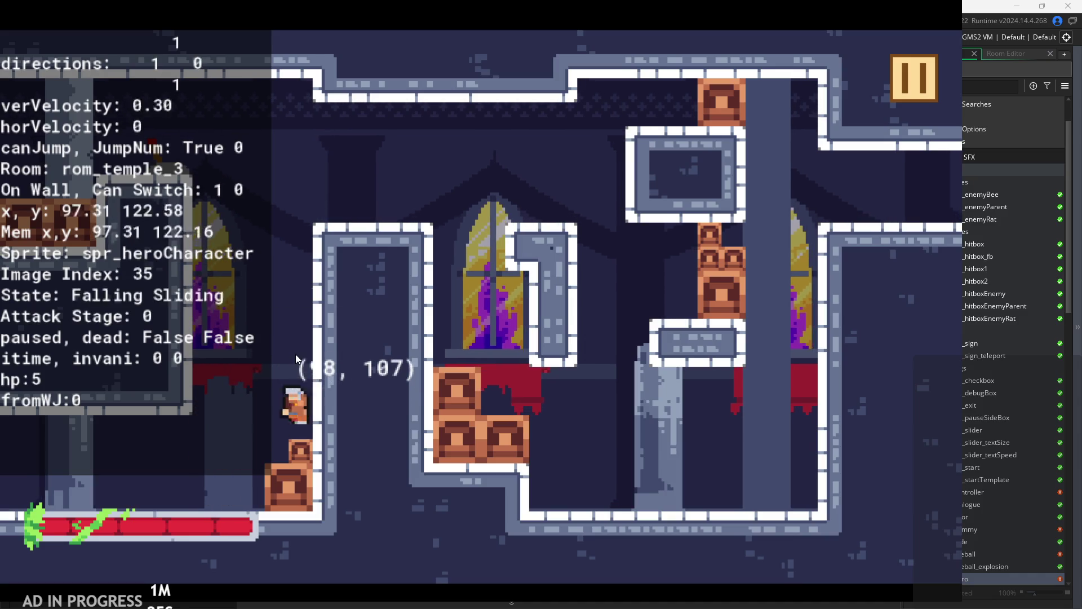
{"action": "key", "text": "space"}
{"action": "key", "text": "Left"}
{"action": "key", "text": "Right"}
{"action": "key", "text": "Left"}
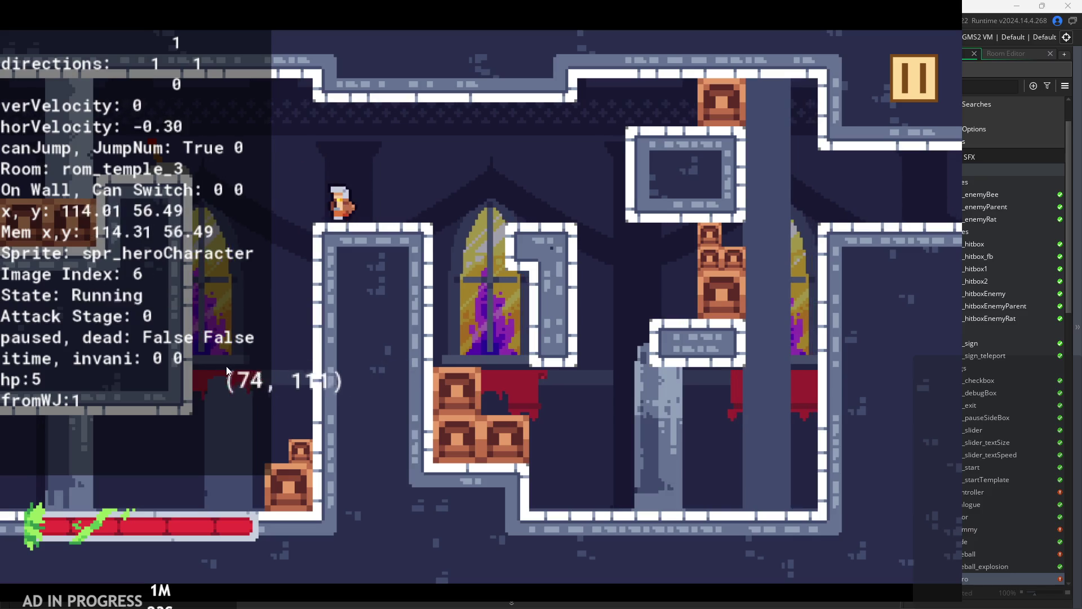
{"action": "left_click", "coordinate": [270, 384]}
{"action": "key", "text": "Right"}
{"action": "key", "text": "space"}
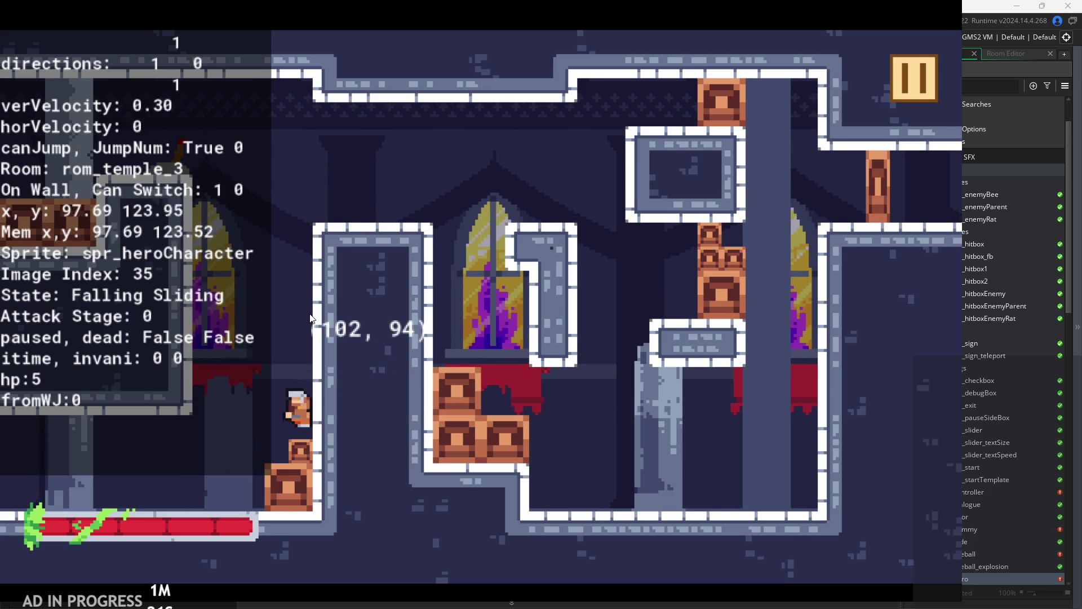
{"action": "key", "text": "space"}
{"action": "key", "text": "Right"}
{"action": "left_click", "coordinate": [237, 375]}
{"action": "key", "text": "Left"}
{"action": "key", "text": "space"}
{"action": "key", "text": "space"}
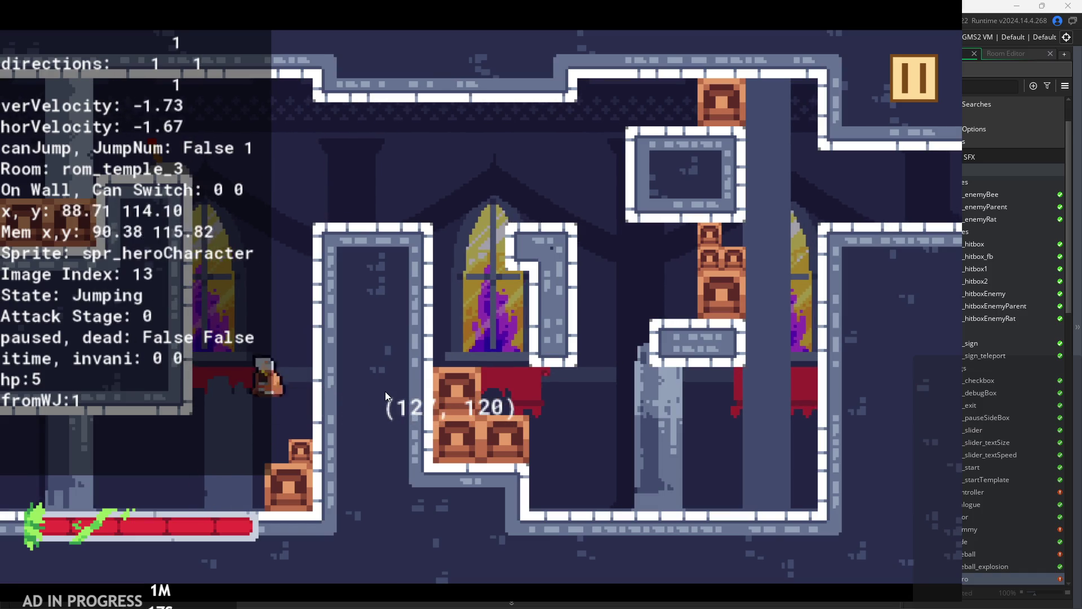
{"action": "key", "text": "space"}
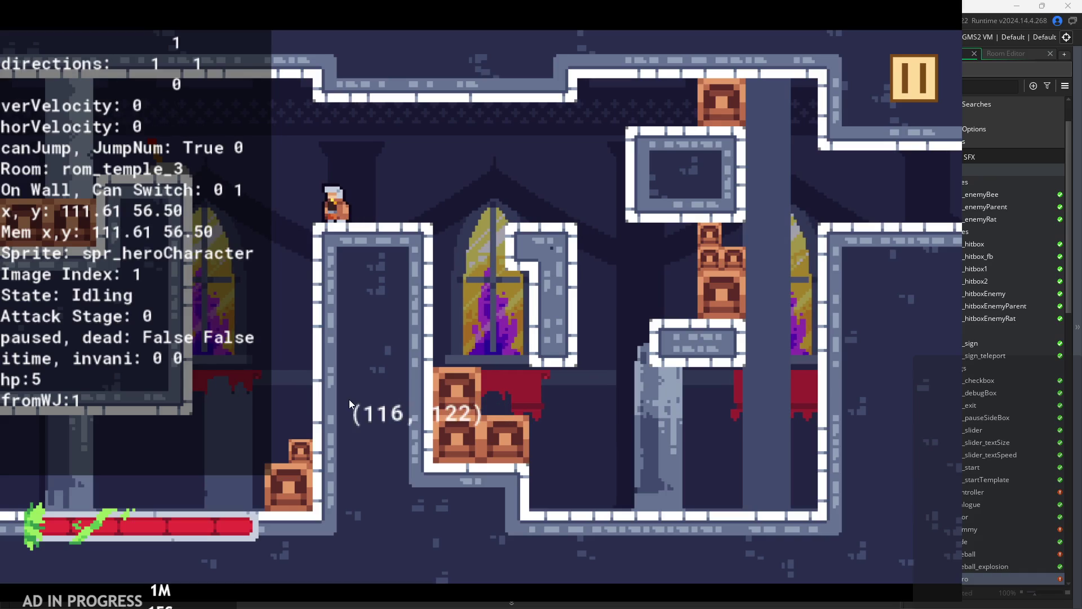
{"action": "key", "text": "Left"}
- Wall-jump onto the central and left-centre wall tops, chaining two-hit attacks on each
{"action": "left_click", "coordinate": [295, 349]}
{"action": "left_click", "coordinate": [298, 356]}
{"action": "key", "text": "Left"}
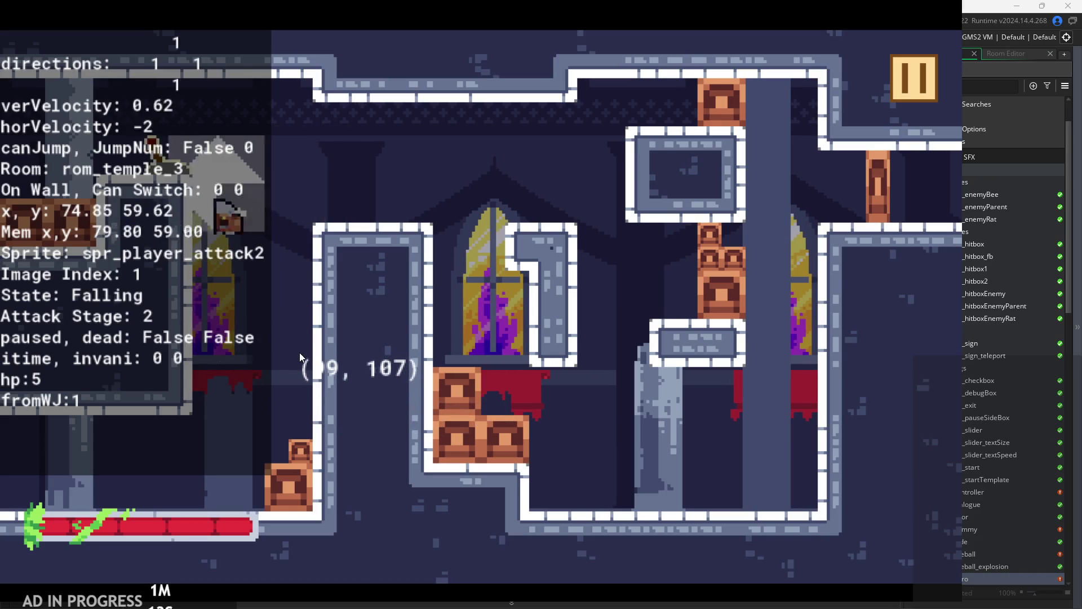
{"action": "key", "text": "space"}
{"action": "key", "text": "space"}
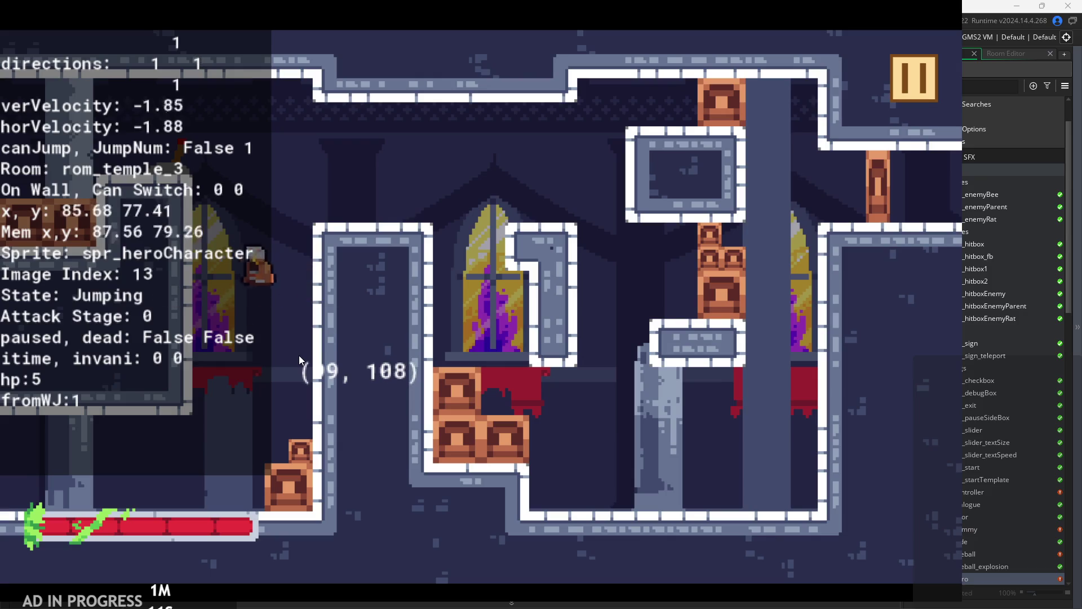
{"action": "key", "text": "Right"}
{"action": "left_click", "coordinate": [251, 369]}
{"action": "left_click", "coordinate": [255, 373]}
{"action": "key", "text": "Left"}
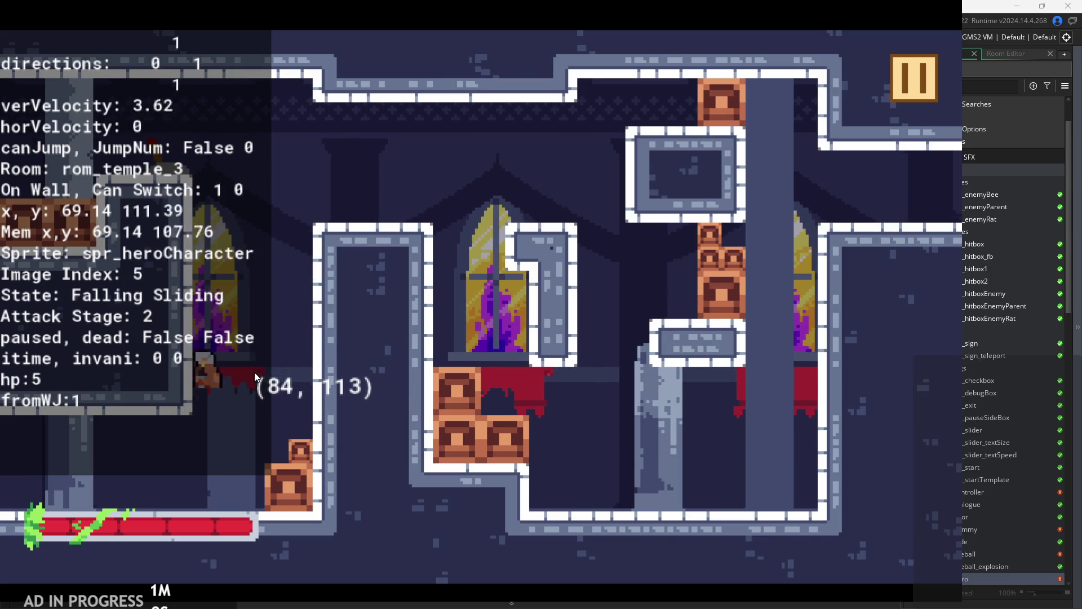
{"action": "key", "text": "Left"}
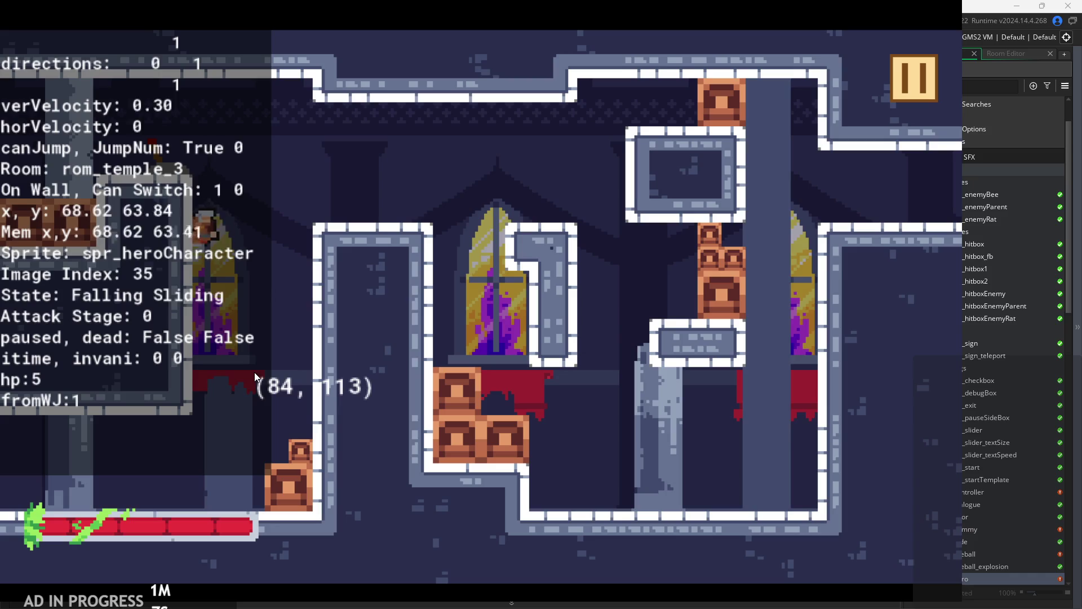
{"action": "key", "text": "space"}
{"action": "left_click", "coordinate": [253, 373]}
{"action": "left_click", "coordinate": [252, 377]}
{"action": "key", "text": "Left"}
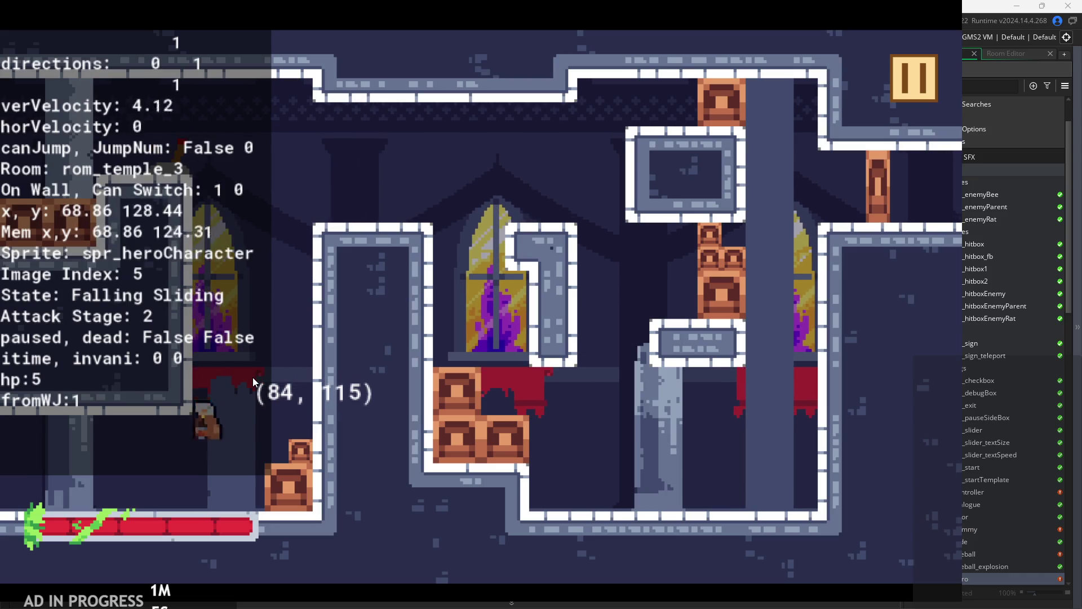
{"action": "key", "text": "Right"}
{"action": "key", "text": "space"}
{"action": "key", "text": "Left"}
{"action": "key", "text": "space"}
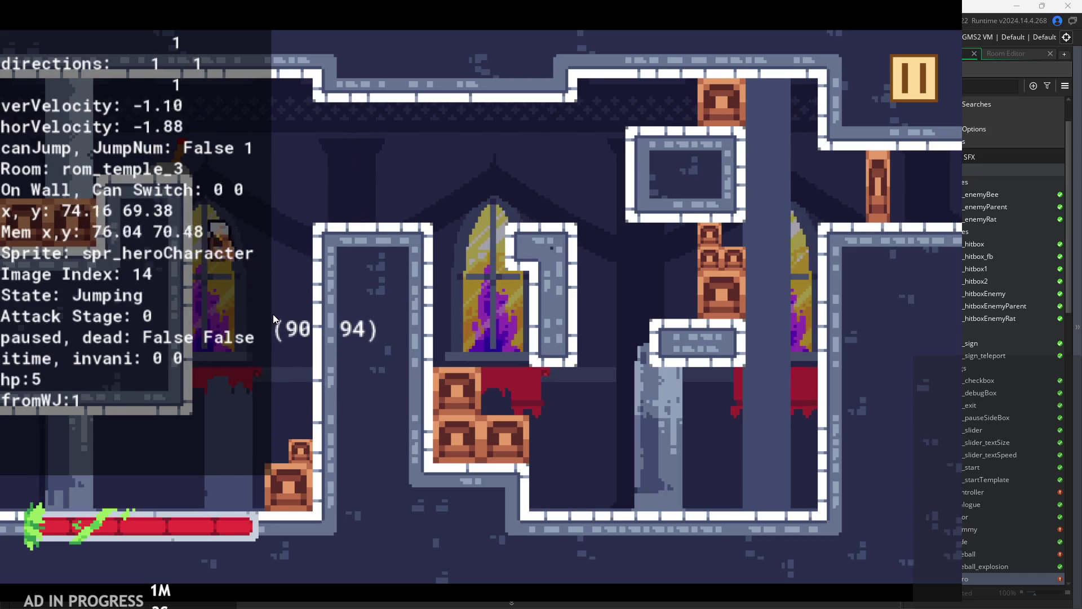
{"action": "key", "text": "Right"}
{"action": "left_click", "coordinate": [226, 338]}
{"action": "left_click", "coordinate": [228, 342]}
{"action": "key", "text": "Left"}
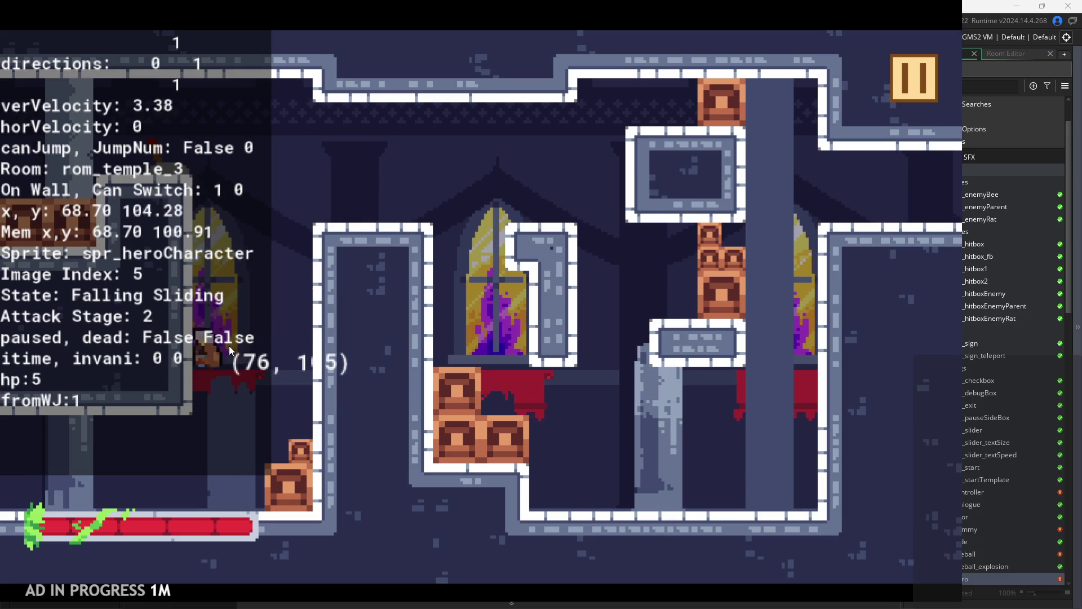
- Wall-jump up the left shaft onto the ledge, then pause and close the game
{"action": "key", "text": "space"}
{"action": "key", "text": "Right"}
{"action": "key", "text": "space"}
{"action": "key", "text": "space"}
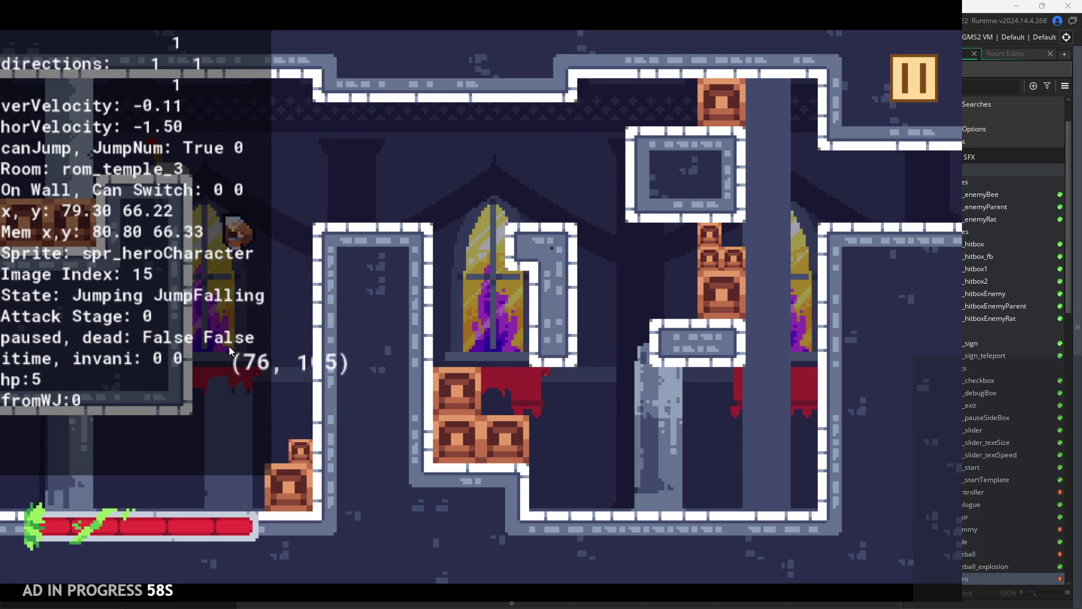
{"action": "key", "text": "space"}
{"action": "key", "text": "Right"}
{"action": "key", "text": "space"}
{"action": "key", "text": "Left"}
{"action": "left_click", "coordinate": [205, 350]}
{"action": "key", "text": "Right"}
{"action": "key", "text": "space"}
{"action": "key", "text": "space"}
{"action": "key", "text": "space"}
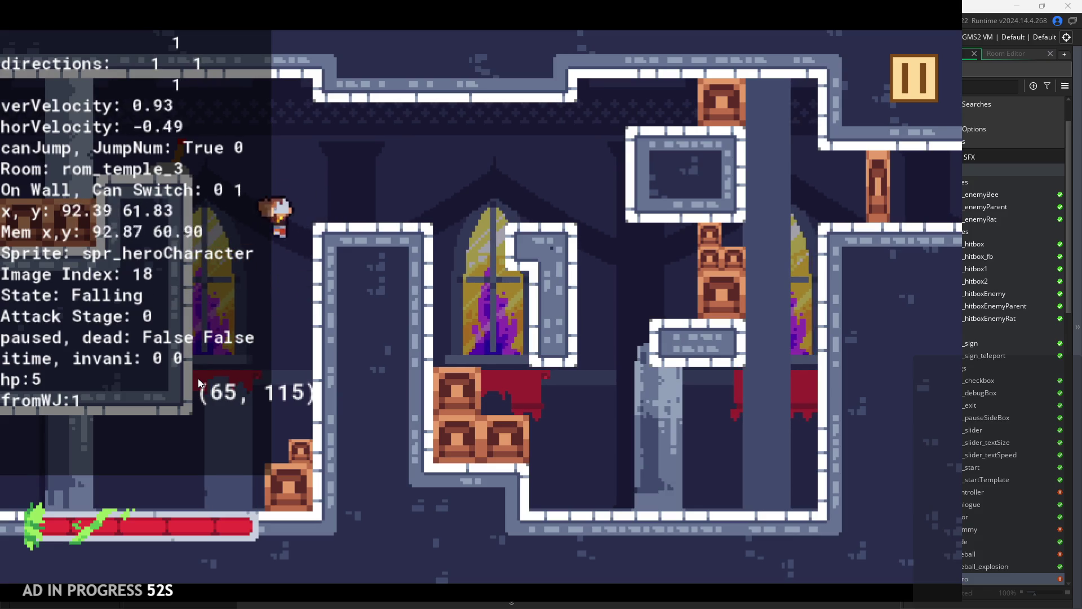
{"action": "key", "text": "space"}
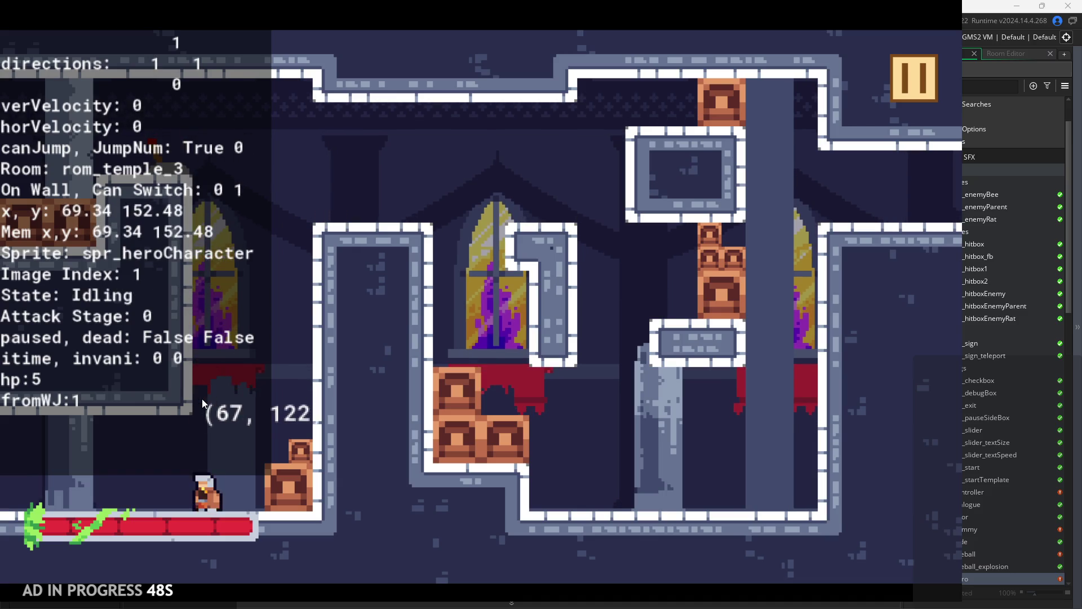
{"action": "key", "text": "Right"}
{"action": "key", "text": "space"}
{"action": "key", "text": "space"}
{"action": "key", "text": "space"}
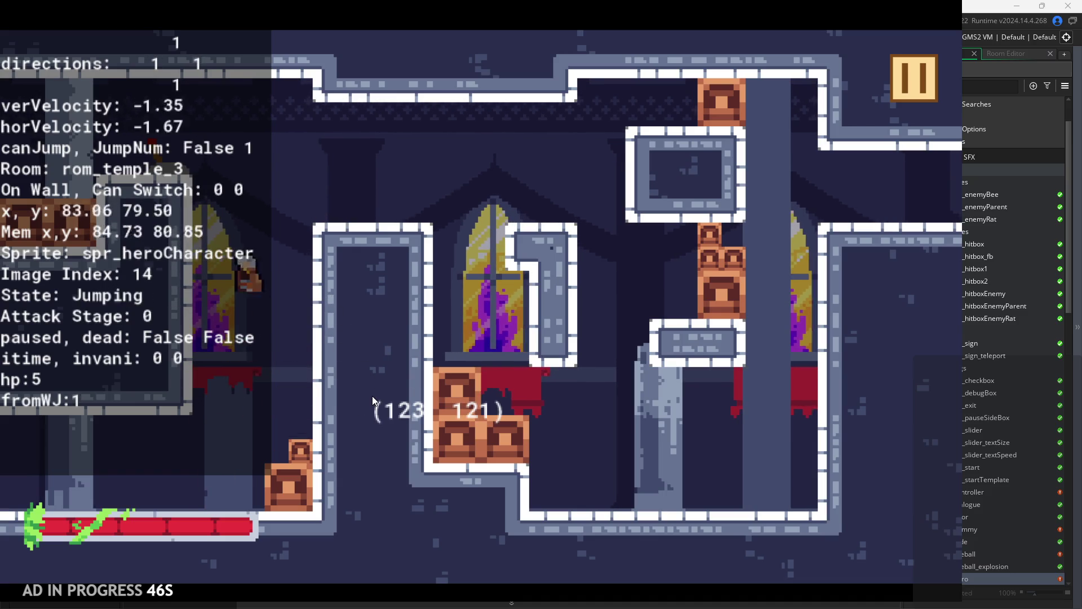
{"action": "key", "text": "Right"}
{"action": "key", "text": "x"}
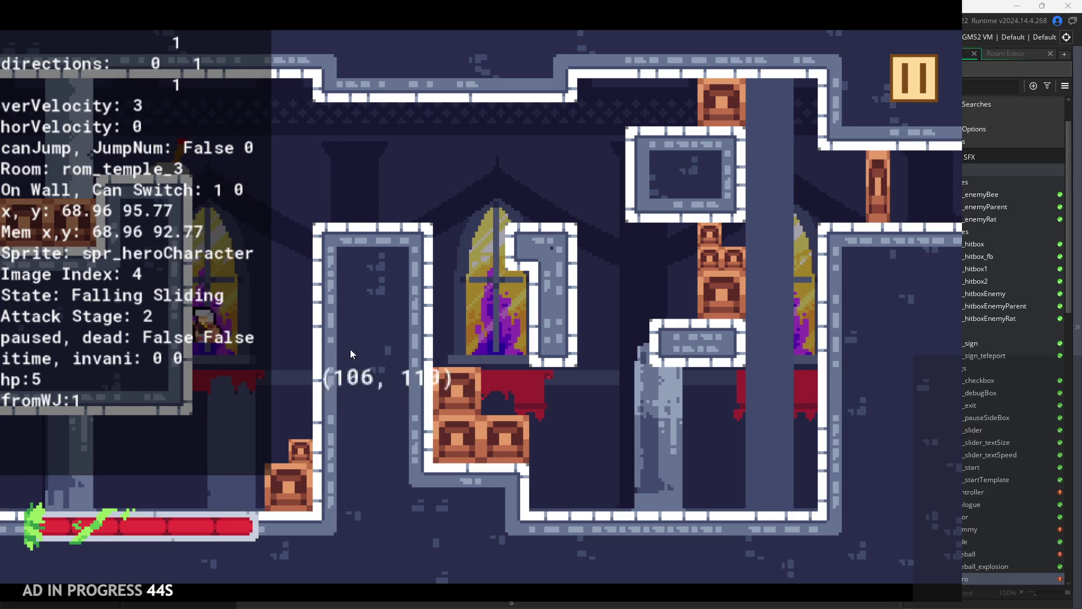
{"action": "left_click", "coordinate": [902, 85]}
{"action": "left_click", "coordinate": [750, 523]}
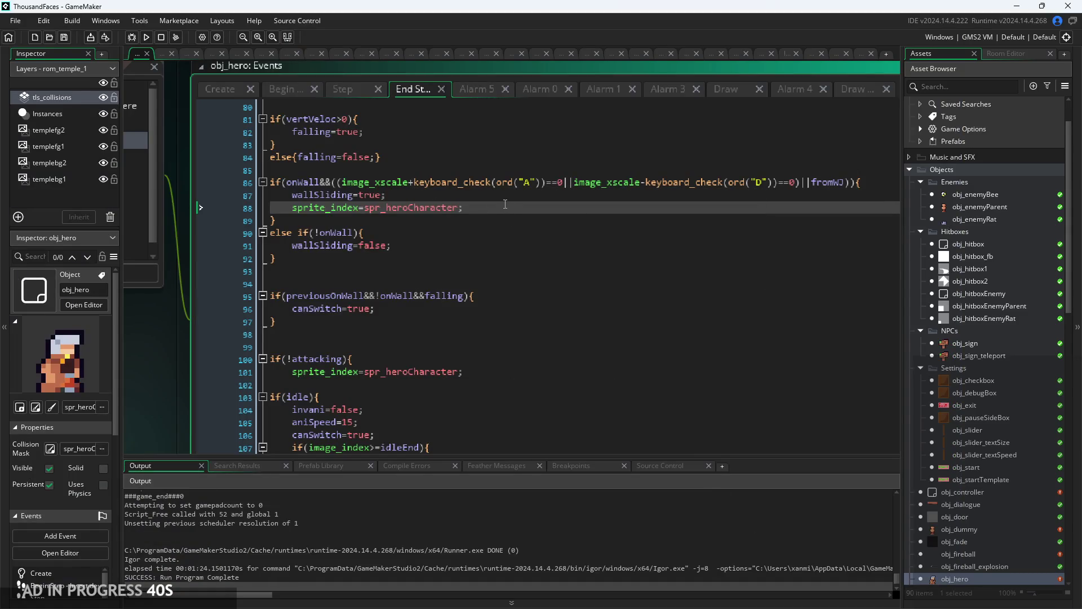
- Locate the wall-slide block around line 87 in the End Step code
{"action": "left_click", "coordinate": [451, 334]}
{"action": "scroll", "scroll_direction": "down", "scroll_amount": 3}
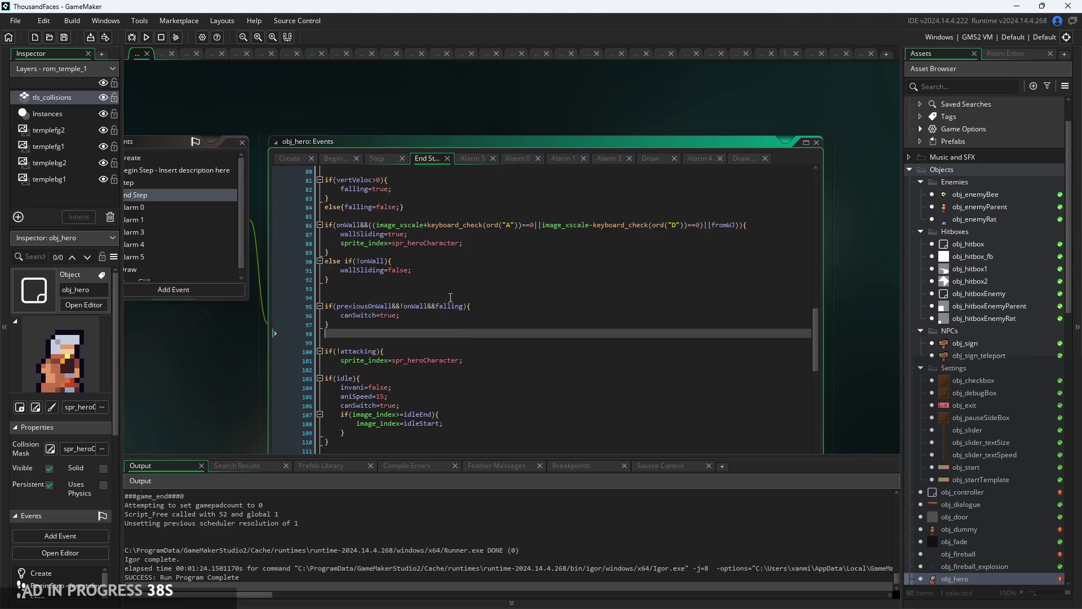
{"action": "scroll", "scroll_direction": "down", "scroll_amount": 3}
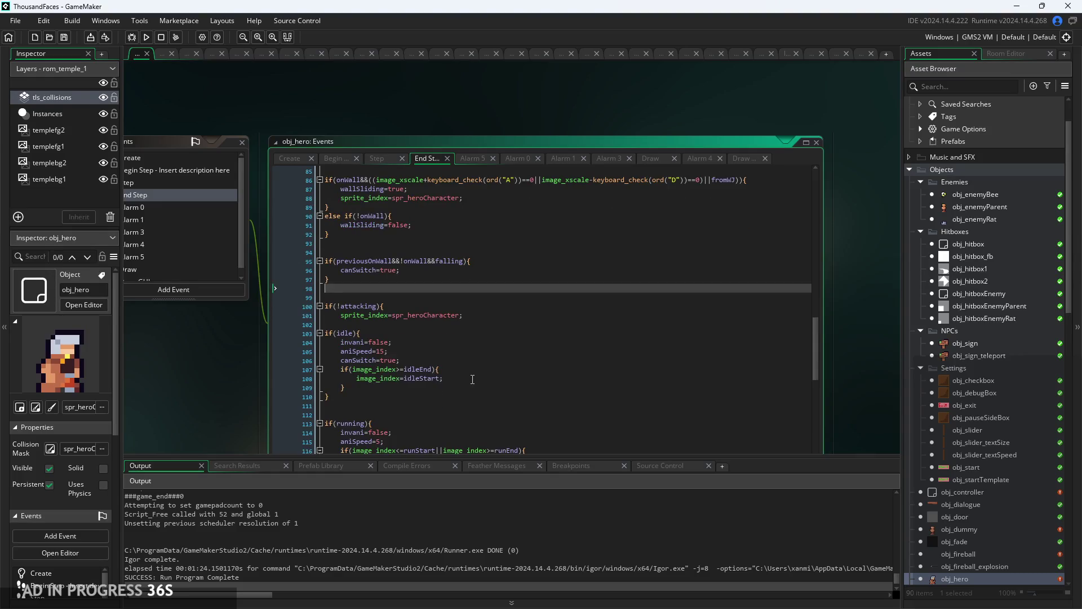
{"action": "left_click", "coordinate": [471, 375]}
{"action": "scroll", "scroll_direction": "up", "scroll_amount": 3}
{"action": "left_click", "coordinate": [503, 319]}
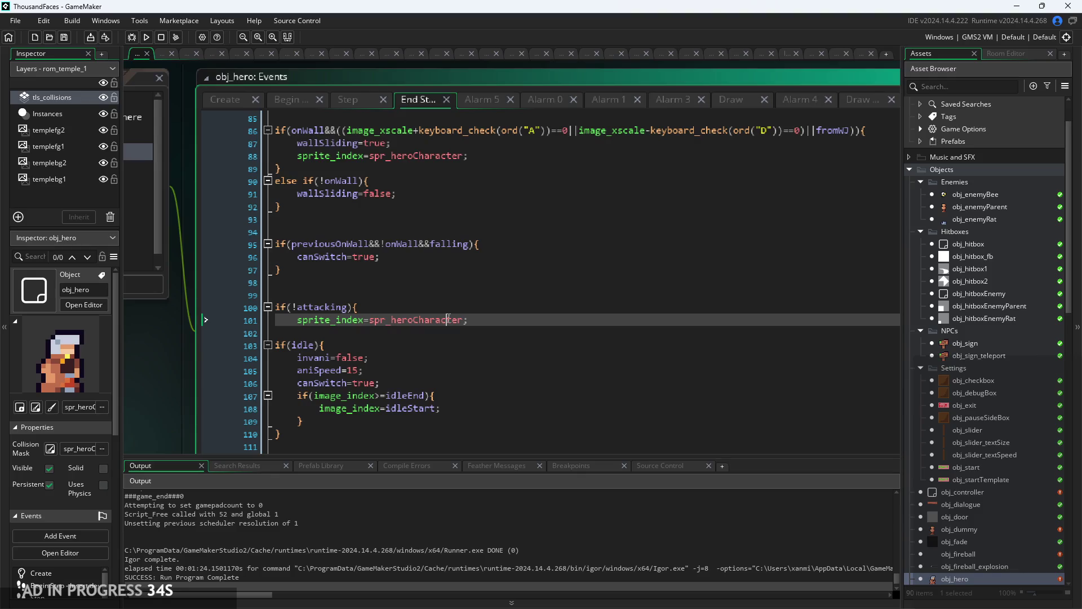
{"action": "left_click", "coordinate": [503, 306]}
{"action": "scroll", "scroll_direction": "up", "scroll_amount": 3}
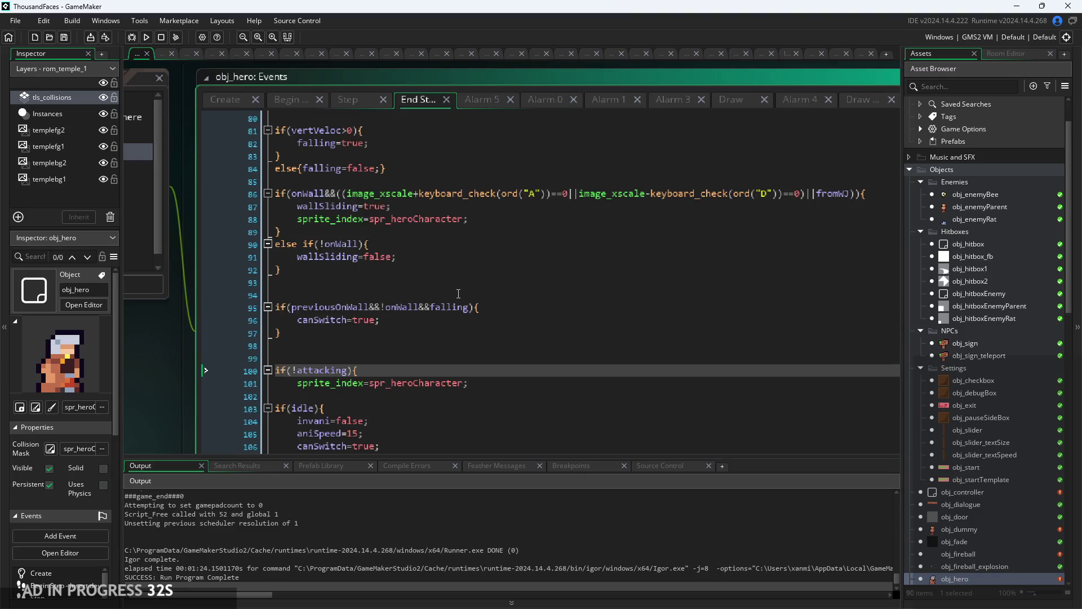
{"action": "left_click", "coordinate": [521, 242]}
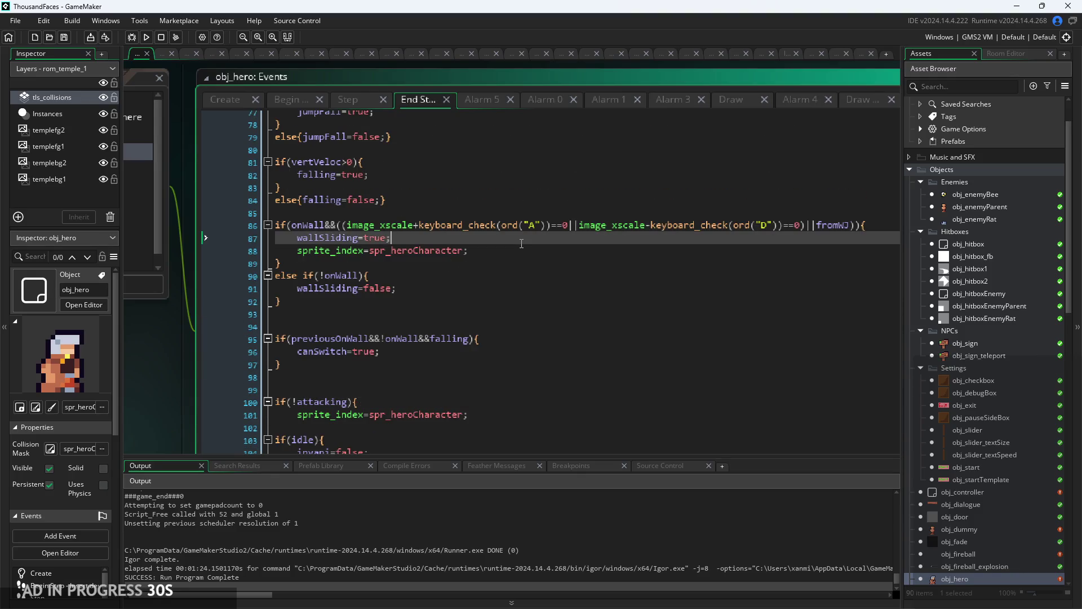
- Add image_index=wallSlideStart; below the sprite_index line 88, save, and rebuild the game
{"action": "double_click", "coordinate": [520, 249]}
{"action": "left_click", "coordinate": [513, 250]}
{"action": "key", "text": "Return"}
{"action": "type", "text": "image"}
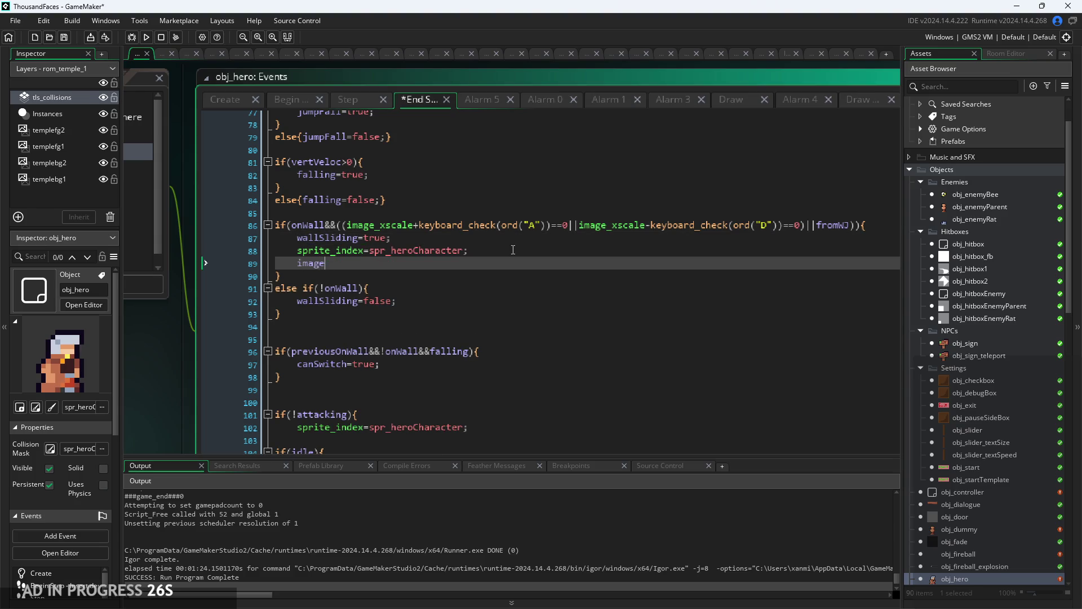
{"action": "type", "text": "_index="}
{"action": "type", "text": "sli"}
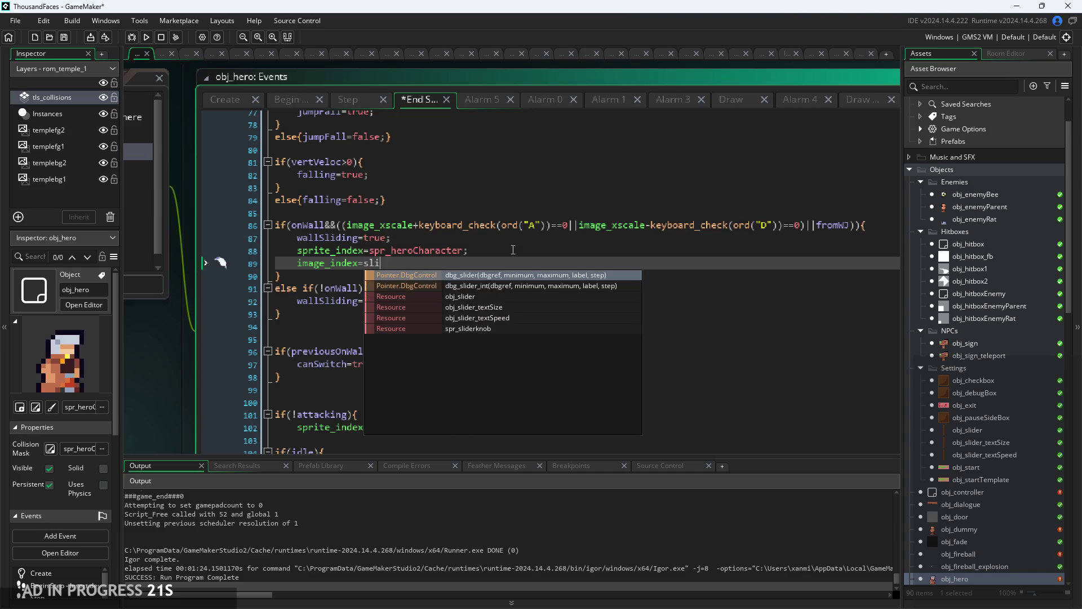
{"action": "key", "text": "BackSpace"}
{"action": "key", "text": "BackSpace"}
{"action": "key", "text": "BackSpace"}
{"action": "type", "text": "wall"}
{"action": "key", "text": "Return"}
{"action": "type", "text": ";"}
{"action": "key", "text": "ctrl+s"}
{"action": "left_click", "coordinate": [146, 37]}
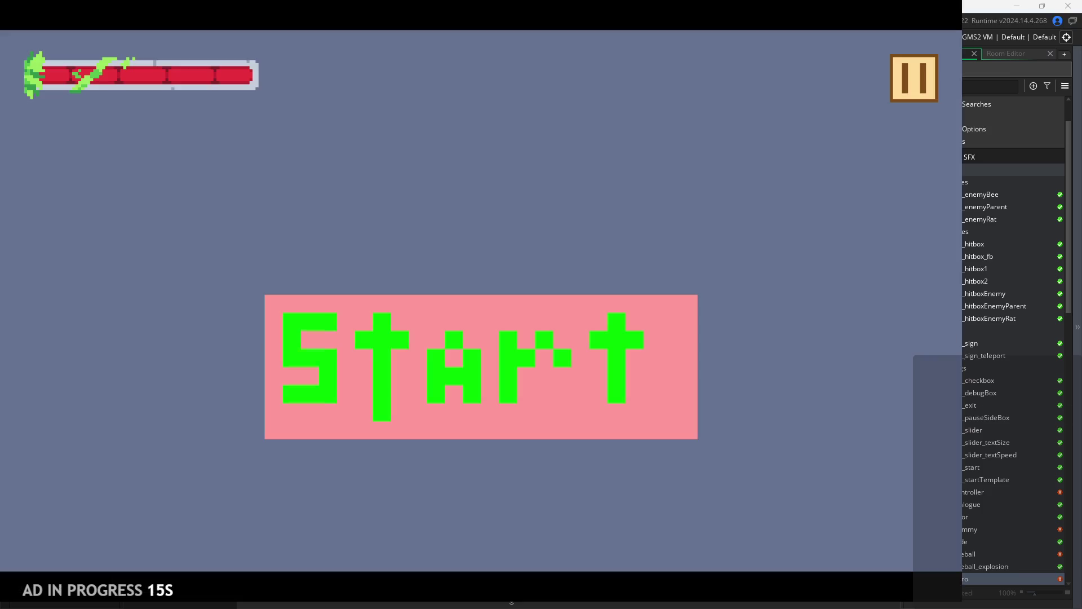
- Start the game, run and wall-jump from the temple room into the crate room, then pause
{"action": "left_click", "coordinate": [476, 398]}
{"action": "key", "text": "Right"}
{"action": "key", "text": "space"}
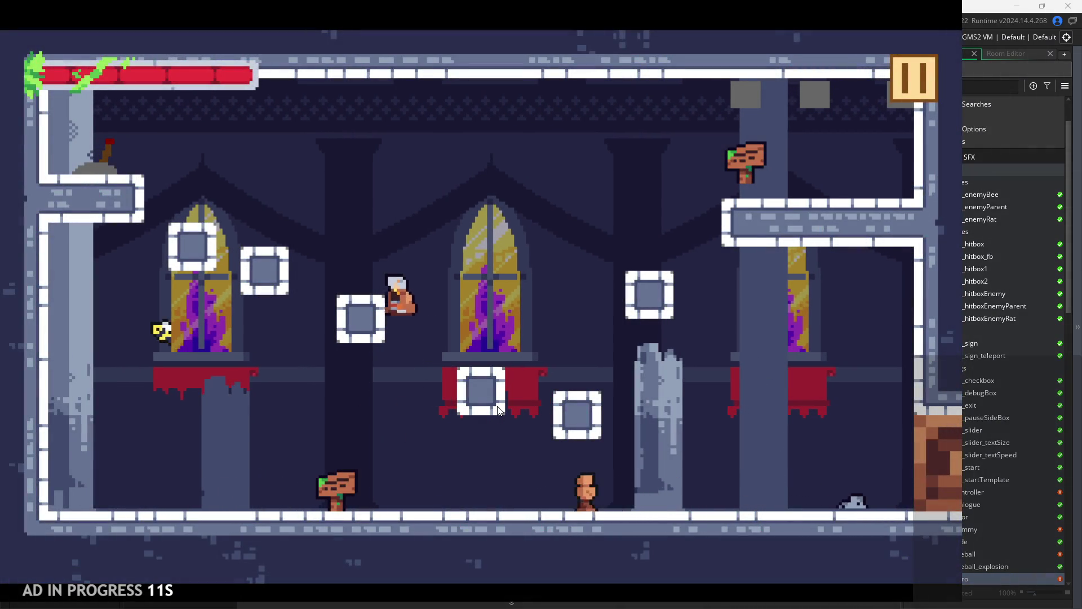
{"action": "key", "text": "space"}
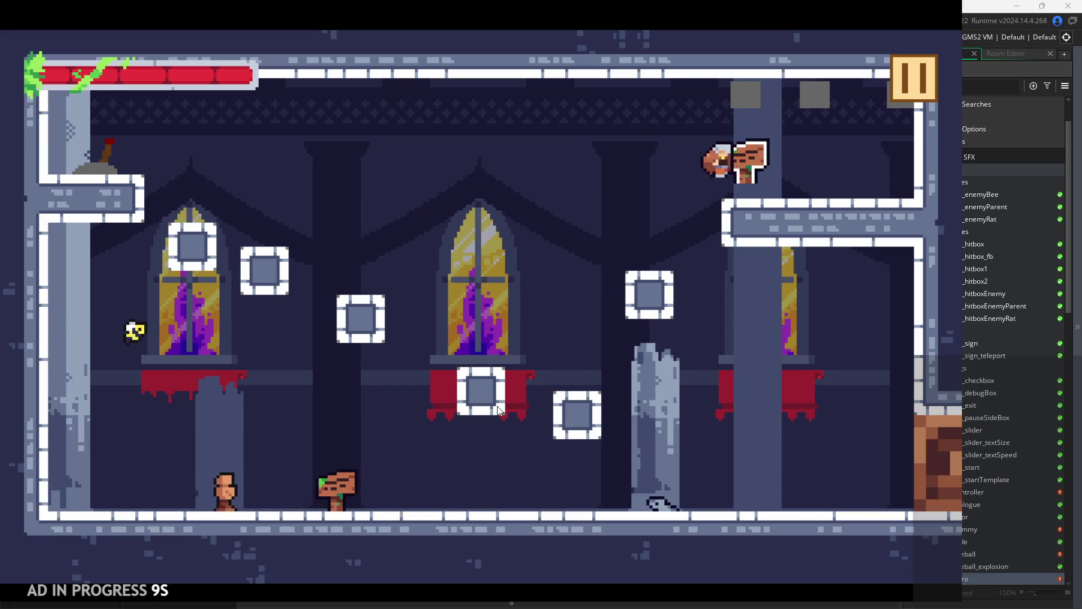
{"action": "key", "text": "Right"}
{"action": "key", "text": "space"}
{"action": "key", "text": "space"}
{"action": "key", "text": "space"}
{"action": "key", "text": "space"}
{"action": "key", "text": "space"}
{"action": "key", "text": "space"}
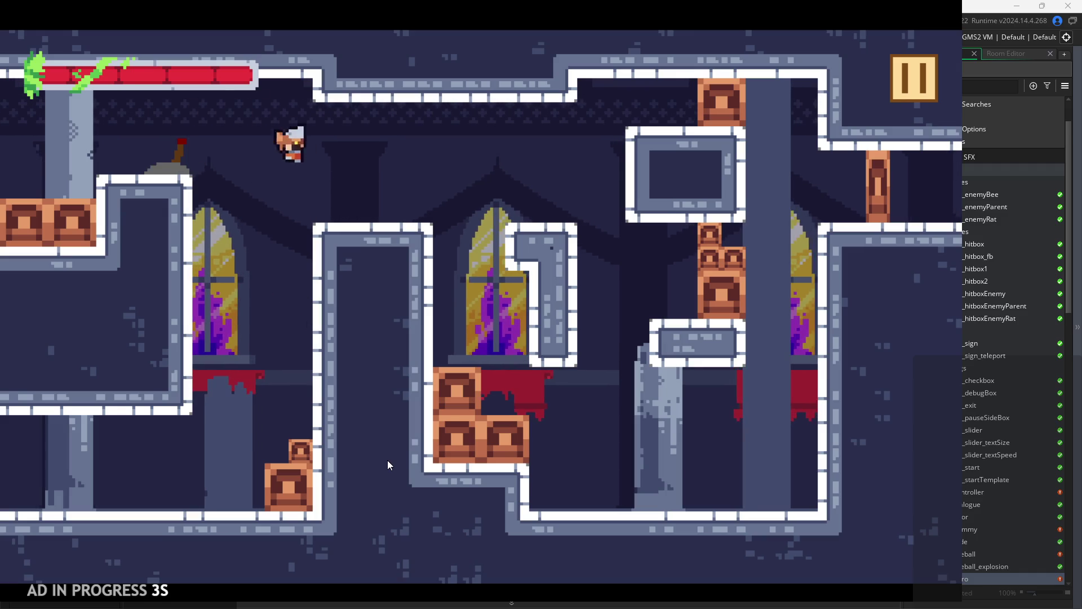
{"action": "key", "text": "space"}
{"action": "key", "text": "Left"}
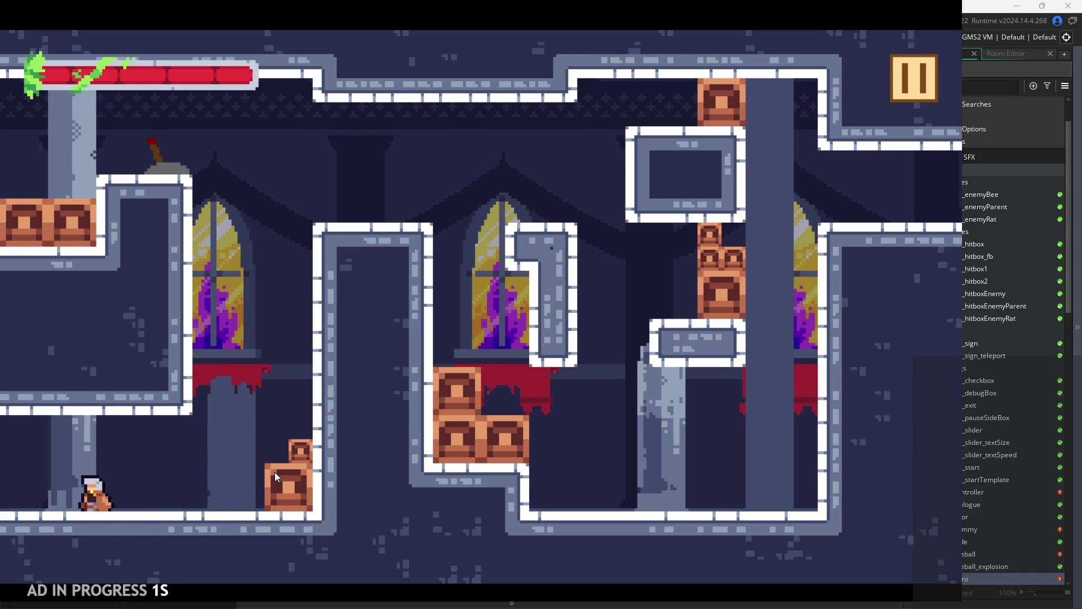
{"action": "left_click", "coordinate": [908, 92]}
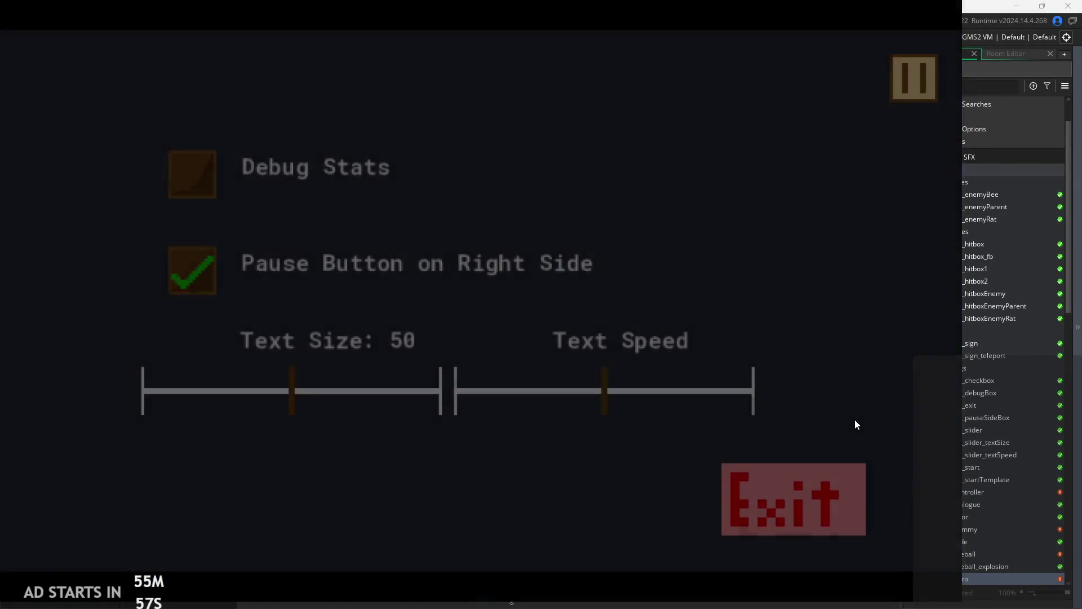
{"action": "left_click", "coordinate": [824, 469]}
- Delete the image_index=wallSlideStart line from End Step and view the Step event code
{"action": "key", "text": "shift+Down"}
{"action": "key", "text": "BackSpace"}
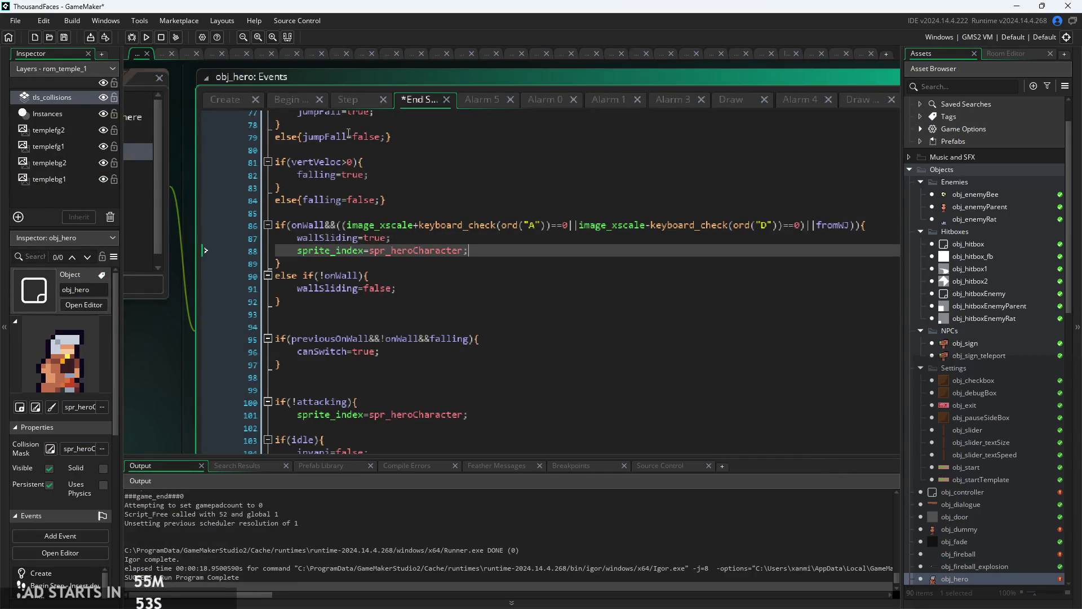
{"action": "left_click", "coordinate": [346, 100]}
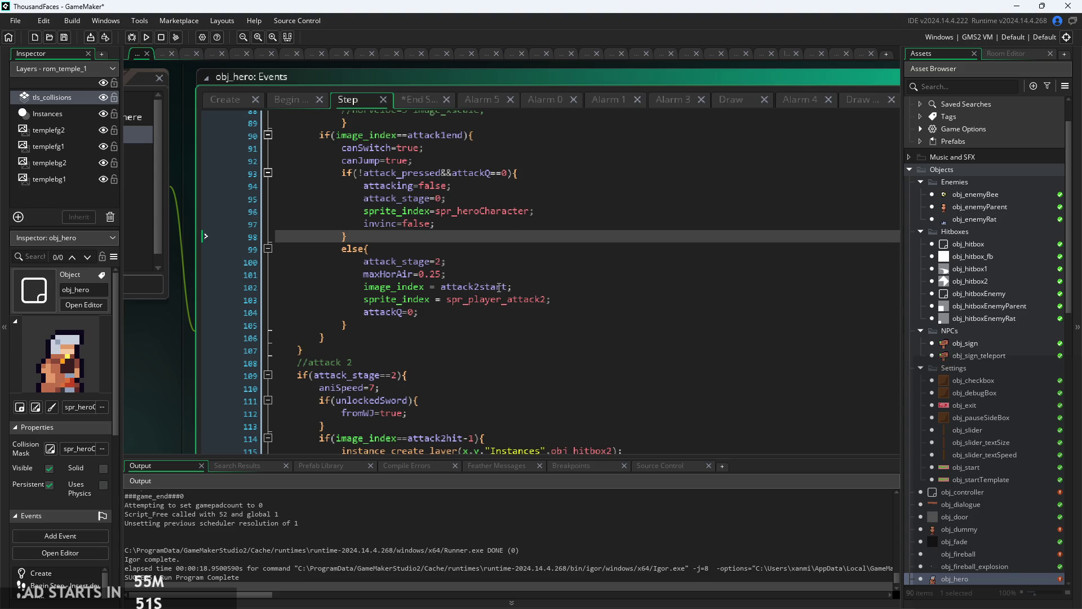
{"action": "scroll", "scroll_direction": "down", "scroll_amount": 3}
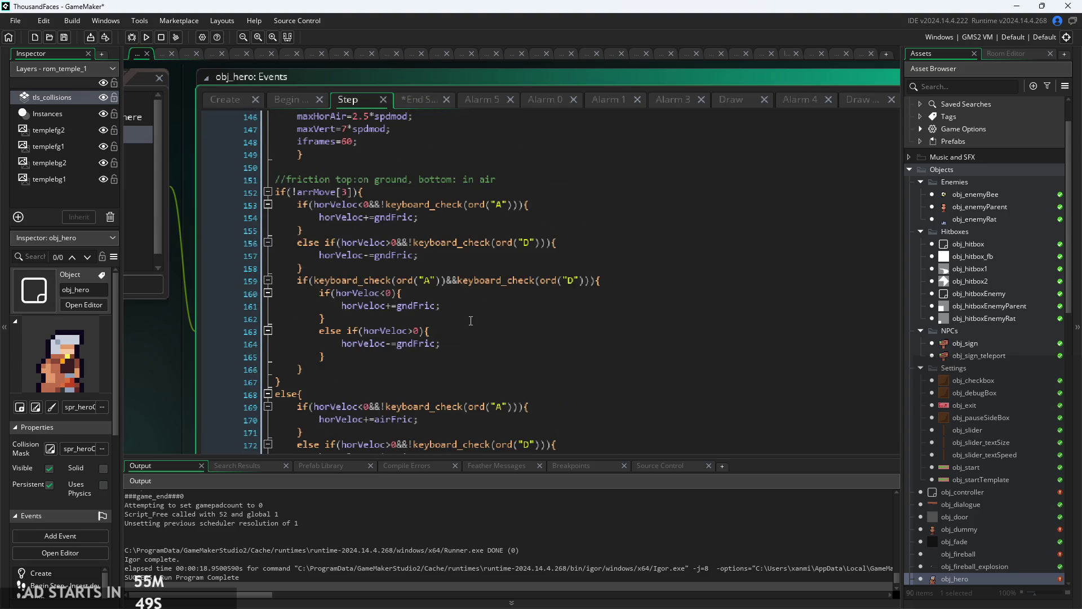
{"action": "scroll", "scroll_direction": "up", "scroll_amount": 3}
{"action": "scroll", "scroll_direction": "up", "scroll_amount": 3}
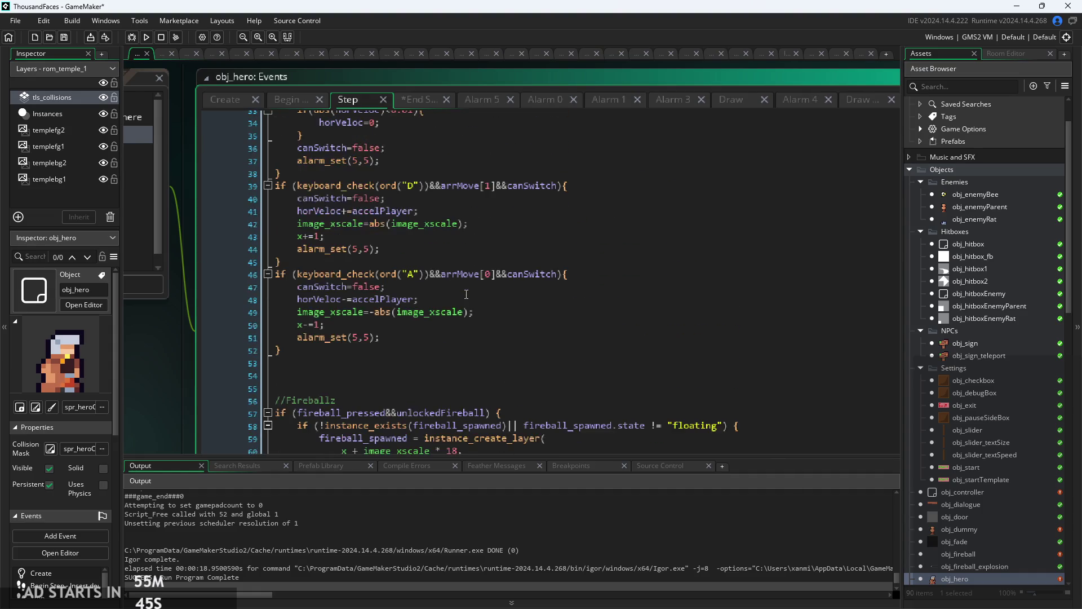
- Search the Step event's jumping code for "wall" and review the matches
{"action": "left_click", "coordinate": [466, 294]}
{"action": "key", "text": "ctrl+f"}
{"action": "type", "text": "wa"}
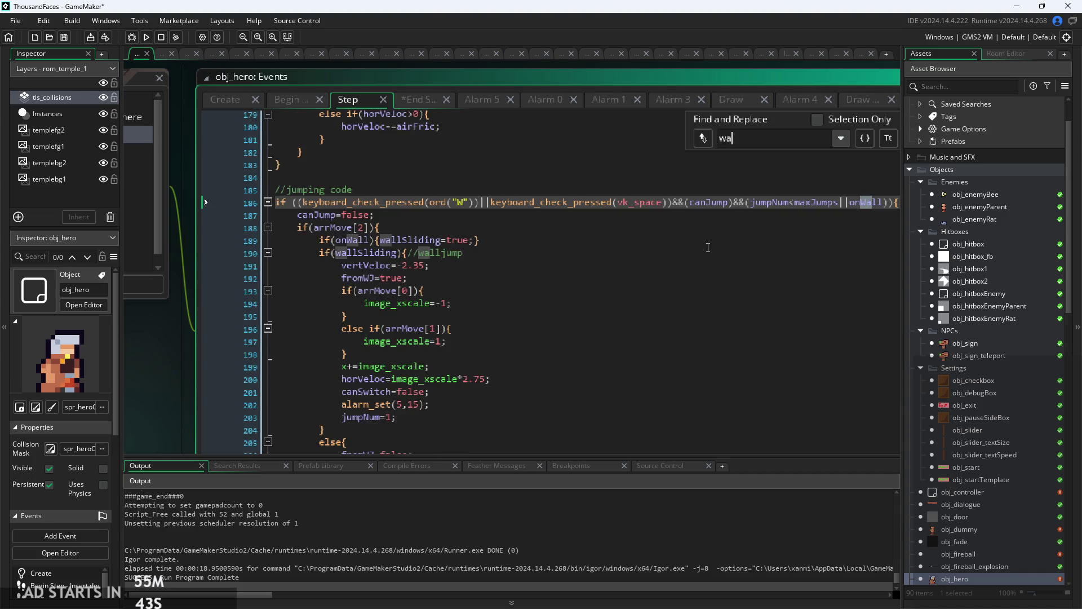
{"action": "key", "text": "BackSpace"}
{"action": "key", "text": "BackSpace"}
{"action": "type", "text": "ll"}
{"action": "scroll", "scroll_direction": "down", "scroll_amount": 3}
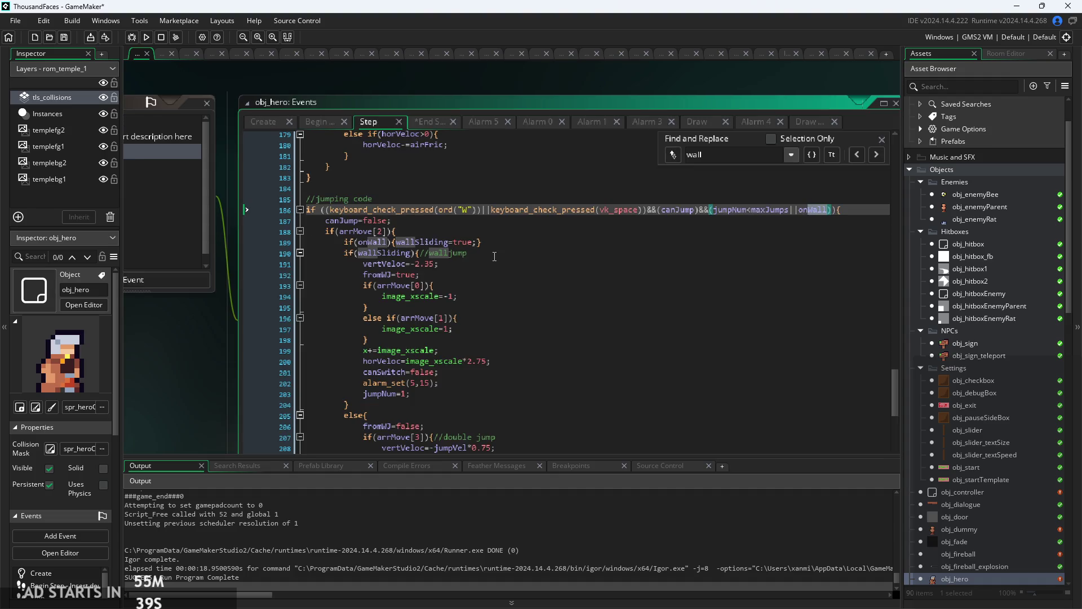
{"action": "scroll", "scroll_direction": "down", "scroll_amount": 3}
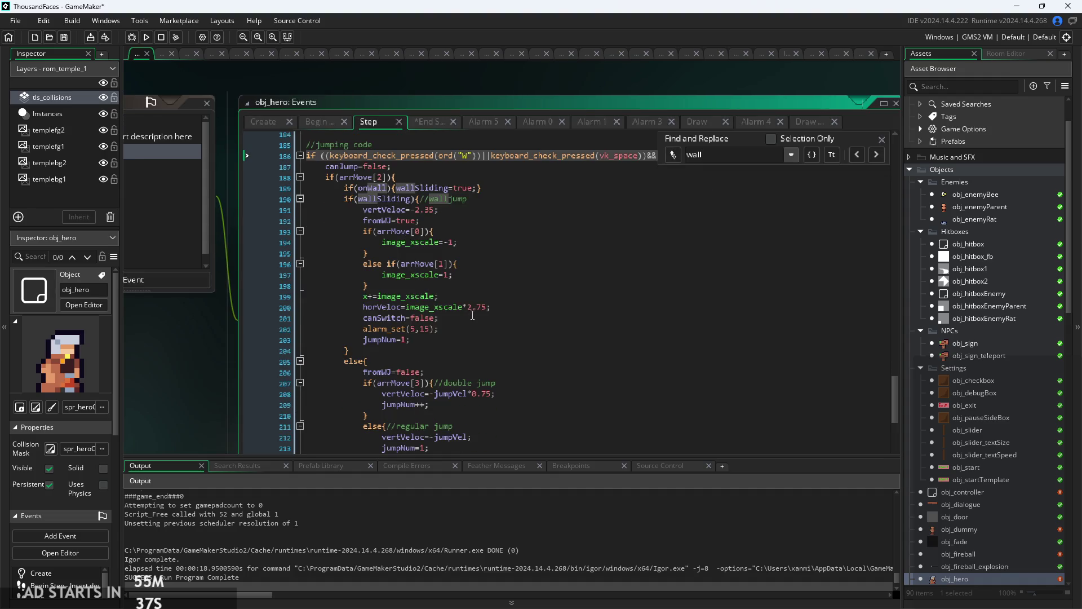
{"action": "scroll", "scroll_direction": "up", "scroll_amount": 3}
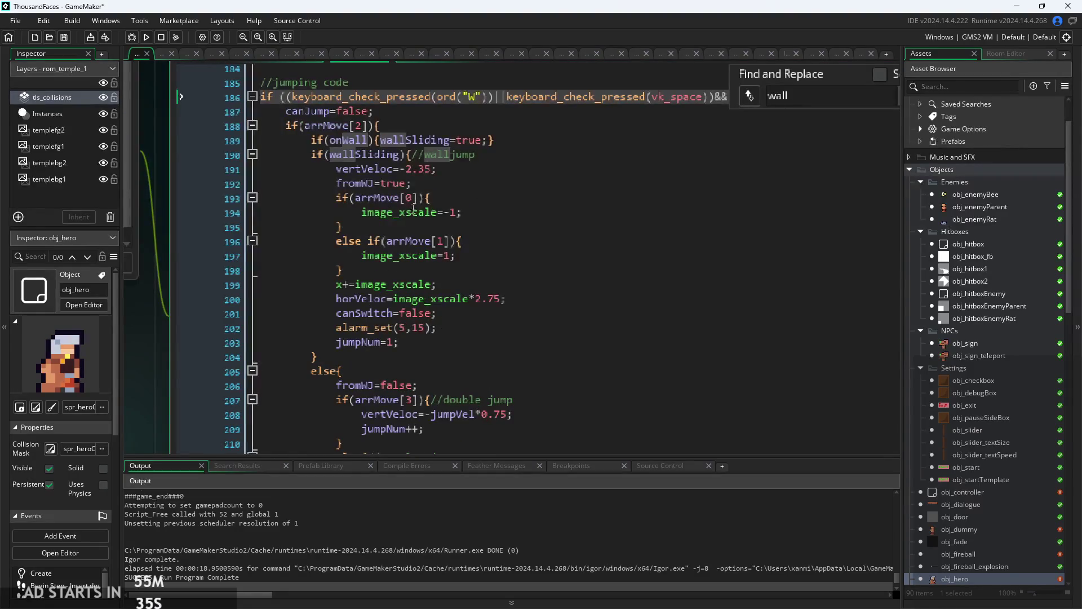
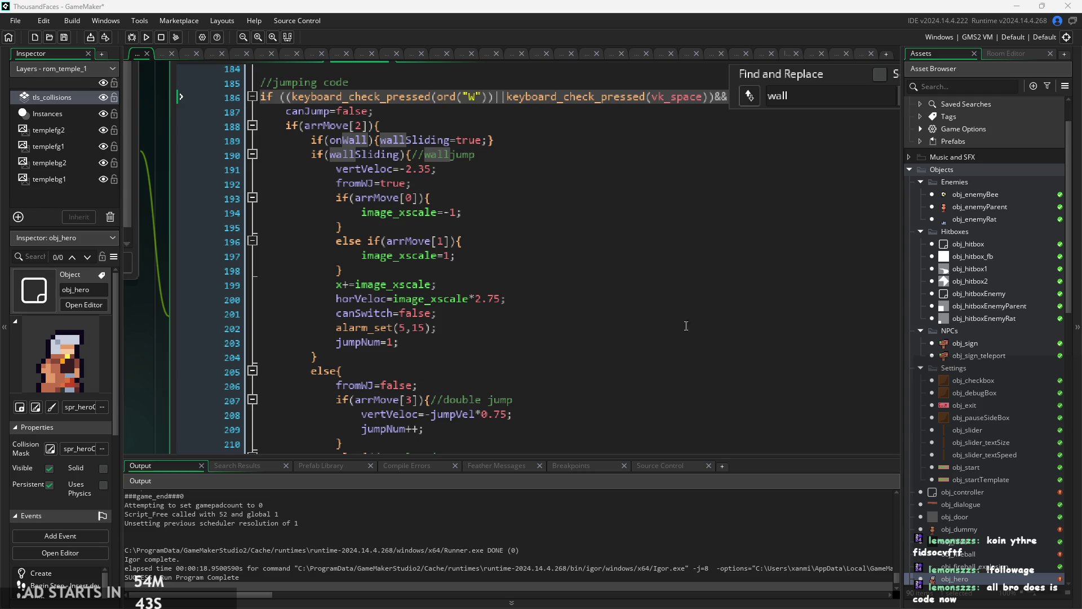
- Review the canSwitch=false and alarm_set(5,15) lines in obj_hero's Step event wall-jump code
{"action": "left_click", "coordinate": [702, 327]}
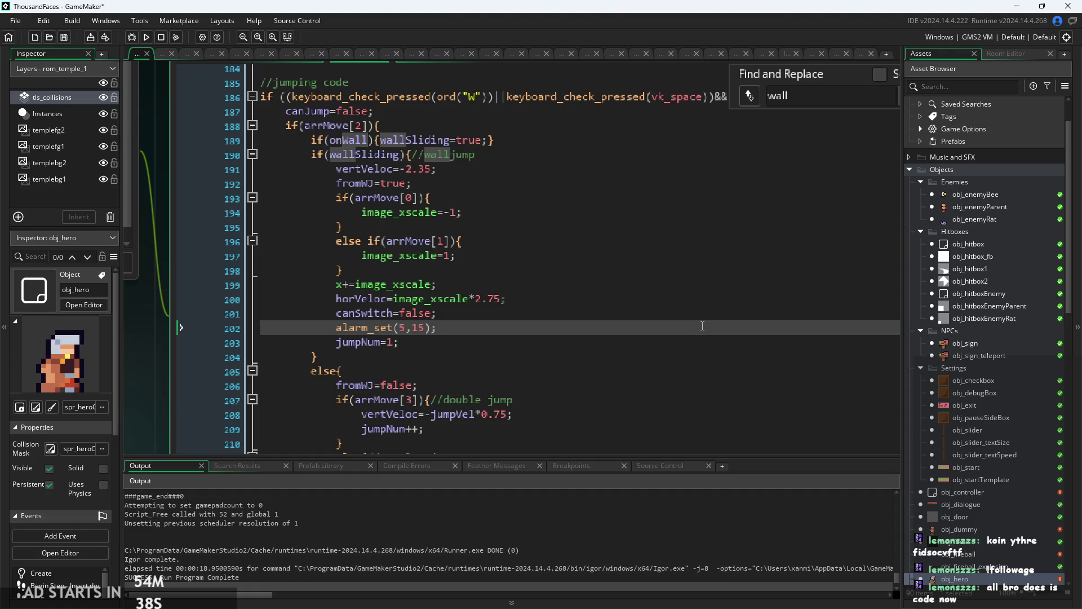
{"action": "key", "text": "Up"}
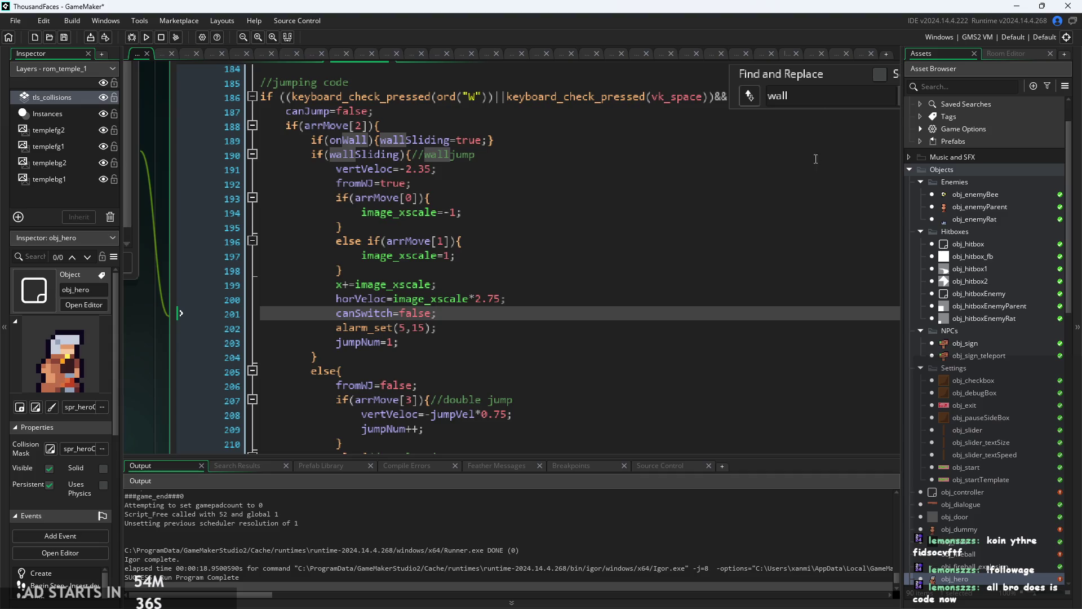
{"action": "scroll", "scroll_direction": "down", "scroll_amount": 3}
{"action": "scroll", "scroll_direction": "down", "scroll_amount": 3}
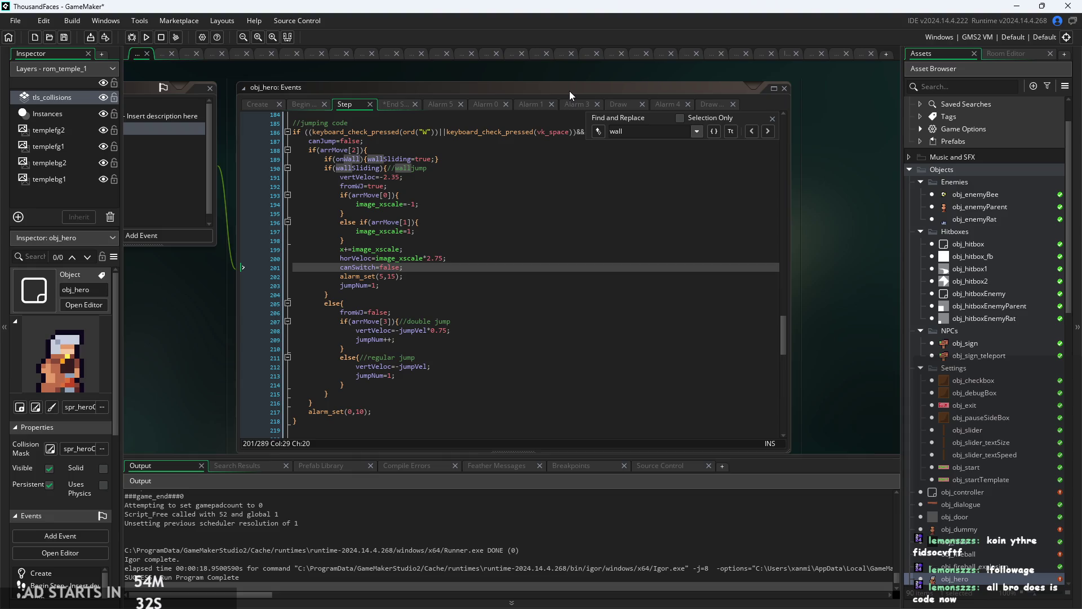
{"action": "left_click_drag", "start_coordinate": [292, 267], "coordinate": [439, 281]}
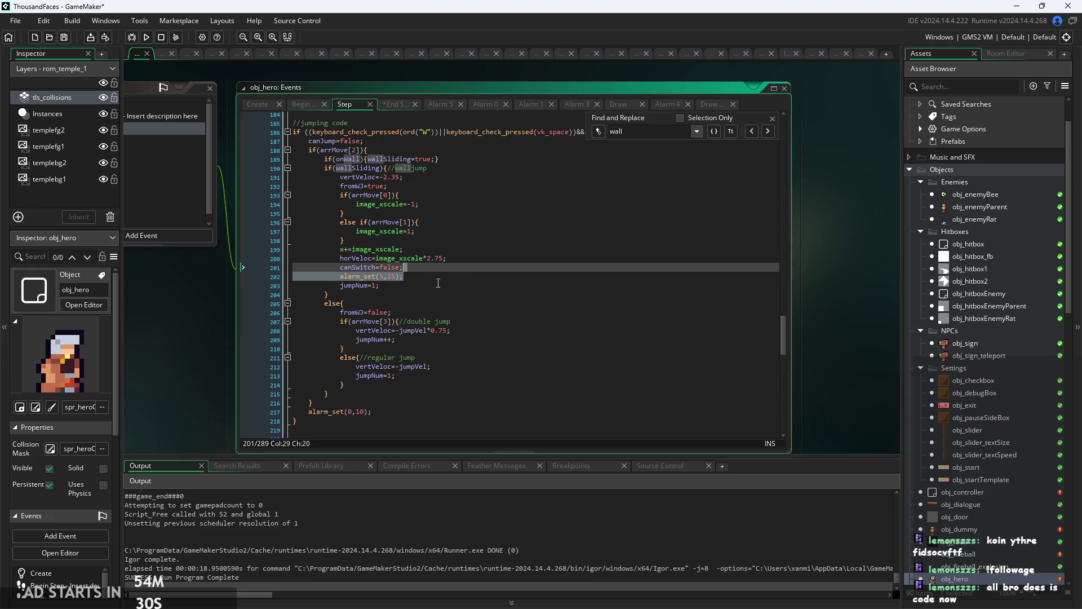
{"action": "scroll", "scroll_direction": "up", "scroll_amount": 3}
{"action": "left_click", "coordinate": [439, 281]}
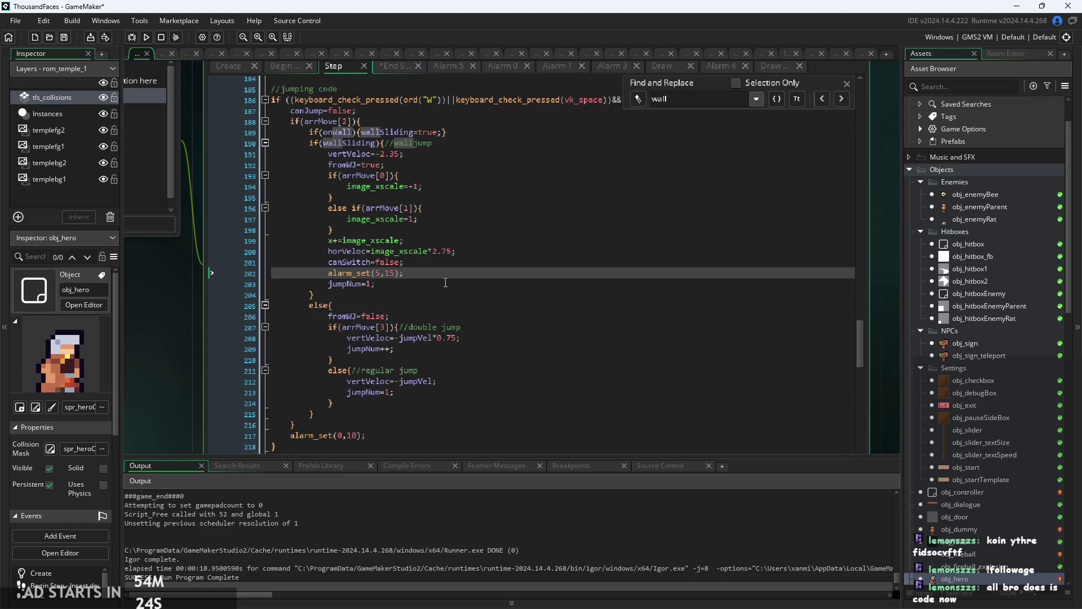
- Check the jumpNum=1 and image_xscale=-1 lines, then switch to obj_hero's End Step event code
{"action": "left_click", "coordinate": [446, 280]}
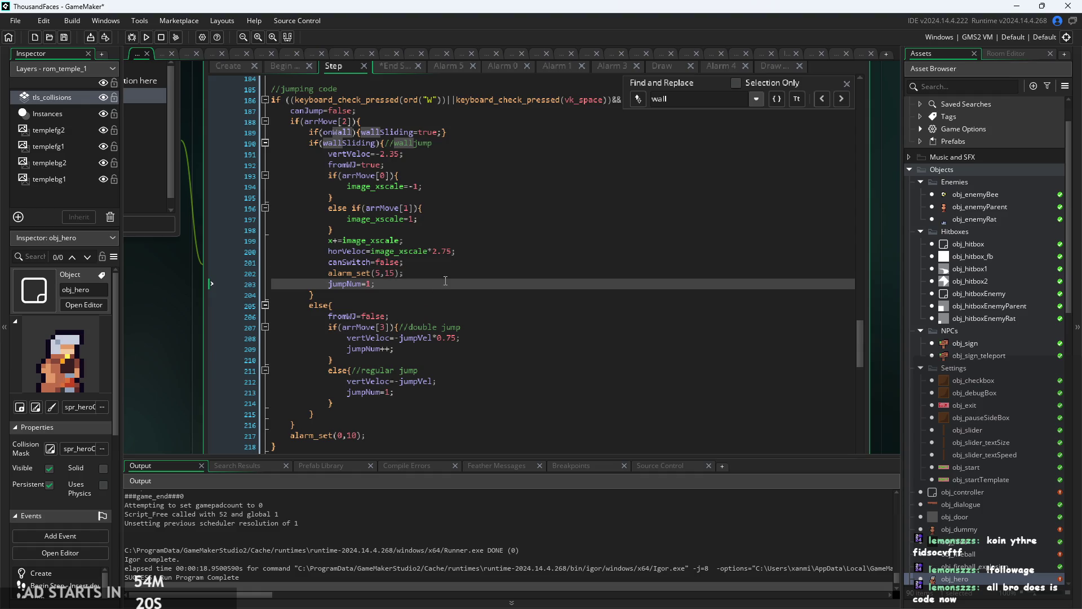
{"action": "key", "text": "Up"}
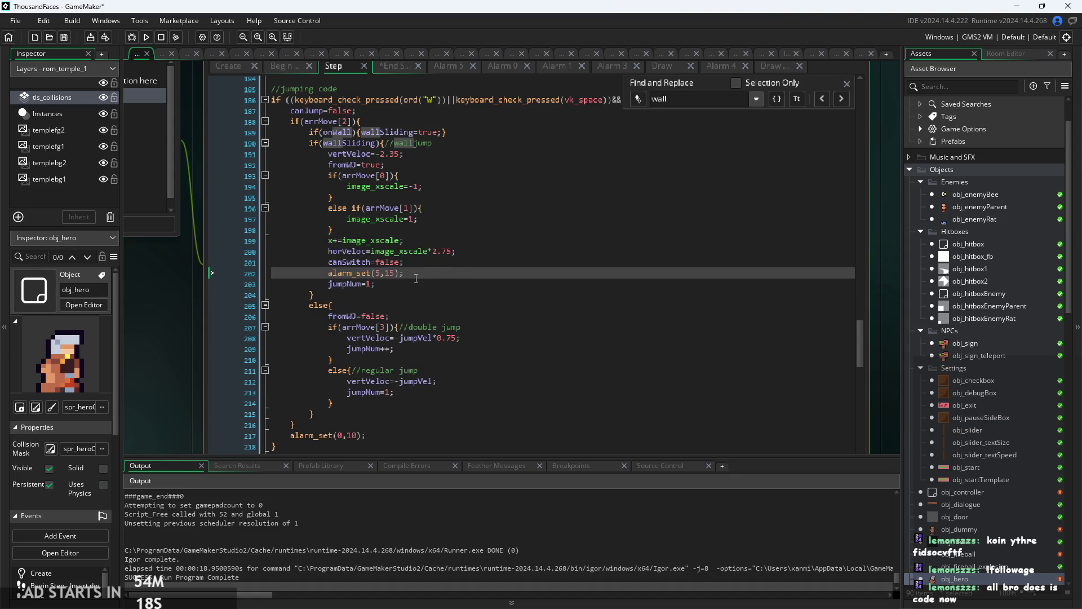
{"action": "scroll", "scroll_direction": "up", "scroll_amount": 3}
{"action": "left_click", "coordinate": [455, 232]}
{"action": "scroll", "scroll_direction": "down", "scroll_amount": 3}
{"action": "left_click", "coordinate": [375, 164]}
{"action": "key", "text": "ctrl+f"}
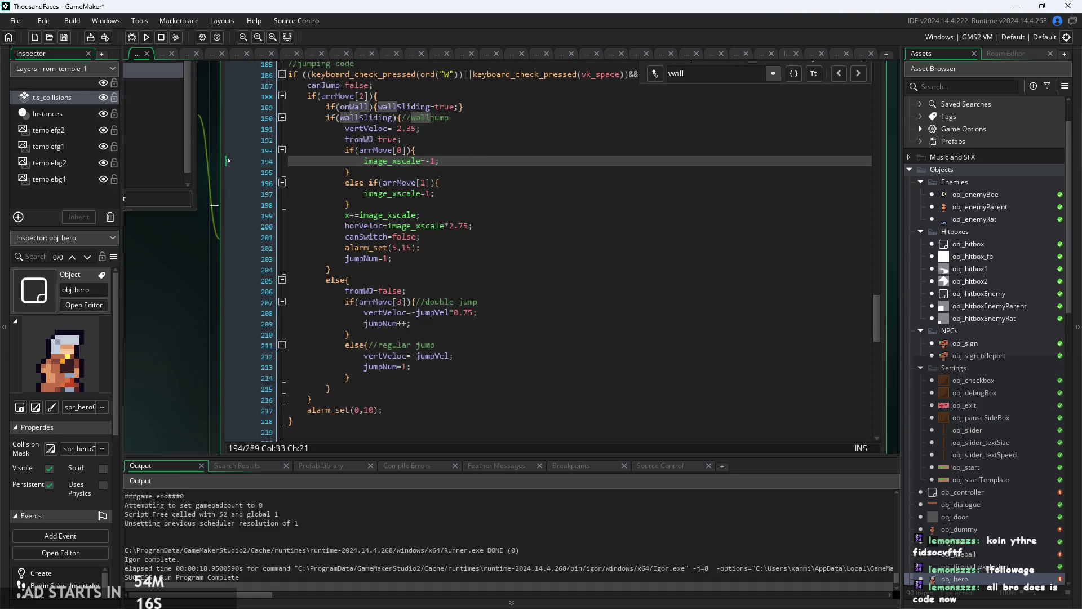
{"action": "left_click", "coordinate": [402, 110]}
{"action": "scroll", "scroll_direction": "down", "scroll_amount": 3}
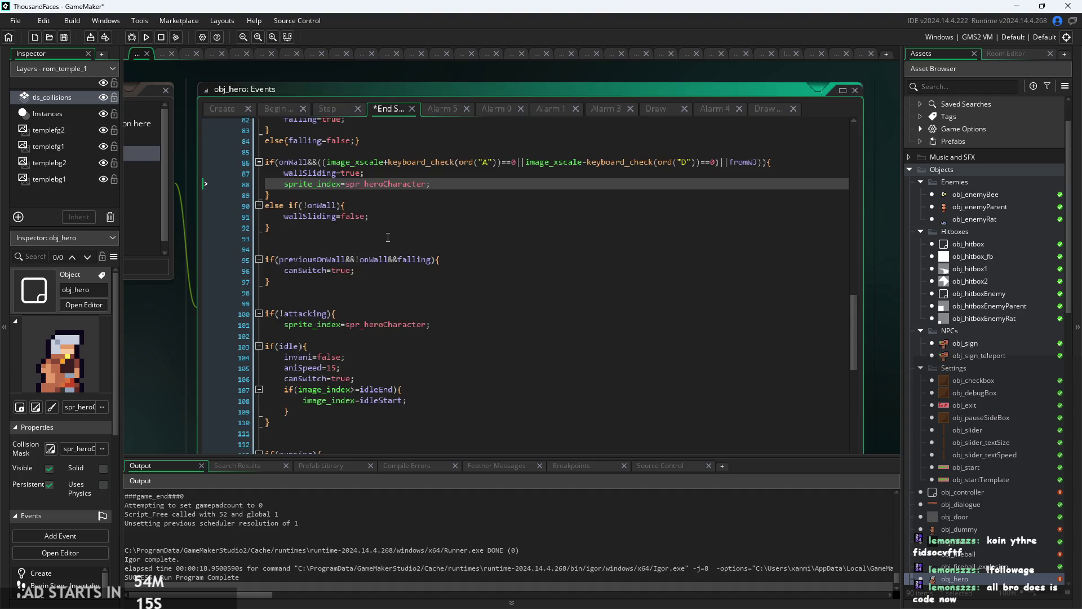
- Scroll End Step to the wallSliding block and its left-facing check
{"action": "scroll", "scroll_direction": "down", "scroll_amount": 3}
{"action": "scroll", "scroll_direction": "down", "scroll_amount": 3}
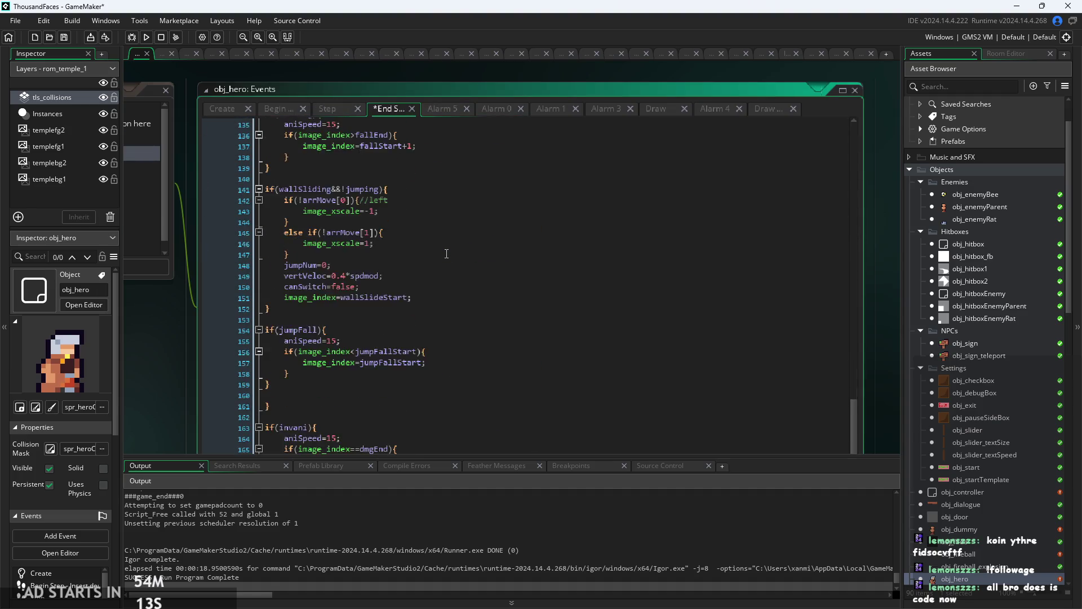
{"action": "scroll", "scroll_direction": "up", "scroll_amount": 3}
{"action": "left_click", "coordinate": [405, 233]}
{"action": "left_click", "coordinate": [395, 202]}
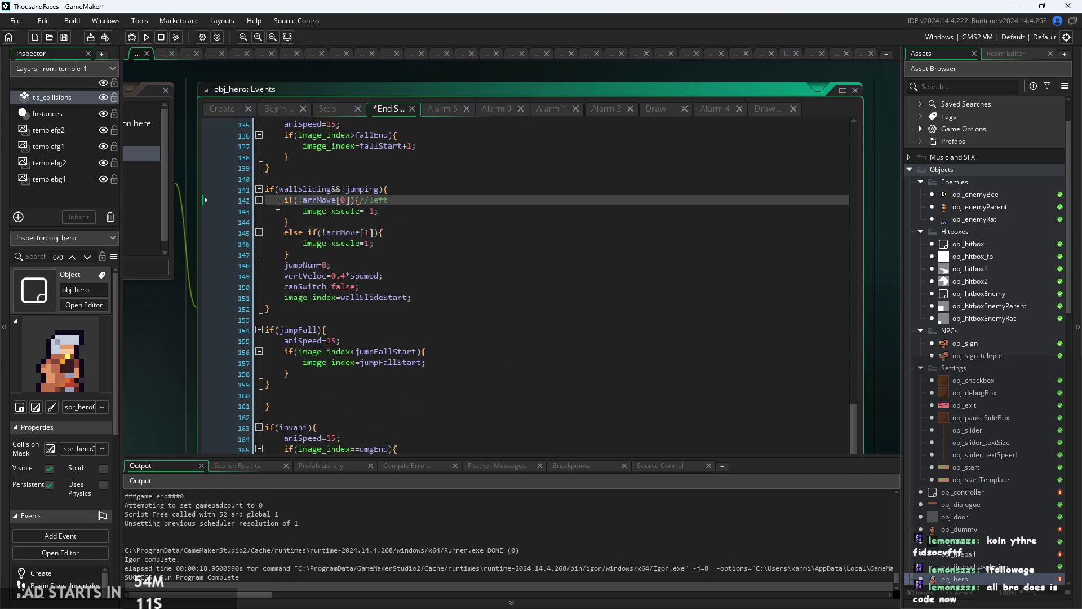
{"action": "scroll", "scroll_direction": "up", "scroll_amount": 3}
{"action": "scroll", "scroll_direction": "down", "scroll_amount": 3}
- Inspect the wallSliding condition on lines 141–142, then open obj_controller's Draw GUI code
{"action": "left_click", "coordinate": [477, 185]}
{"action": "key", "text": "Down"}
{"action": "left_click", "coordinate": [351, 183]}
{"action": "key", "text": "Down"}
{"action": "key", "text": "Up"}
{"action": "key", "text": "Down"}
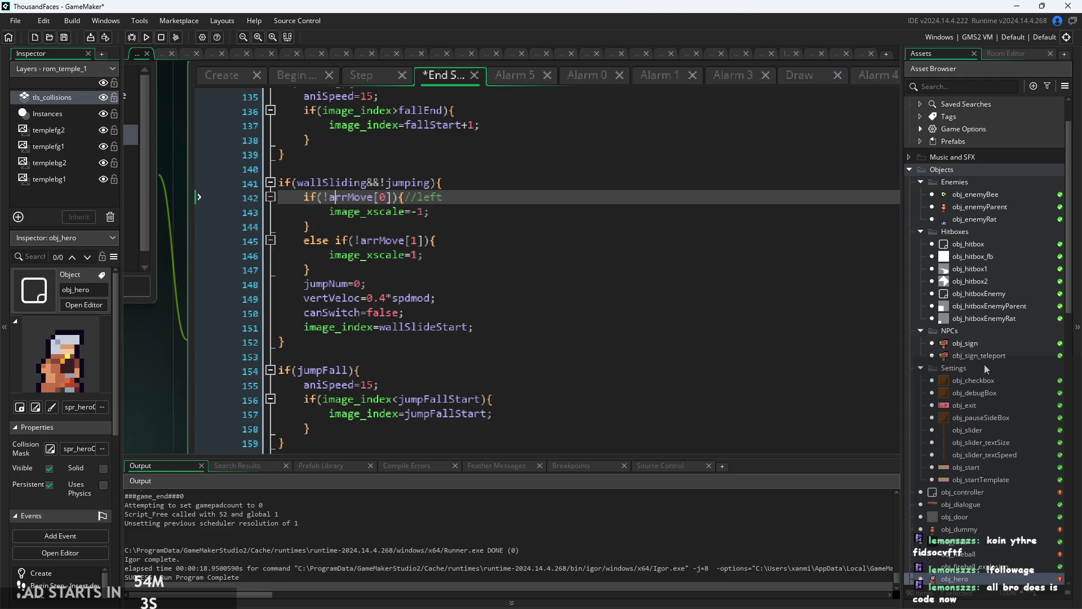
{"action": "double_click", "coordinate": [965, 492]}
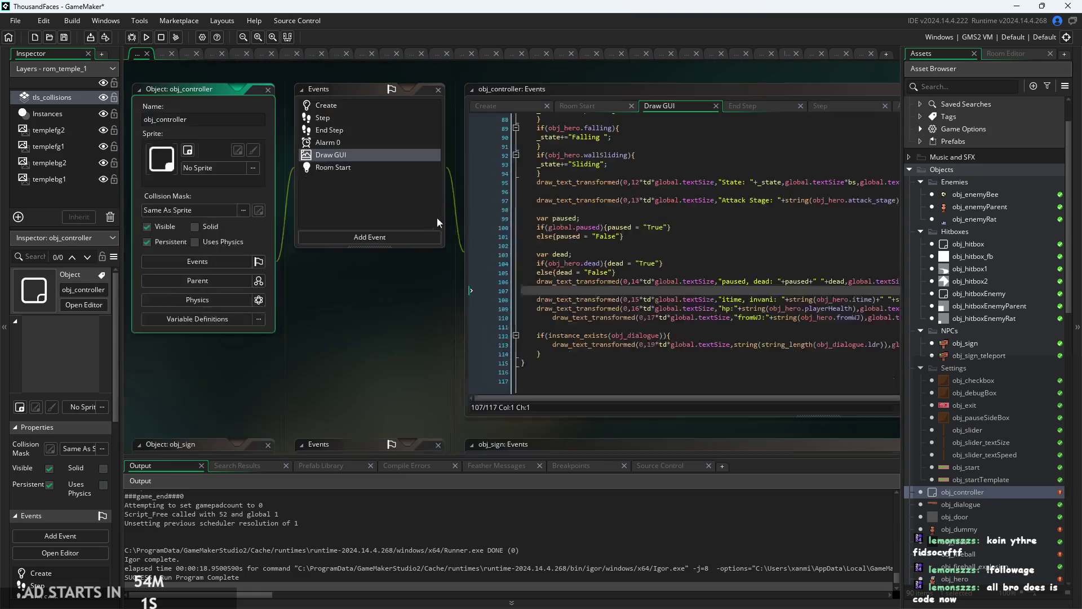
- Change the Draw GUI state label from 'Sliding' to 'wallSliding', then reopen obj_hero's code
{"action": "left_click", "coordinate": [416, 217]}
{"action": "left_click", "coordinate": [386, 203]}
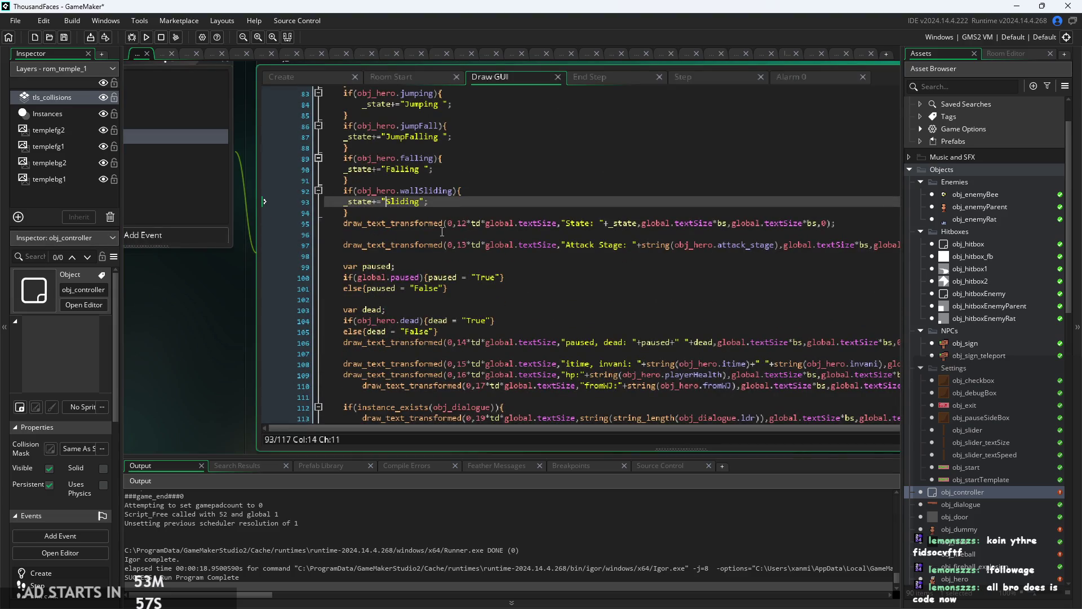
{"action": "type", "text": "wall"}
{"action": "scroll", "scroll_direction": "up", "scroll_amount": 3}
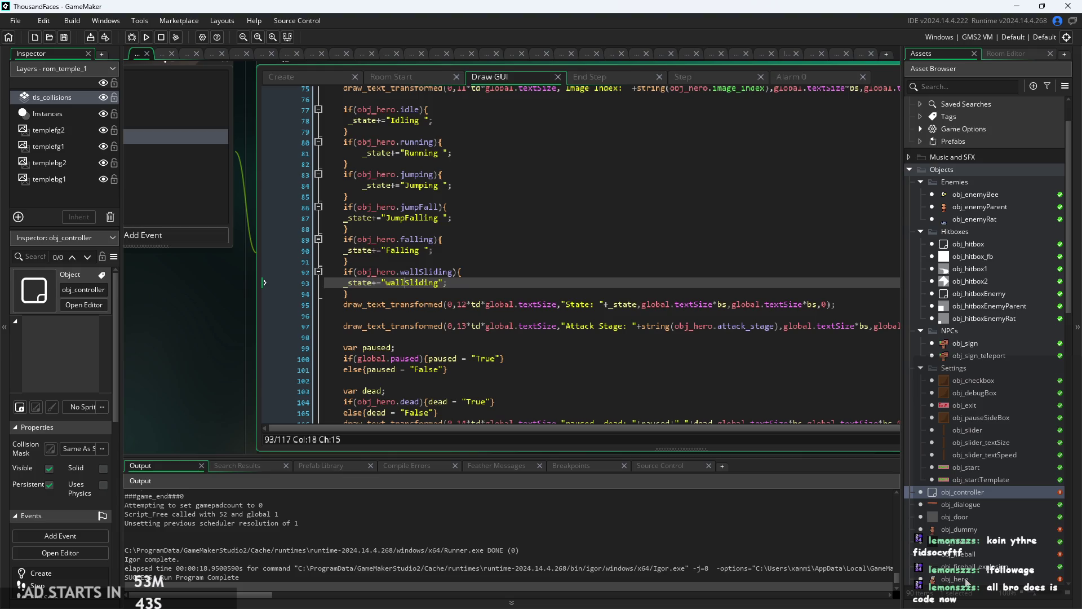
{"action": "double_click", "coordinate": [965, 580]}
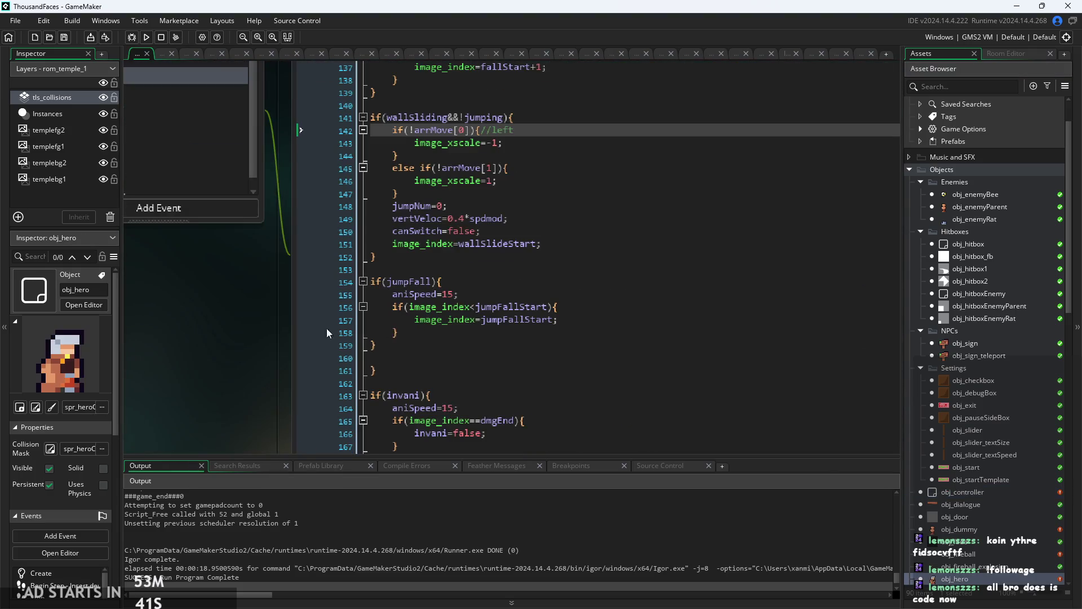
- Review the jumpNum=0, canSwitch=false, vertVeloc and wallSlideStart lines of obj_hero's wall-slide block
{"action": "left_click", "coordinate": [512, 182]}
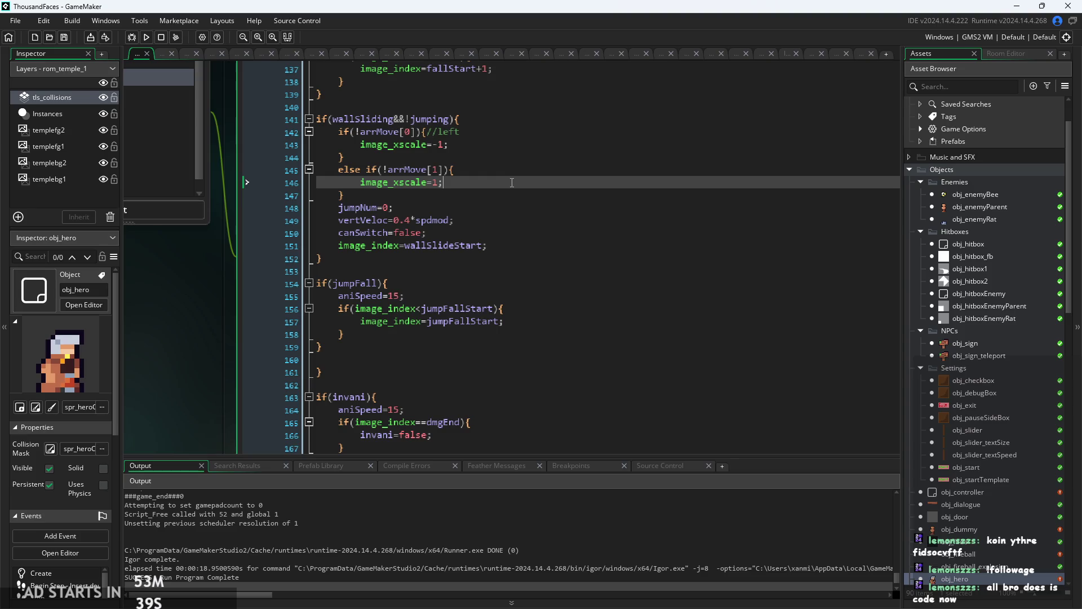
{"action": "left_click", "coordinate": [393, 207]}
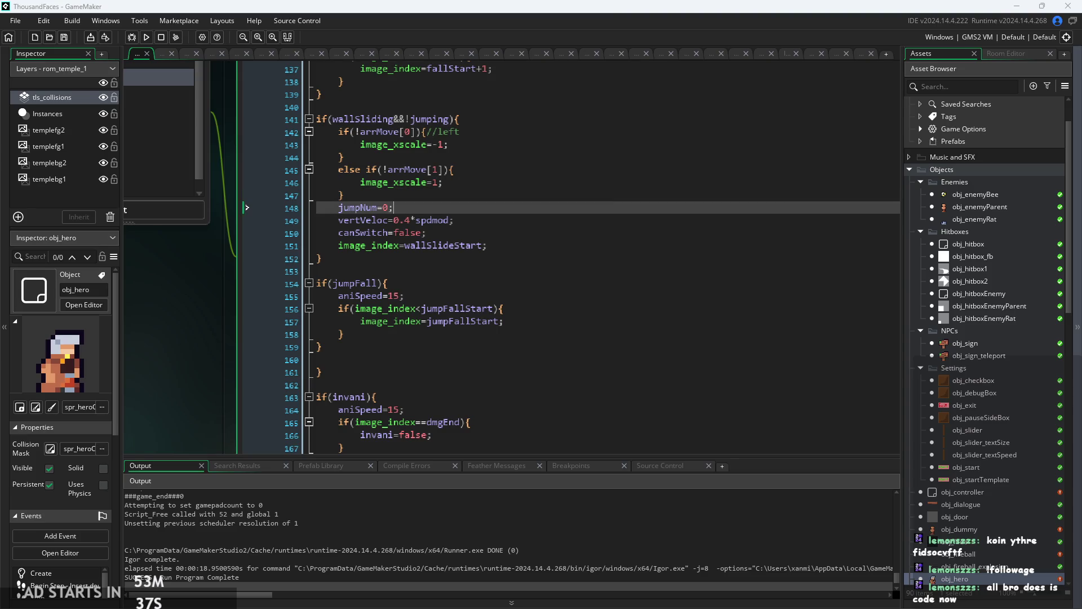
{"action": "left_click", "coordinate": [608, 284]}
{"action": "left_click", "coordinate": [580, 207]}
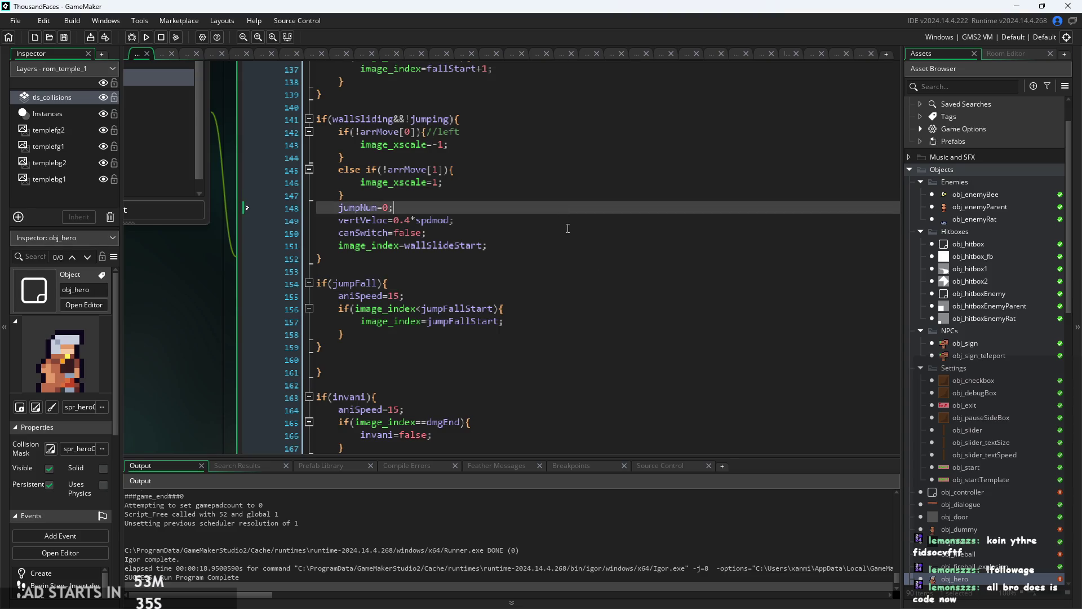
{"action": "left_click", "coordinate": [594, 232]}
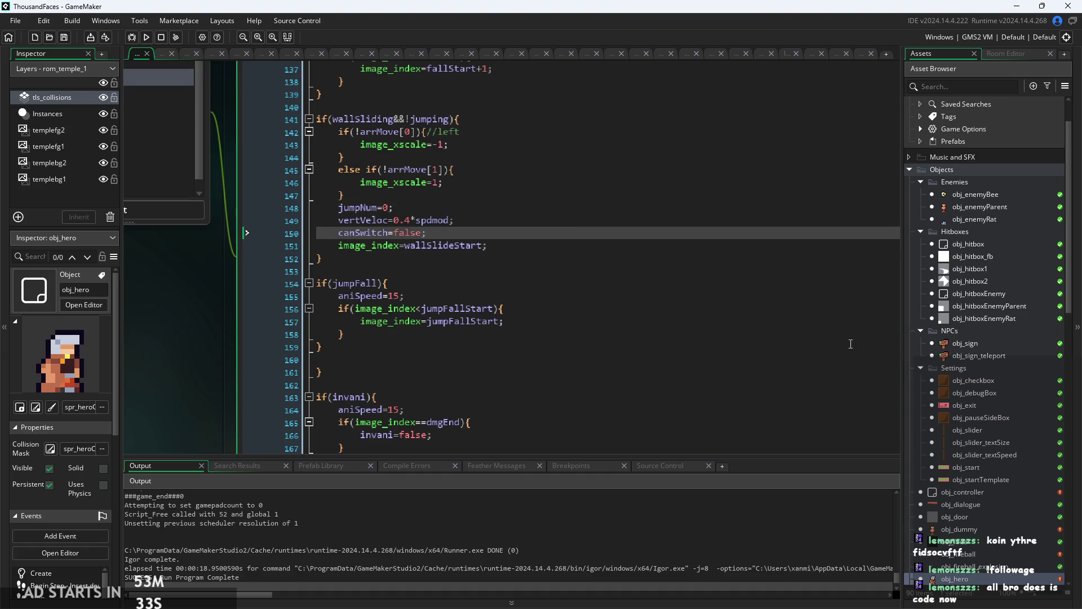
{"action": "scroll", "scroll_direction": "up", "scroll_amount": 3}
{"action": "left_click", "coordinate": [535, 217]}
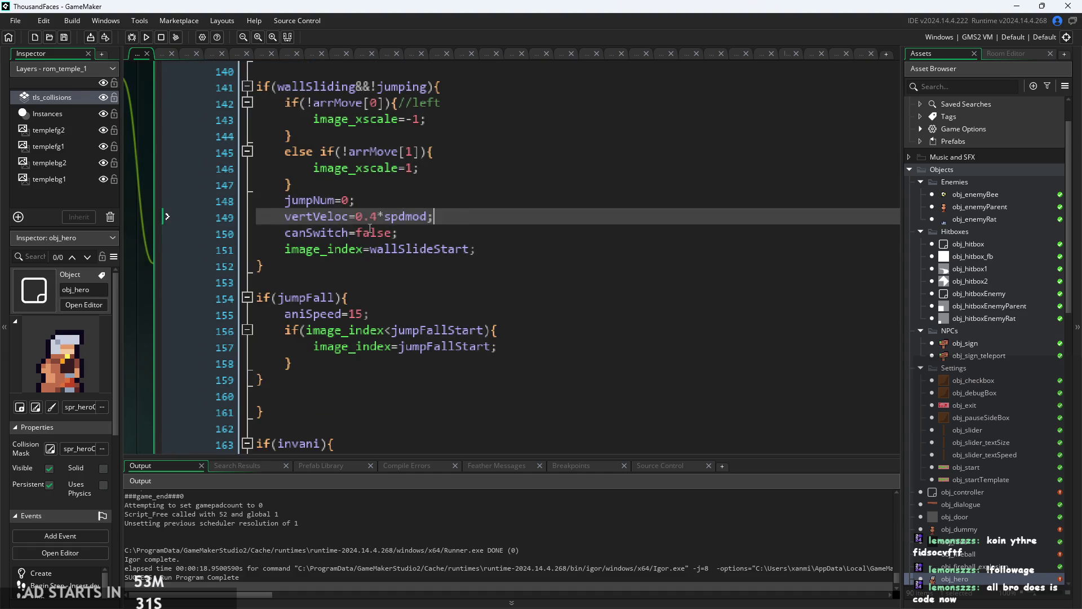
{"action": "scroll", "scroll_direction": "up", "scroll_amount": 3}
{"action": "left_click", "coordinate": [547, 248]}
{"action": "left_click", "coordinate": [546, 241]}
{"action": "left_click", "coordinate": [558, 249]}
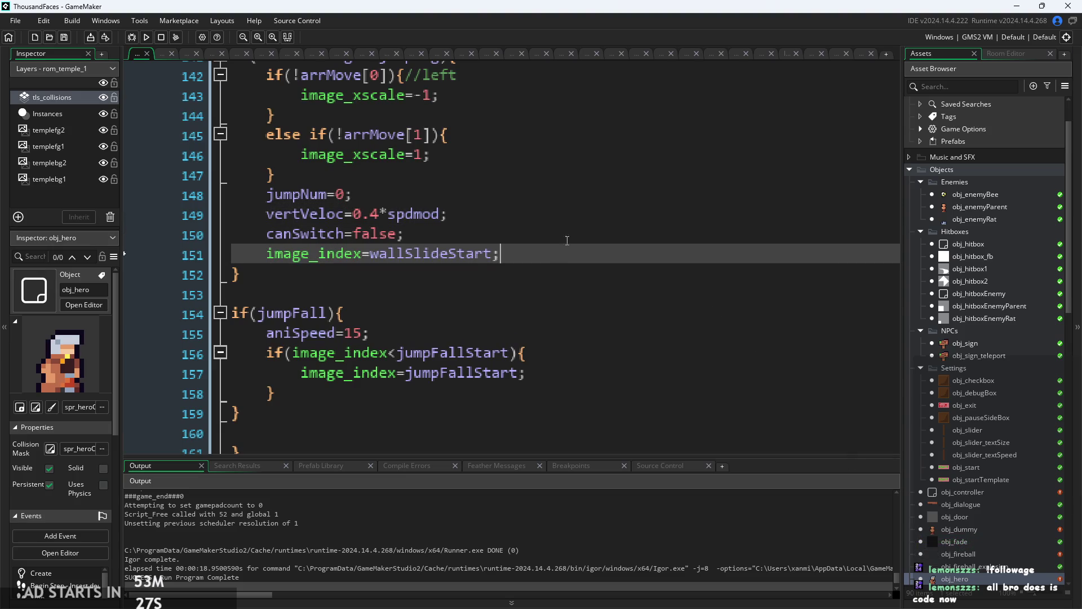
{"action": "left_click", "coordinate": [507, 214]}
- Inspect the image_index=wallSlideStart line 151 and the canSwitch line below the block
{"action": "scroll", "scroll_direction": "up", "scroll_amount": 3}
{"action": "left_click", "coordinate": [487, 268]}
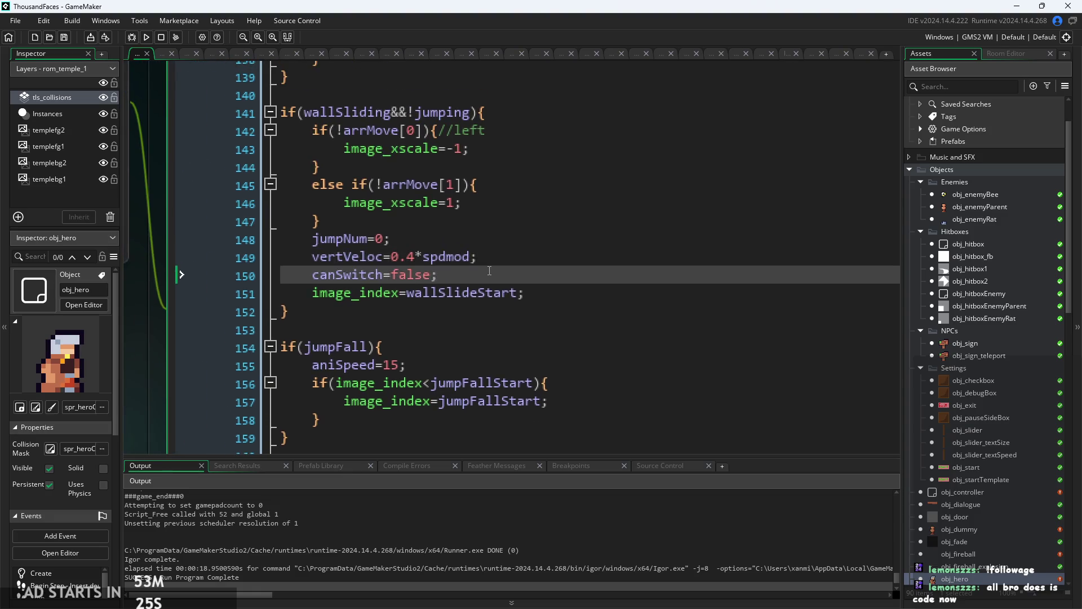
{"action": "scroll", "scroll_direction": "up", "scroll_amount": 3}
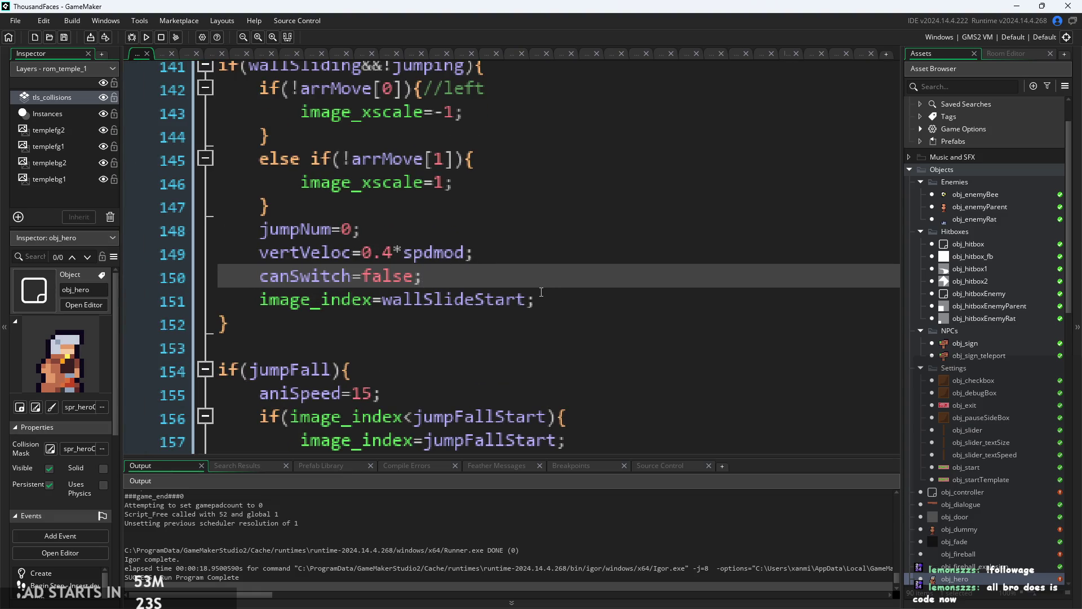
{"action": "left_click", "coordinate": [587, 314]}
{"action": "left_click", "coordinate": [536, 299]}
{"action": "left_click_drag", "start_coordinate": [537, 299], "coordinate": [262, 305]}
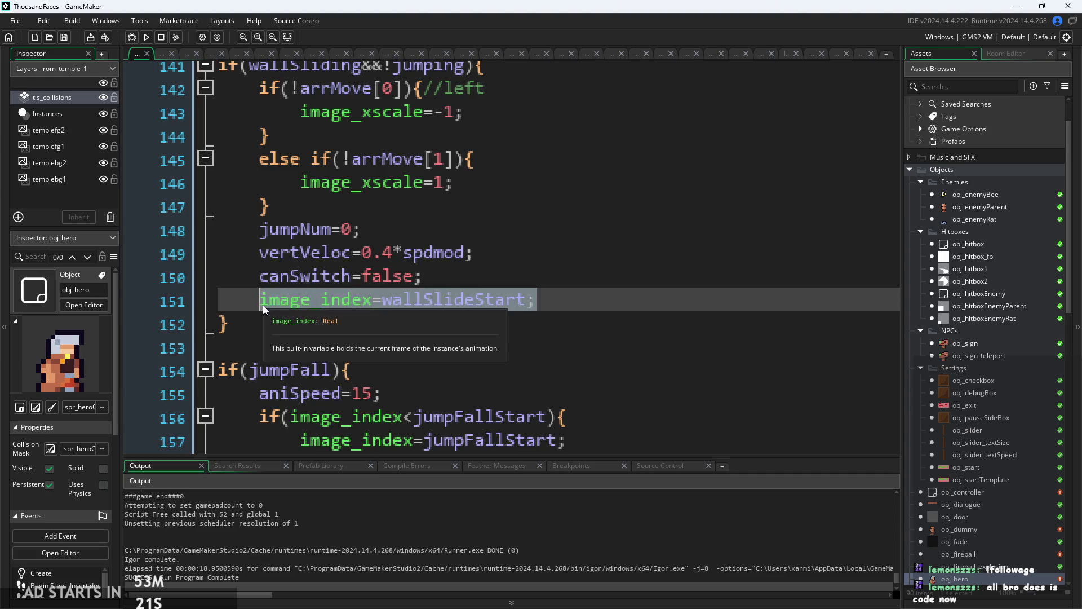
{"action": "left_click", "coordinate": [551, 292]}
{"action": "left_click", "coordinate": [555, 275]}
{"action": "scroll", "scroll_direction": "up", "scroll_amount": 3}
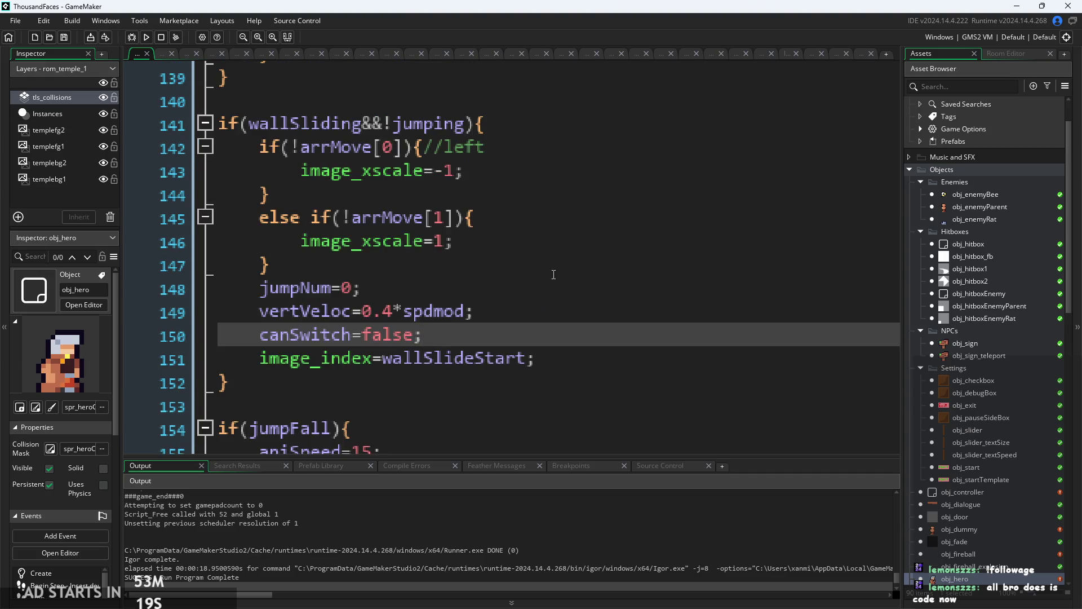
{"action": "scroll", "scroll_direction": "down", "scroll_amount": 3}
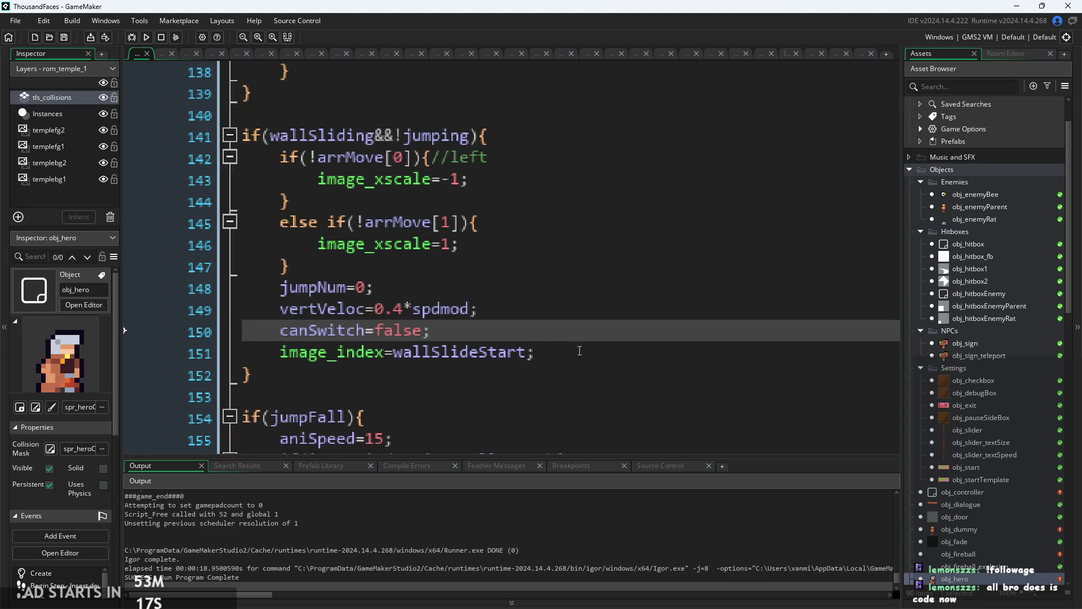
{"action": "left_click", "coordinate": [581, 353]}
- Recheck the wall-slide condition on line 141 and the //left comment, then build and run the game
{"action": "scroll", "scroll_direction": "up", "scroll_amount": 3}
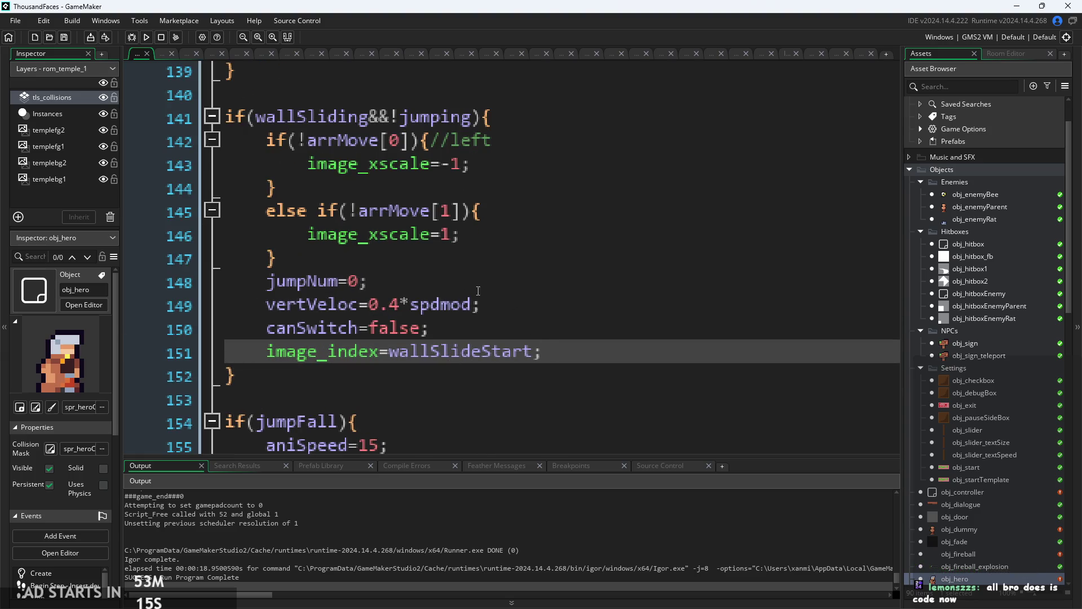
{"action": "key", "text": "Up"}
{"action": "key", "text": "Up"}
{"action": "scroll", "scroll_direction": "down", "scroll_amount": 3}
{"action": "left_click", "coordinate": [391, 143]}
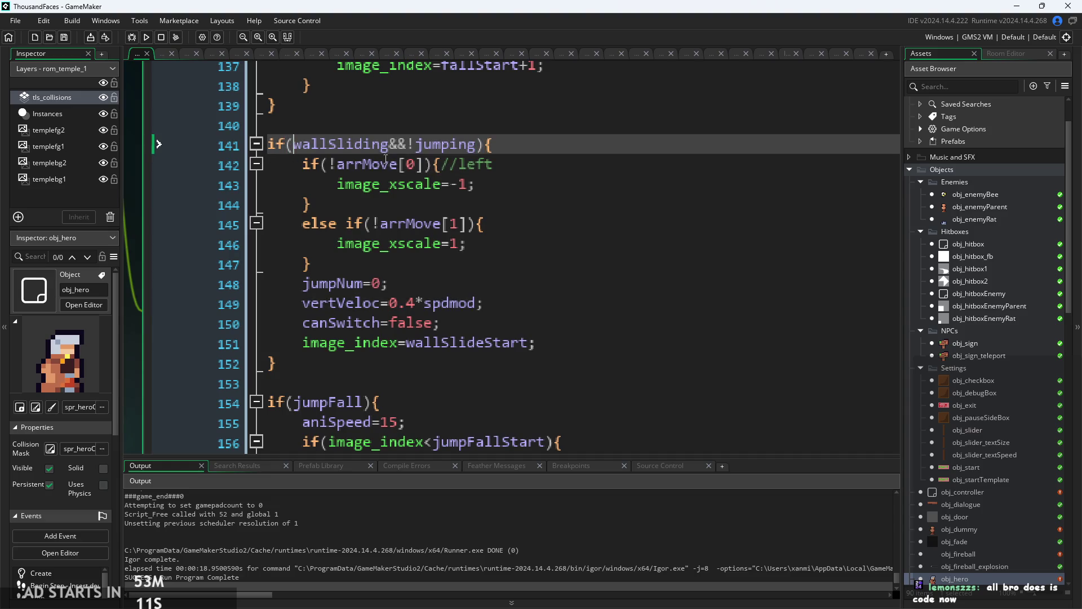
{"action": "left_click", "coordinate": [569, 243]}
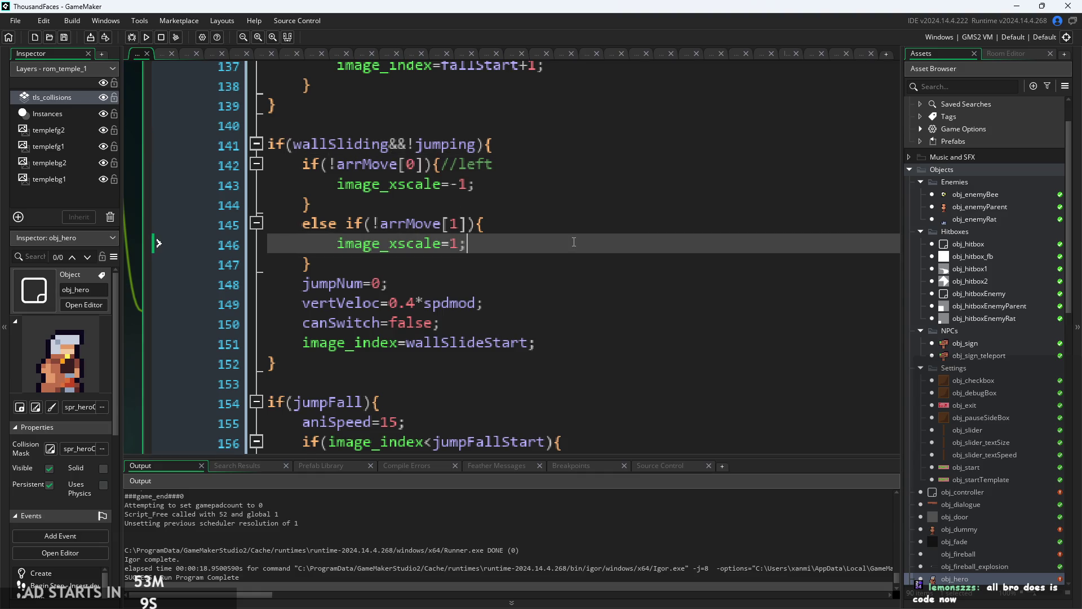
{"action": "scroll", "scroll_direction": "down", "scroll_amount": 3}
{"action": "left_click", "coordinate": [507, 162]}
{"action": "left_click", "coordinate": [510, 176]}
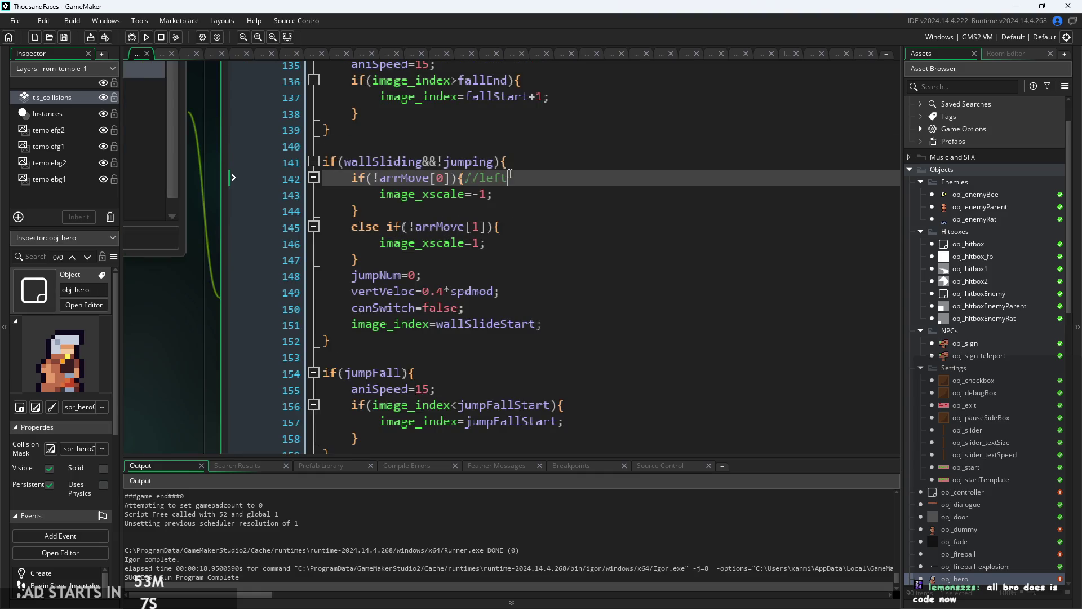
{"action": "left_click", "coordinate": [533, 162]}
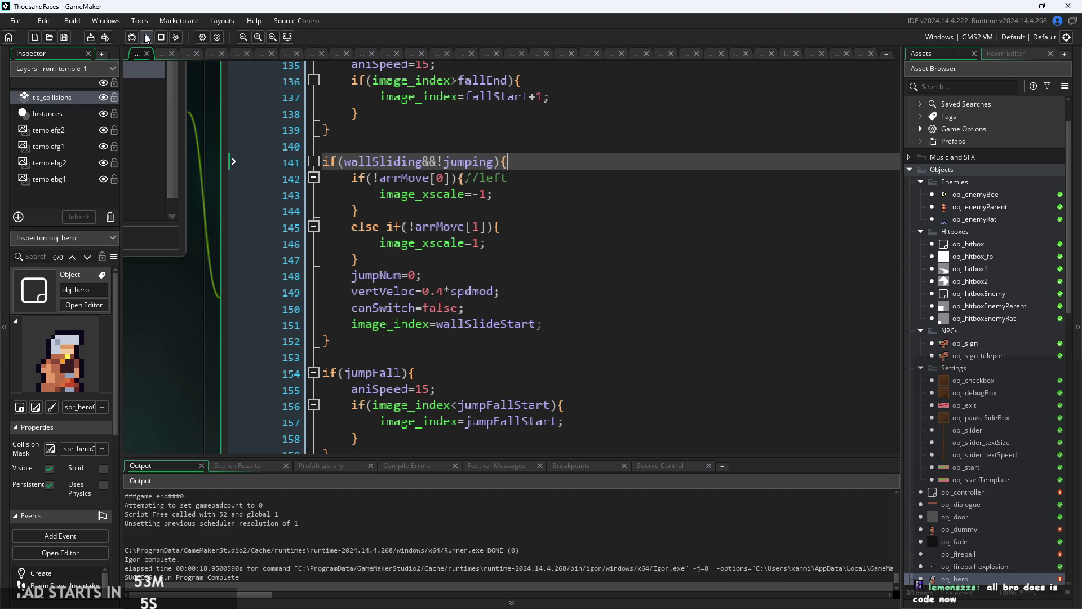
{"action": "left_click", "coordinate": [147, 39]}
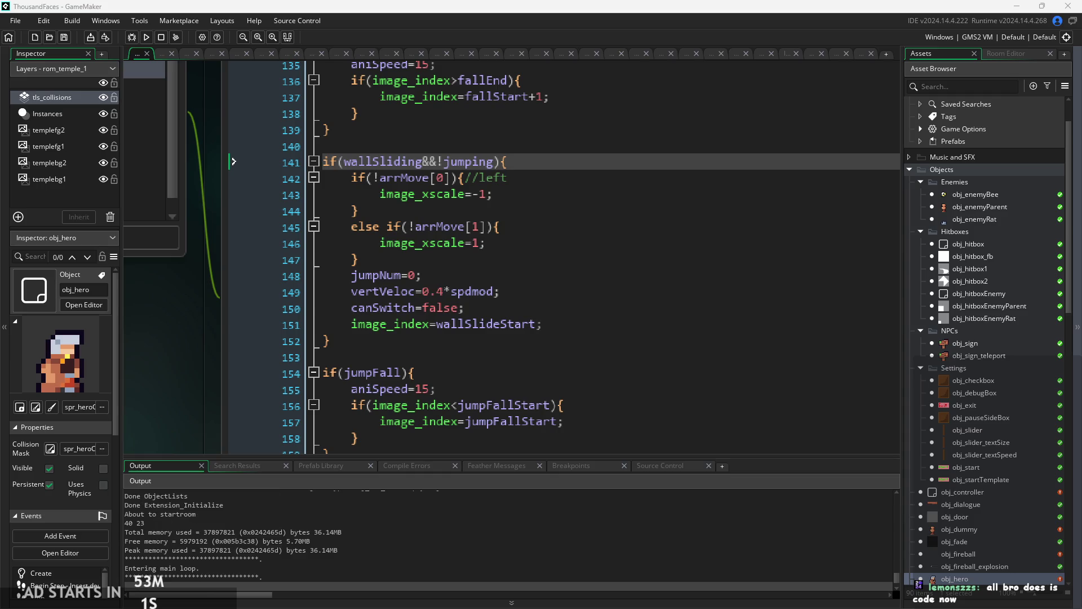
- Start the game, play through the temple room, then close the game window
{"action": "left_click", "coordinate": [530, 330]}
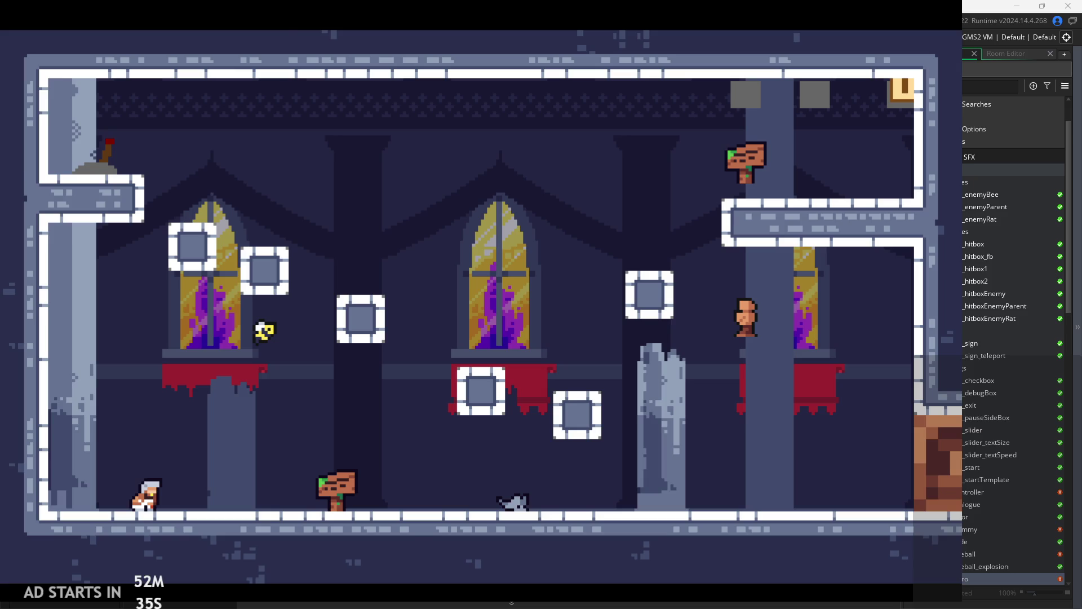
{"action": "left_click", "coordinate": [531, 406]}
{"action": "left_click", "coordinate": [532, 308]}
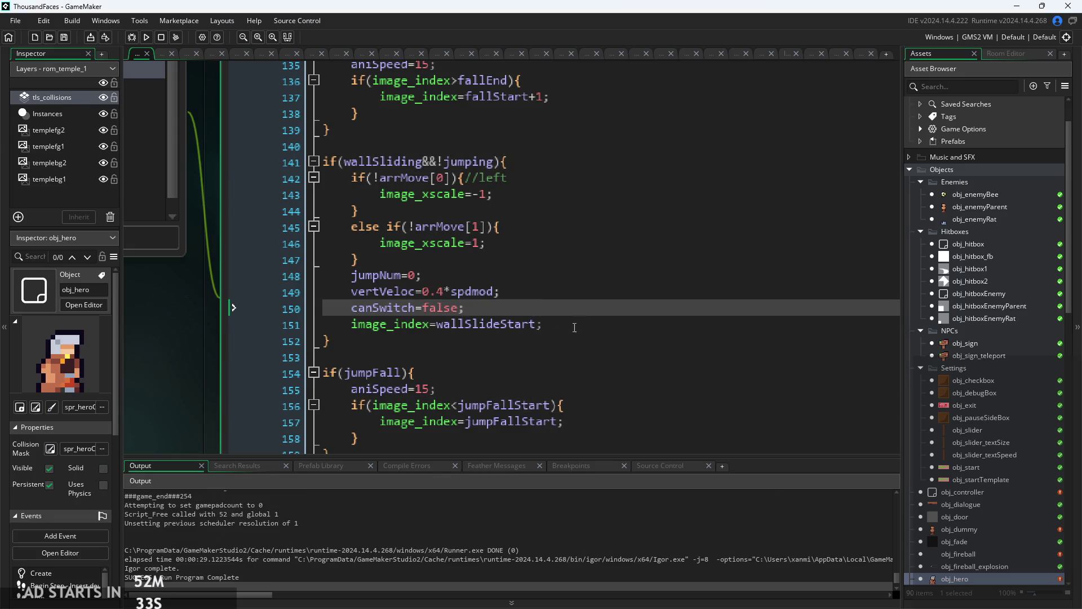
- Look over wall-slide block lines 141–151 again and run the game for another playtest
{"action": "left_click", "coordinate": [570, 326]}
{"action": "scroll", "scroll_direction": "up", "scroll_amount": 3}
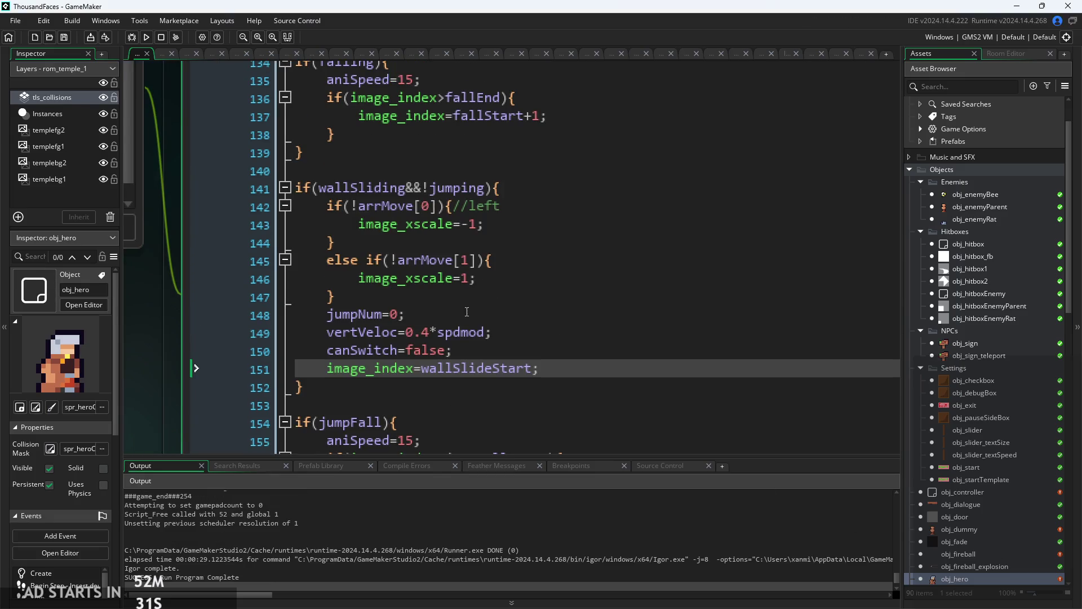
{"action": "left_click", "coordinate": [488, 291]}
{"action": "left_click", "coordinate": [496, 178]}
{"action": "scroll", "scroll_direction": "down", "scroll_amount": 3}
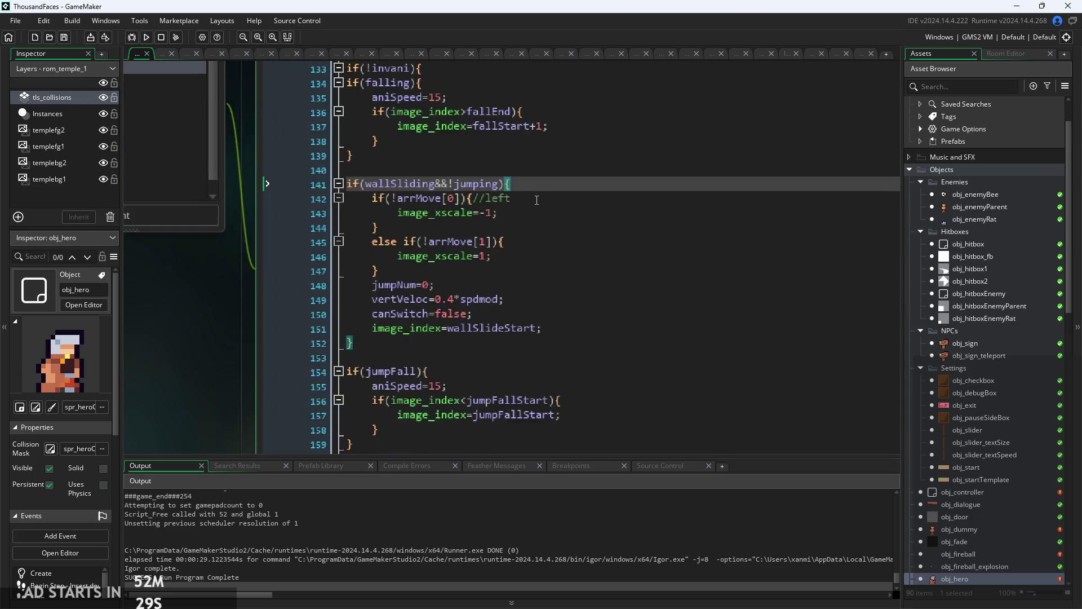
{"action": "left_click", "coordinate": [536, 195]}
{"action": "scroll", "scroll_direction": "up", "scroll_amount": 3}
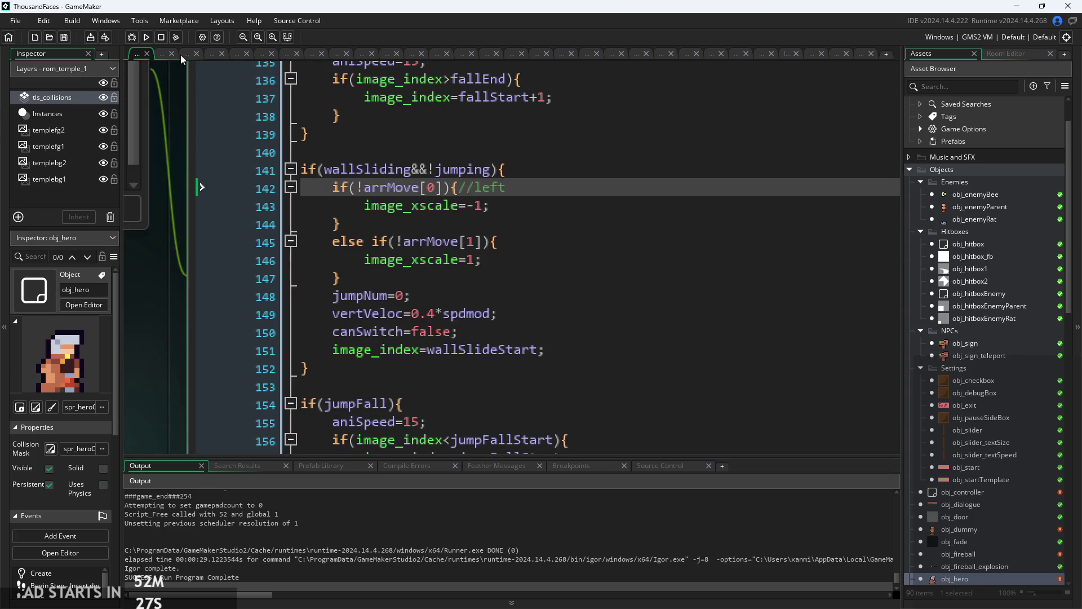
{"action": "left_click", "coordinate": [147, 38]}
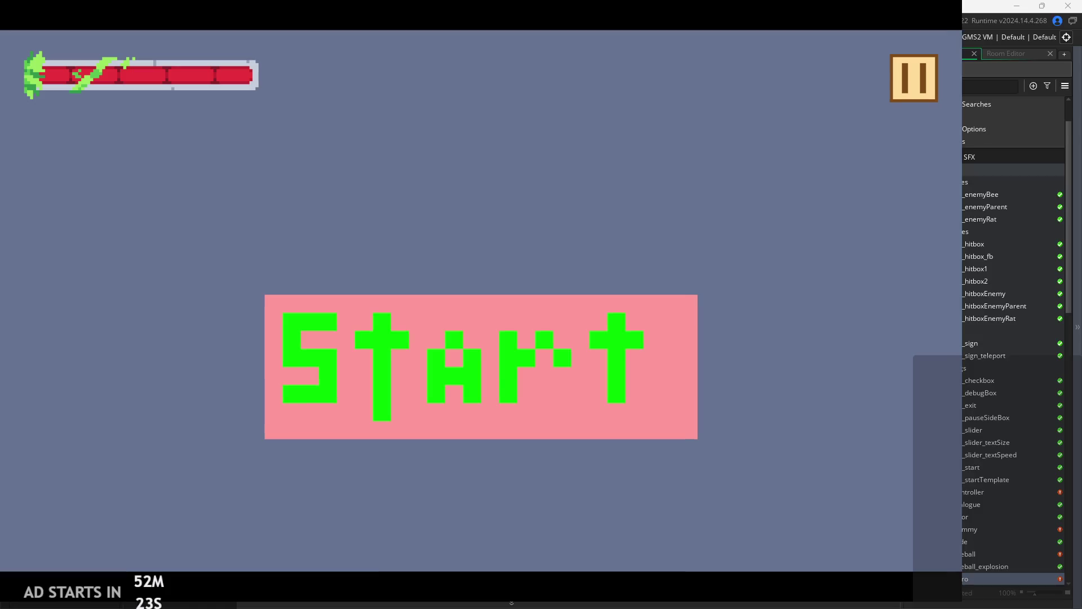
- Turn on Debug Stats in the pause menu and start the game in rom_temple_1
{"action": "left_click", "coordinate": [883, 115]}
{"action": "left_click", "coordinate": [188, 169]}
{"action": "left_click", "coordinate": [898, 88]}
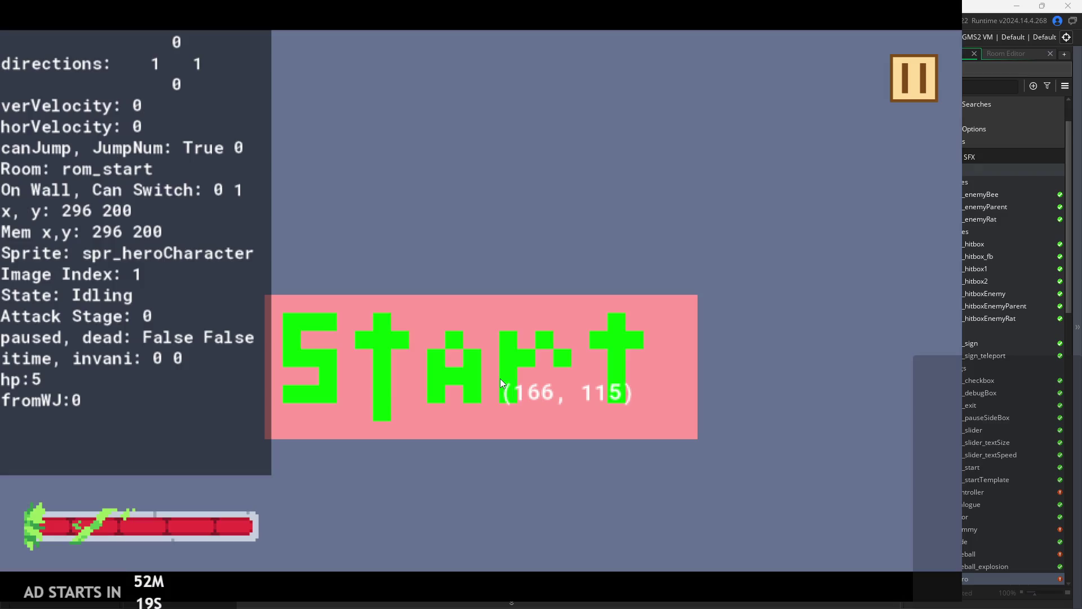
{"action": "left_click", "coordinate": [499, 378]}
- Run, jump and attack the enemy through the temple room
{"action": "key", "text": "Right"}
{"action": "key", "text": "space"}
{"action": "key", "text": "space"}
{"action": "key", "text": "Left"}
{"action": "key", "text": "space"}
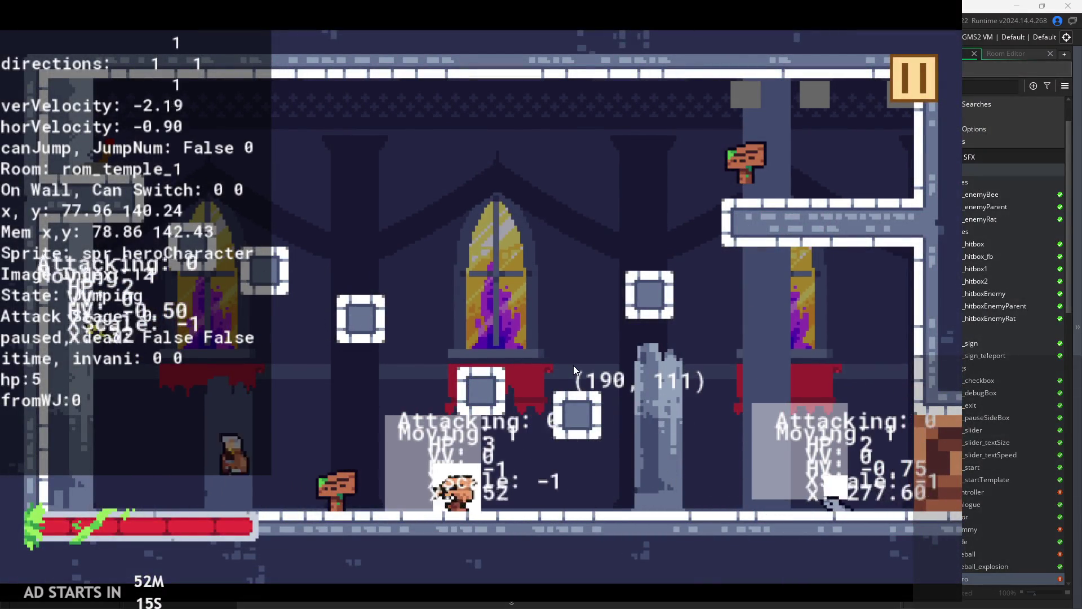
{"action": "key", "text": "space"}
{"action": "key", "text": "Right"}
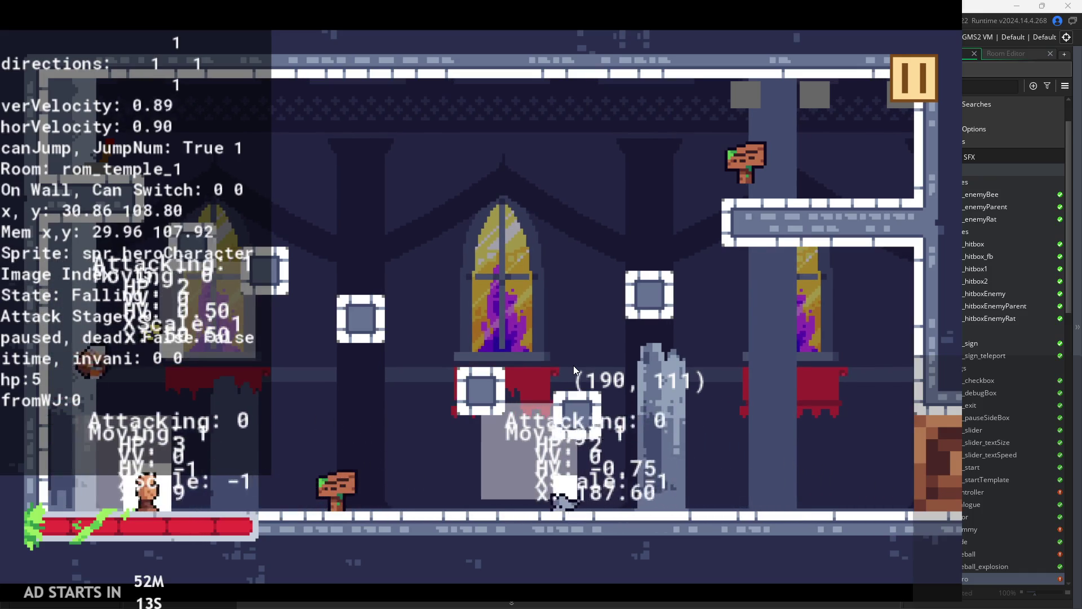
{"action": "key", "text": "x"}
{"action": "key", "text": "Right"}
{"action": "key", "text": "x"}
{"action": "key", "text": "Right"}
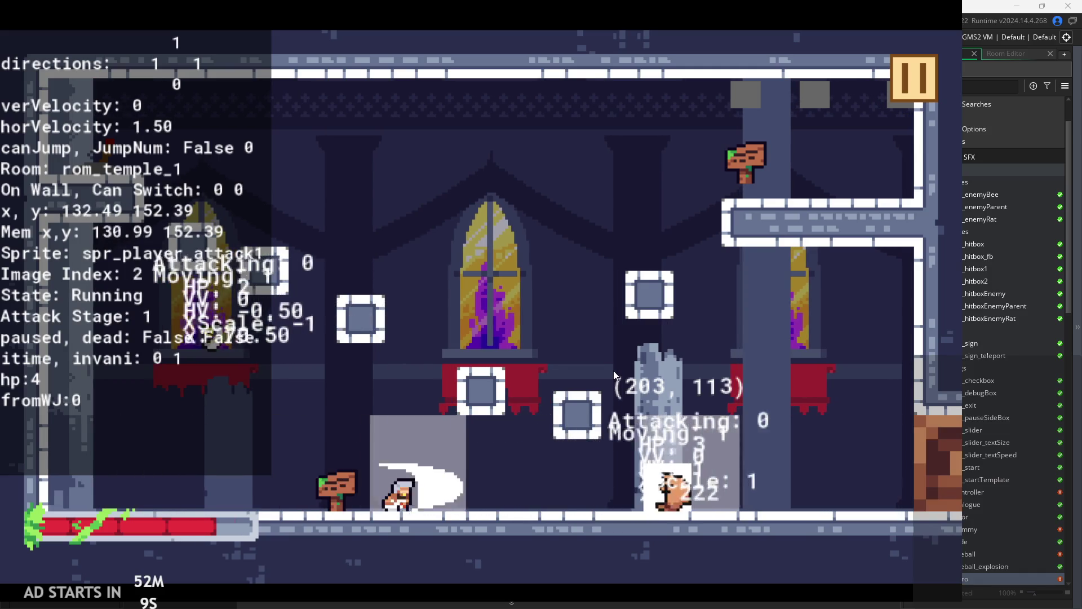
{"action": "key", "text": "x"}
{"action": "key", "text": "Right"}
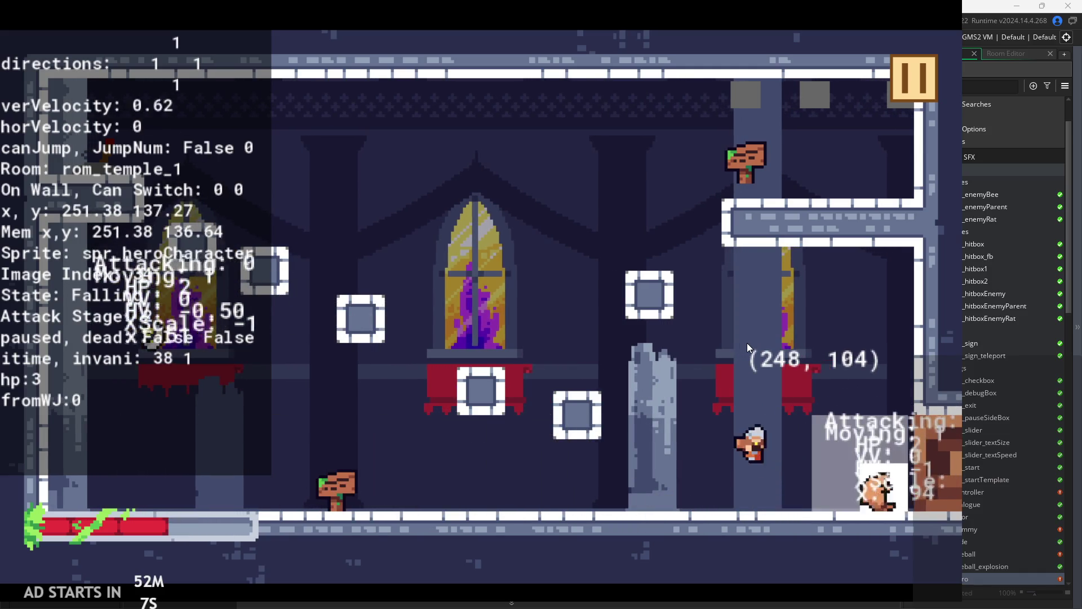
{"action": "key", "text": "x"}
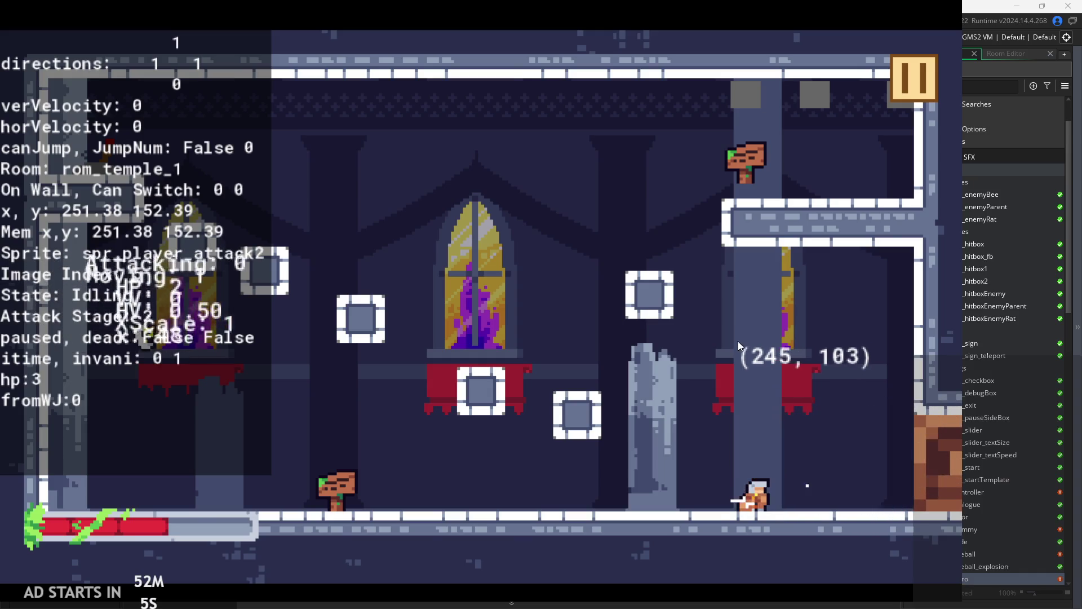
{"action": "key", "text": "Left"}
{"action": "key", "text": "space"}
{"action": "key", "text": "Left"}
{"action": "key", "text": "space"}
{"action": "key", "text": "x"}
{"action": "key", "text": "x"}
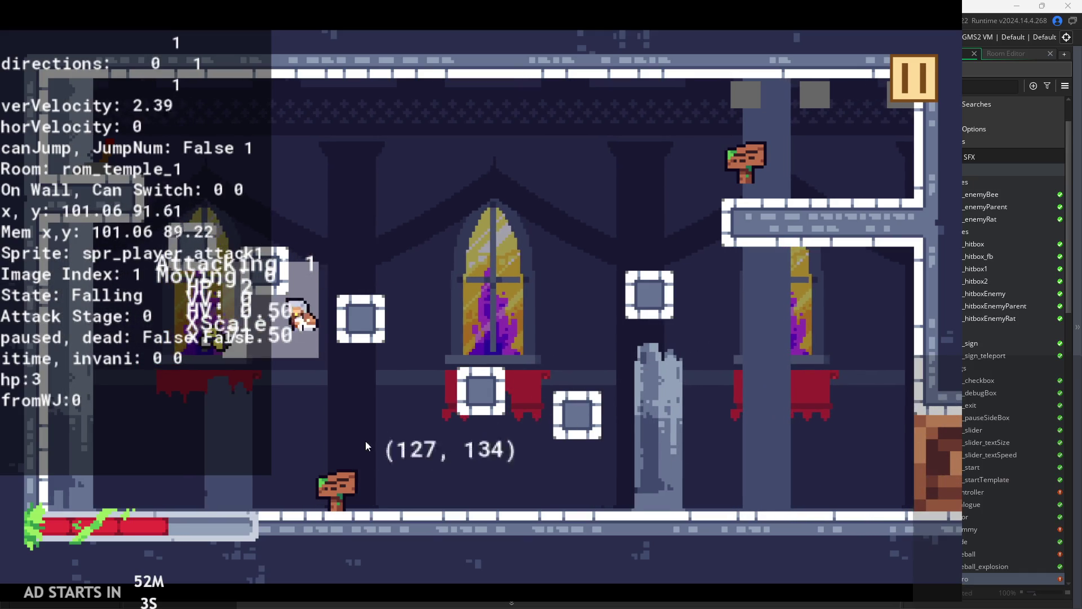
{"action": "key", "text": "Left"}
{"action": "key", "text": "space"}
{"action": "key", "text": "x"}
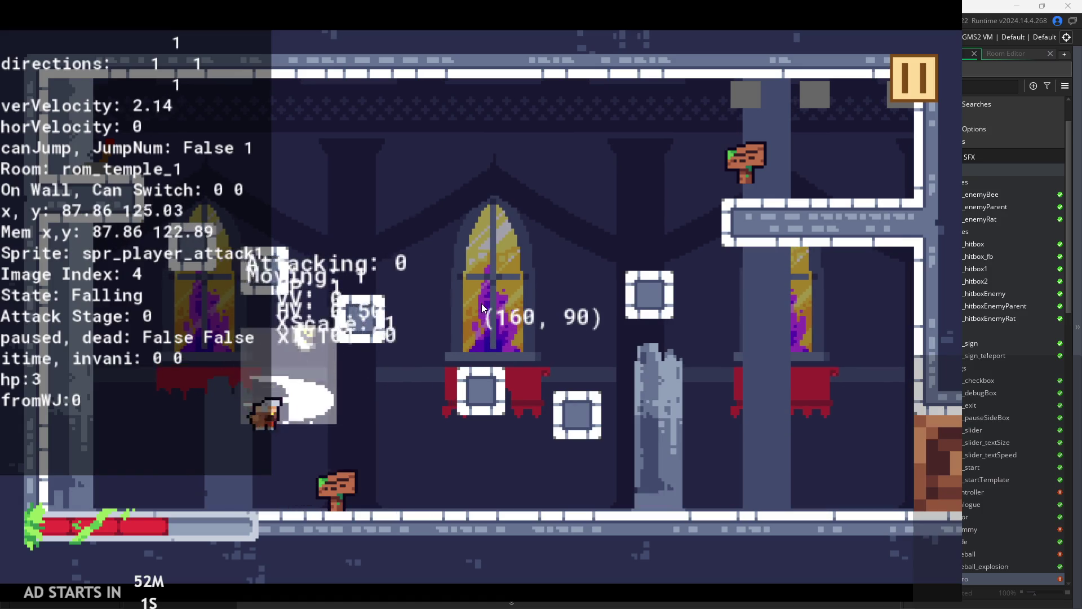
{"action": "key", "text": "Left"}
{"action": "key", "text": "space"}
{"action": "key", "text": "x"}
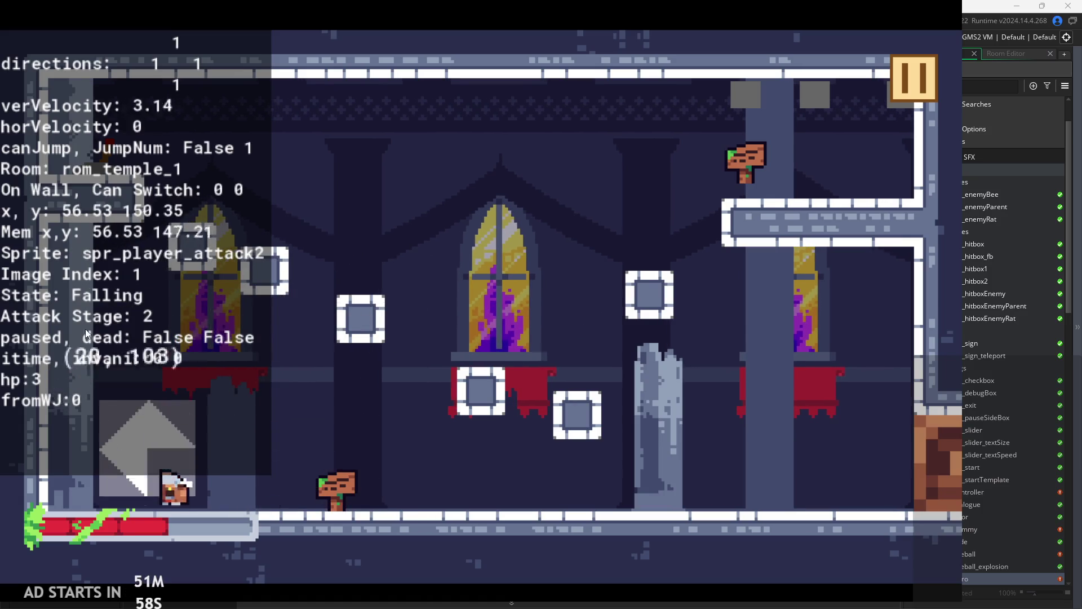
- Jump onto the walls, wall-slide and wall-jump higher up into rom_temple_3
{"action": "key", "text": "Right"}
{"action": "key", "text": "Right"}
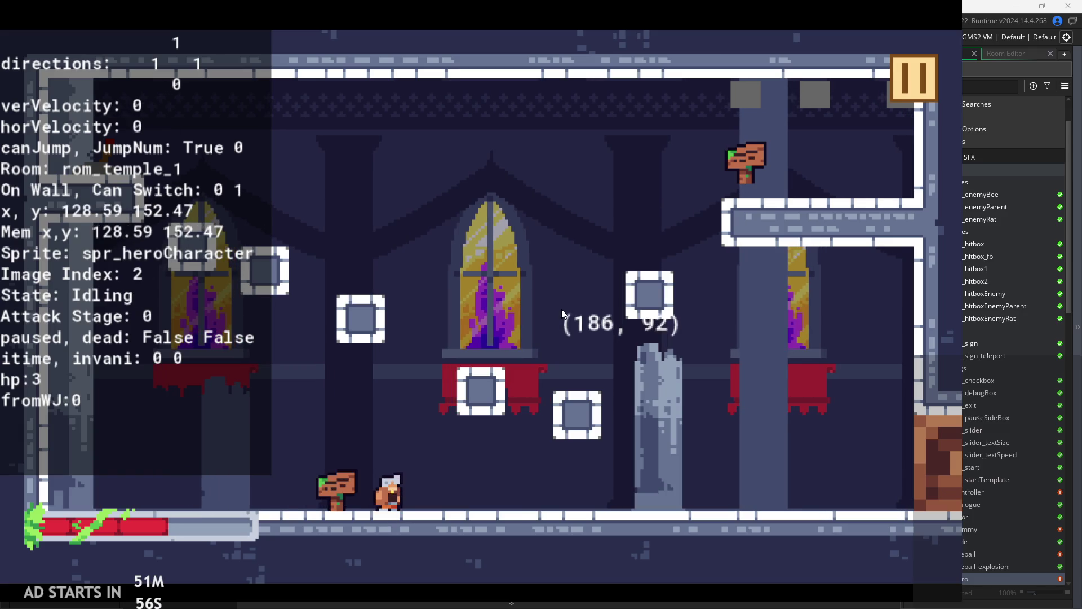
{"action": "key", "text": "space"}
{"action": "key", "text": "Right"}
{"action": "key", "text": "space"}
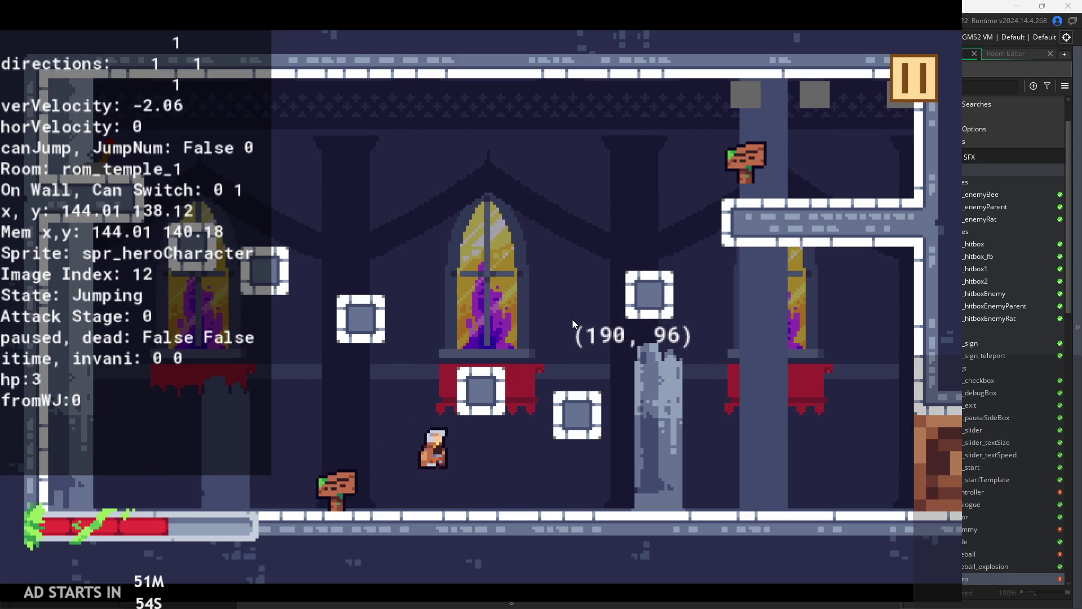
{"action": "key", "text": "space"}
{"action": "key", "text": "Right"}
{"action": "key", "text": "space"}
{"action": "key", "text": "Left"}
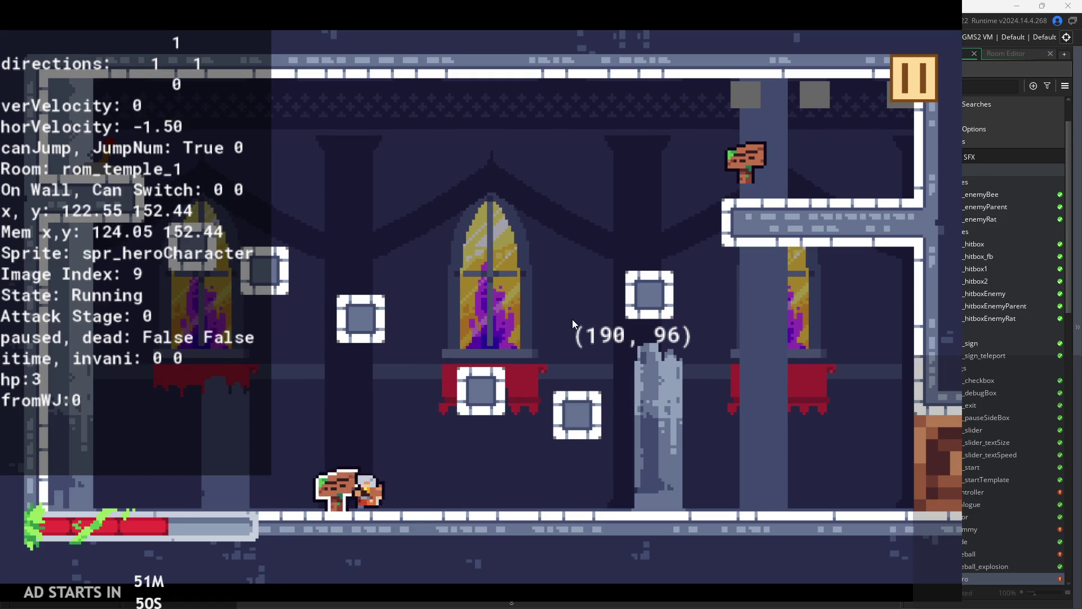
{"action": "key", "text": "space"}
{"action": "key", "text": "space"}
{"action": "key", "text": "Right"}
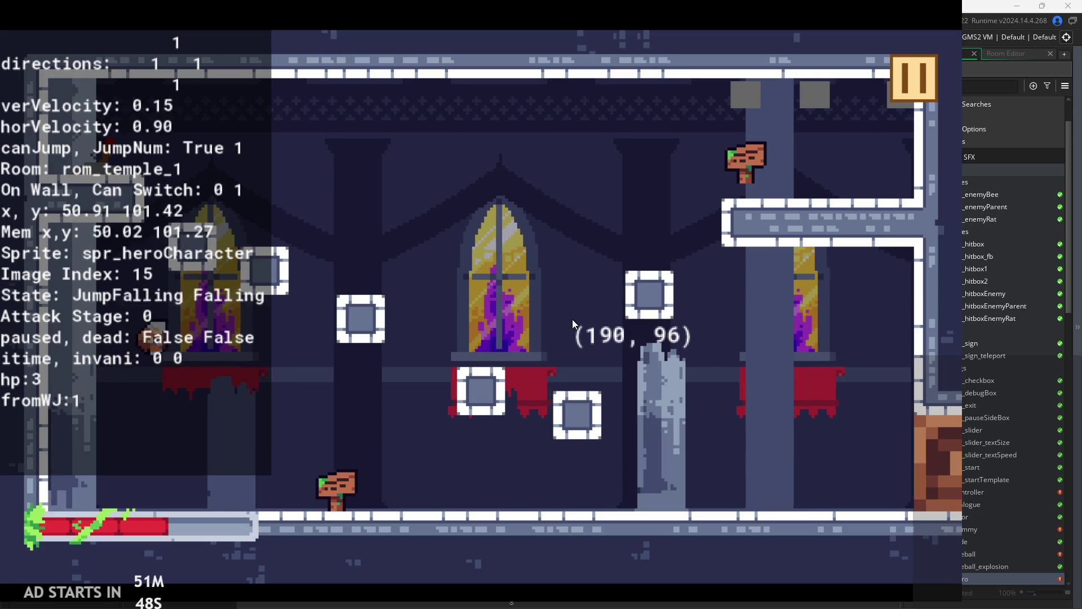
{"action": "key", "text": "space"}
{"action": "key", "text": "space"}
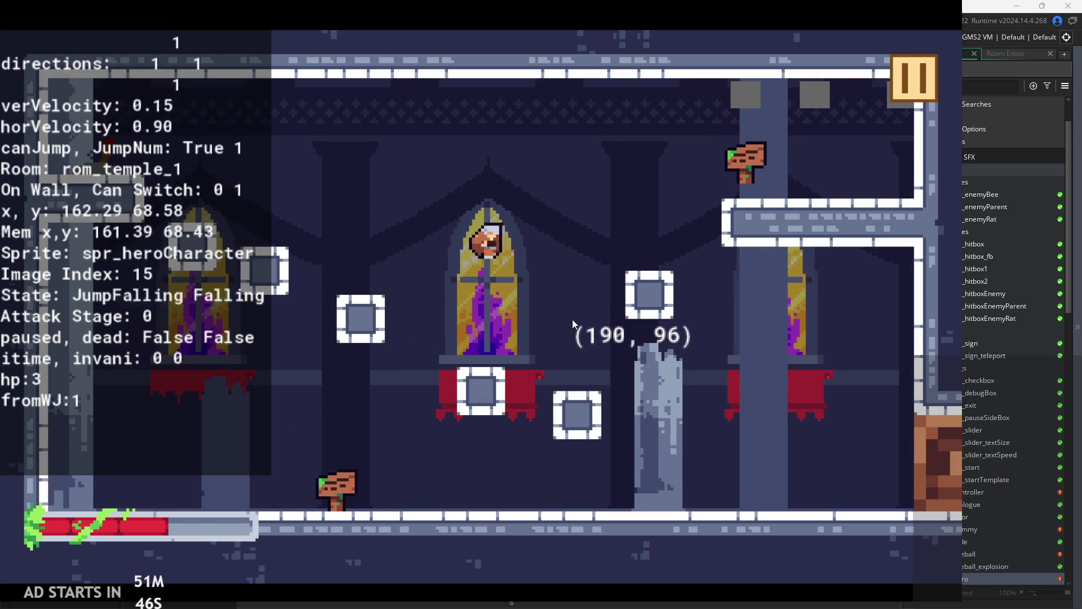
{"action": "key", "text": "Right"}
{"action": "key", "text": "space"}
{"action": "key", "text": "space"}
{"action": "key", "text": "space"}
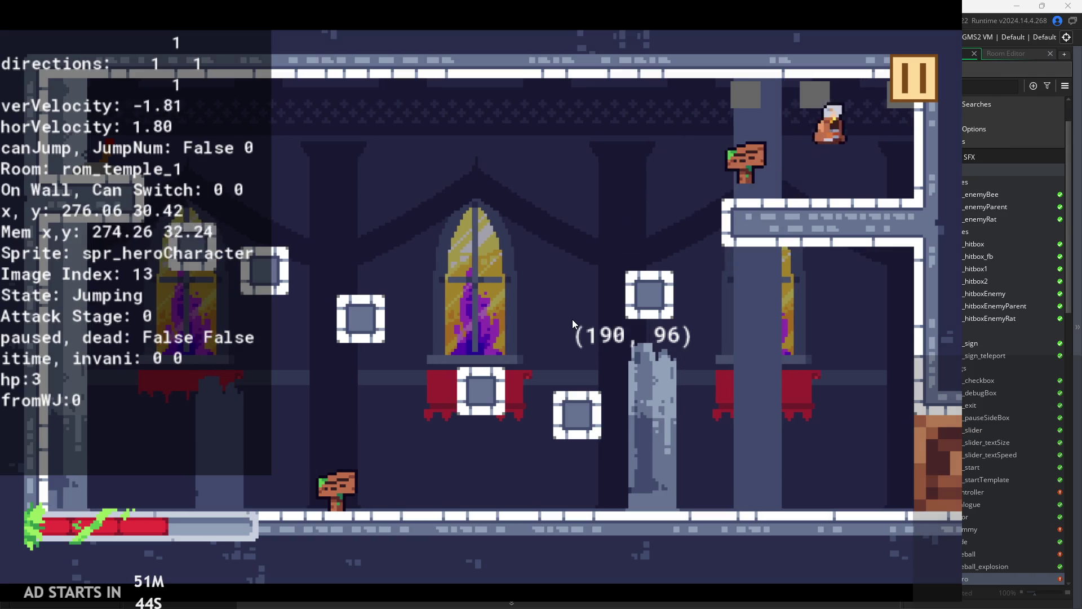
{"action": "key", "text": "space"}
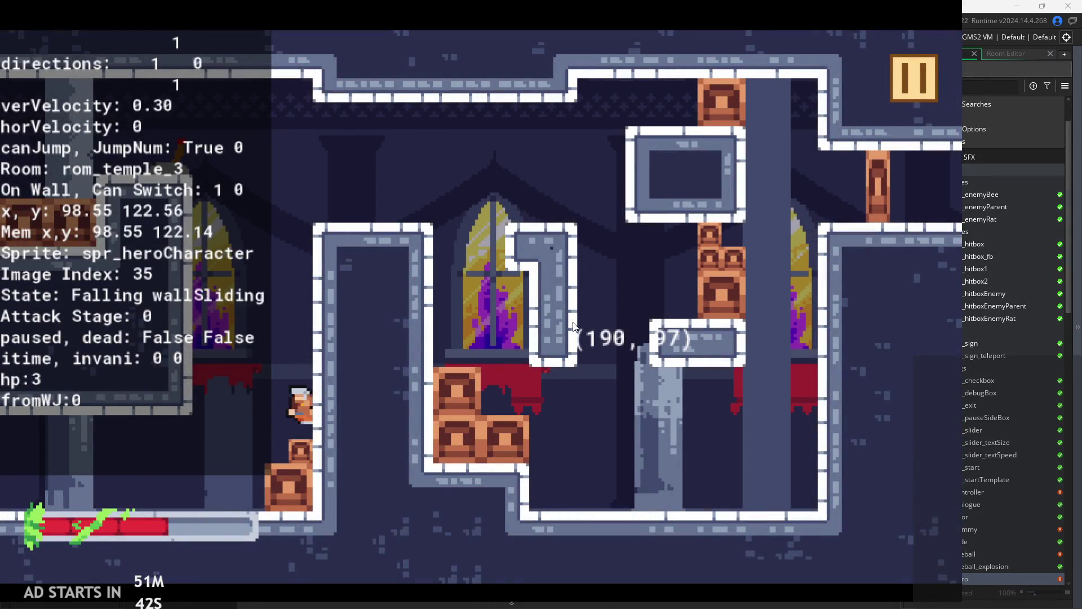
{"action": "key", "text": "space"}
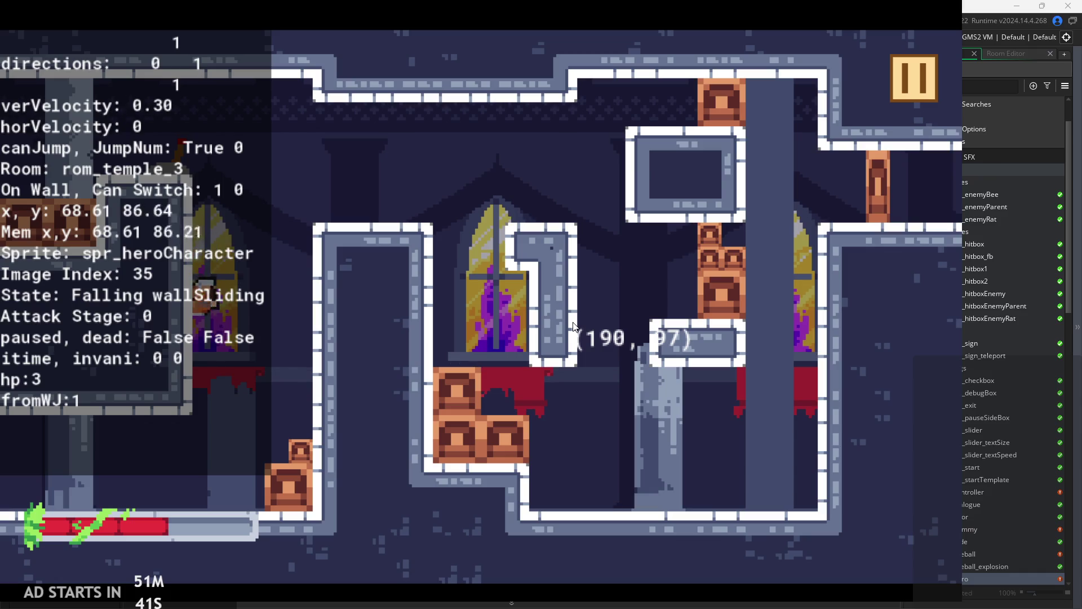
- Wall-jump off the walls in rom_temple_3, attacking mid-air and on the ledge
{"action": "key", "text": "space"}
{"action": "key", "text": "x"}
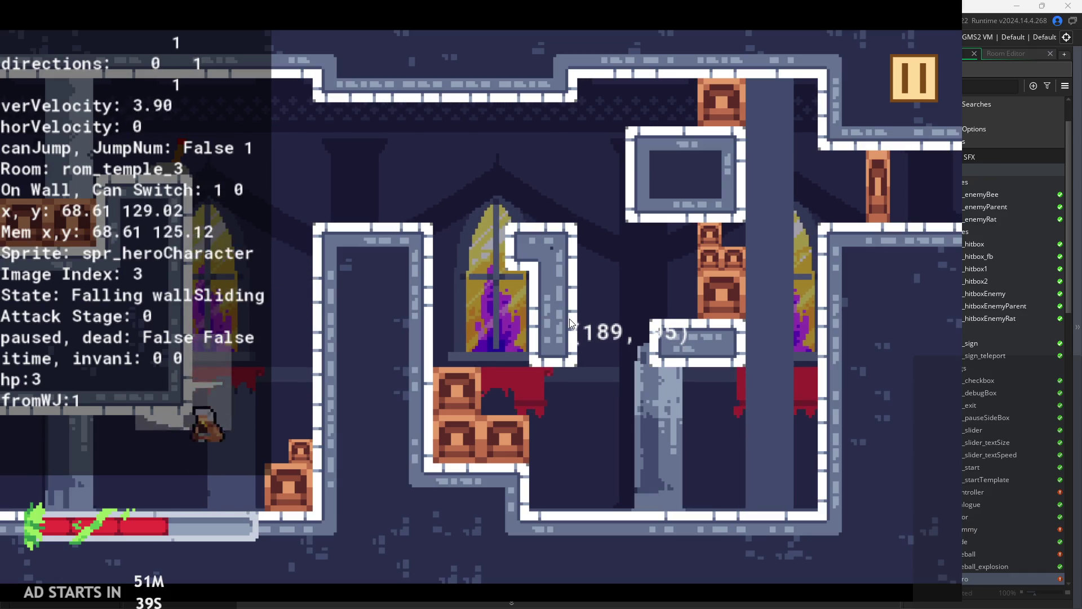
{"action": "key", "text": "x"}
{"action": "key", "text": "Right"}
{"action": "key", "text": "space"}
{"action": "key", "text": "space"}
{"action": "key", "text": "space"}
{"action": "key", "text": "space"}
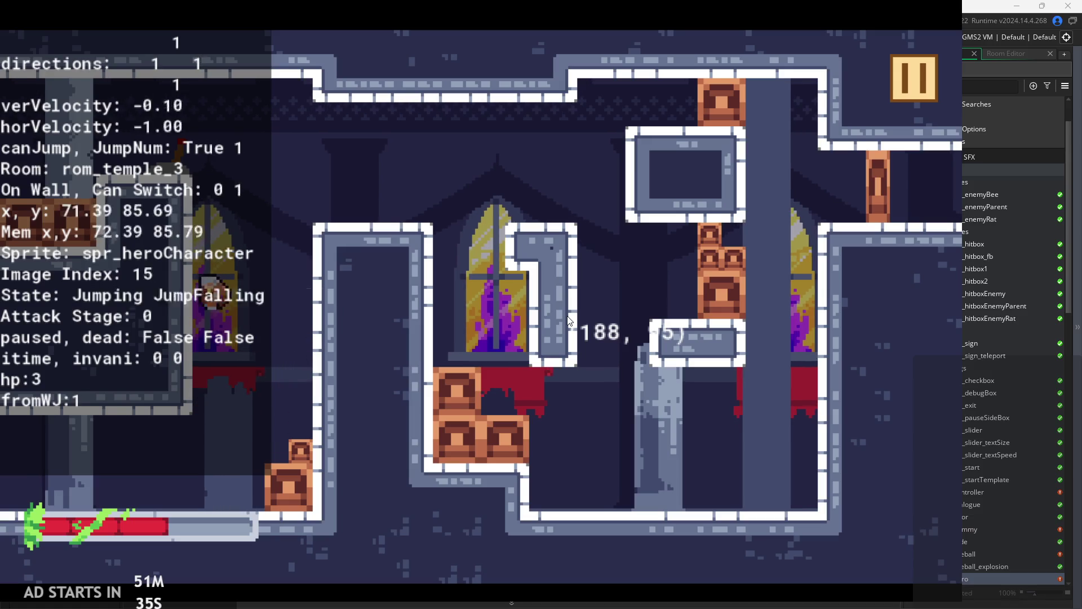
{"action": "key", "text": "space"}
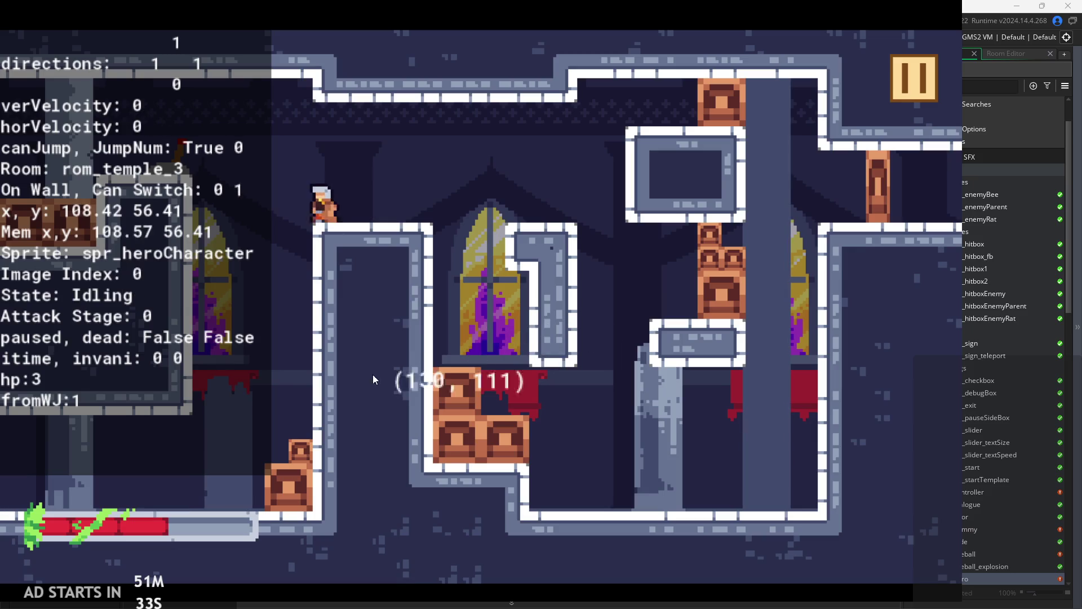
{"action": "key", "text": "x"}
{"action": "key", "text": "x"}
{"action": "key", "text": "Left"}
{"action": "key", "text": "space"}
{"action": "key", "text": "Right"}
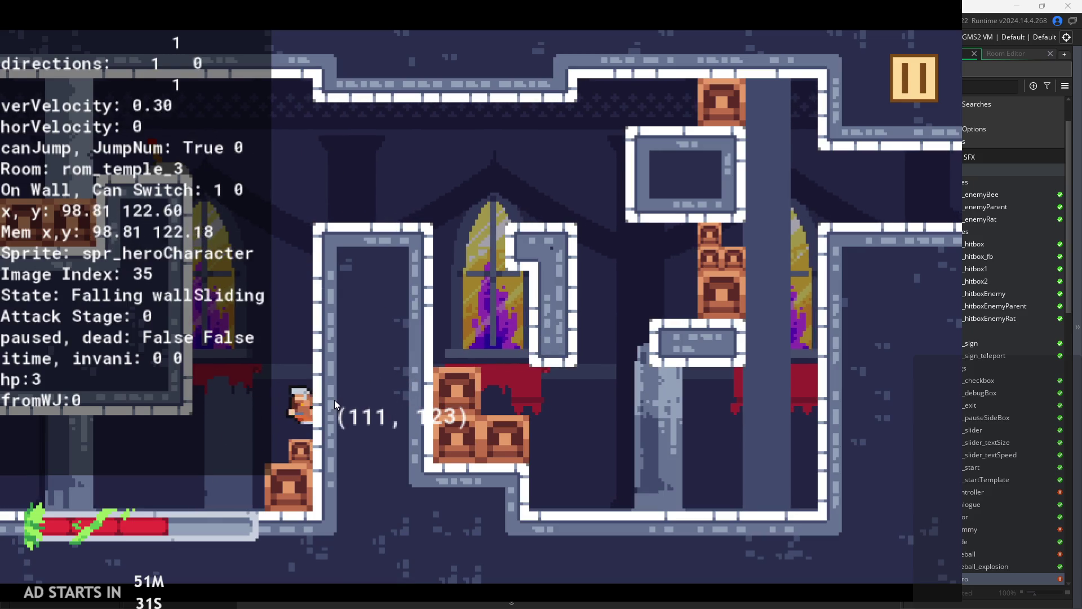
{"action": "key", "text": "space"}
{"action": "key", "text": "Right"}
- Repeat the climb: wall-jump onto the upper ledge, attack, and drop back off
{"action": "key", "text": "space"}
{"action": "key", "text": "x"}
{"action": "key", "text": "x"}
{"action": "key", "text": "Left"}
{"action": "key", "text": "space"}
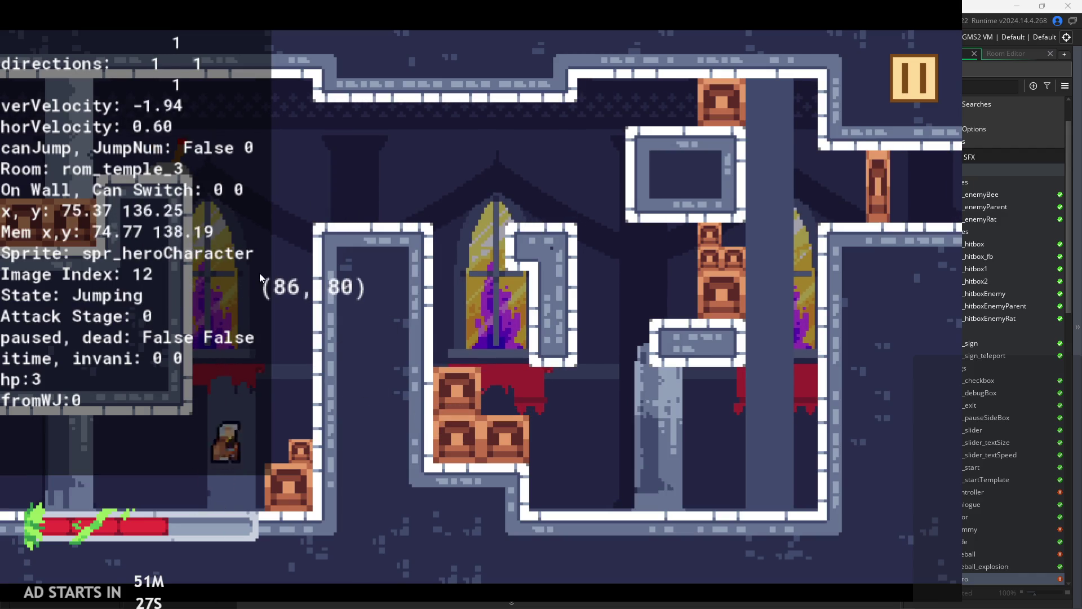
{"action": "key", "text": "Left"}
{"action": "key", "text": "space"}
{"action": "key", "text": "Right"}
{"action": "key", "text": "Left"}
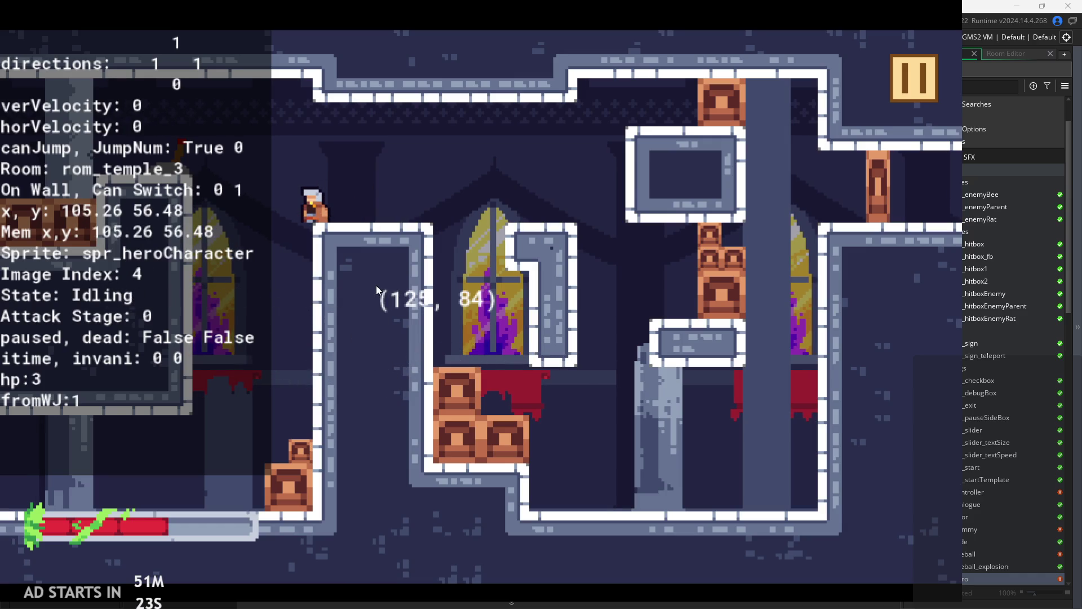
{"action": "key", "text": "x"}
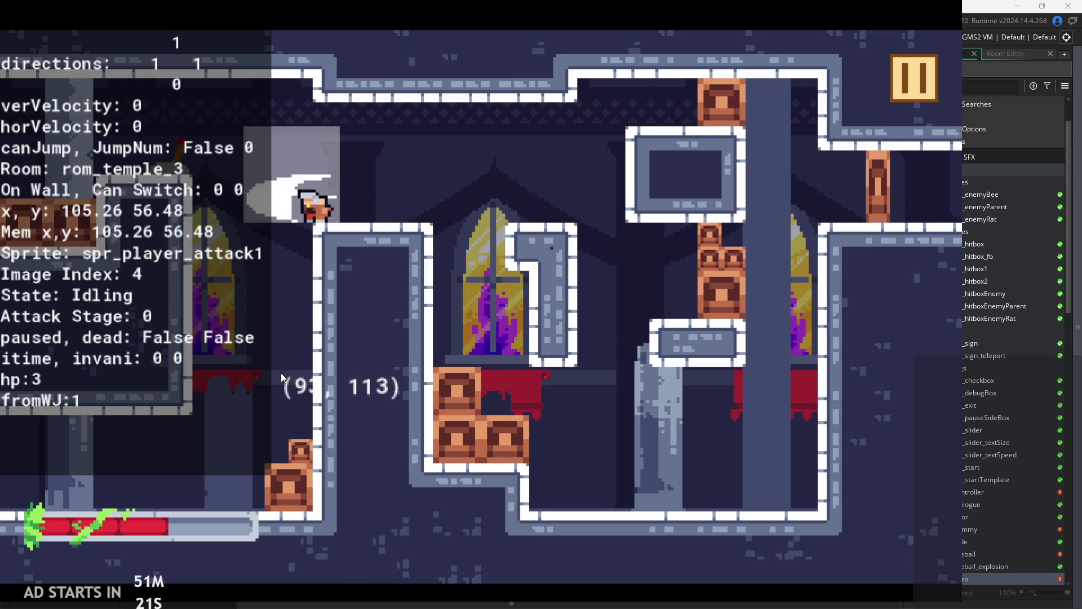
{"action": "key", "text": "Left"}
{"action": "key", "text": "space"}
{"action": "key", "text": "Right"}
{"action": "key", "text": "Left"}
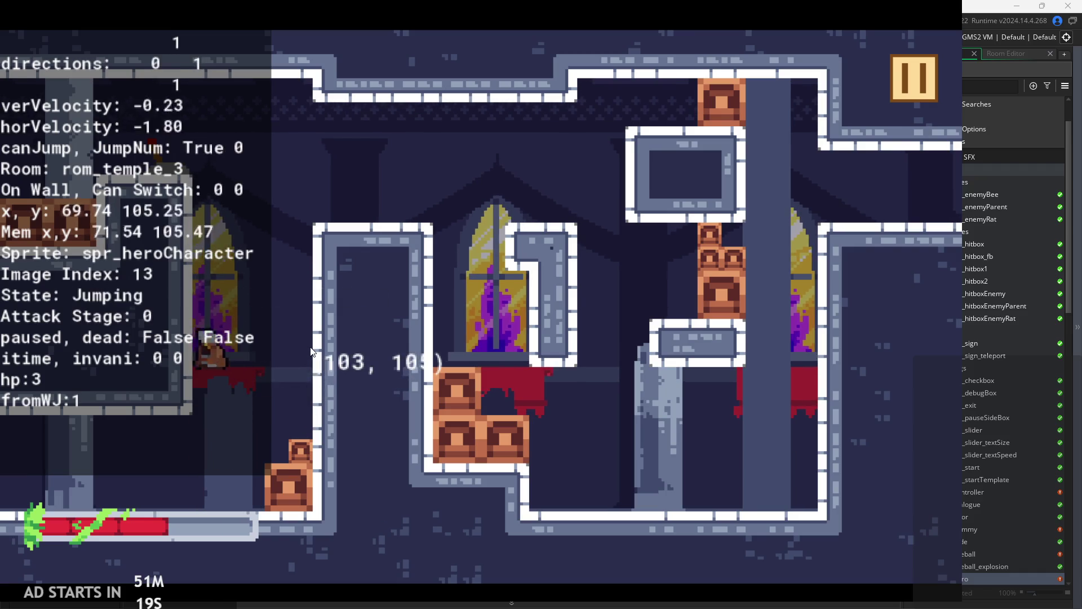
{"action": "key", "text": "Right"}
{"action": "key", "text": "space"}
{"action": "key", "text": "Right"}
{"action": "key", "text": "Left"}
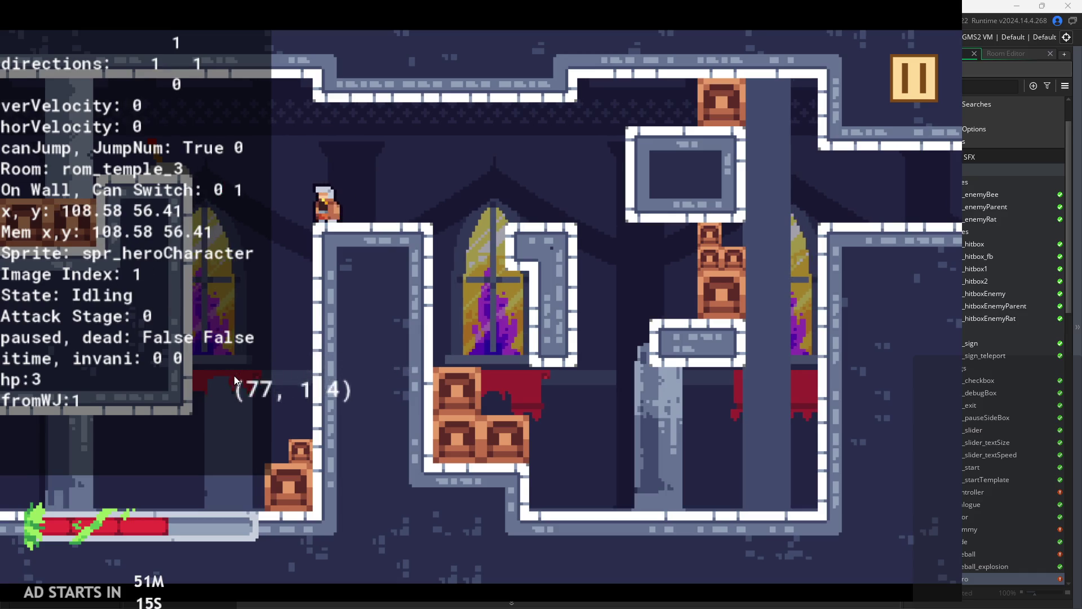
{"action": "left_click", "coordinate": [243, 377]}
{"action": "key", "text": "Left"}
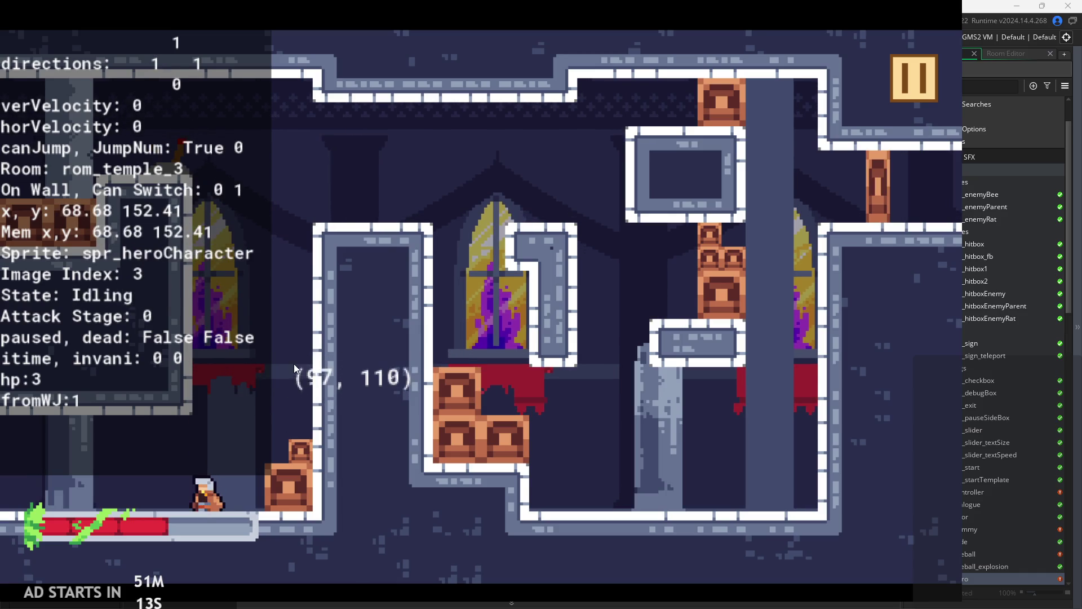
- Keep wall-jumping between the walls onto the ledge, attacking, then dropping to the floor
{"action": "key", "text": "space"}
{"action": "key", "text": "Right"}
{"action": "key", "text": "Left"}
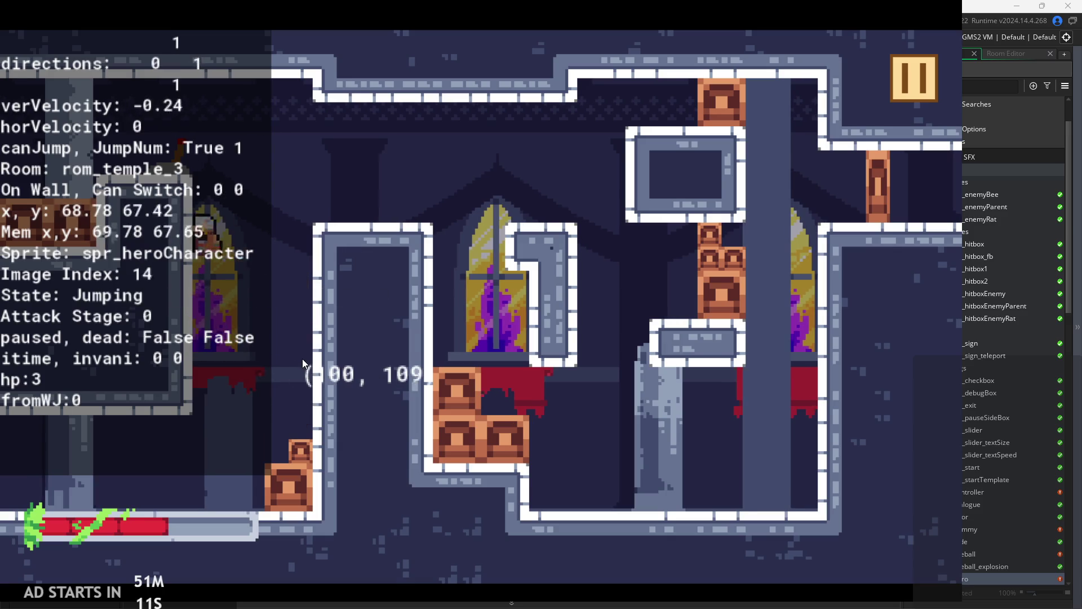
{"action": "key", "text": "space"}
{"action": "key", "text": "space"}
{"action": "key", "text": "Right"}
{"action": "key", "text": "Left"}
{"action": "left_click", "coordinate": [302, 358]}
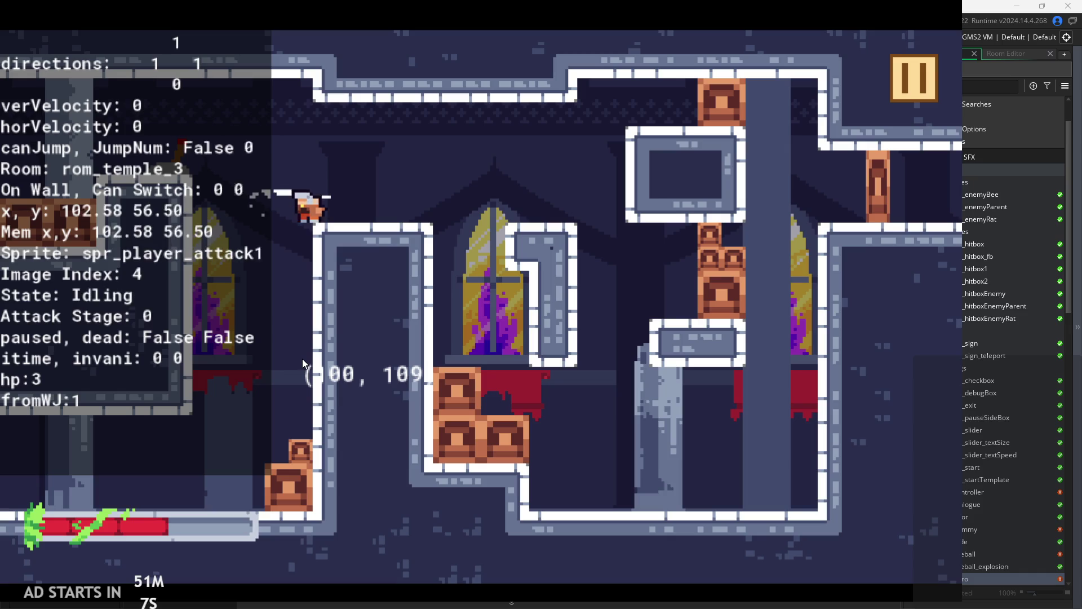
{"action": "key", "text": "Left"}
{"action": "key", "text": "space"}
{"action": "key", "text": "Right"}
{"action": "key", "text": "Left"}
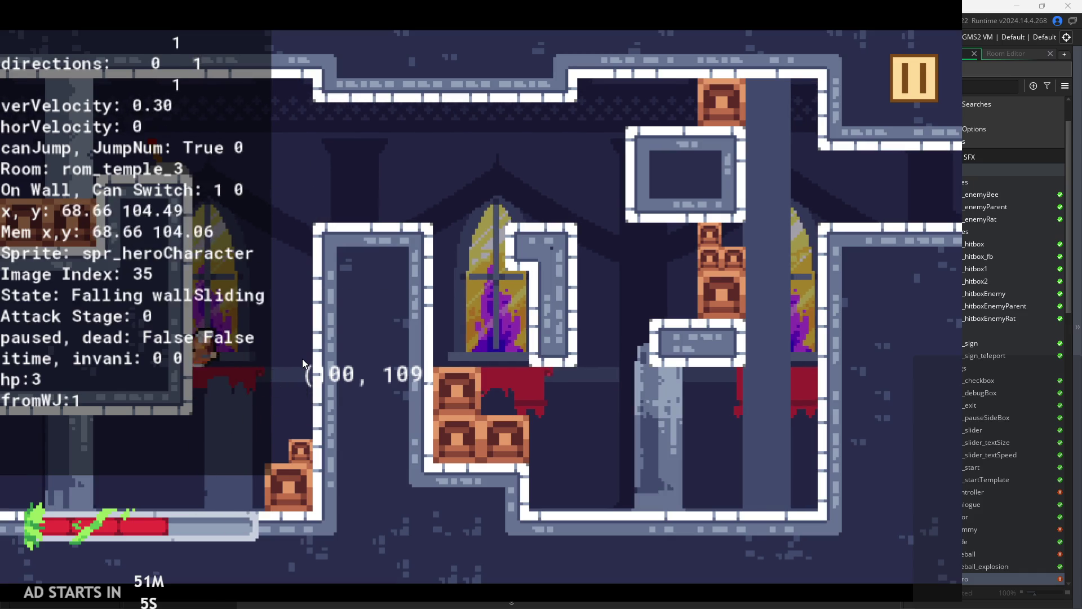
{"action": "key", "text": "space"}
{"action": "key", "text": "Right"}
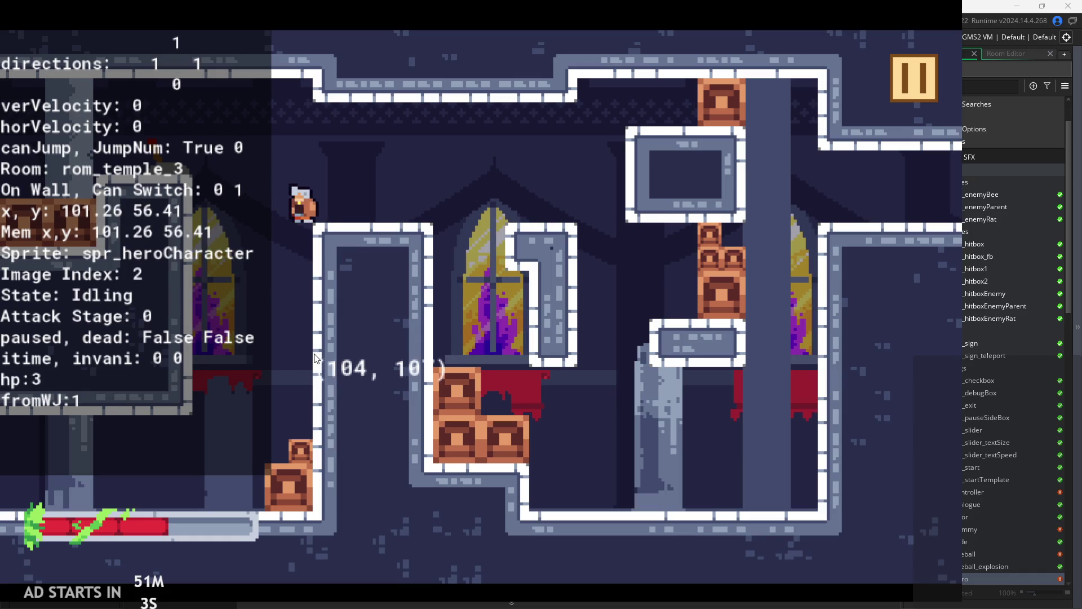
{"action": "key", "text": "Left"}
{"action": "key", "text": "space"}
{"action": "key", "text": "Right"}
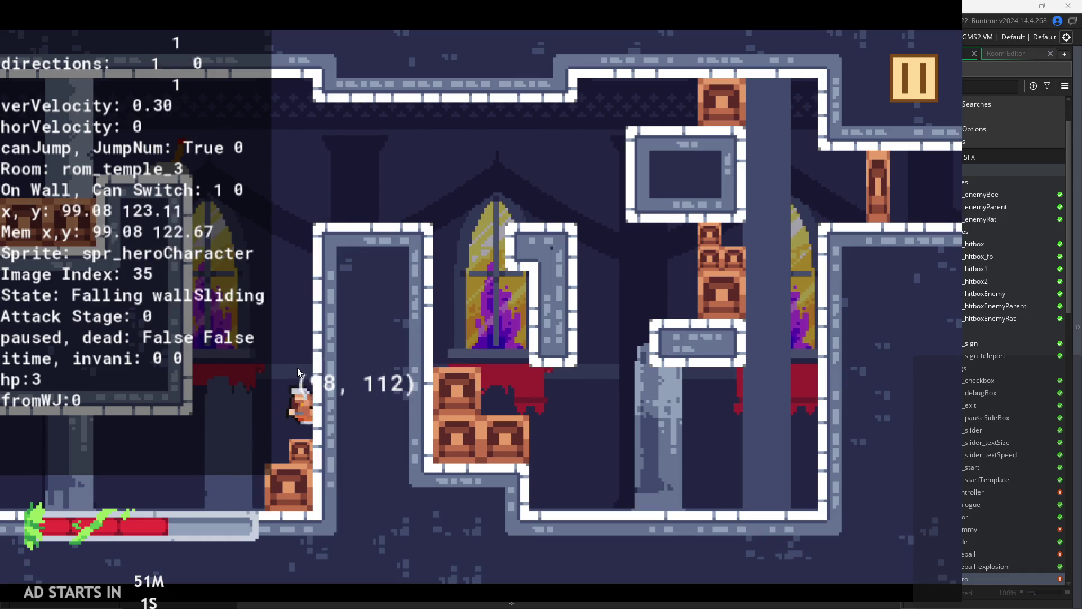
- Continue wall-sliding and wall-jumping, with a two-hit attack combo on the ledge
{"action": "key", "text": "Left"}
{"action": "key", "text": "space"}
{"action": "key", "text": "Right"}
{"action": "key", "text": "Left"}
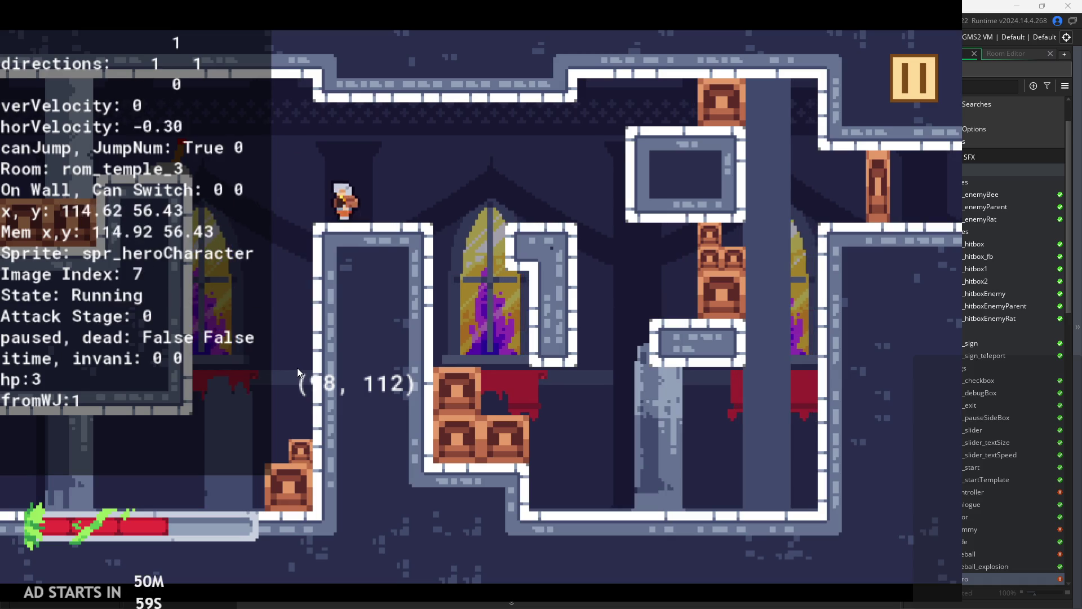
{"action": "key", "text": "x"}
{"action": "key", "text": "Left"}
{"action": "key", "text": "x"}
{"action": "key", "text": "space"}
{"action": "key", "text": "Right"}
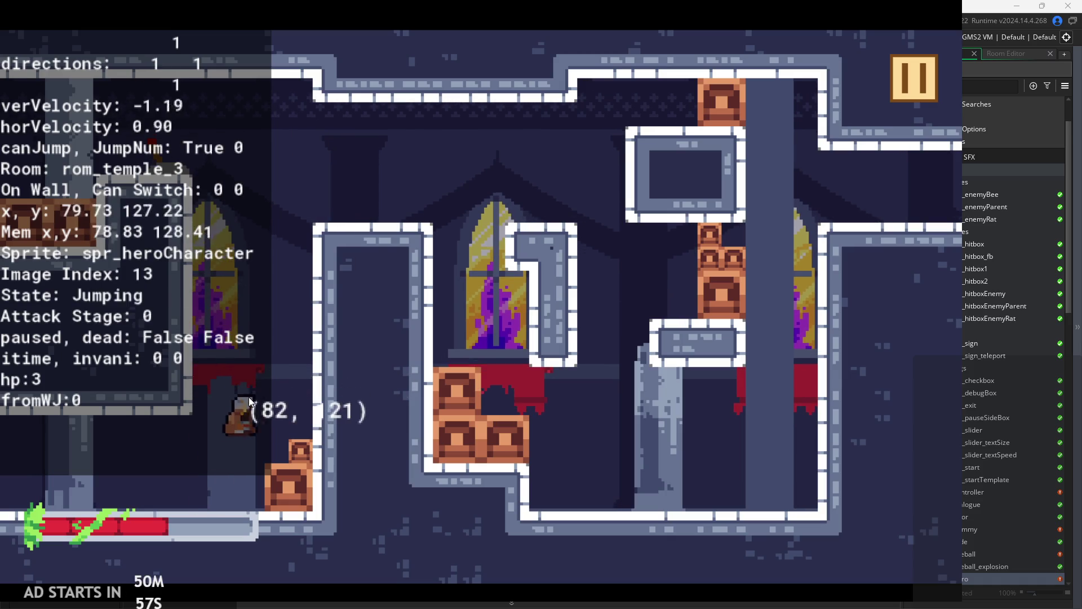
{"action": "key", "text": "Left"}
{"action": "key", "text": "space"}
{"action": "key", "text": "Right"}
{"action": "key", "text": "Right"}
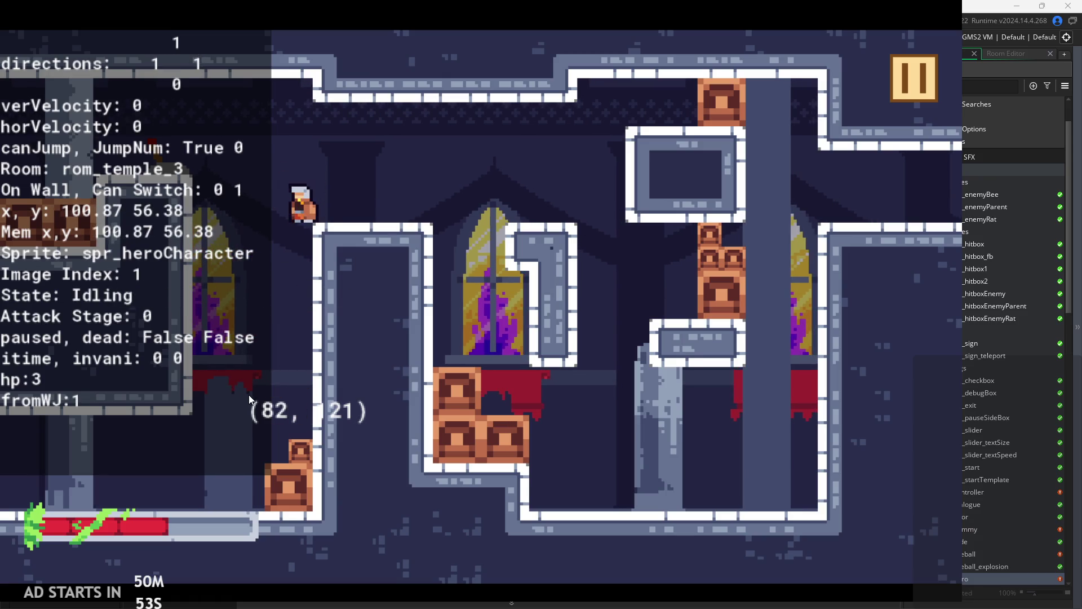
{"action": "key", "text": "Left"}
{"action": "key", "text": "space"}
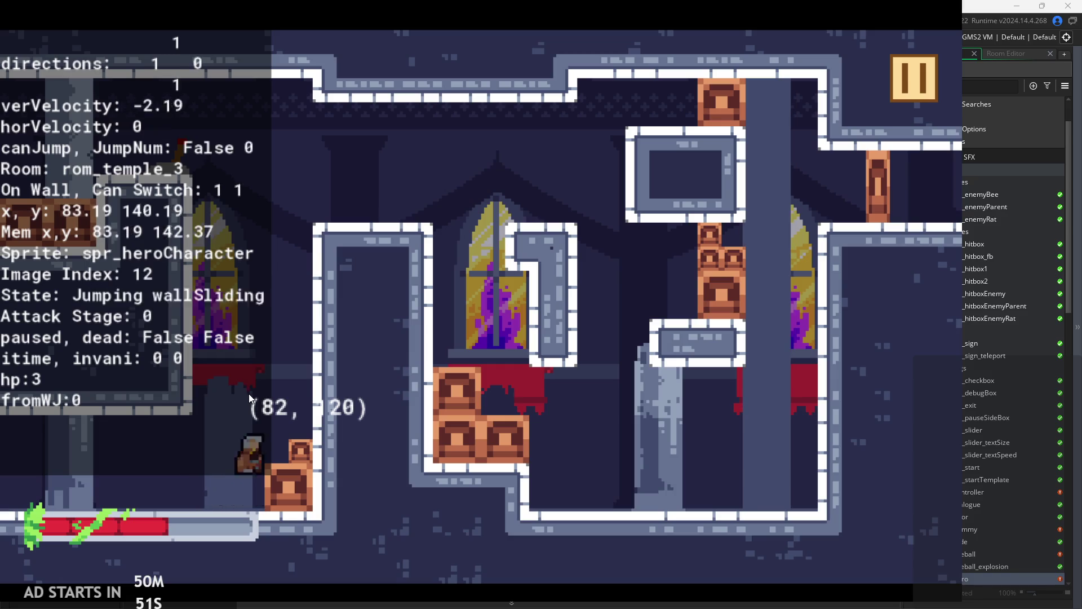
{"action": "key", "text": "Left"}
{"action": "key", "text": "space"}
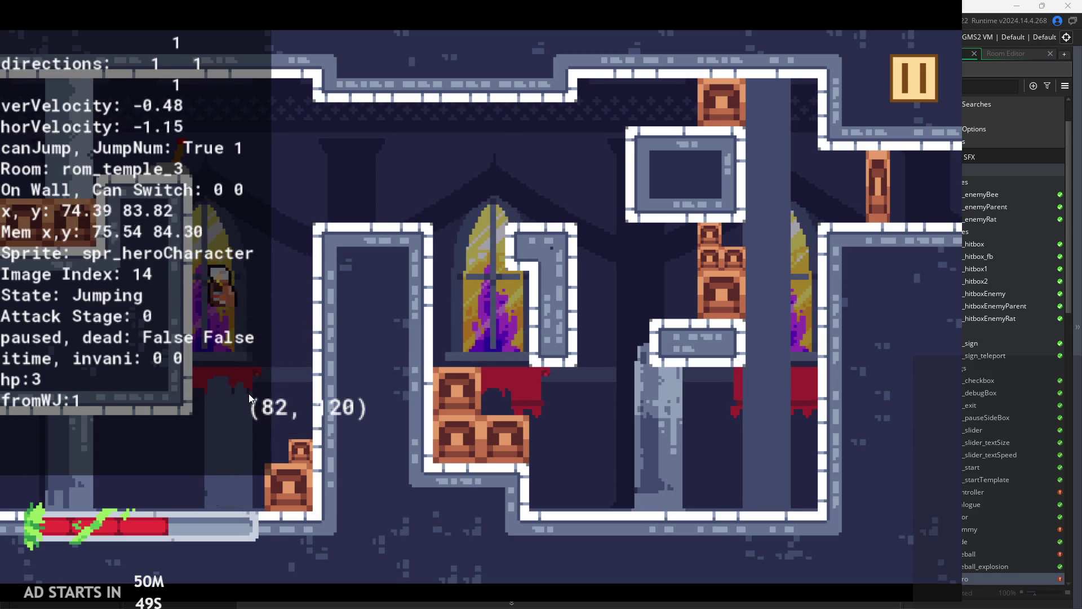
{"action": "key", "text": "Right"}
{"action": "key", "text": "space"}
{"action": "key", "text": "Left"}
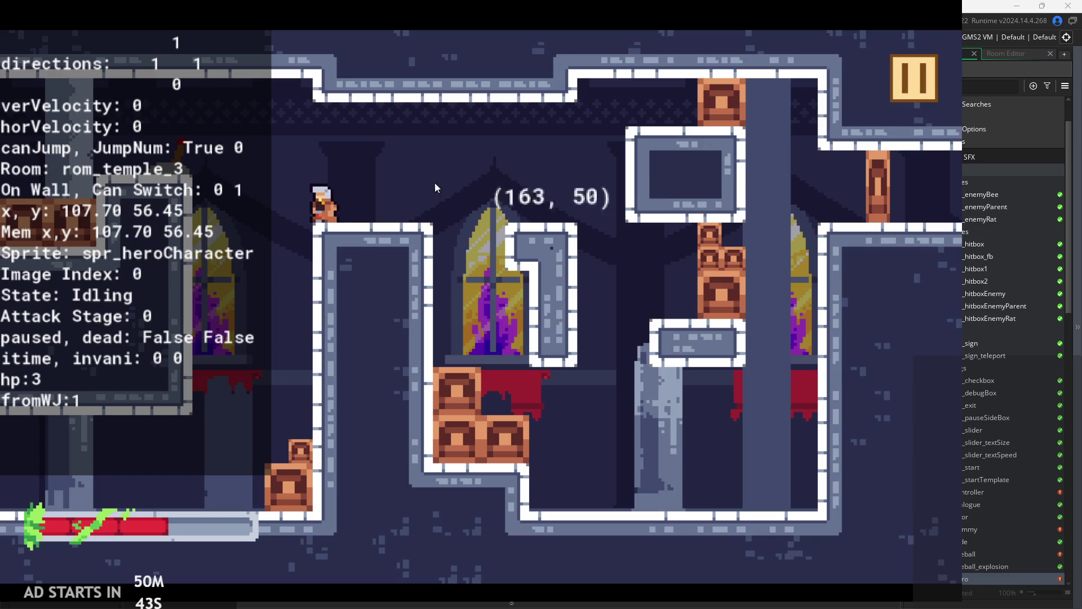
- Run more wall-jump cycles, attacking after wall slides and on the ledge
{"action": "key", "text": "x"}
{"action": "key", "text": "Left"}
{"action": "key", "text": "Right"}
{"action": "key", "text": "space"}
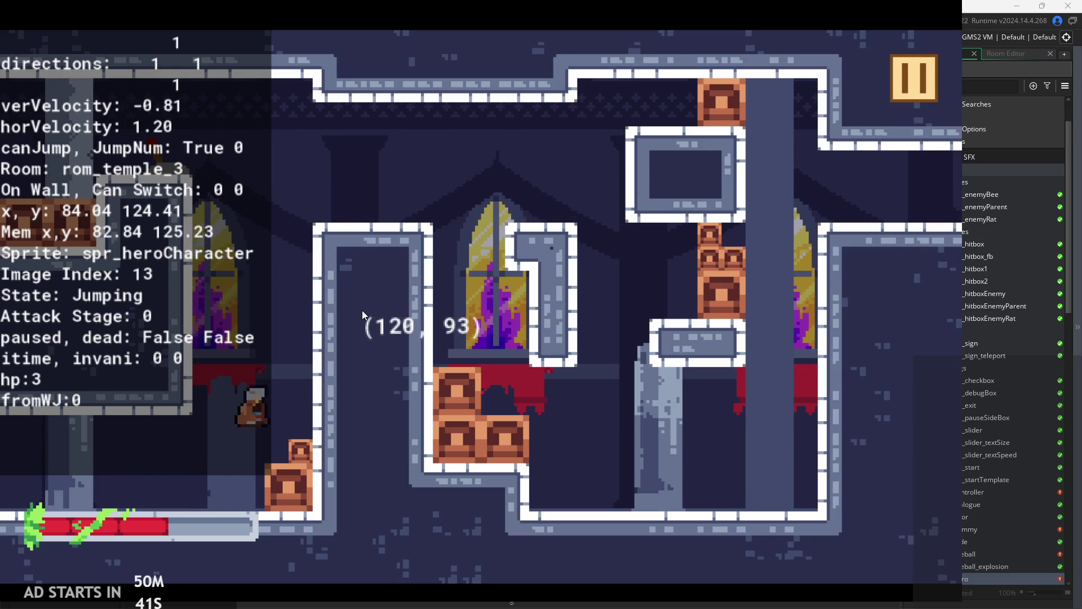
{"action": "key", "text": "space"}
{"action": "key", "text": "space"}
{"action": "key", "text": "space"}
{"action": "key", "text": "space"}
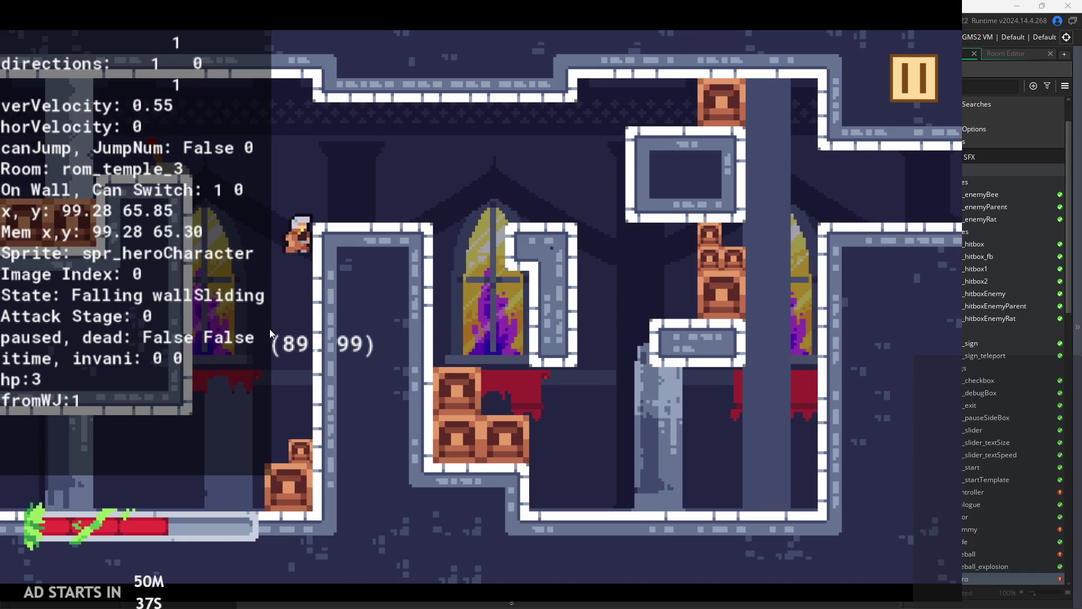
{"action": "key", "text": "x"}
{"action": "key", "text": "space"}
{"action": "key", "text": "space"}
{"action": "key", "text": "space"}
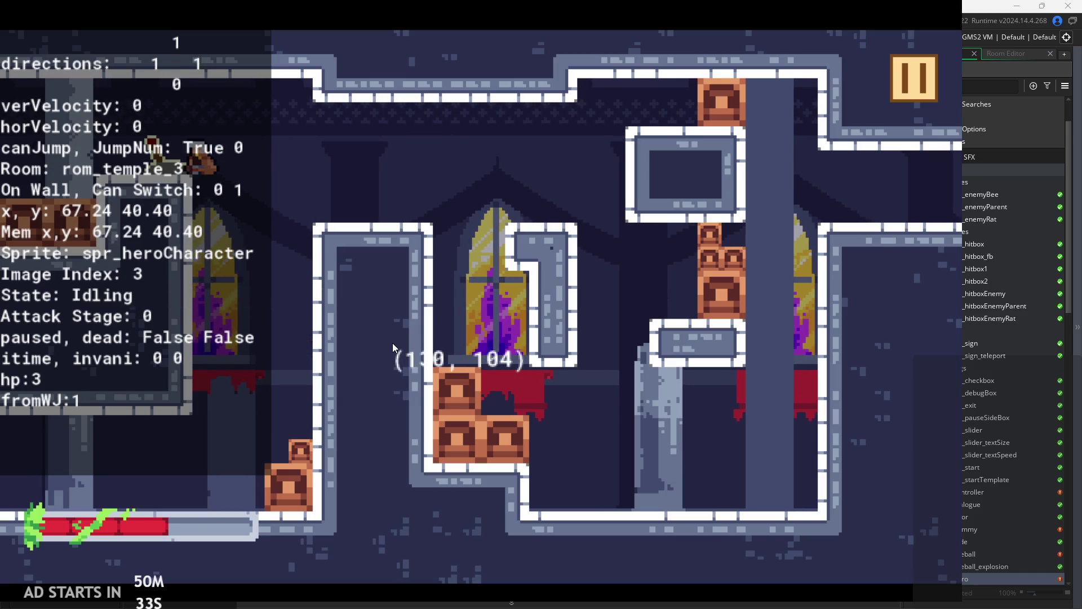
{"action": "key", "text": "Right"}
{"action": "key", "text": "x"}
{"action": "key", "text": "x"}
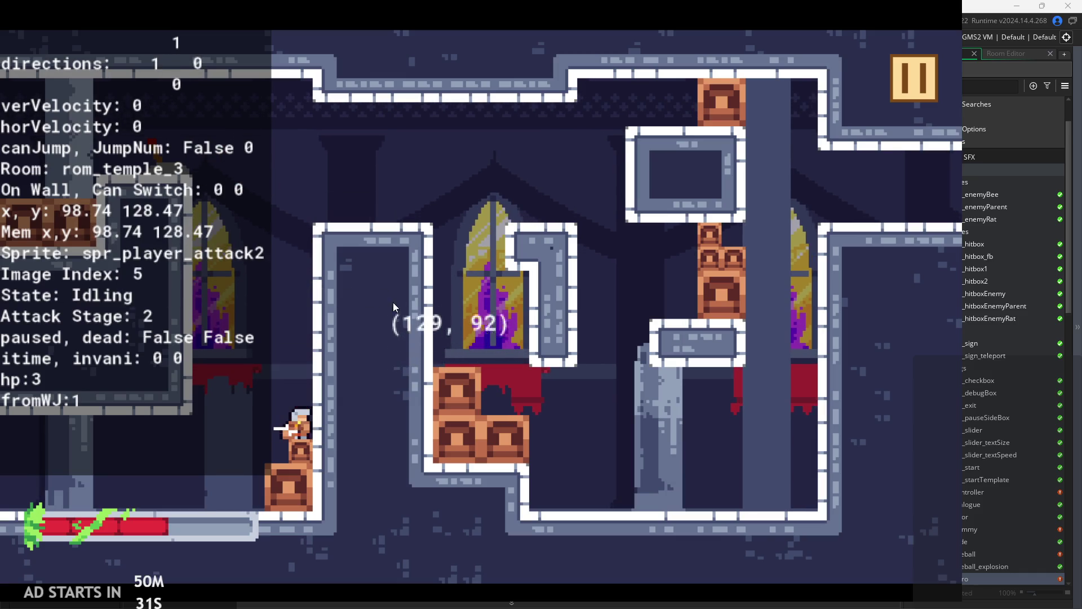
{"action": "key", "text": "space"}
{"action": "key", "text": "space"}
{"action": "key", "text": "space"}
{"action": "key", "text": "space"}
{"action": "key", "text": "space"}
{"action": "key", "text": "space"}
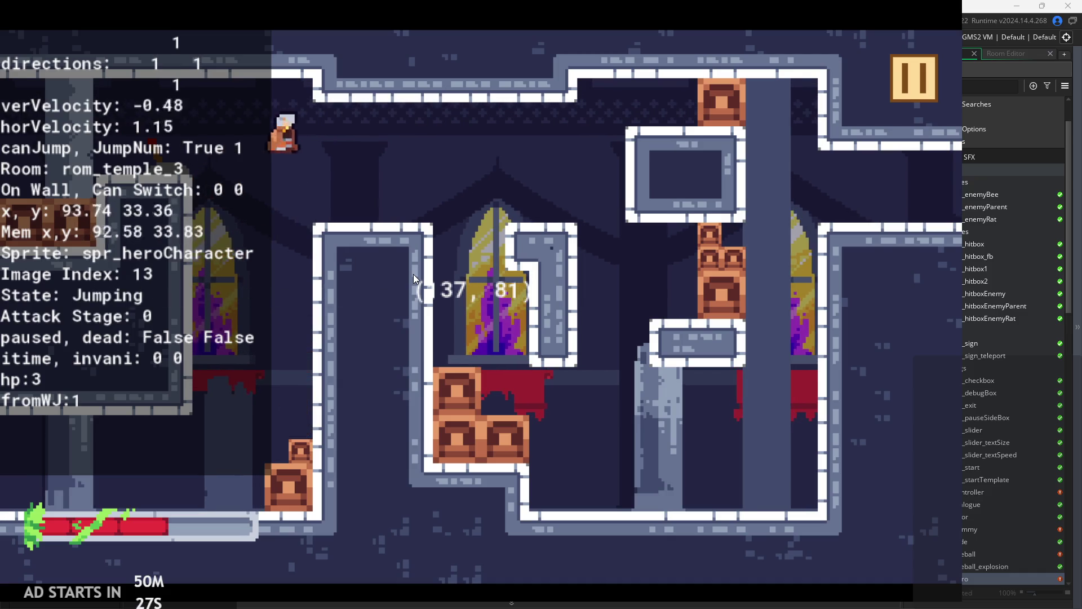
{"action": "key", "text": "Right"}
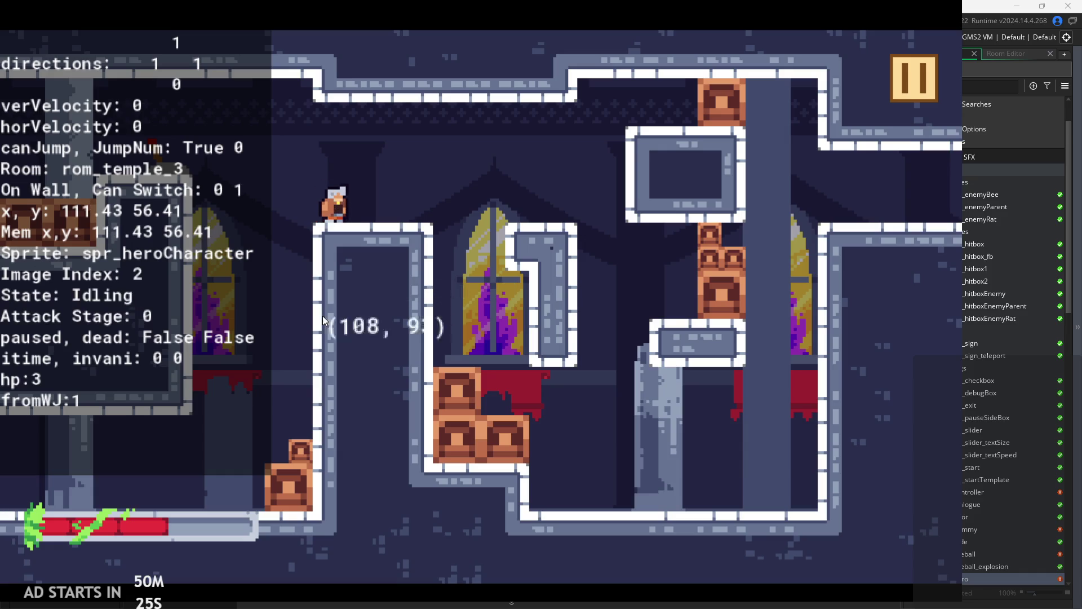
{"action": "key", "text": "space"}
{"action": "key", "text": "space"}
{"action": "key", "text": "space"}
{"action": "key", "text": "space"}
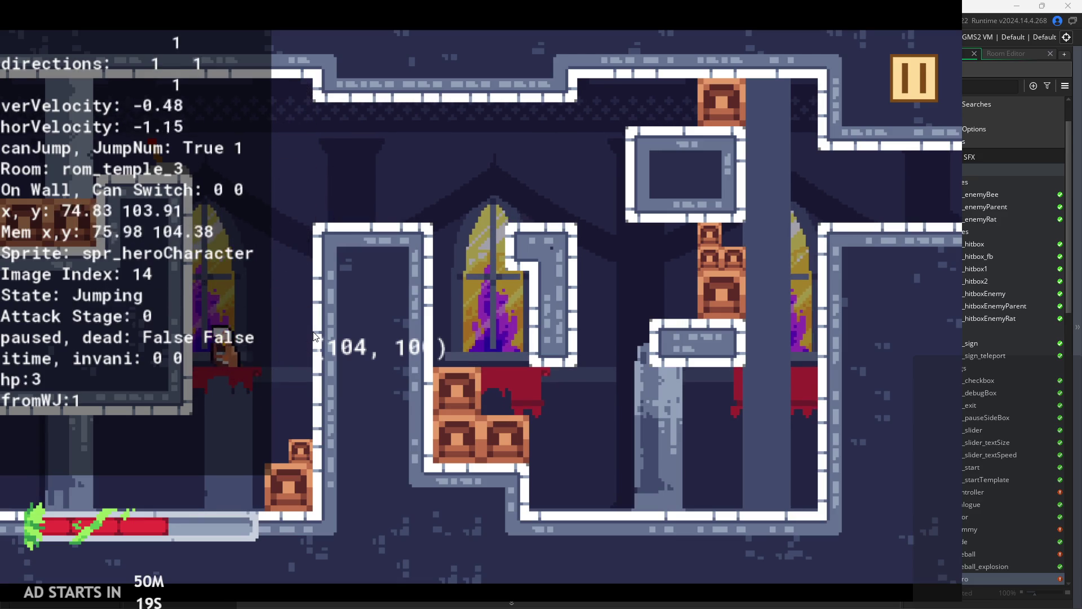
{"action": "key", "text": "Right"}
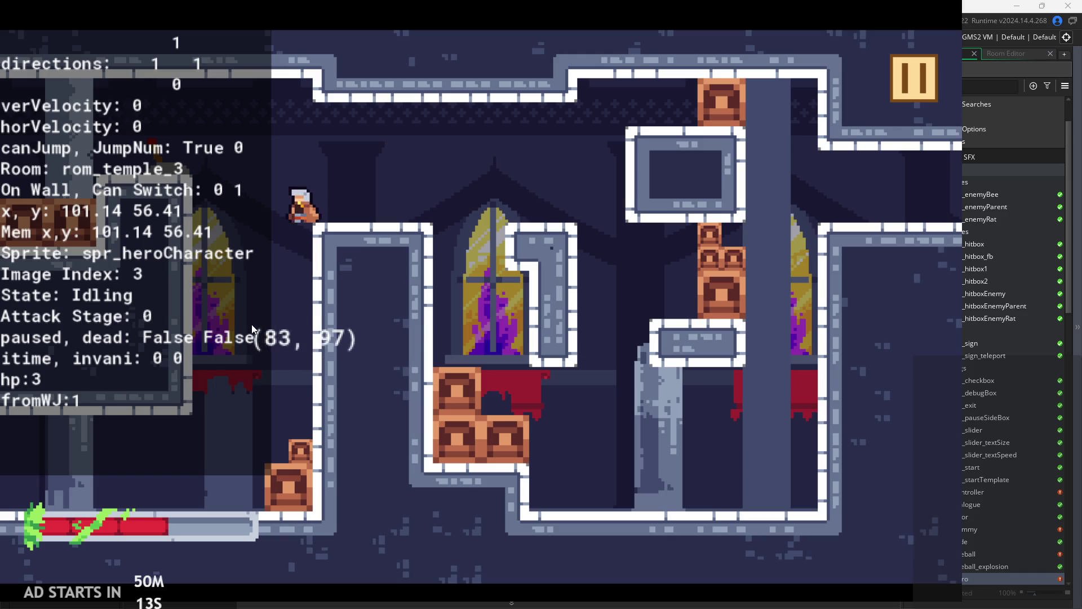
{"action": "key", "text": "x"}
{"action": "key", "text": "Left"}
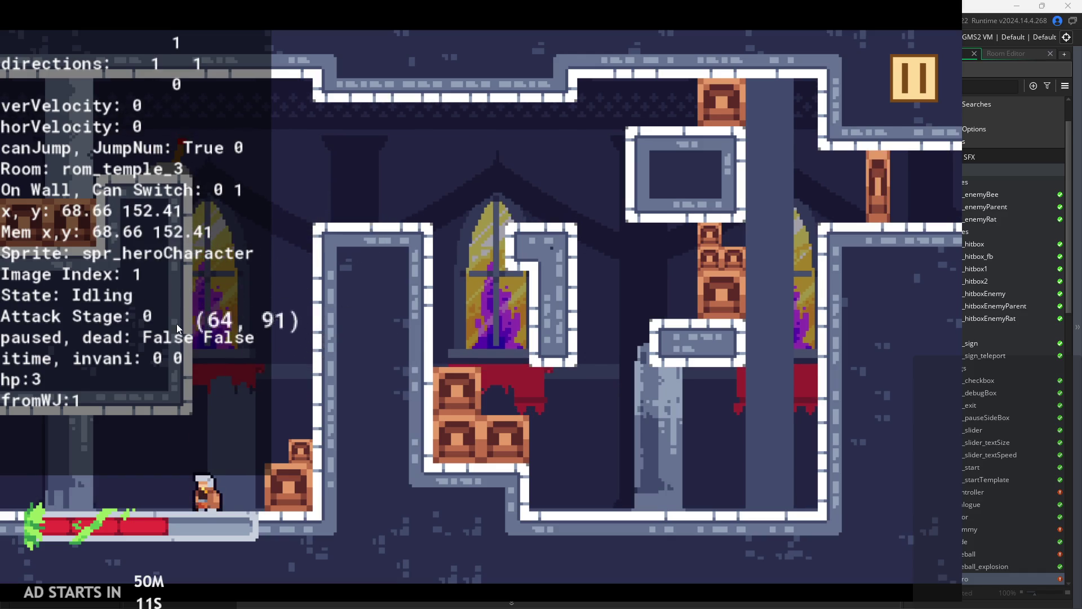
- Pause and exit the game, returning to the wallSliding block in obj_hero's code
{"action": "left_click", "coordinate": [891, 78]}
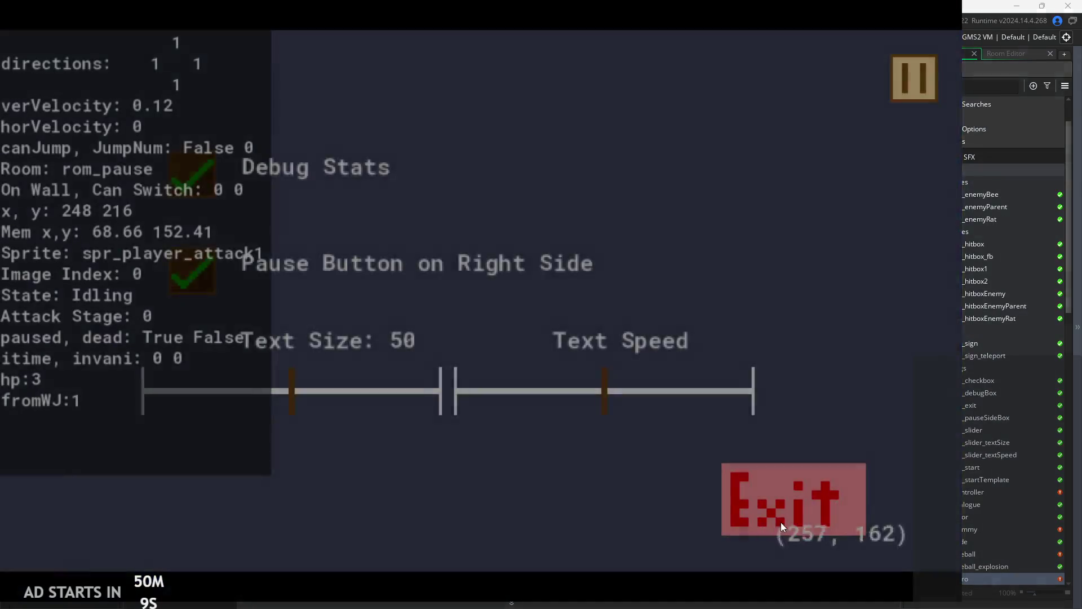
{"action": "left_click", "coordinate": [777, 519]}
{"action": "left_click", "coordinate": [502, 224]}
{"action": "scroll", "scroll_direction": "down", "scroll_amount": 3}
{"action": "left_click", "coordinate": [504, 177]}
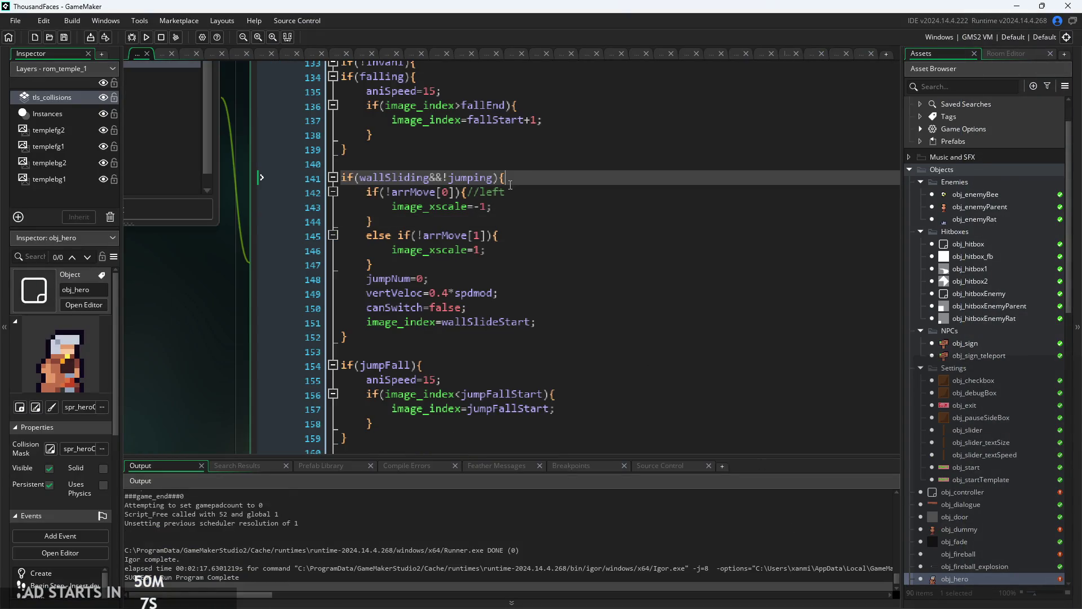
- Review the lines of the if(wallSliding&&!jumping) block in obj_hero's code
{"action": "left_click", "coordinate": [585, 335]}
{"action": "left_click_drag", "start_coordinate": [595, 326], "coordinate": [261, 186]}
{"action": "left_click", "coordinate": [600, 256]}
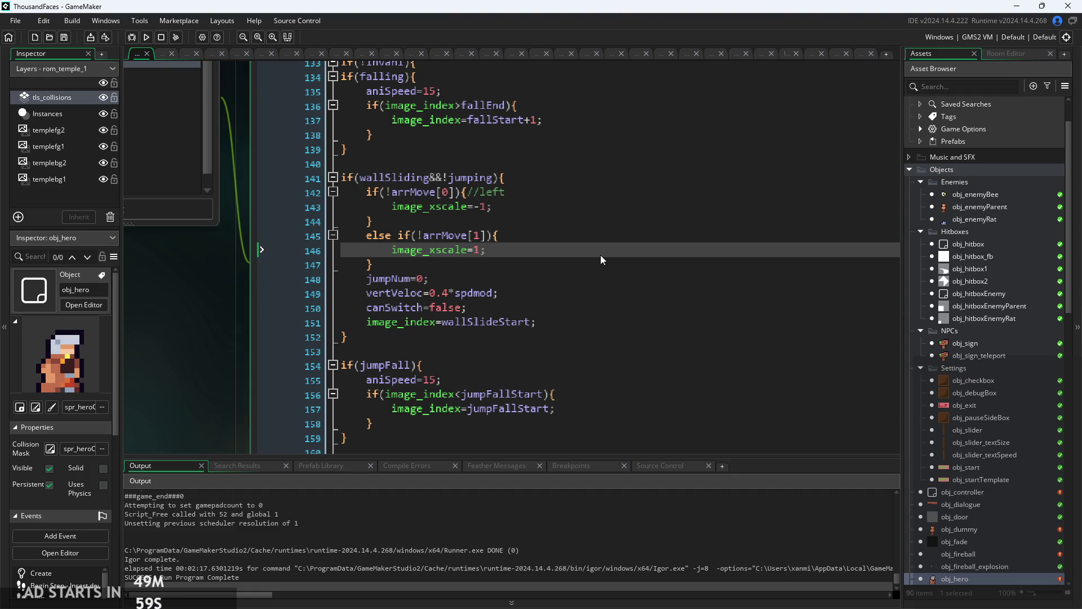
{"action": "left_click", "coordinate": [583, 293]}
{"action": "left_click", "coordinate": [569, 321]}
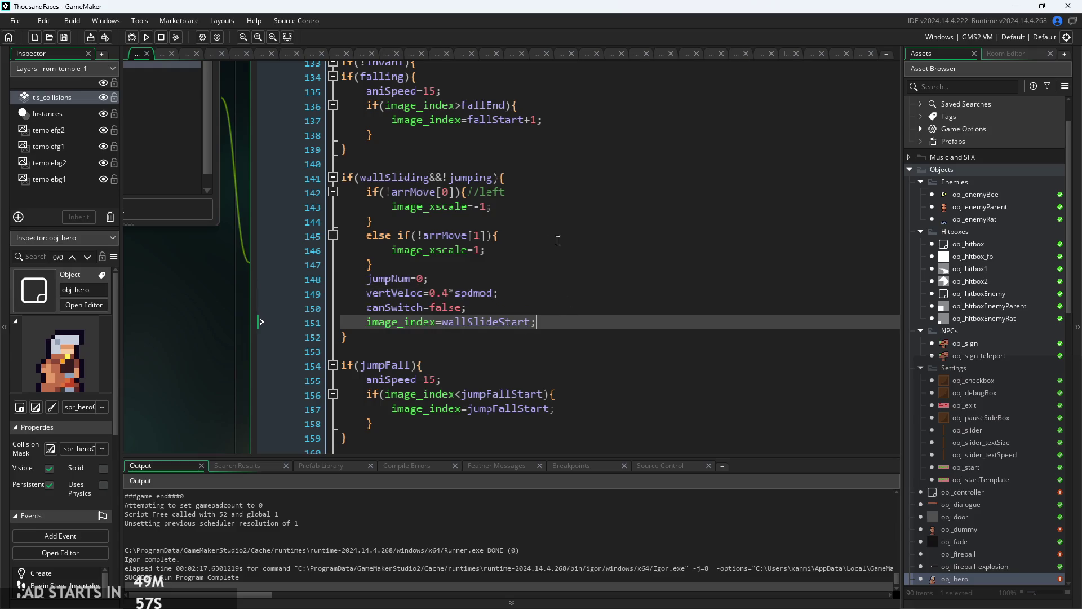
{"action": "left_click", "coordinate": [496, 178]}
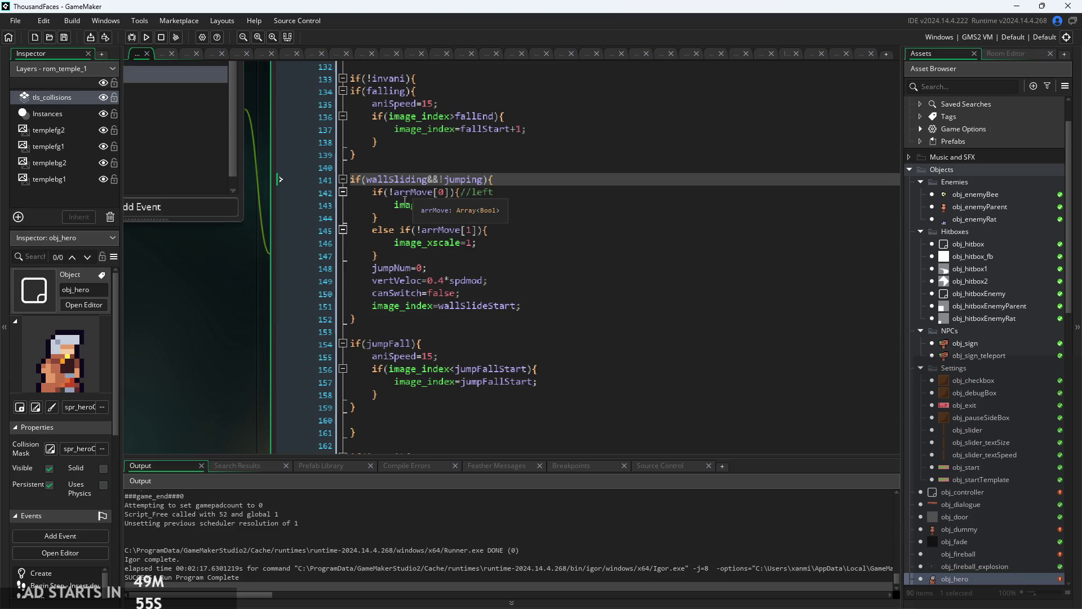
{"action": "scroll", "scroll_direction": "up", "scroll_amount": 3}
{"action": "left_click", "coordinate": [496, 322]}
{"action": "left_click", "coordinate": [319, 246]}
{"action": "key", "text": "Up"}
{"action": "key", "text": "Up"}
{"action": "key", "text": "Up"}
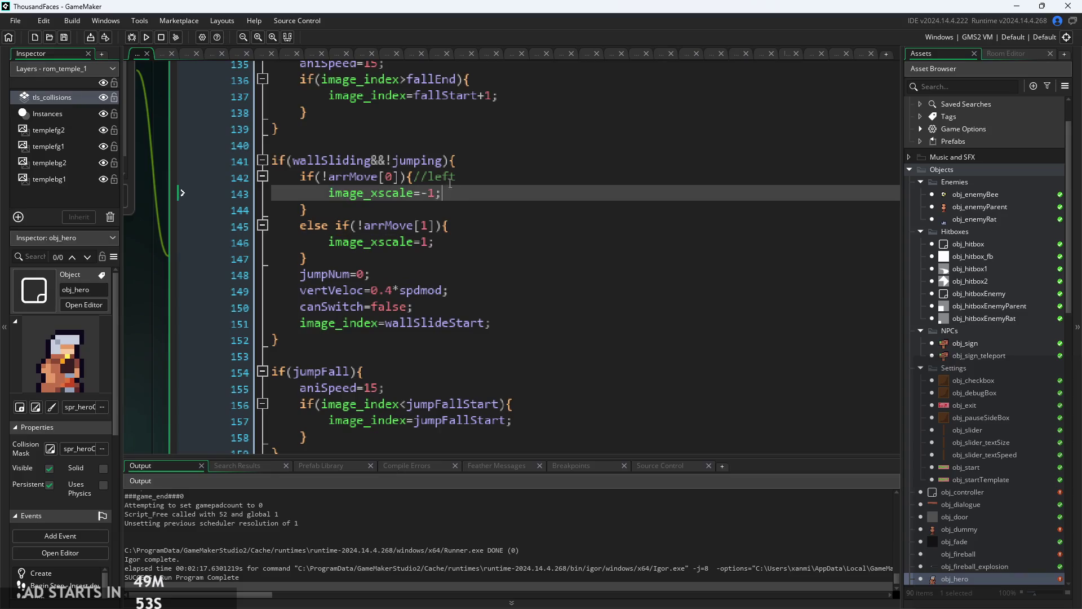
{"action": "left_click_drag", "start_coordinate": [449, 162], "coordinate": [294, 161]}
{"action": "left_click", "coordinate": [300, 162]}
{"action": "left_click", "coordinate": [506, 156]}
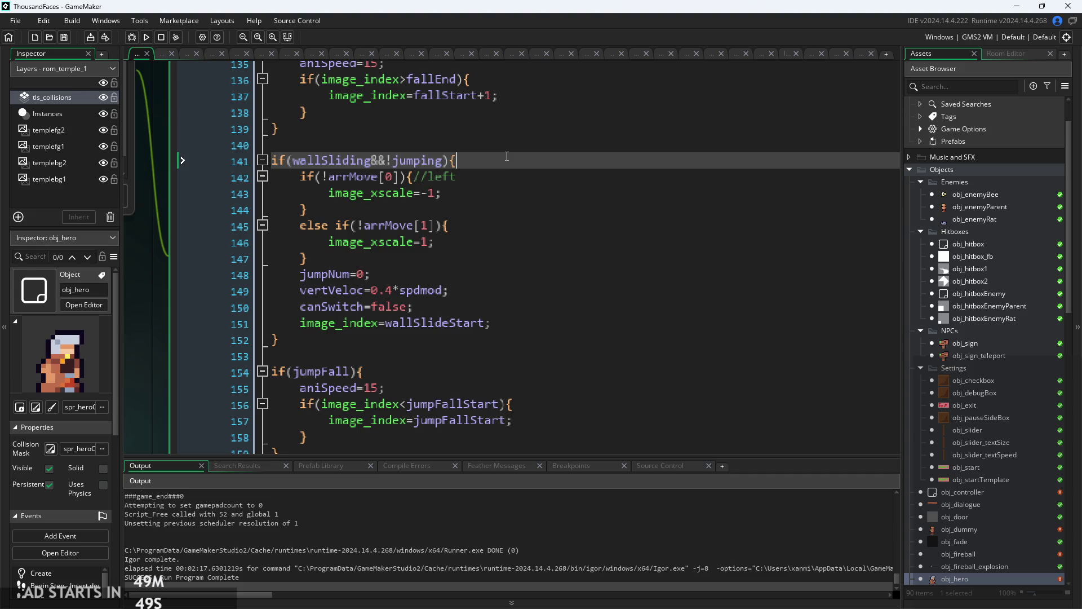
- Add show_debug_message("Wallsliding"); as the block's first line and run the game
{"action": "key", "text": "Return"}
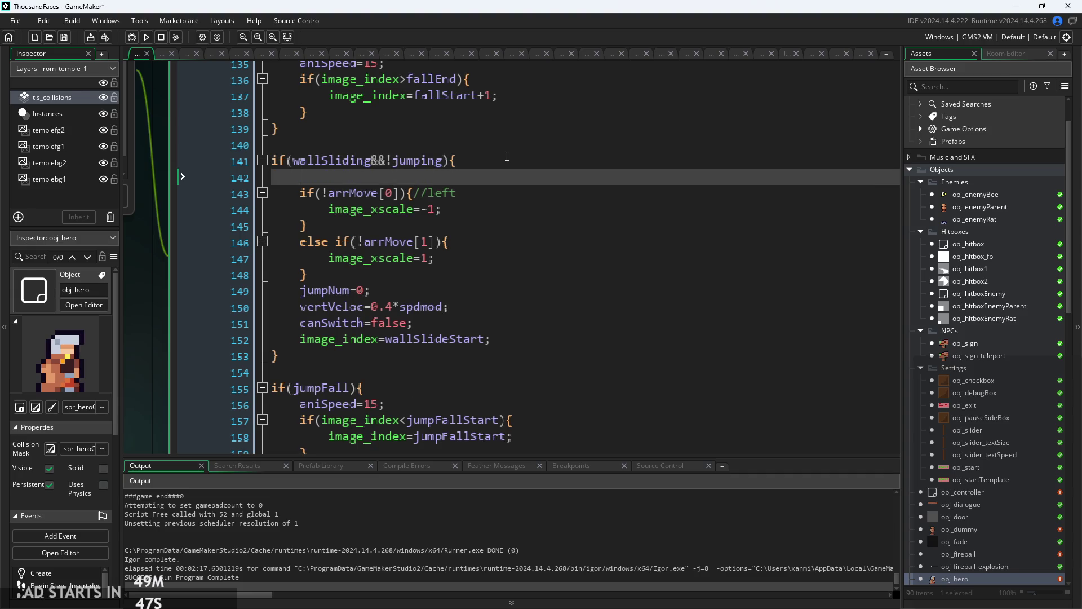
{"action": "type", "text": "show_de"}
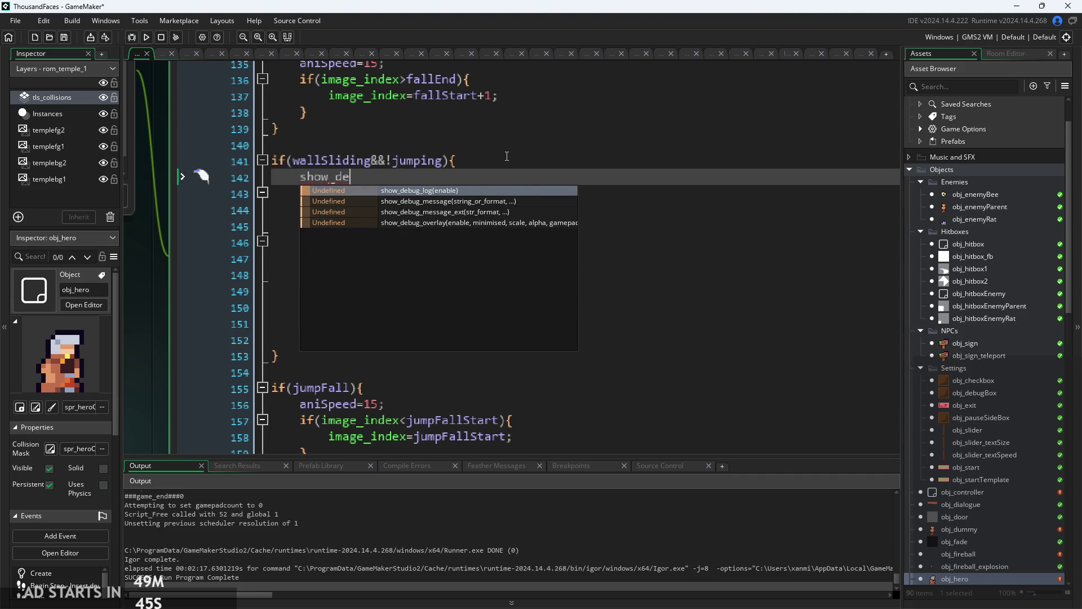
{"action": "key", "text": "Down"}
{"action": "key", "text": "Return"}
{"action": "type", "text": "\""}
{"action": "type", "text": "\");"}
{"action": "key", "text": "Left"}
{"action": "key", "text": "Left"}
{"action": "type", "text": "Wallsli"}
{"action": "type", "text": "ding"}
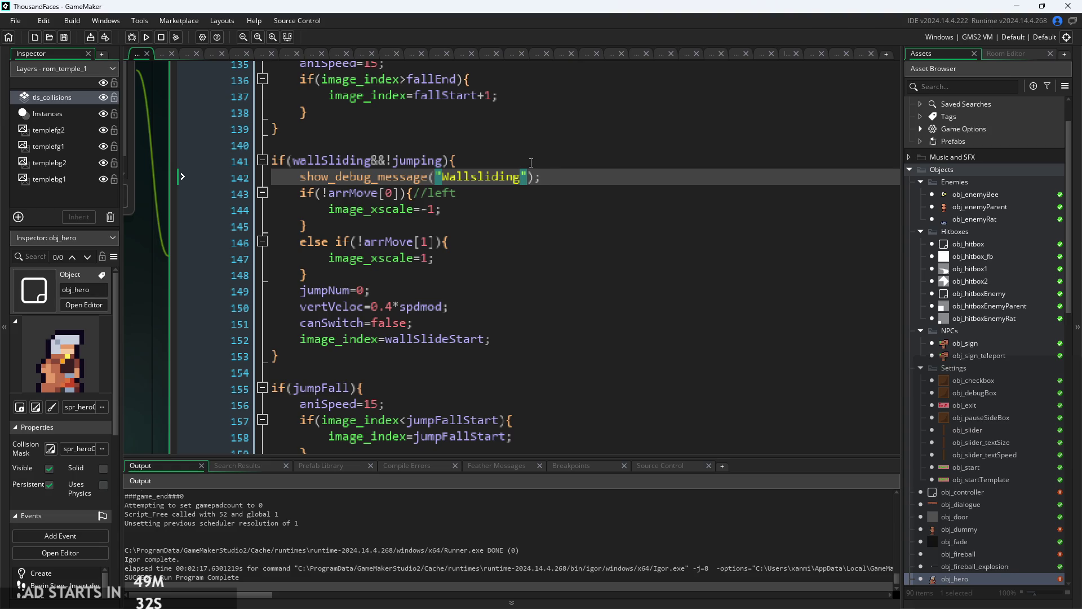
{"action": "left_click", "coordinate": [142, 38]}
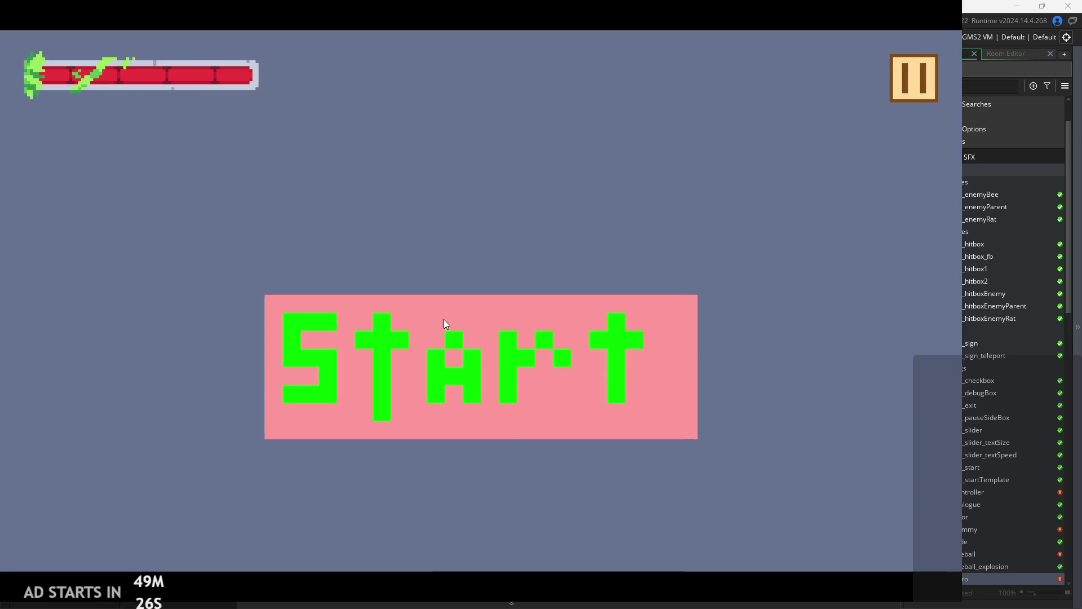
- Start the game from its title screen, then switch away to end the wall-slide playtest
{"action": "left_click", "coordinate": [521, 347]}
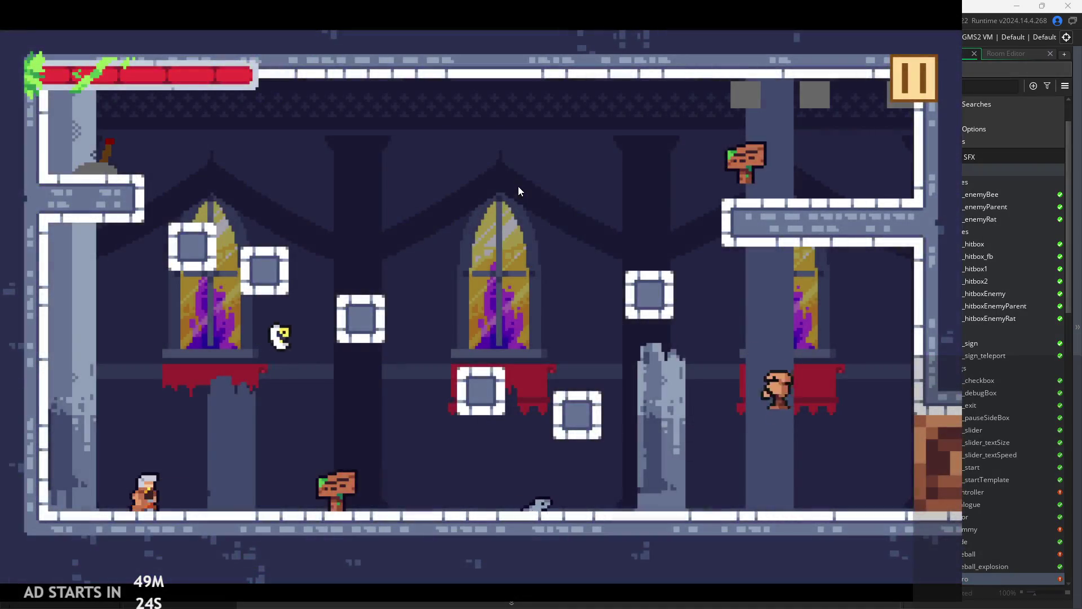
{"action": "key", "text": "alt+Tab"}
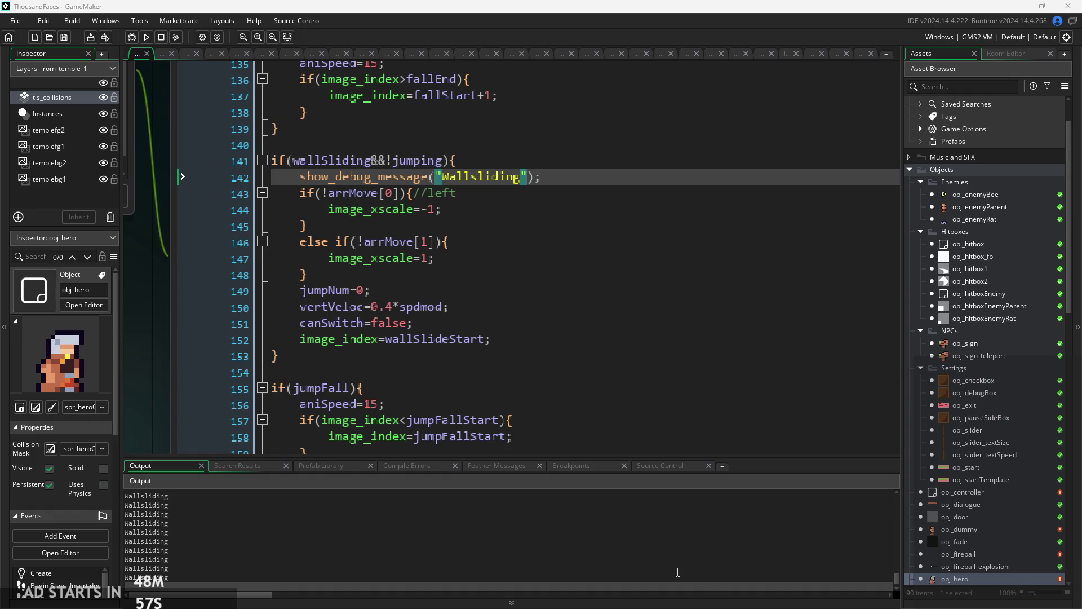
- Review the direction checks and the falling block in obj_hero's code
{"action": "left_click_drag", "start_coordinate": [896, 581], "coordinate": [891, 538]}
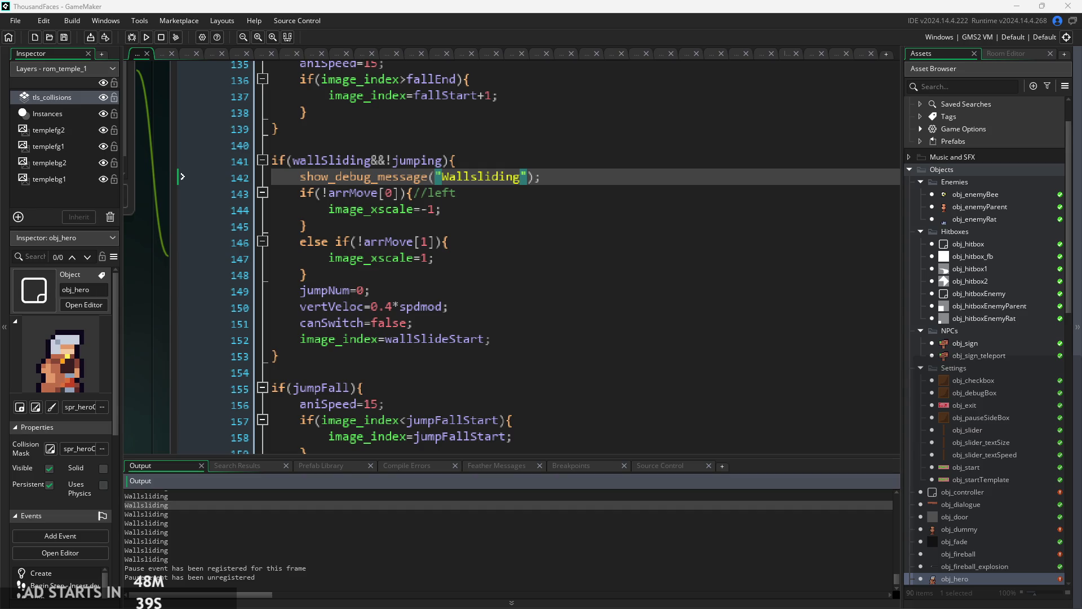
{"action": "left_click", "coordinate": [667, 190]}
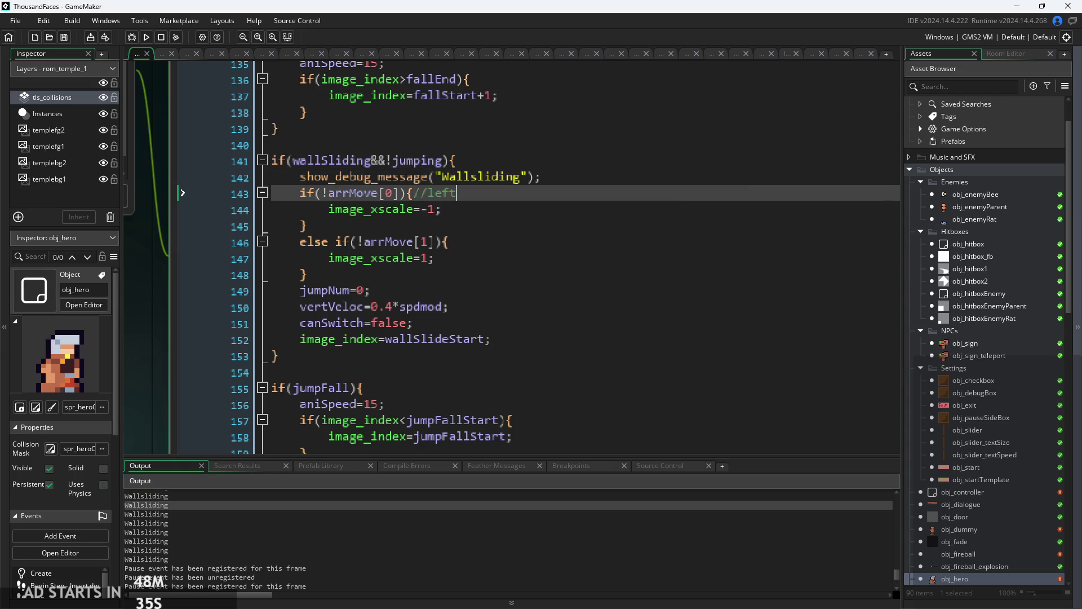
{"action": "left_click", "coordinate": [512, 275]}
{"action": "scroll", "scroll_direction": "down", "scroll_amount": 3}
{"action": "scroll", "scroll_direction": "up", "scroll_amount": 3}
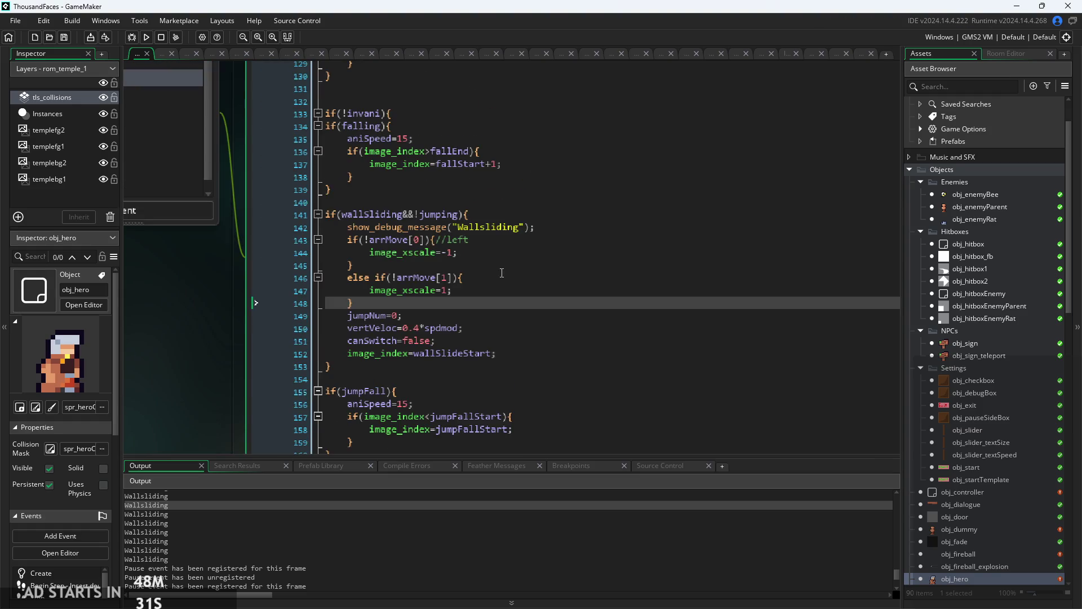
{"action": "scroll", "scroll_direction": "up", "scroll_amount": 3}
{"action": "left_click", "coordinate": [417, 189]}
{"action": "left_click", "coordinate": [428, 226]}
{"action": "left_click", "coordinate": [408, 189]}
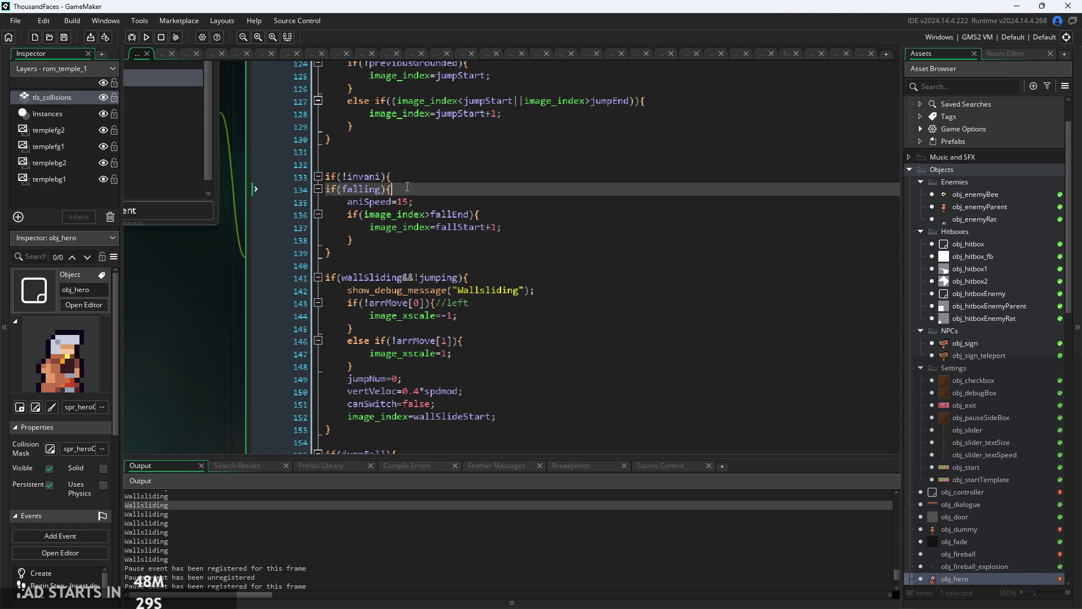
{"action": "scroll", "scroll_direction": "up", "scroll_amount": 3}
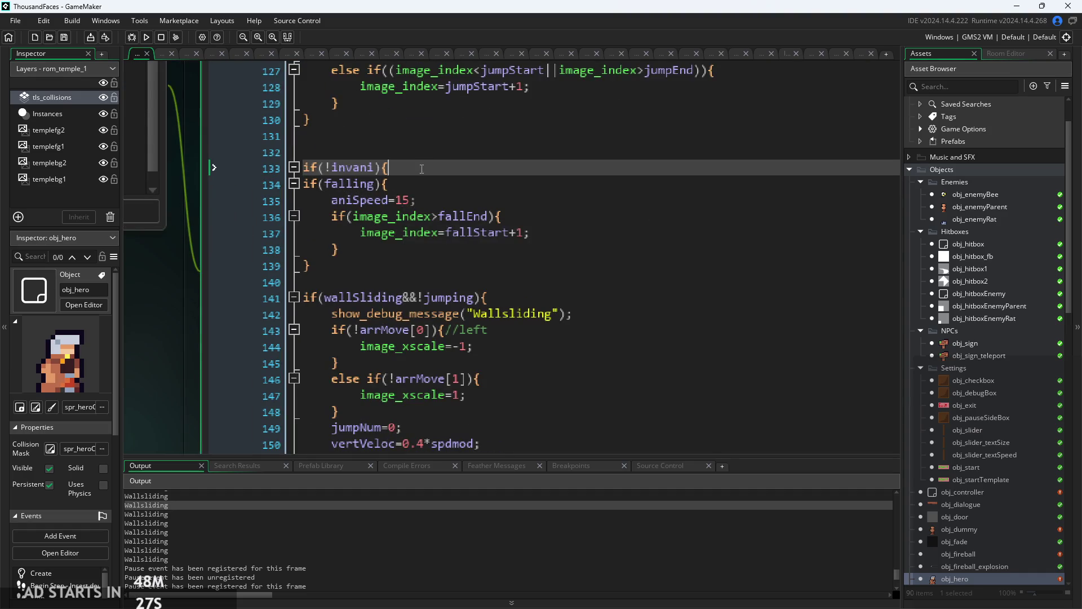
- Check what the invani condition wraps, then open obj_controller's Draw GUI wallSliding line
{"action": "key", "text": "Up"}
{"action": "scroll", "scroll_direction": "down", "scroll_amount": 3}
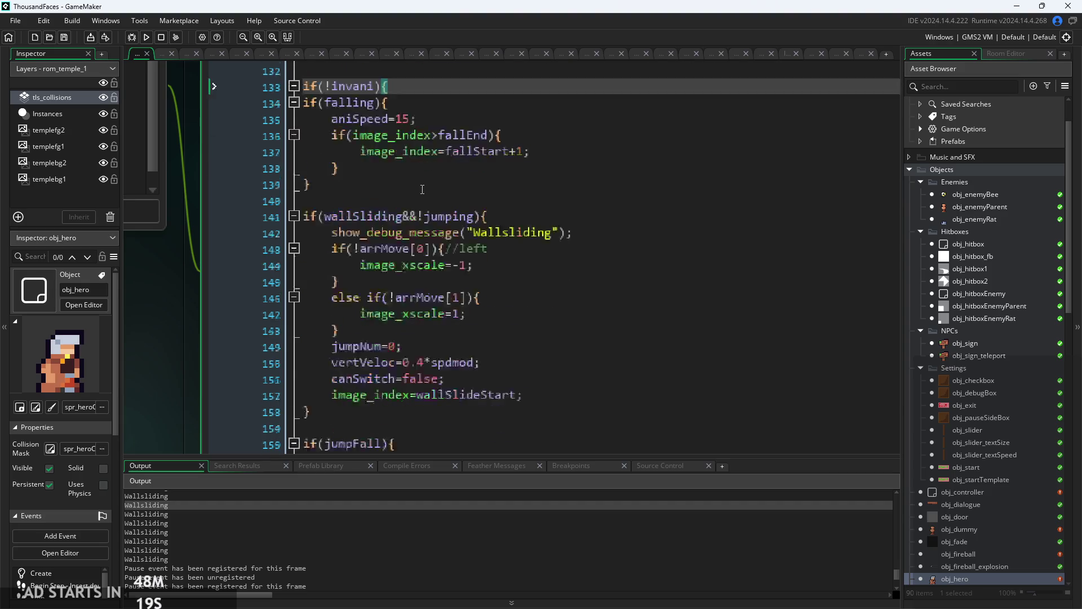
{"action": "scroll", "scroll_direction": "down", "scroll_amount": 3}
{"action": "scroll", "scroll_direction": "up", "scroll_amount": 3}
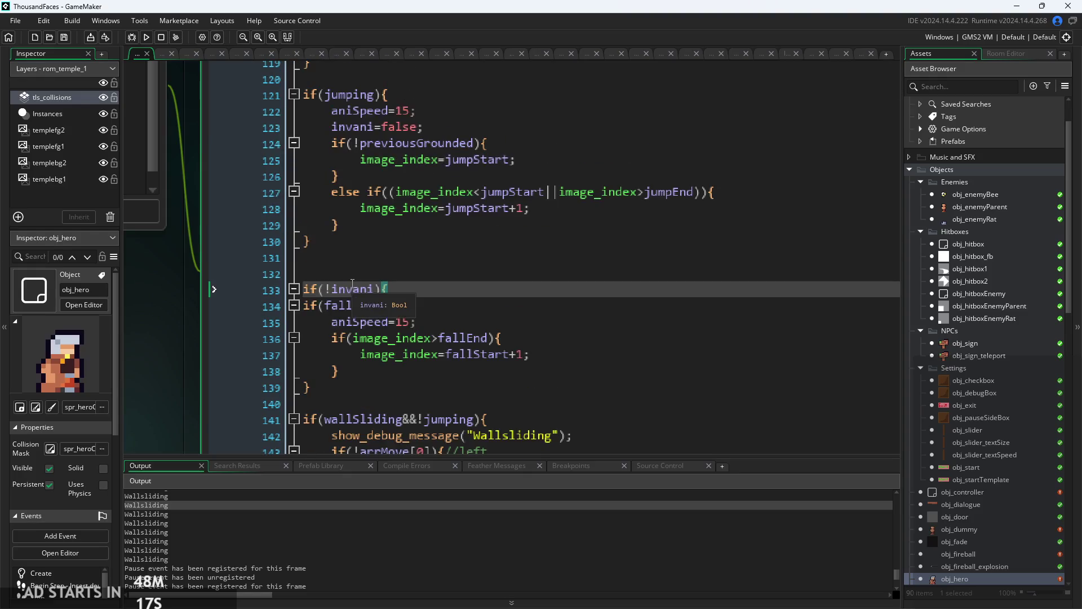
{"action": "left_click", "coordinate": [376, 293]}
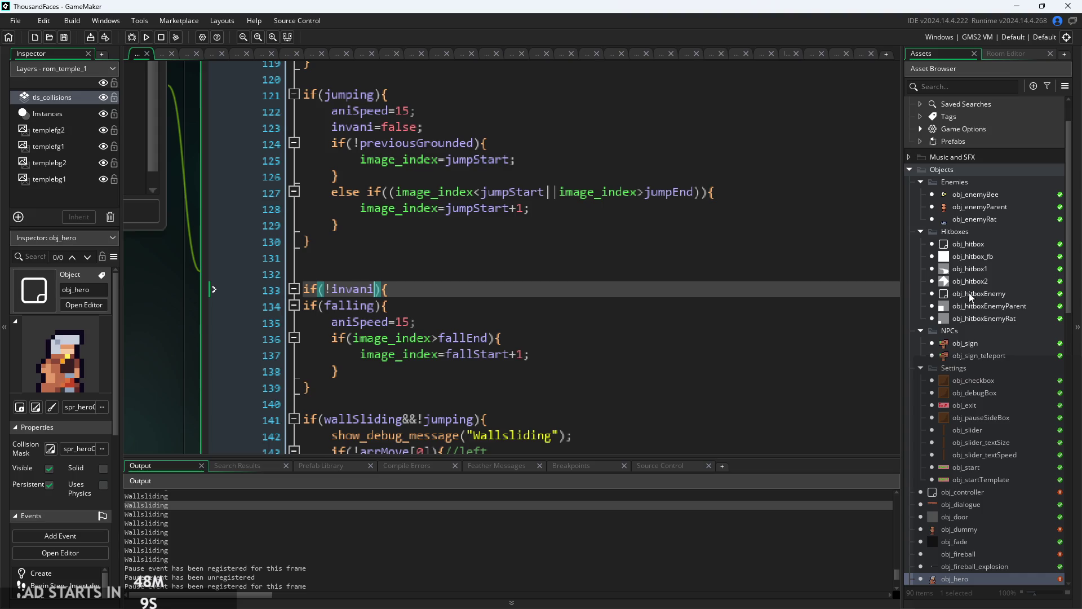
{"action": "double_click", "coordinate": [963, 493]}
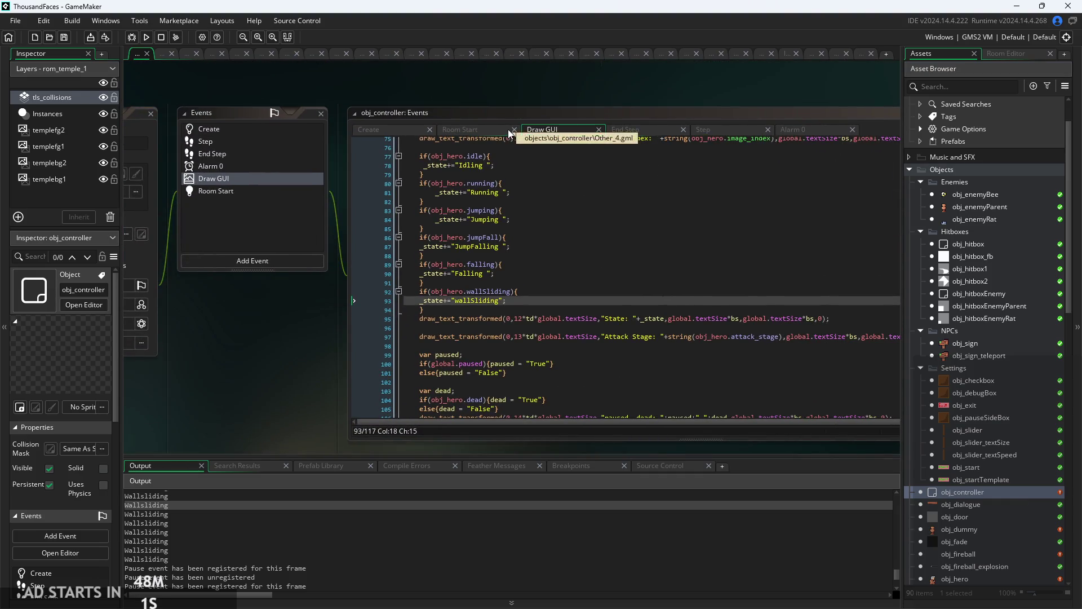
{"action": "left_click", "coordinate": [541, 299]}
- Review obj_controller's Draw GUI debug lines and search the code for 'inv'
{"action": "scroll", "scroll_direction": "down", "scroll_amount": 3}
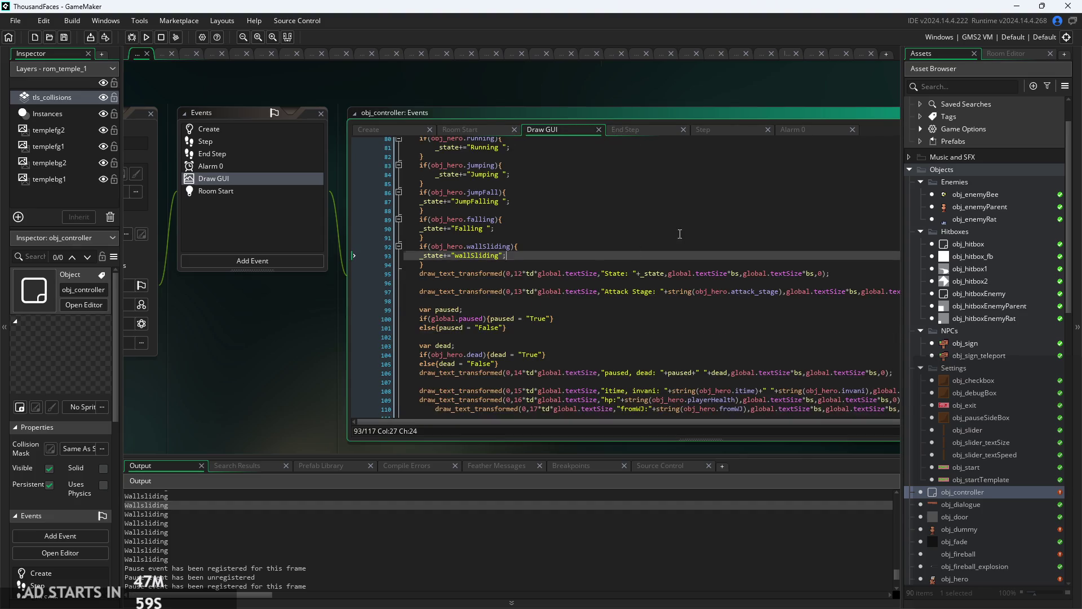
{"action": "left_click", "coordinate": [611, 237]}
{"action": "scroll", "scroll_direction": "down", "scroll_amount": 3}
{"action": "scroll", "scroll_direction": "up", "scroll_amount": 3}
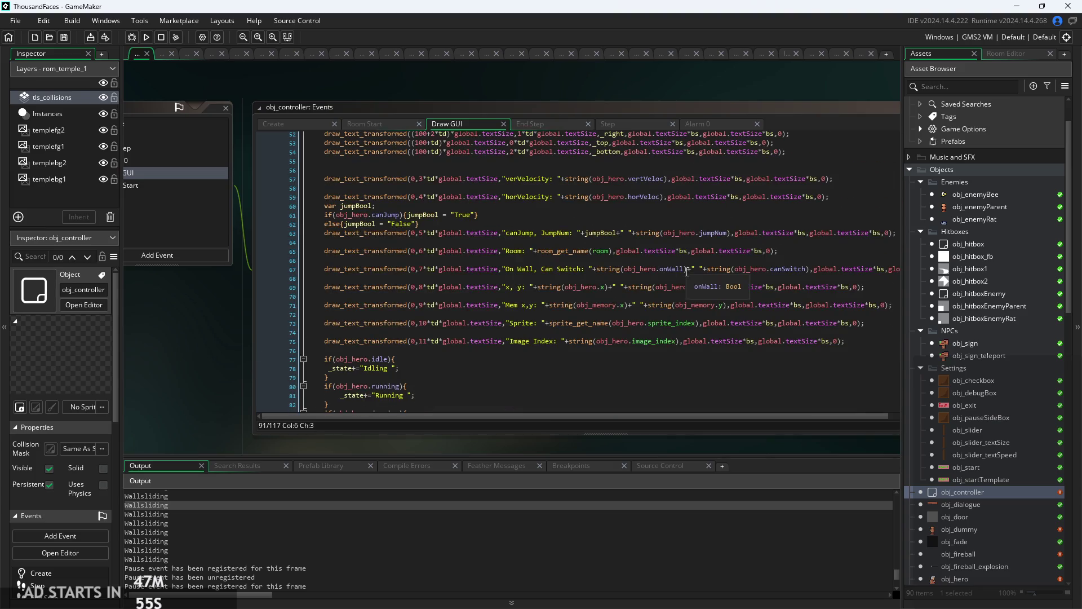
{"action": "scroll", "scroll_direction": "up", "scroll_amount": 3}
{"action": "scroll", "scroll_direction": "down", "scroll_amount": 3}
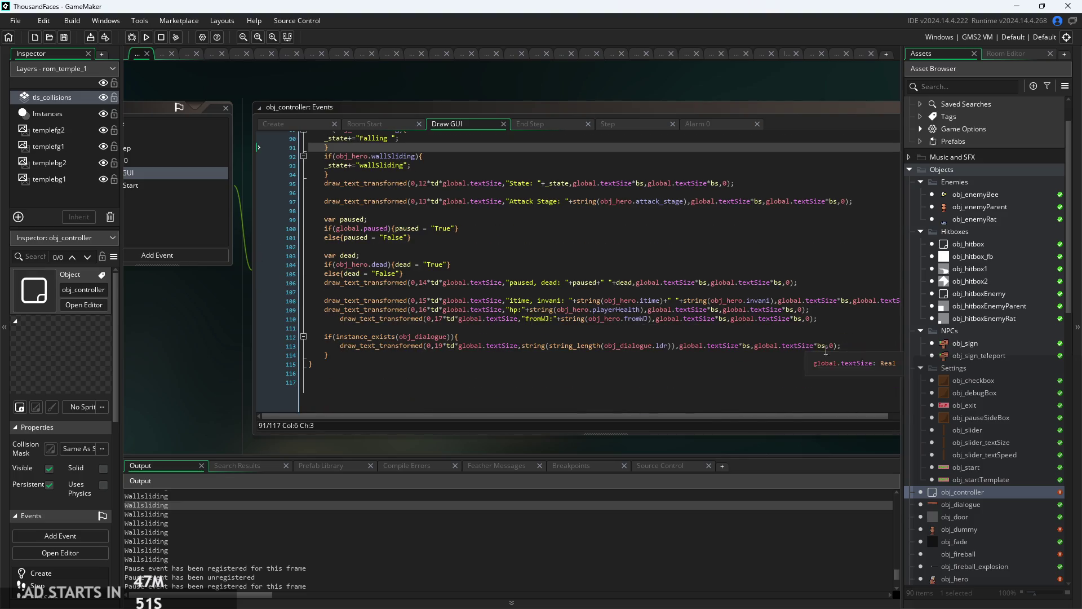
{"action": "left_click", "coordinate": [862, 354]}
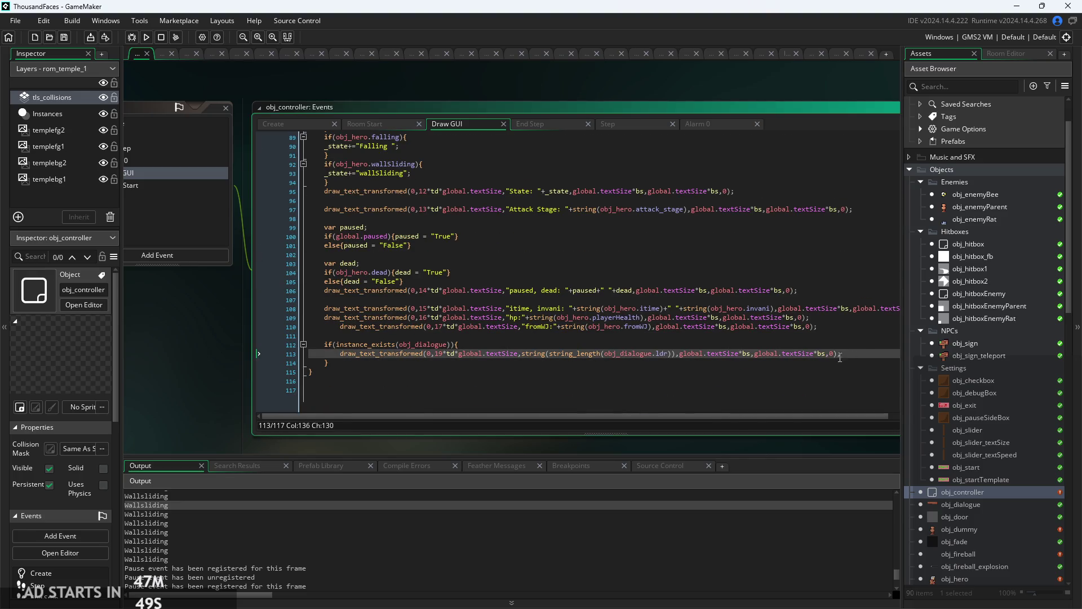
{"action": "left_click", "coordinate": [679, 354]}
{"action": "scroll", "scroll_direction": "up", "scroll_amount": 3}
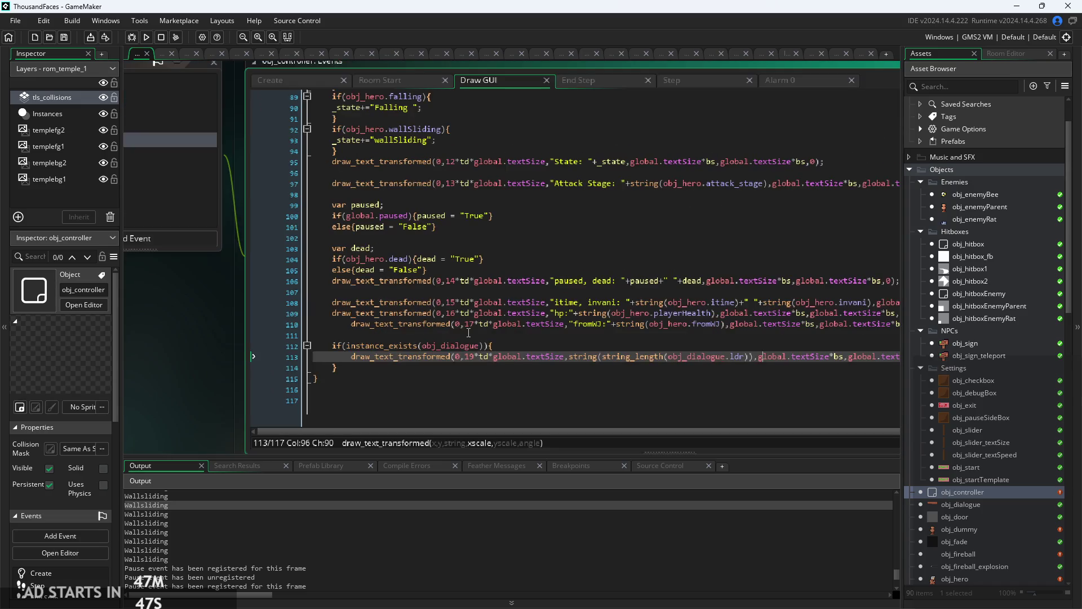
{"action": "left_click_drag", "start_coordinate": [239, 333], "coordinate": [182, 286]}
{"action": "left_click", "coordinate": [564, 255]}
{"action": "key", "text": "ctrl+f"}
{"action": "type", "text": "inv"}
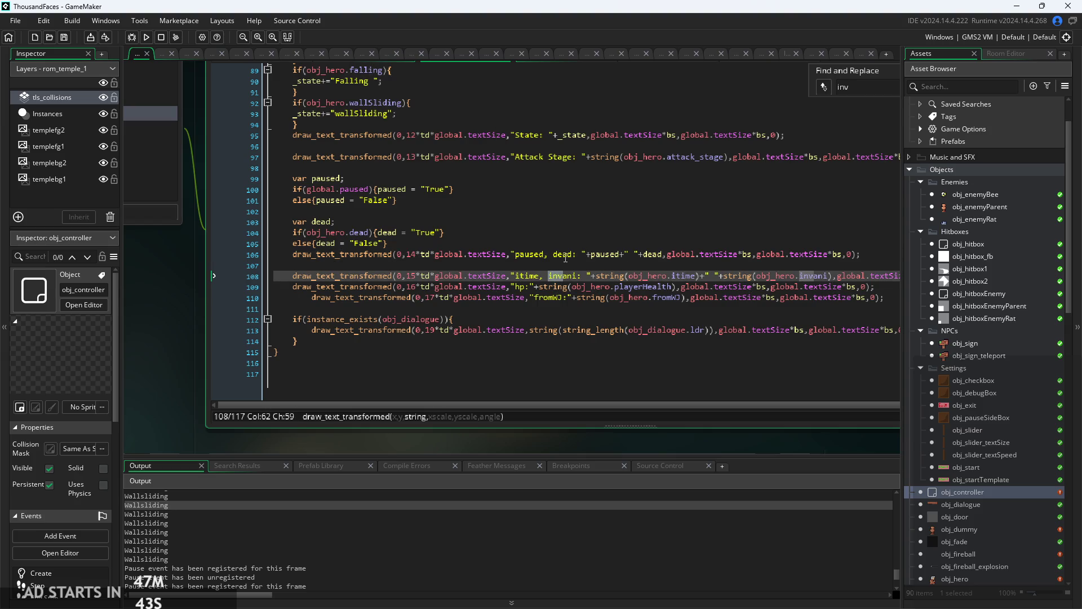
{"action": "key", "text": "Return"}
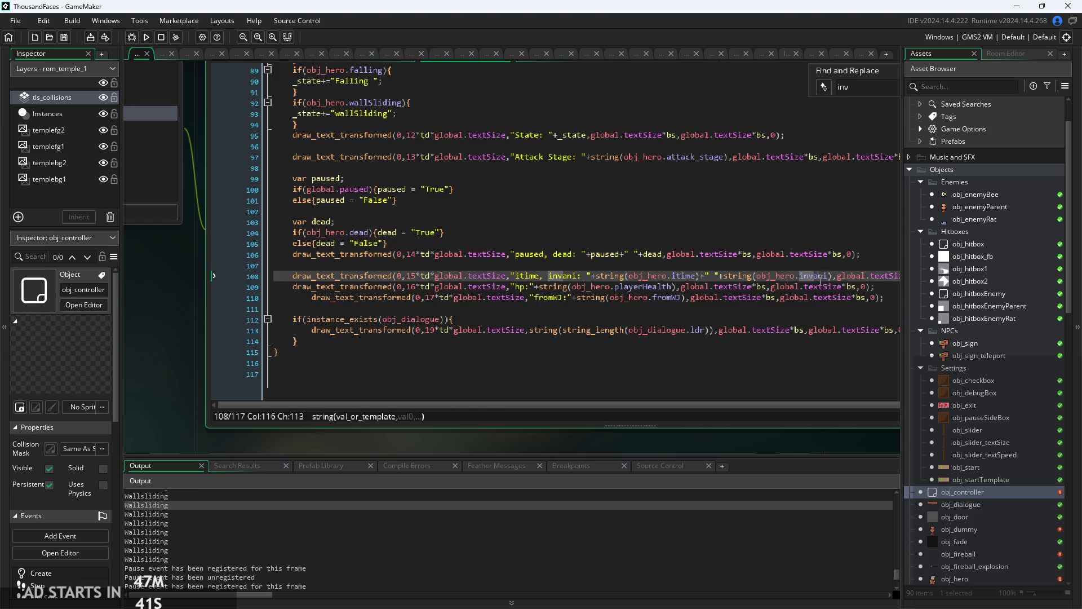
{"action": "scroll", "scroll_direction": "down", "scroll_amount": 3}
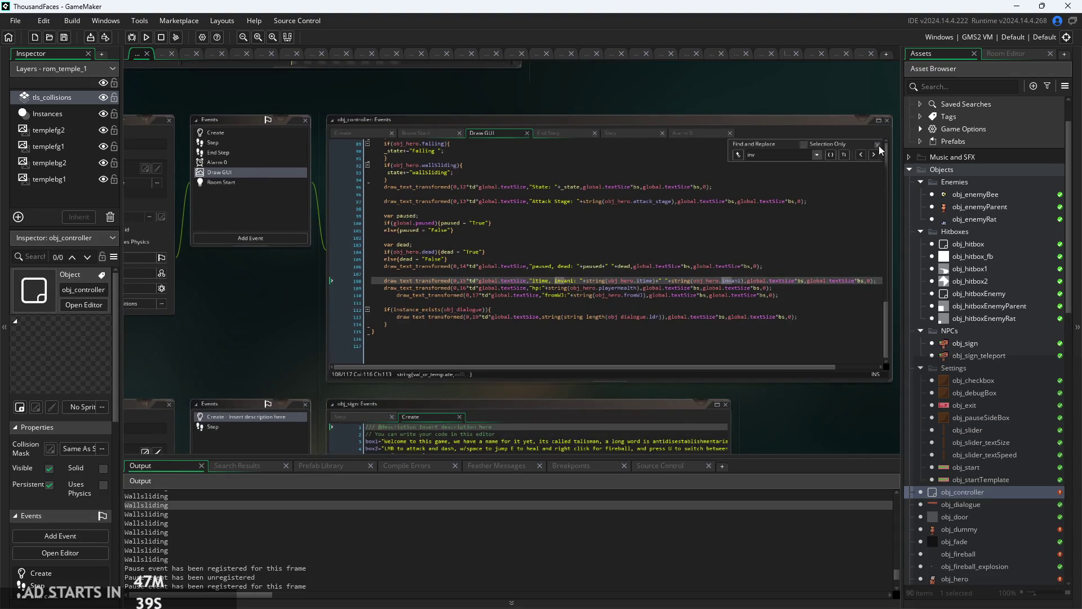
- Close the search panel, then build and start the game
{"action": "left_click", "coordinate": [868, 147]}
{"action": "left_click", "coordinate": [877, 144]}
{"action": "left_click", "coordinate": [753, 266]}
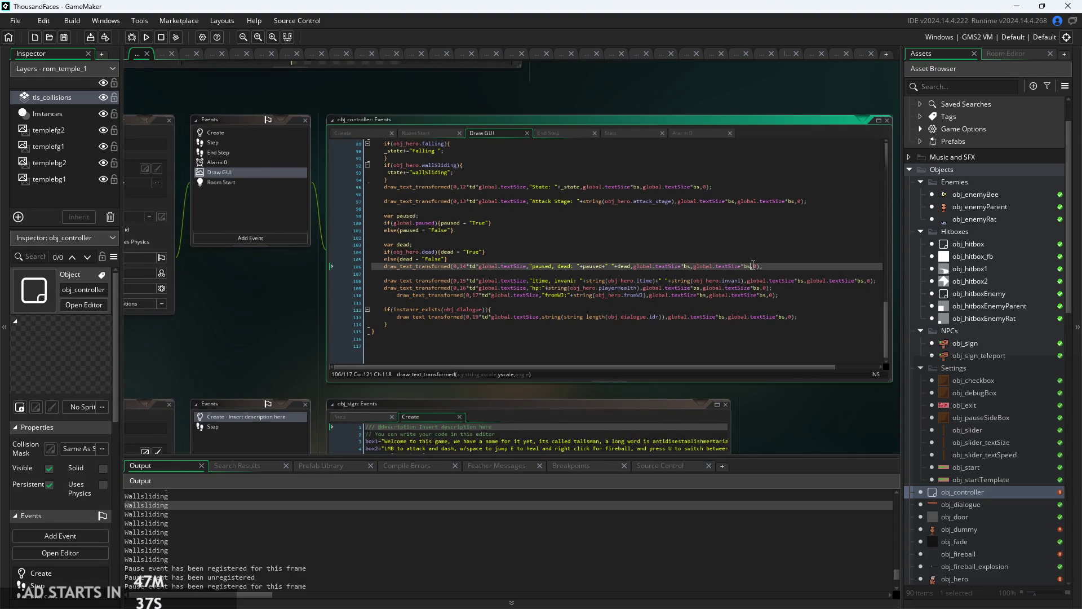
{"action": "left_click", "coordinate": [146, 38]}
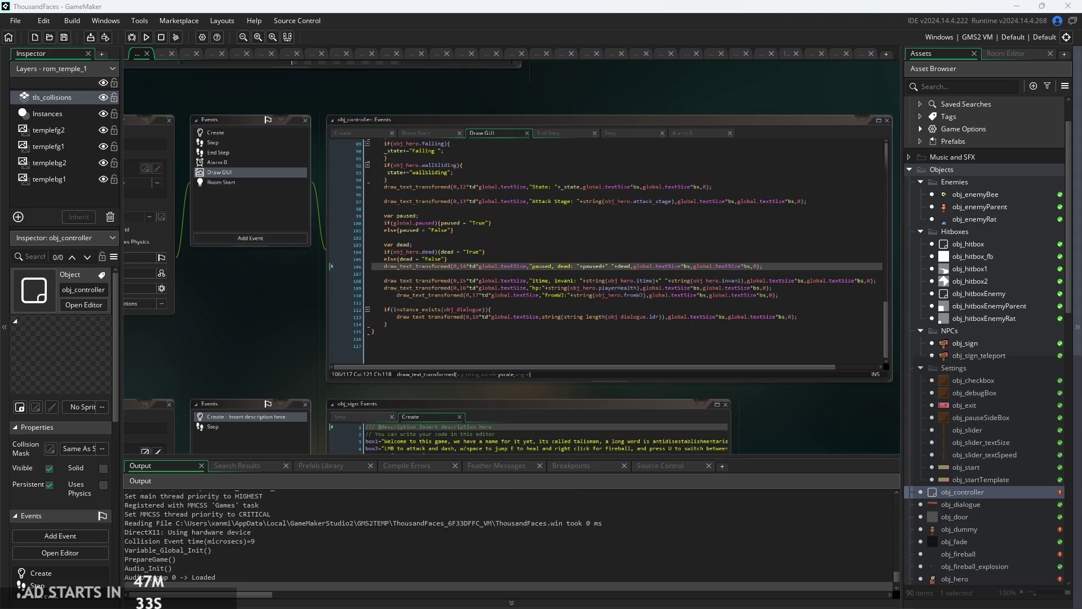
{"action": "left_click", "coordinate": [574, 387]}
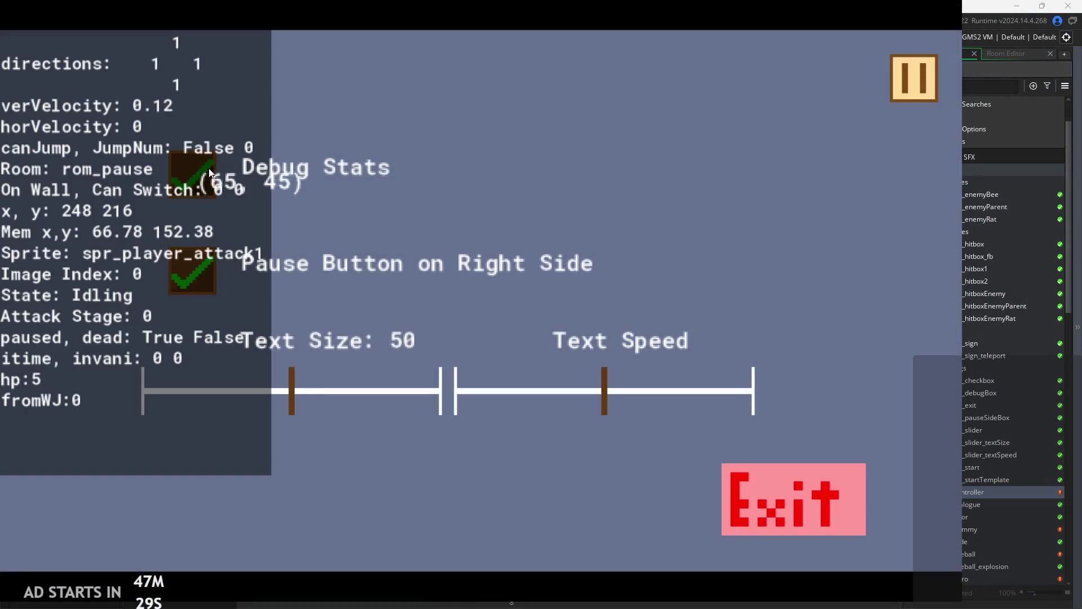
- Resume play and jump the hero up through rom_temple_1 into rom_temple_3
{"action": "left_click", "coordinate": [912, 70]}
{"action": "key", "text": "Right"}
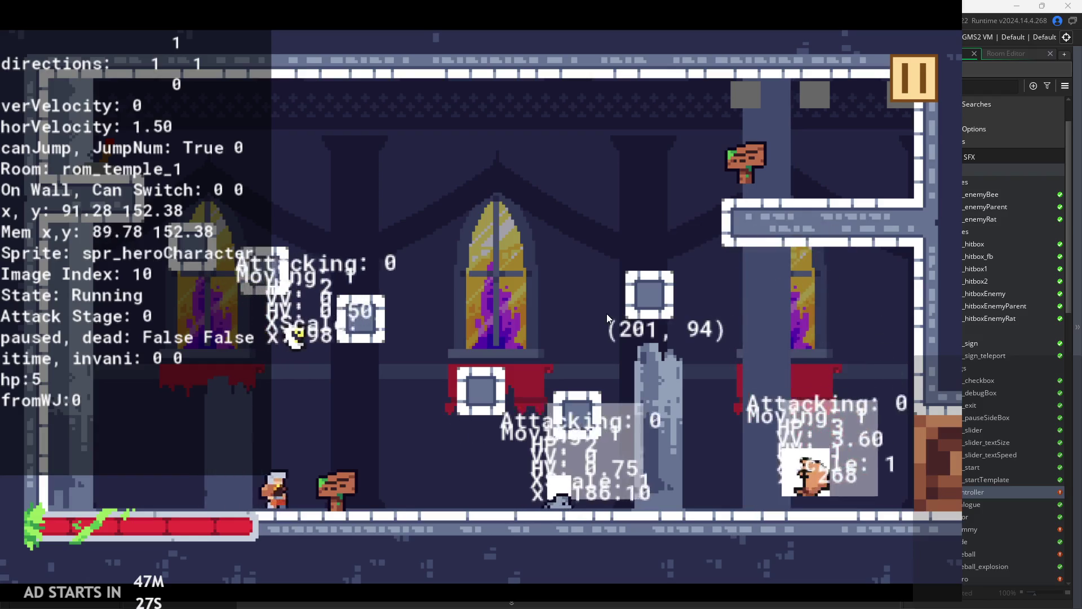
{"action": "key", "text": "space"}
{"action": "key", "text": "Left"}
{"action": "key", "text": "Right"}
{"action": "key", "text": "space"}
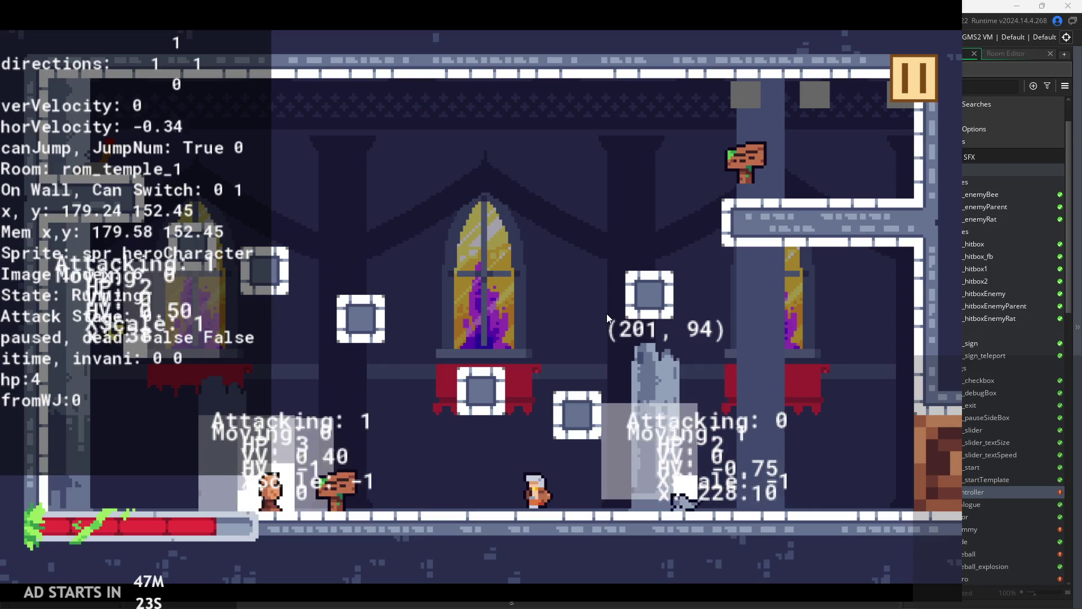
{"action": "key", "text": "space"}
{"action": "key", "text": "Left"}
{"action": "key", "text": "Right"}
{"action": "key", "text": "space"}
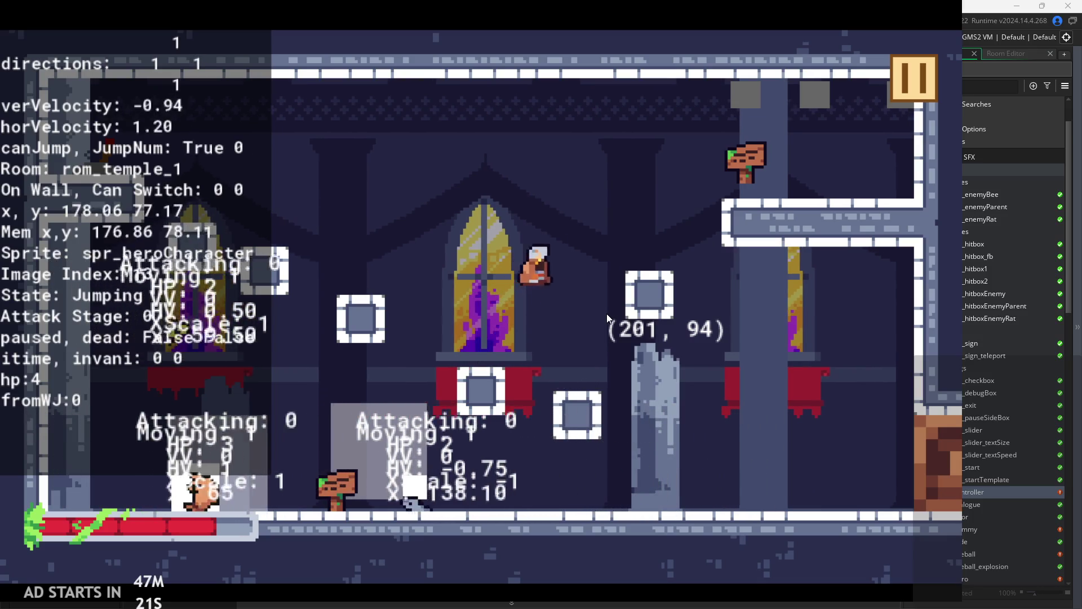
{"action": "key", "text": "space"}
{"action": "key", "text": "space"}
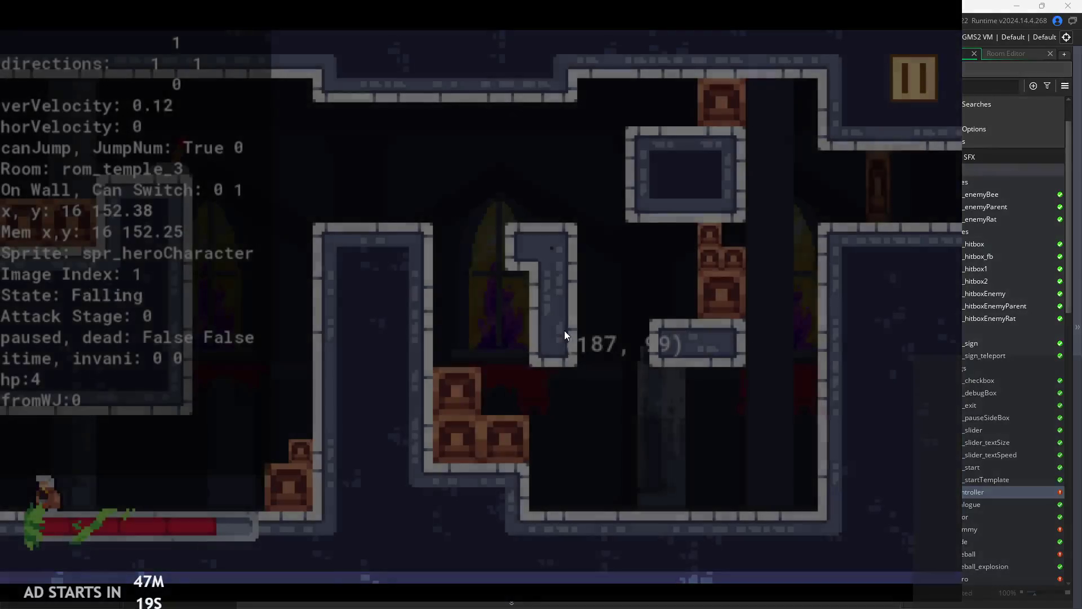
{"action": "key", "text": "Right"}
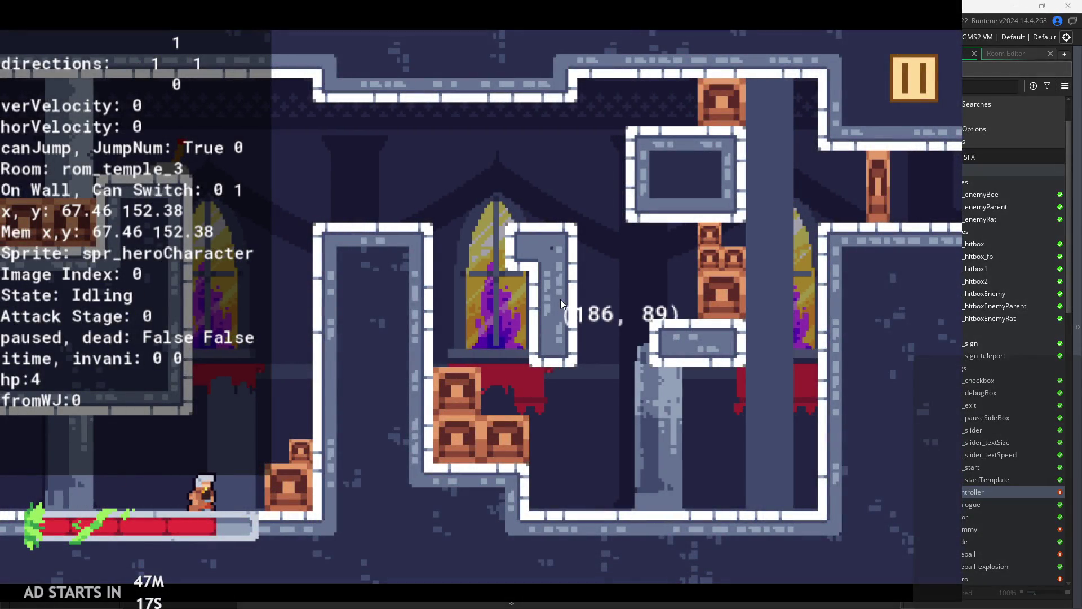
- Wall-jump onto the platform, attack, then wall-jump up by the window with a double attack
{"action": "key", "text": "Right"}
{"action": "key", "text": "space"}
{"action": "key", "text": "space"}
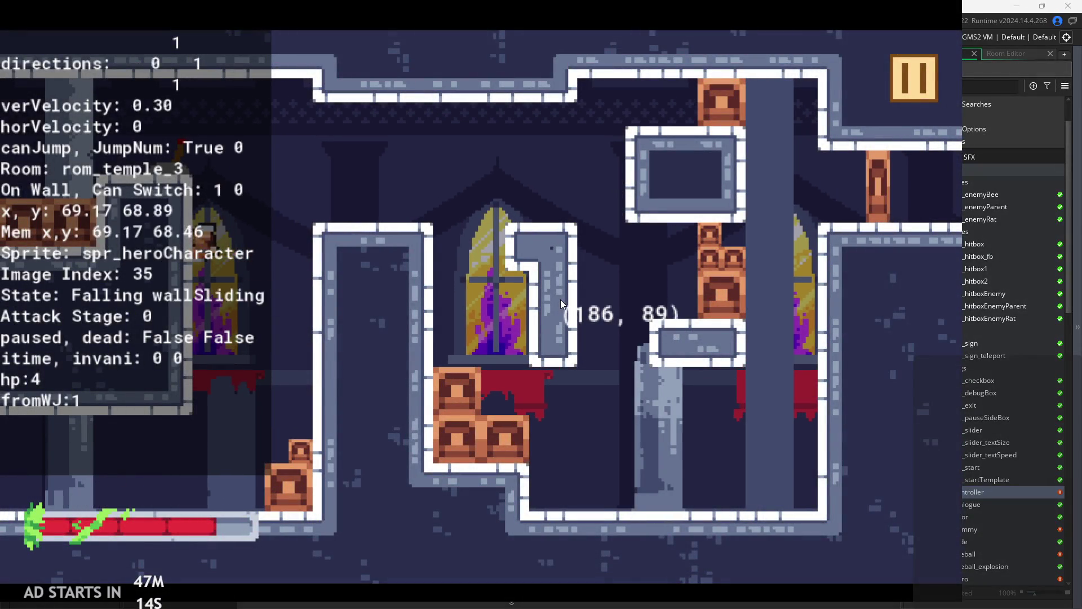
{"action": "key", "text": "space"}
{"action": "key", "text": "Left"}
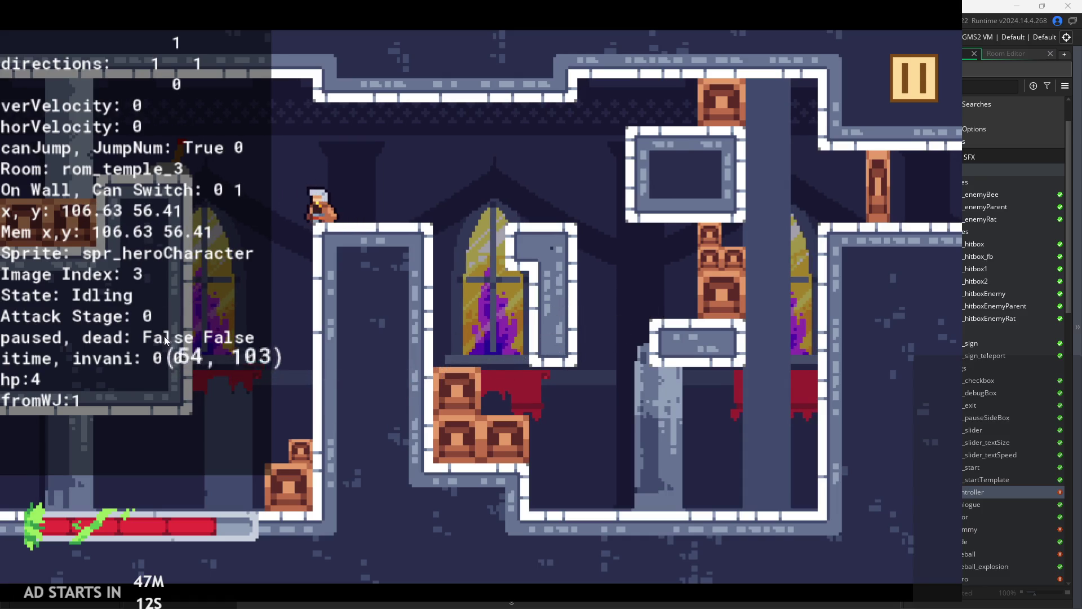
{"action": "left_click", "coordinate": [290, 325]}
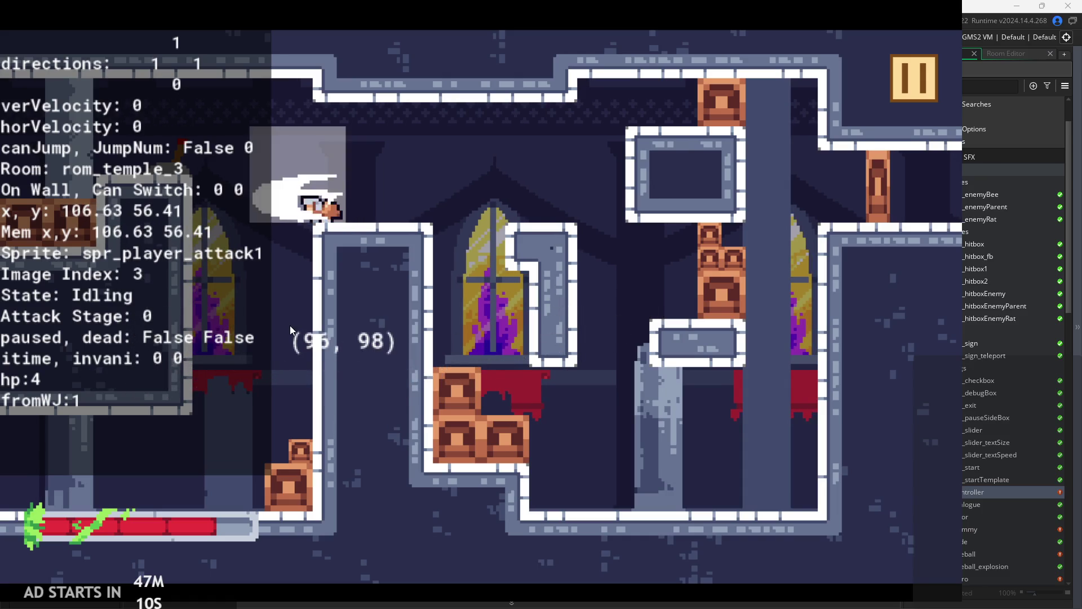
{"action": "key", "text": "Left"}
{"action": "key", "text": "space"}
{"action": "key", "text": "Right"}
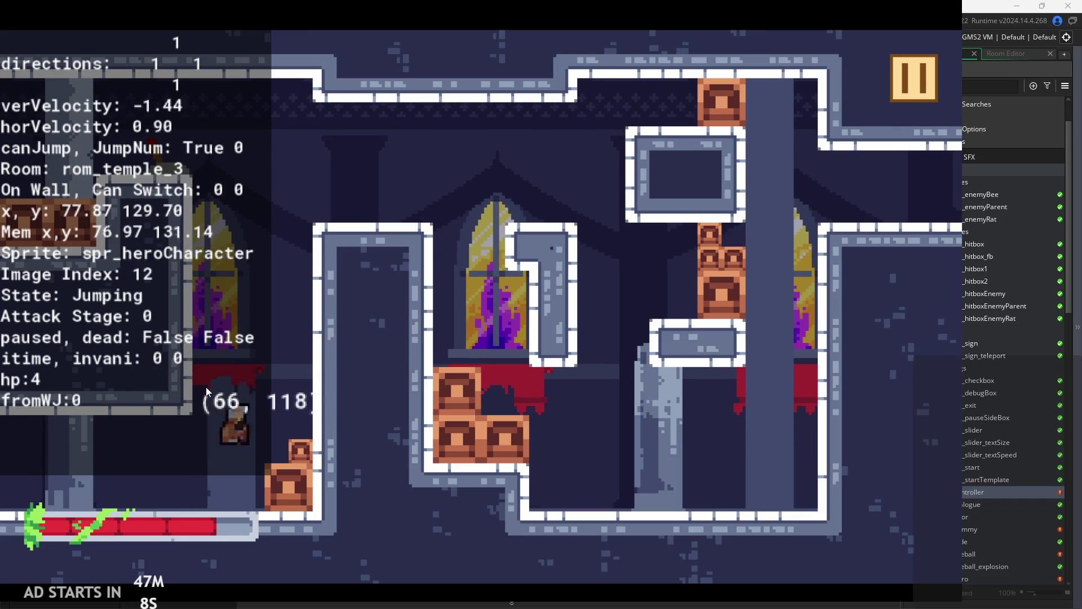
{"action": "key", "text": "space"}
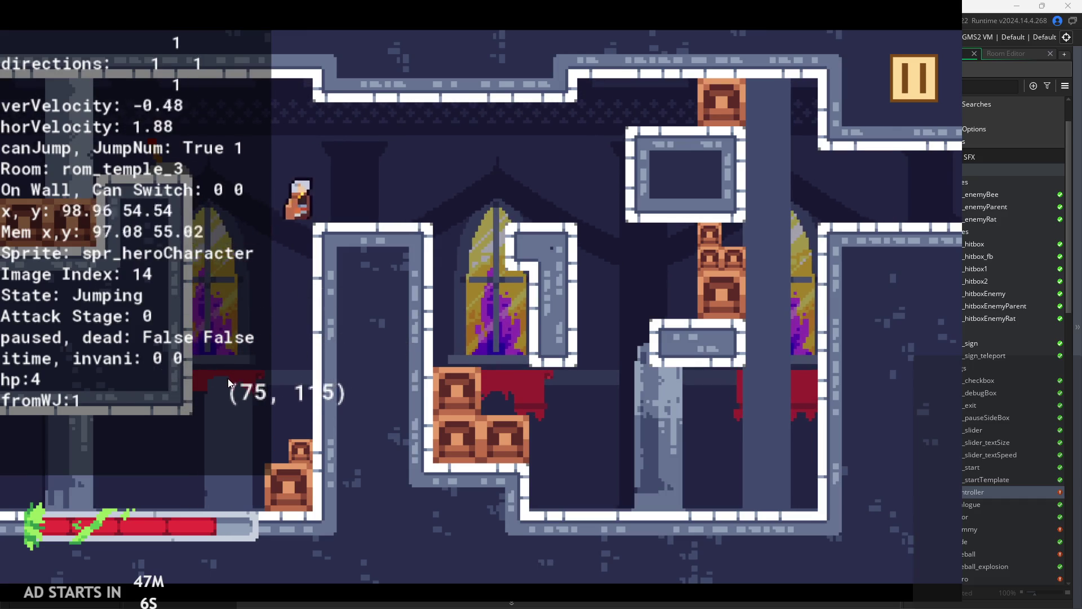
{"action": "left_click", "coordinate": [217, 373]}
{"action": "left_click", "coordinate": [276, 388]}
- Repeat left wall-slides and wall-jumps, following each with a double attack
{"action": "key", "text": "Left"}
{"action": "key", "text": "space"}
{"action": "key", "text": "space"}
{"action": "key", "text": "space"}
{"action": "key", "text": "space"}
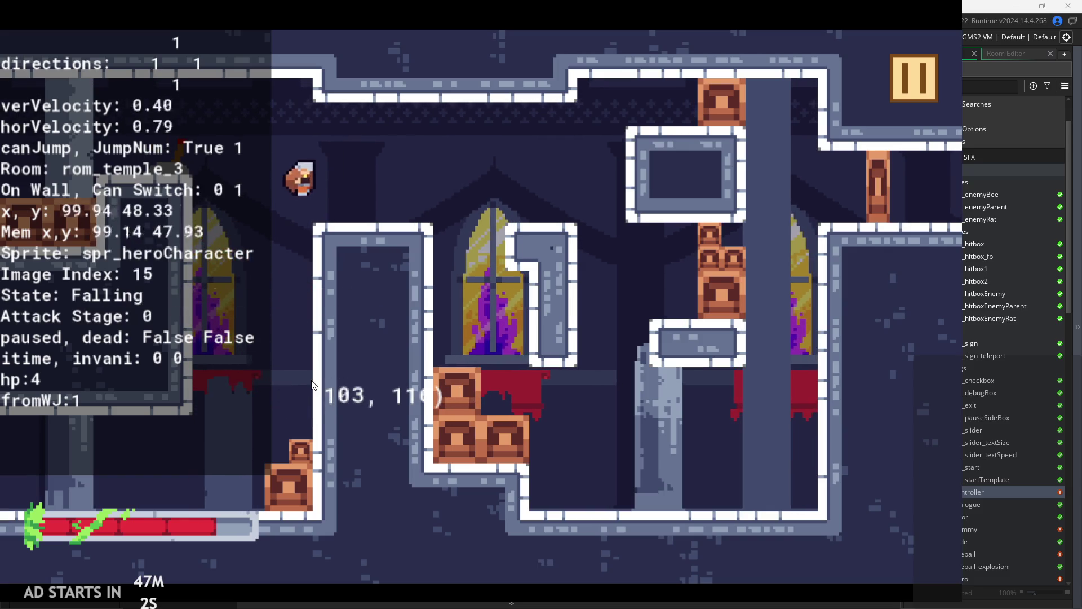
{"action": "left_click", "coordinate": [314, 392]}
{"action": "left_click", "coordinate": [314, 391]}
{"action": "key", "text": "Left"}
{"action": "key", "text": "space"}
{"action": "key", "text": "space"}
{"action": "key", "text": "space"}
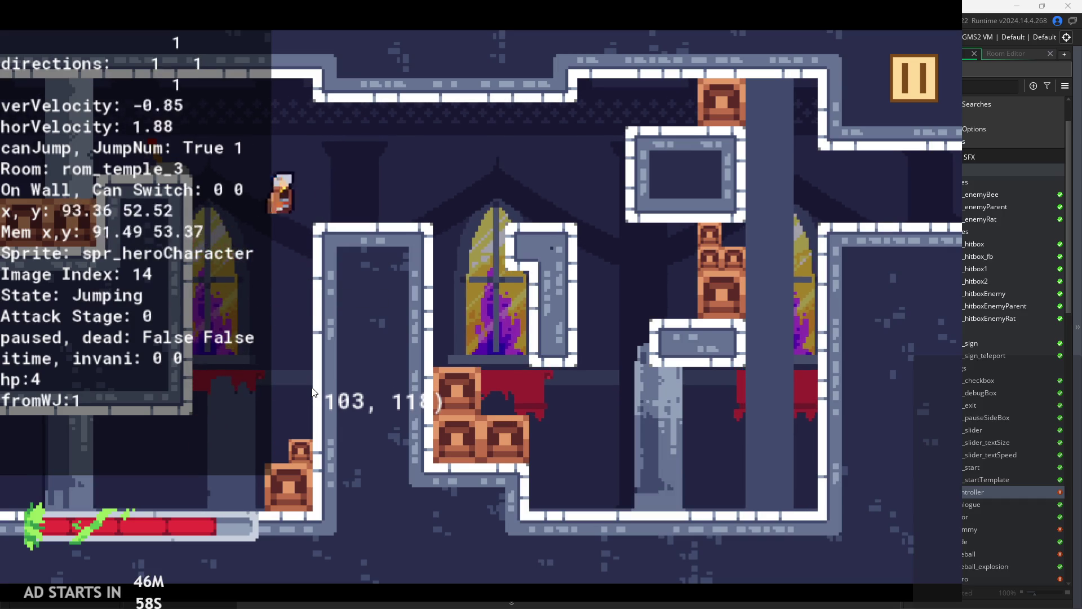
{"action": "left_click", "coordinate": [314, 391]}
{"action": "left_click", "coordinate": [314, 391]}
- Keep dropping into wall-slides, wall-jumping up the shaft and attacking, then pause the game
{"action": "key", "text": "Left"}
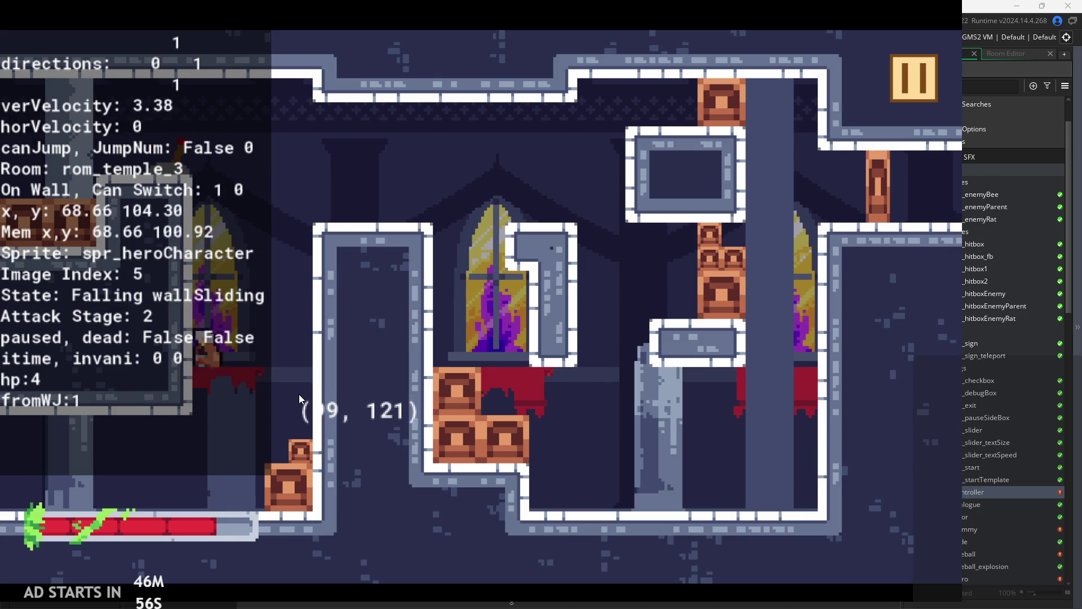
{"action": "key", "text": "space"}
{"action": "key", "text": "space"}
{"action": "key", "text": "space"}
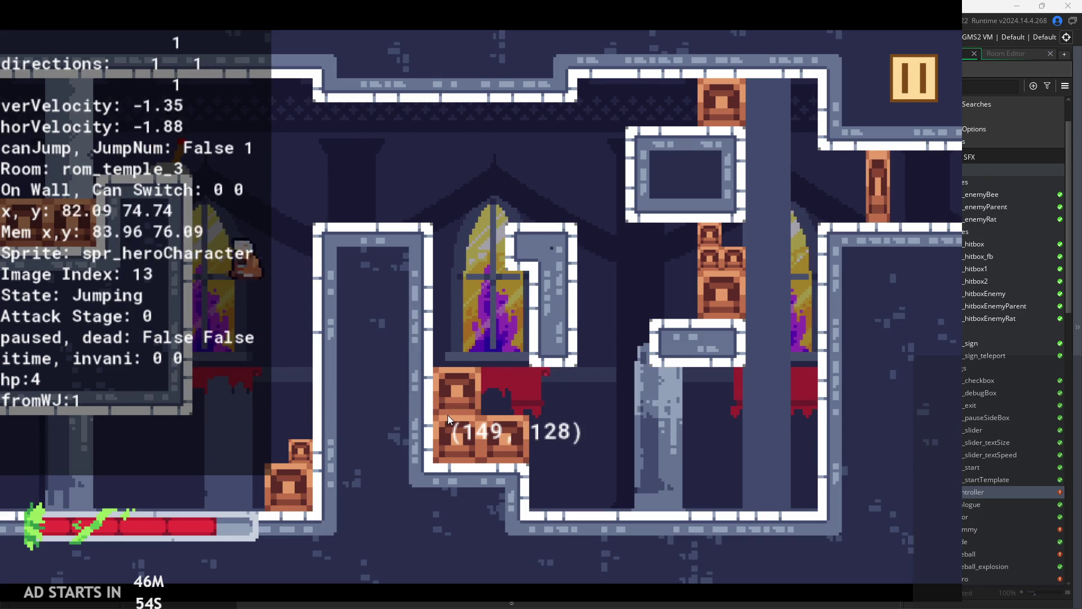
{"action": "key", "text": "space"}
{"action": "left_click", "coordinate": [323, 400]}
{"action": "left_click", "coordinate": [323, 400]}
{"action": "key", "text": "Left"}
{"action": "key", "text": "space"}
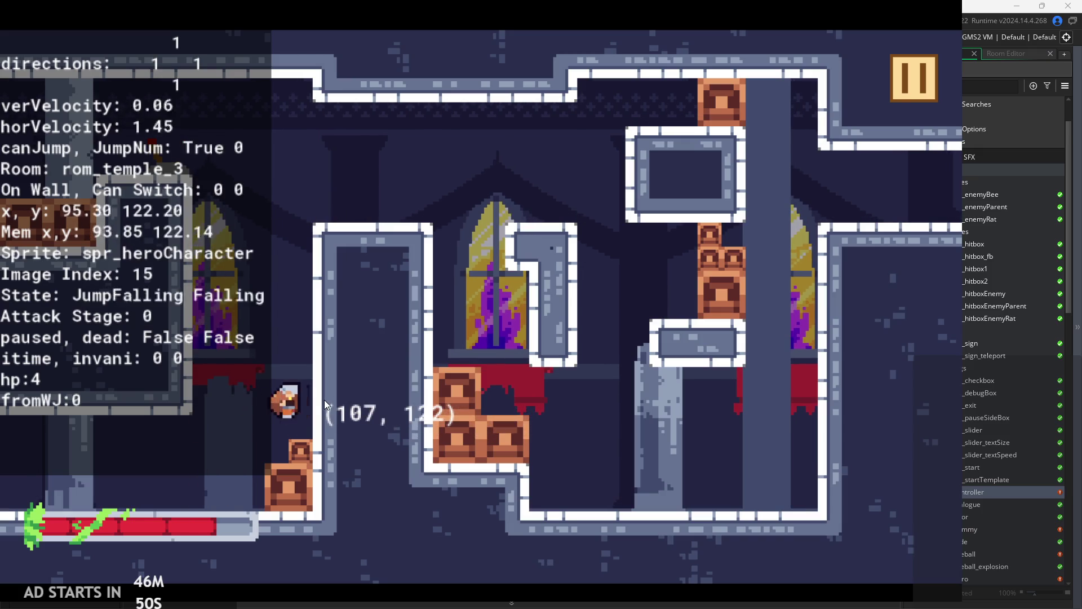
{"action": "key", "text": "space"}
{"action": "key", "text": "space"}
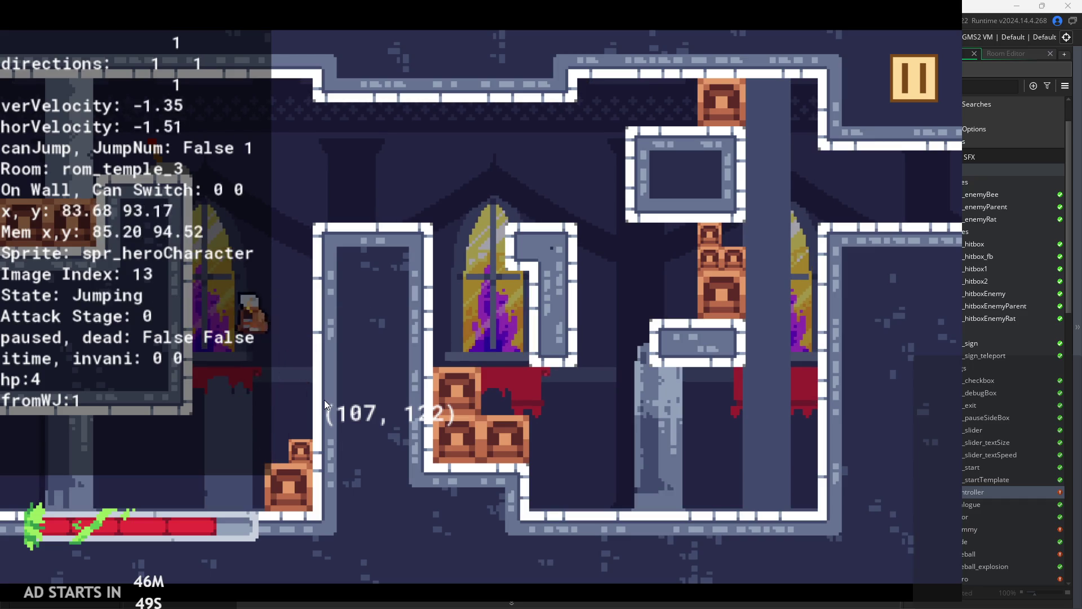
{"action": "key", "text": "space"}
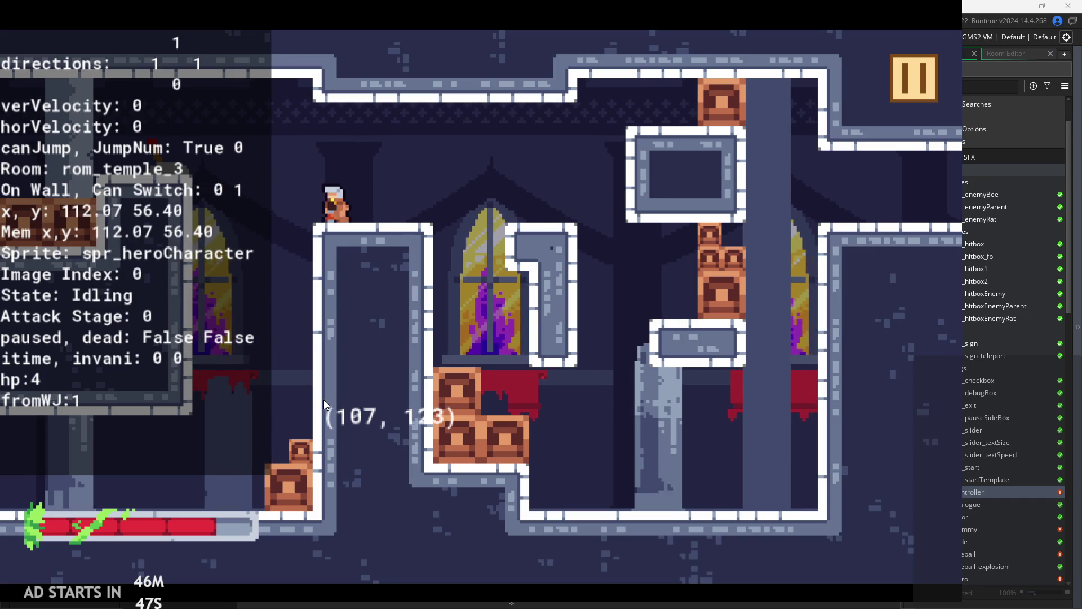
{"action": "key", "text": "Left"}
{"action": "key", "text": "x"}
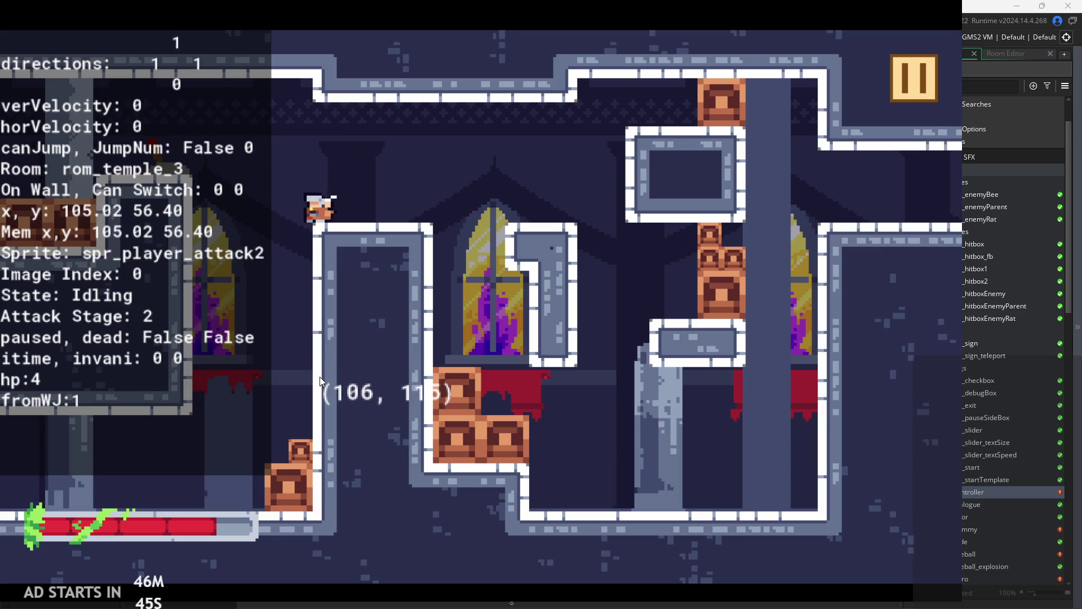
{"action": "key", "text": "Left"}
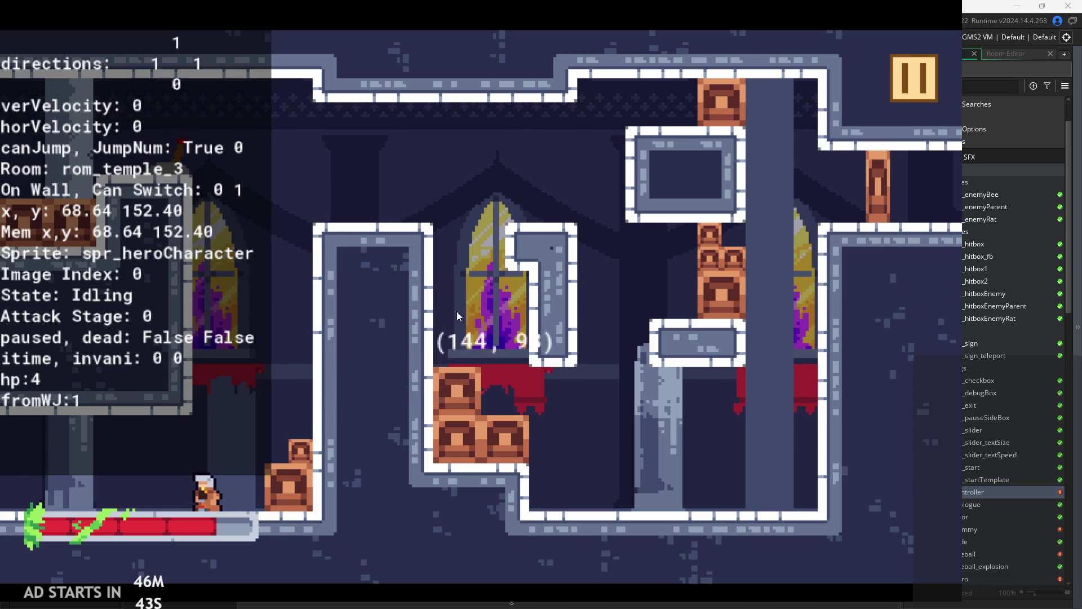
{"action": "left_click", "coordinate": [911, 78]}
- Exit the game, open obj_hero's code and enlarge the code editor
{"action": "left_click", "coordinate": [796, 499]}
{"action": "left_click", "coordinate": [522, 268]}
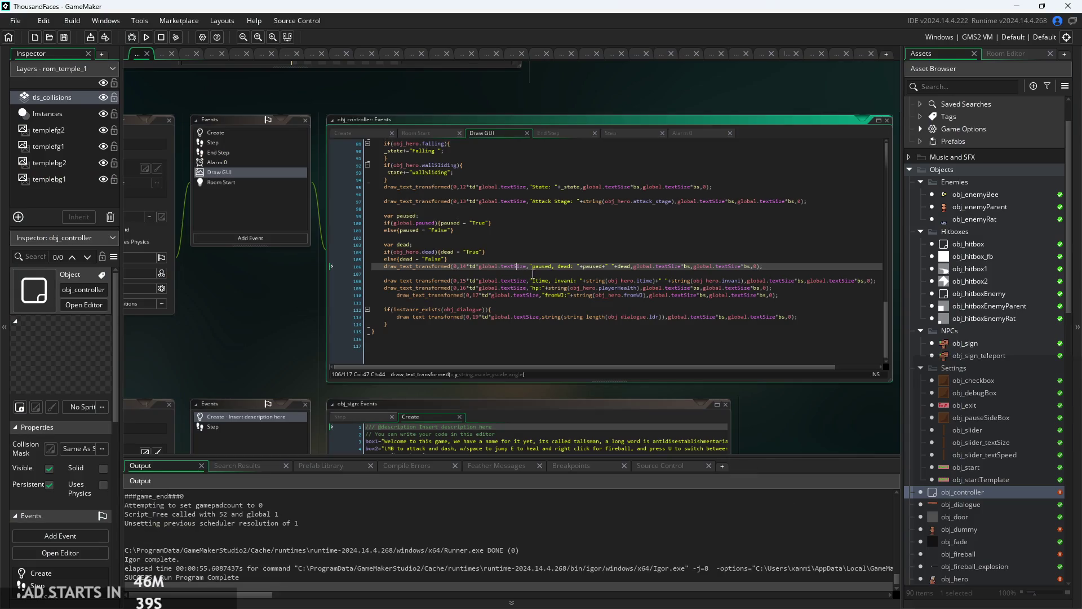
{"action": "scroll", "scroll_direction": "down", "scroll_amount": 3}
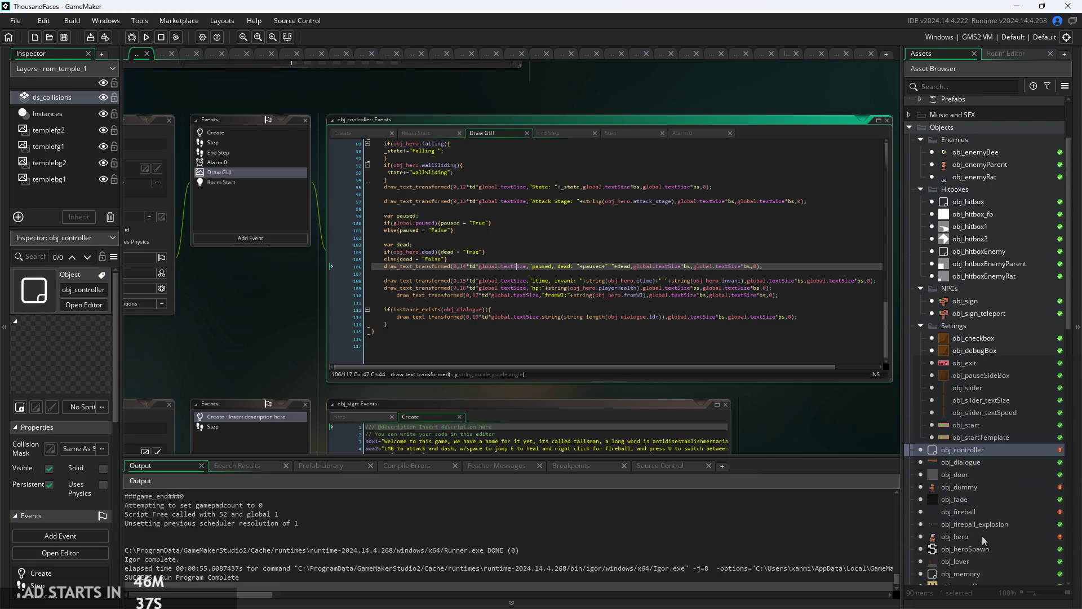
{"action": "double_click", "coordinate": [965, 422]}
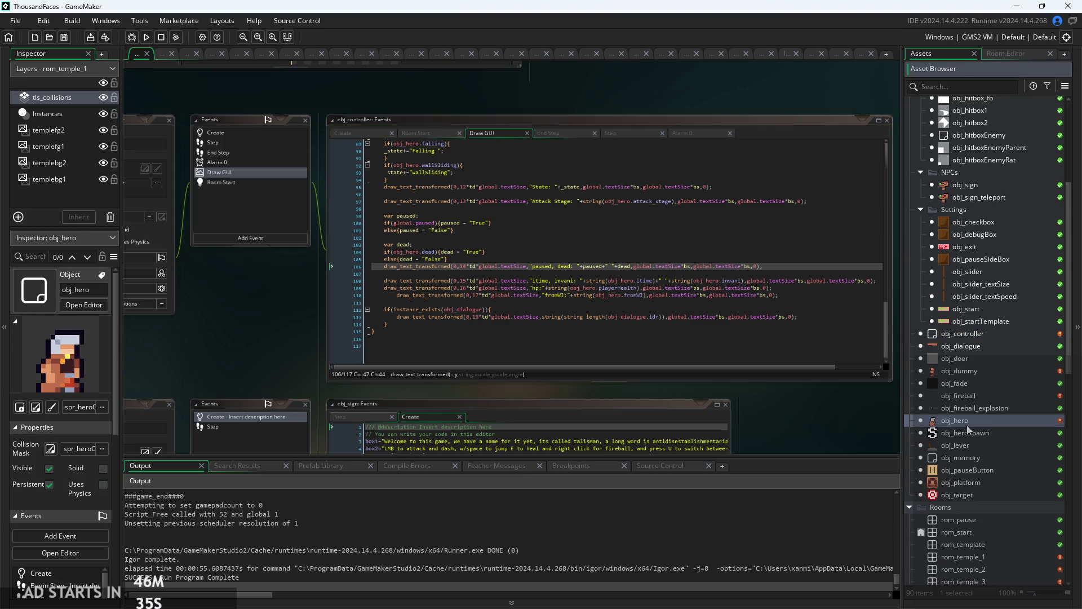
{"action": "left_click", "coordinate": [537, 267]}
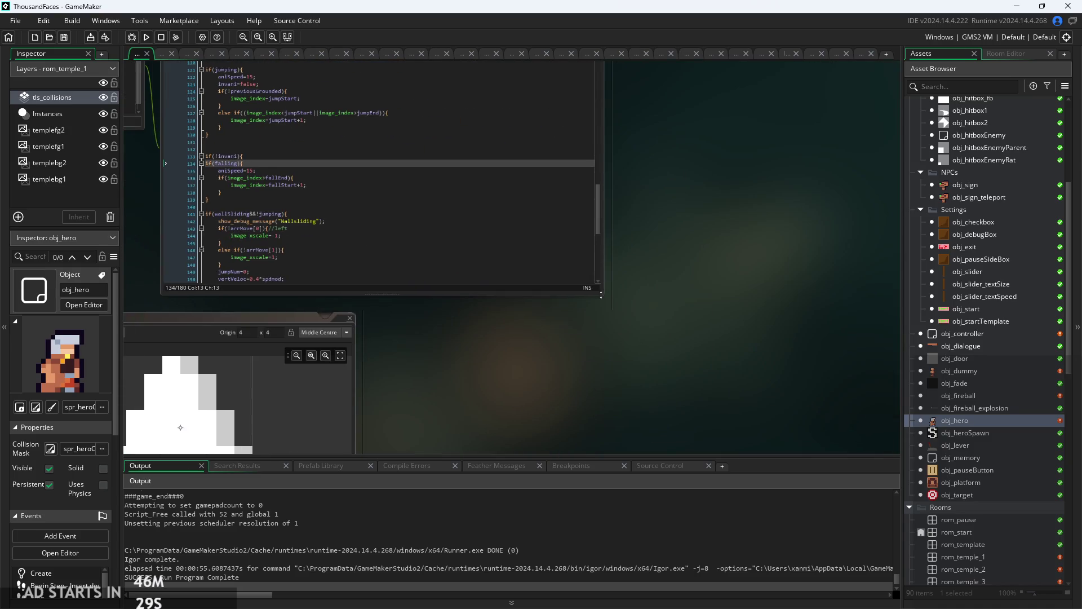
{"action": "scroll", "scroll_direction": "down", "scroll_amount": 3}
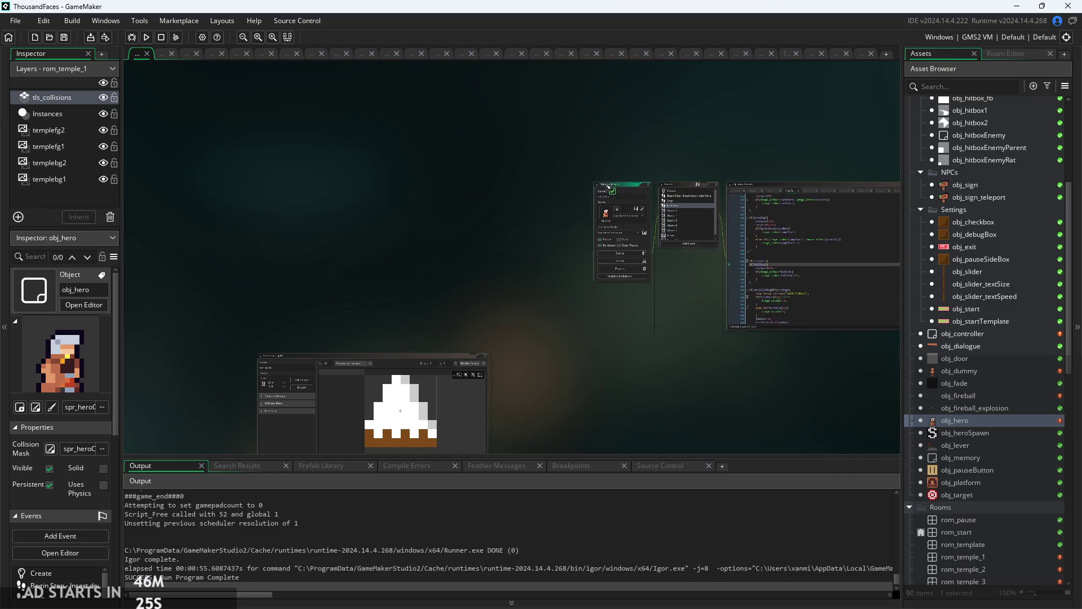
{"action": "scroll", "scroll_direction": "up", "scroll_amount": 3}
{"action": "left_click_drag", "start_coordinate": [298, 305], "coordinate": [197, 334]}
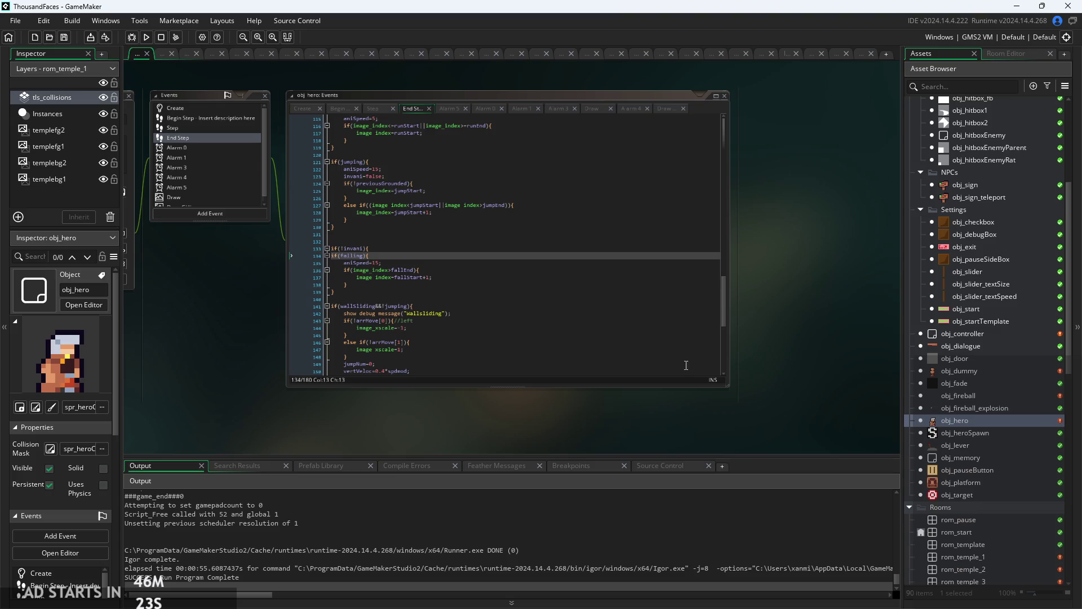
{"action": "left_click_drag", "start_coordinate": [712, 389], "coordinate": [577, 471]}
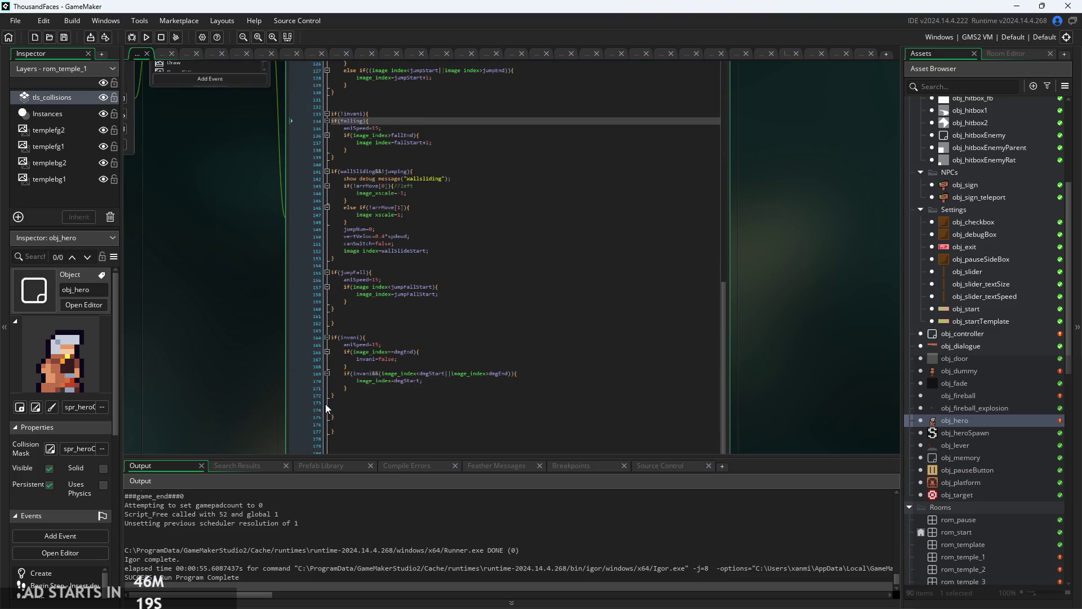
- Scroll through obj_hero's code to find the wall-slide block around line 88
{"action": "left_click", "coordinate": [332, 419]}
{"action": "scroll", "scroll_direction": "up", "scroll_amount": 3}
{"action": "scroll", "scroll_direction": "up", "scroll_amount": 3}
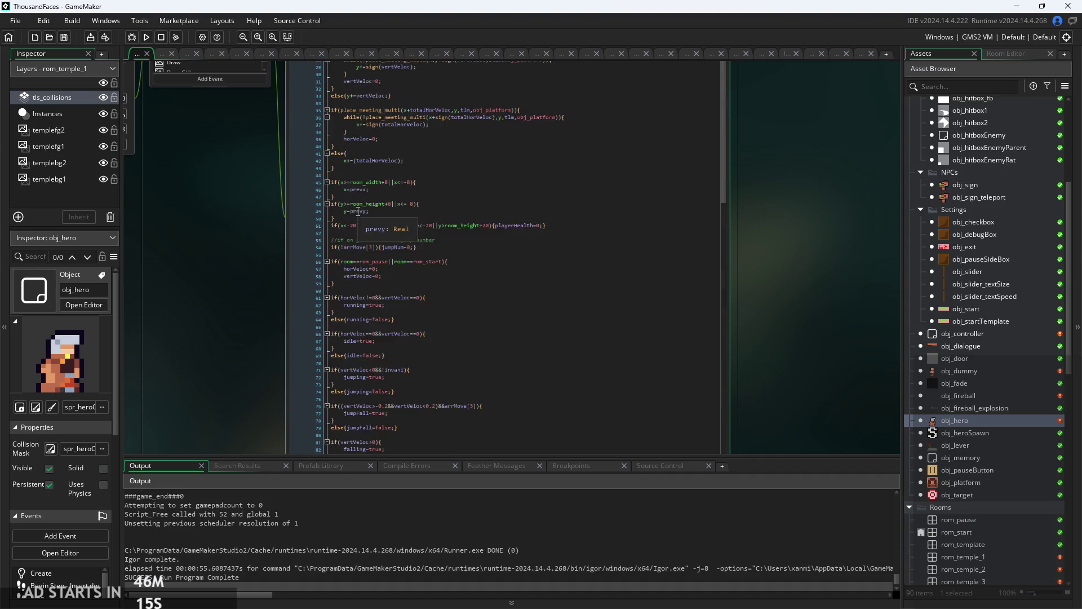
{"action": "scroll", "scroll_direction": "up", "scroll_amount": 3}
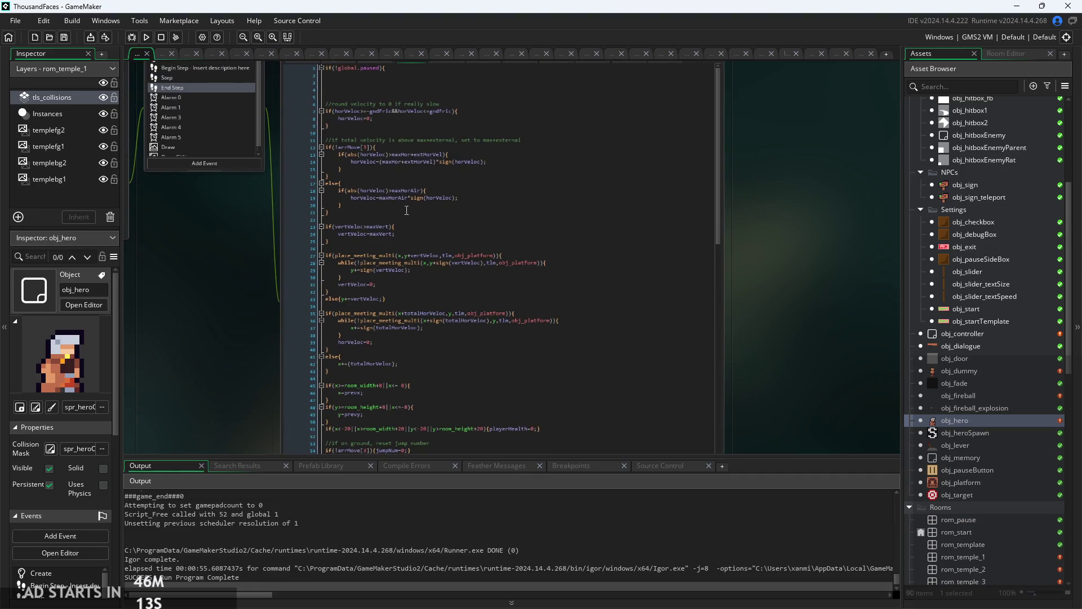
{"action": "left_click", "coordinate": [385, 74]}
{"action": "left_click", "coordinate": [385, 71]}
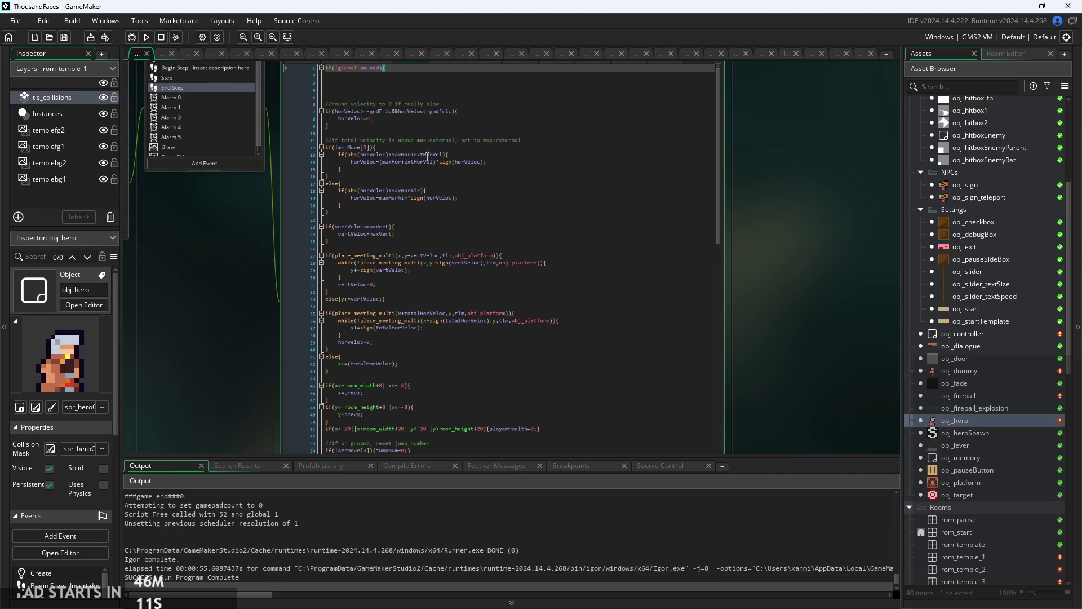
{"action": "scroll", "scroll_direction": "down", "scroll_amount": 3}
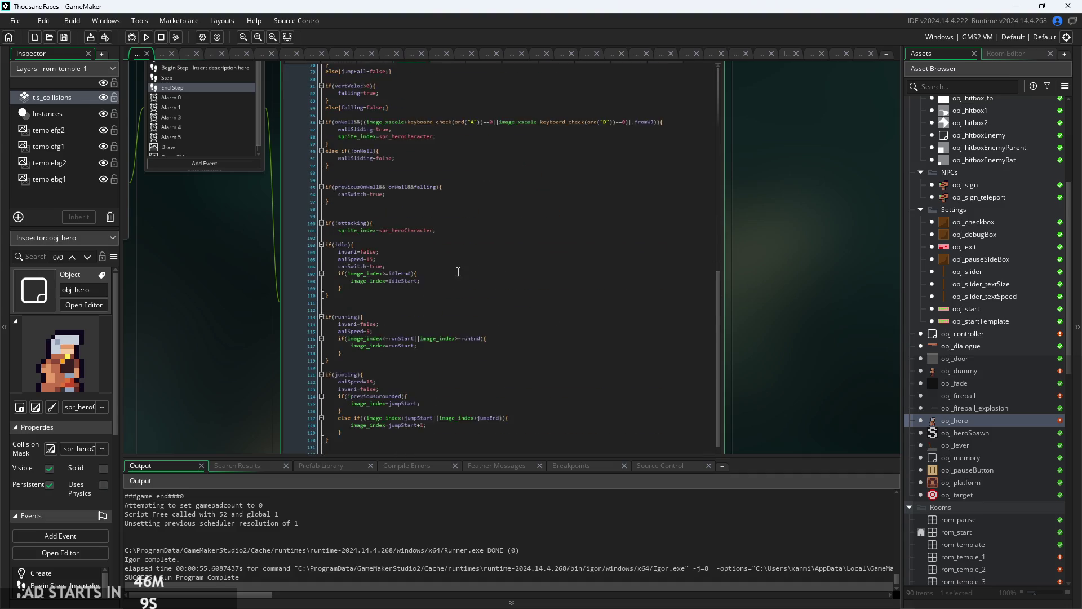
{"action": "scroll", "scroll_direction": "down", "scroll_amount": 3}
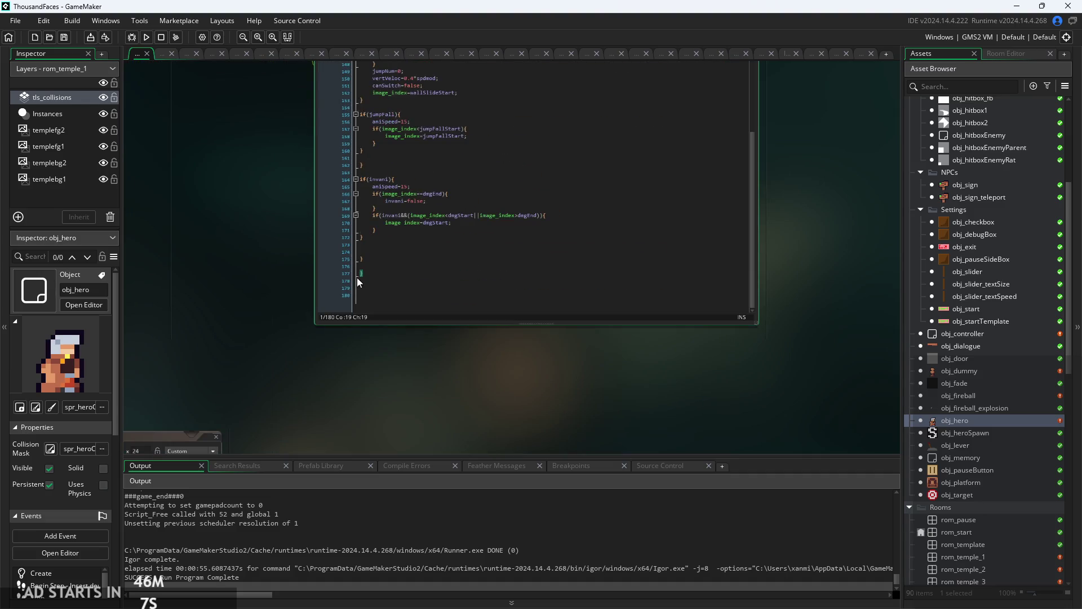
{"action": "left_click", "coordinate": [362, 260]}
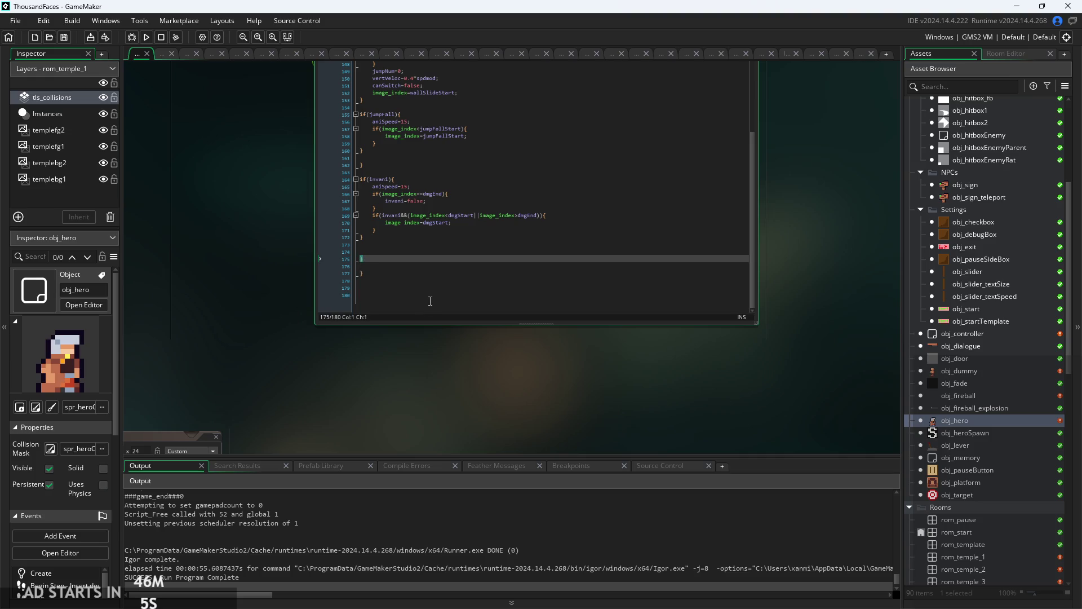
{"action": "scroll", "scroll_direction": "up", "scroll_amount": 3}
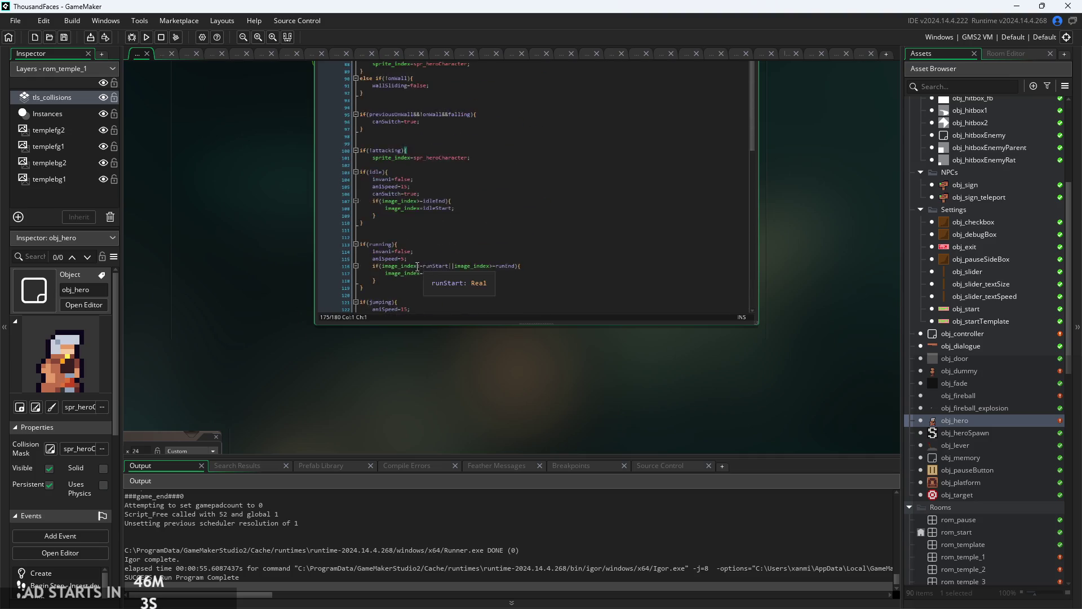
{"action": "scroll", "scroll_direction": "up", "scroll_amount": 3}
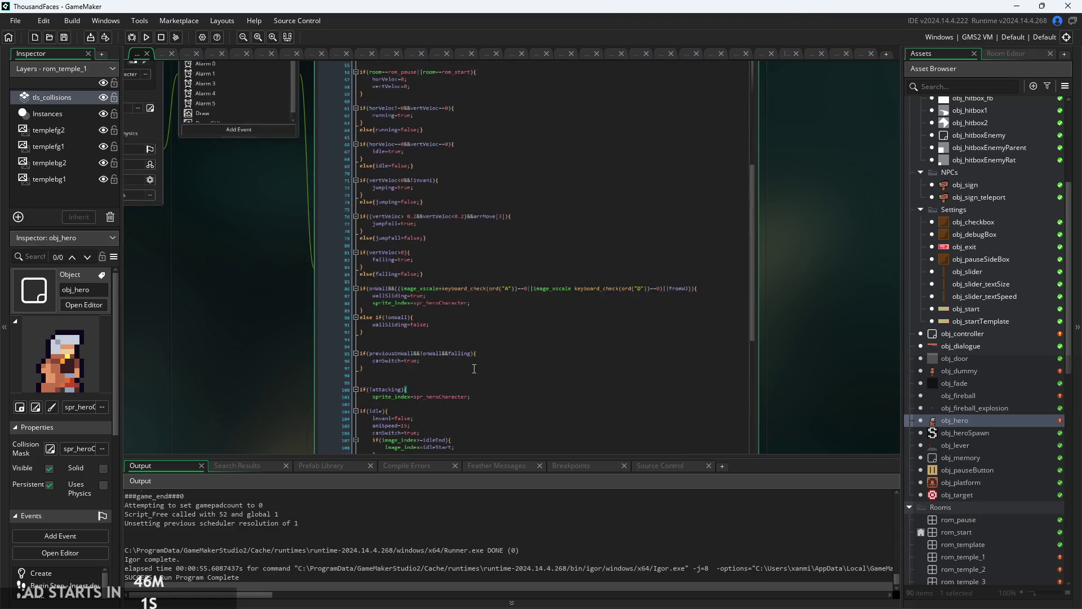
{"action": "scroll", "scroll_direction": "up", "scroll_amount": 3}
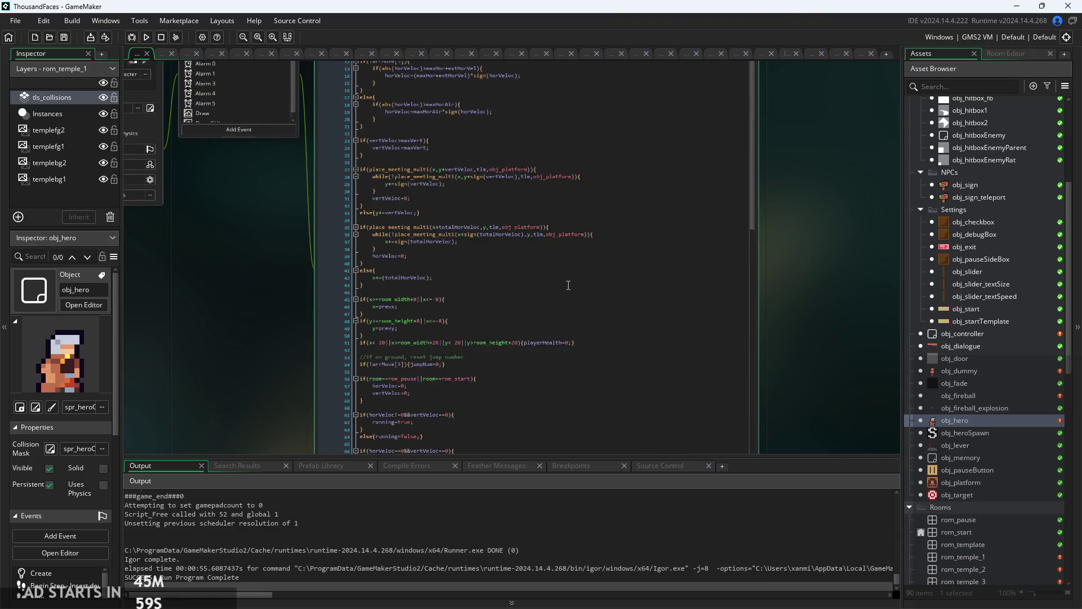
{"action": "scroll", "scroll_direction": "up", "scroll_amount": 3}
{"action": "scroll", "scroll_direction": "up", "scroll_amount": 3}
{"action": "scroll", "scroll_direction": "down", "scroll_amount": 3}
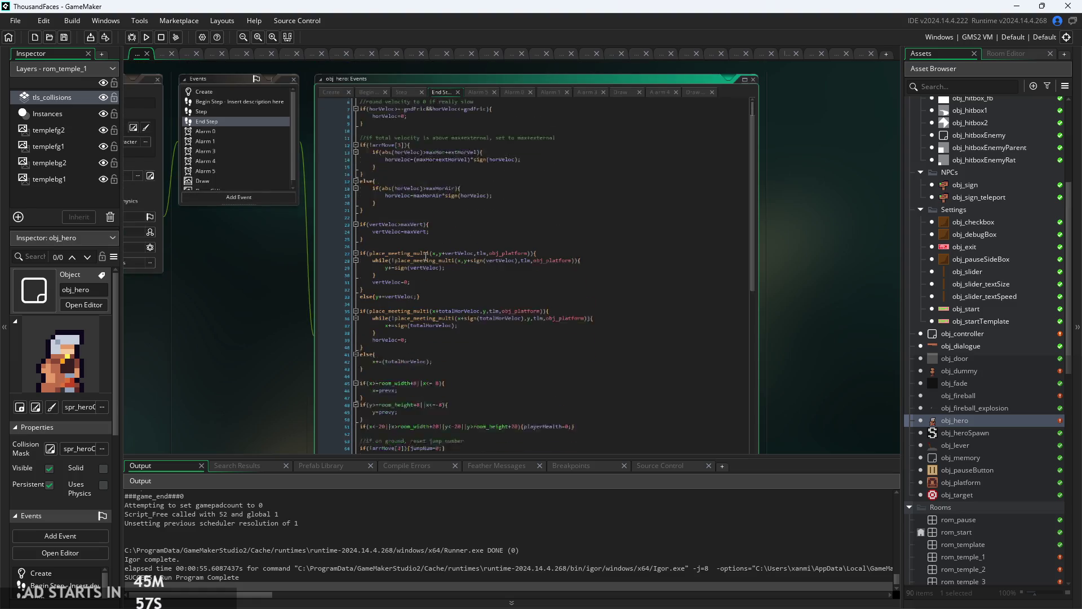
{"action": "scroll", "scroll_direction": "down", "scroll_amount": 3}
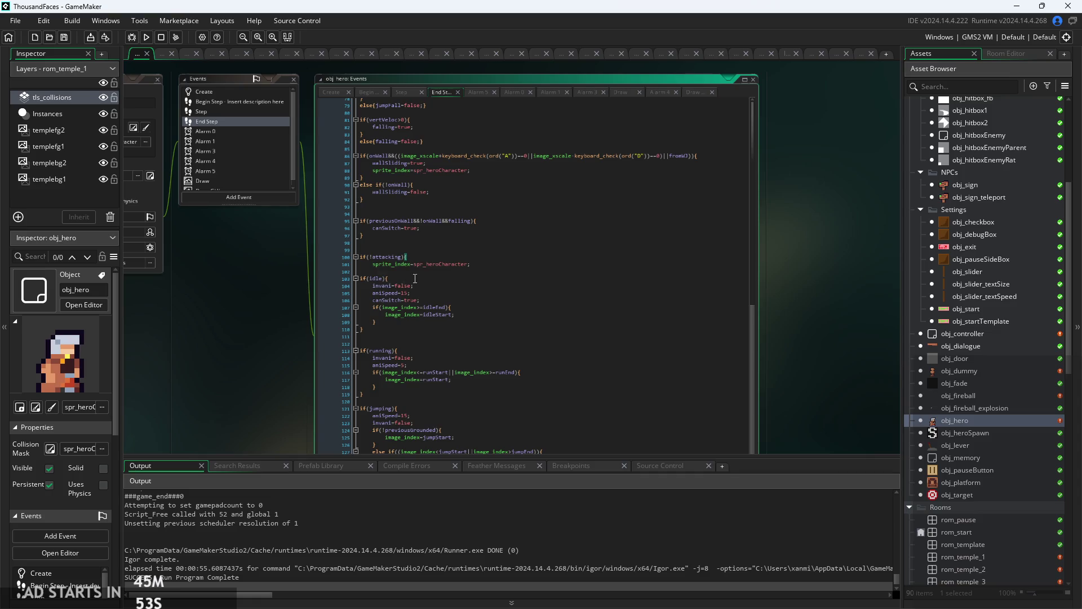
{"action": "scroll", "scroll_direction": "up", "scroll_amount": 3}
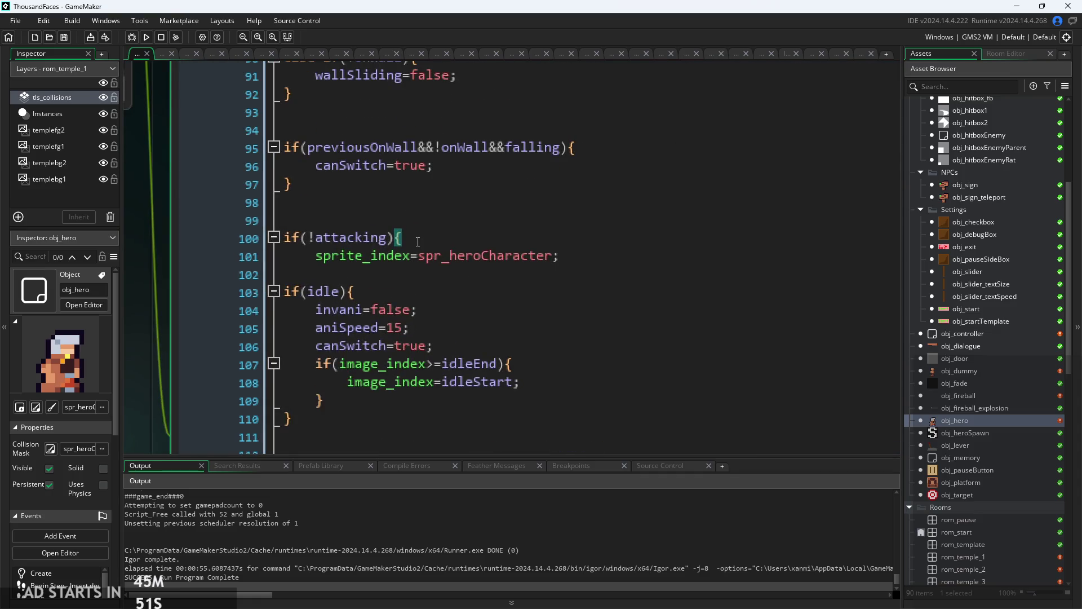
{"action": "scroll", "scroll_direction": "down", "scroll_amount": 3}
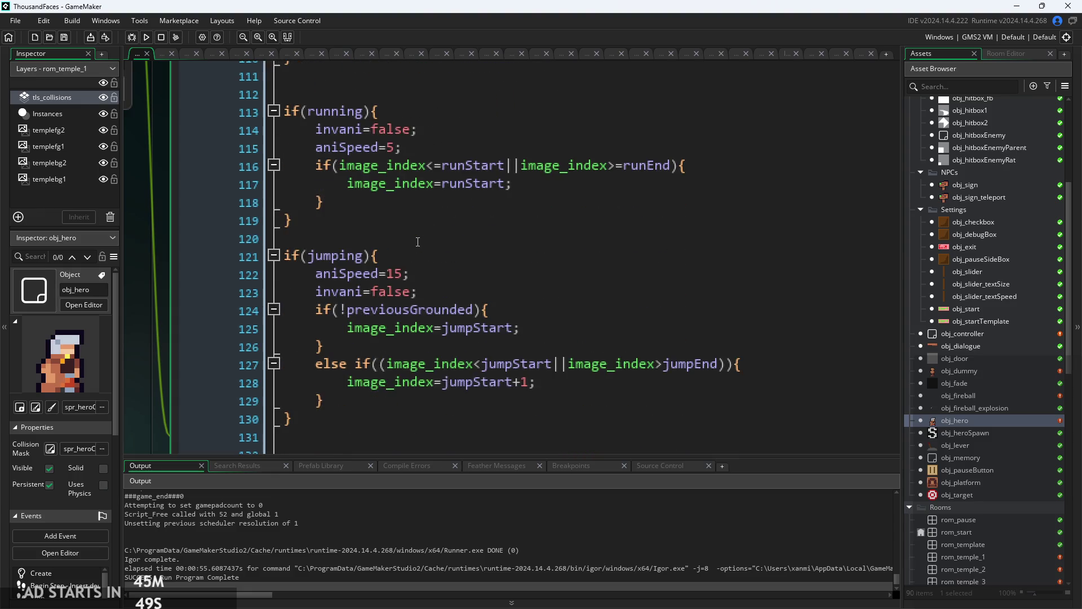
{"action": "scroll", "scroll_direction": "down", "scroll_amount": 3}
{"action": "scroll", "scroll_direction": "down", "scroll_amount": 3}
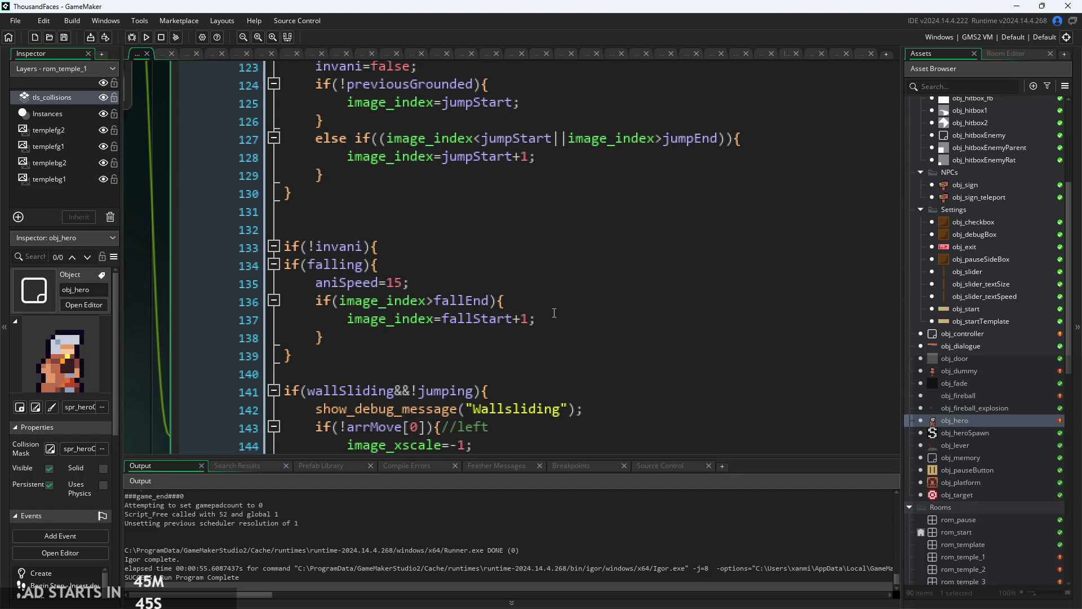
{"action": "scroll", "scroll_direction": "up", "scroll_amount": 3}
{"action": "scroll", "scroll_direction": "up", "scroll_amount": 3}
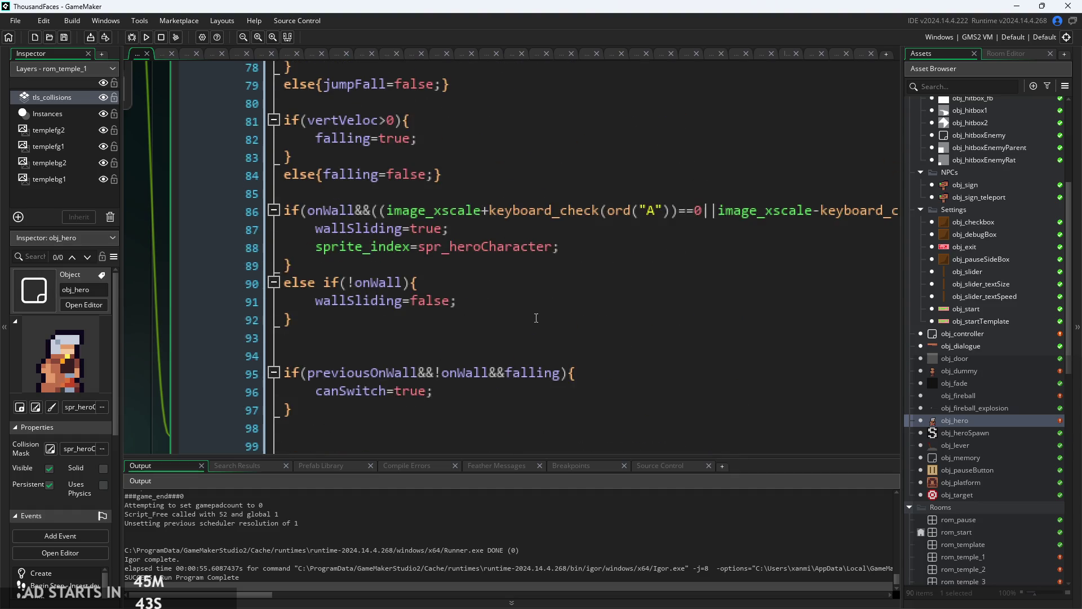
{"action": "scroll", "scroll_direction": "down", "scroll_amount": 3}
{"action": "scroll", "scroll_direction": "up", "scroll_amount": 3}
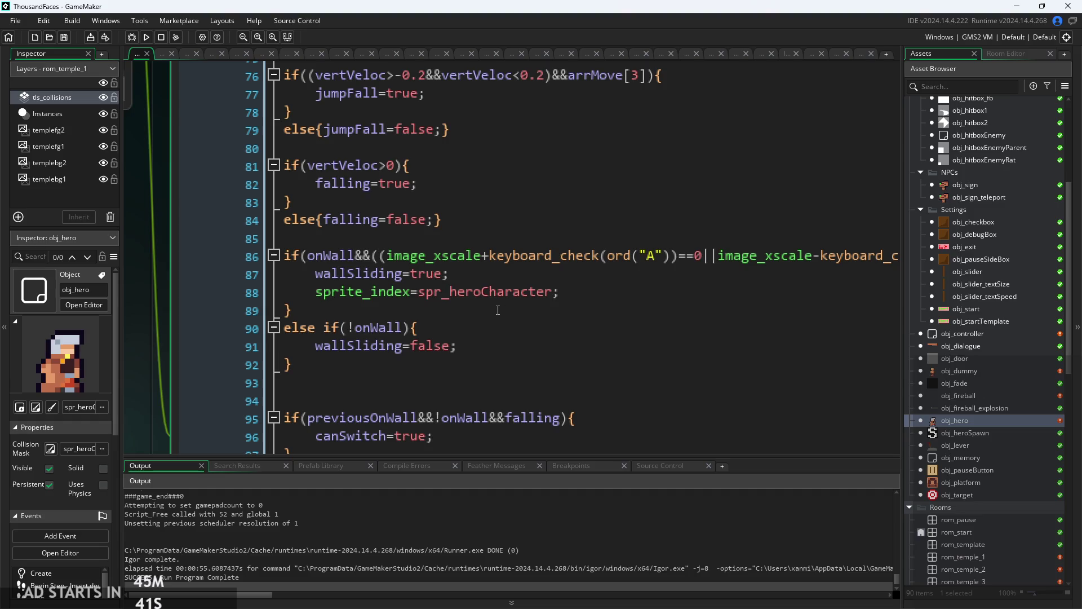
- Add attacking=false; after line 88 in the wall-slide block and launch a fresh build
{"action": "left_click", "coordinate": [584, 286]}
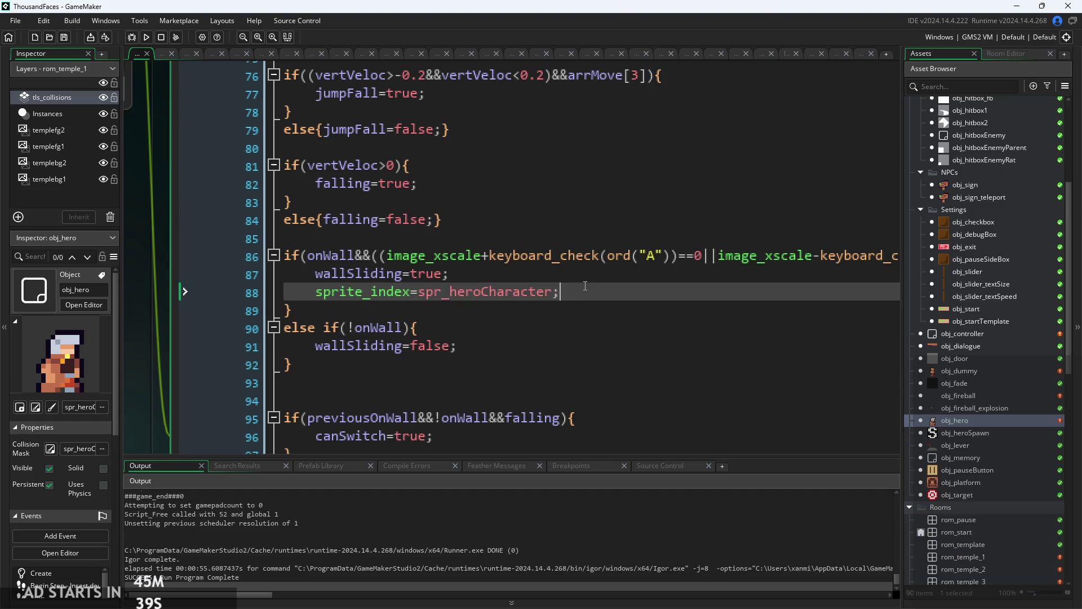
{"action": "key", "text": "Return"}
{"action": "type", "text": "attack"}
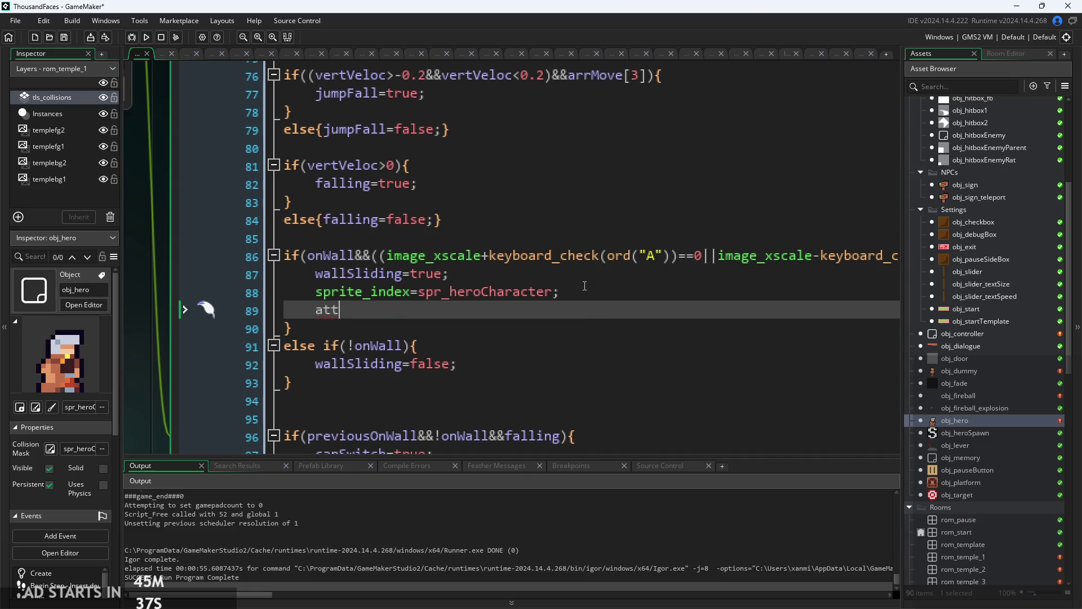
{"action": "key", "text": "Down"}
{"action": "key", "text": "Down"}
{"action": "key", "text": "Down"}
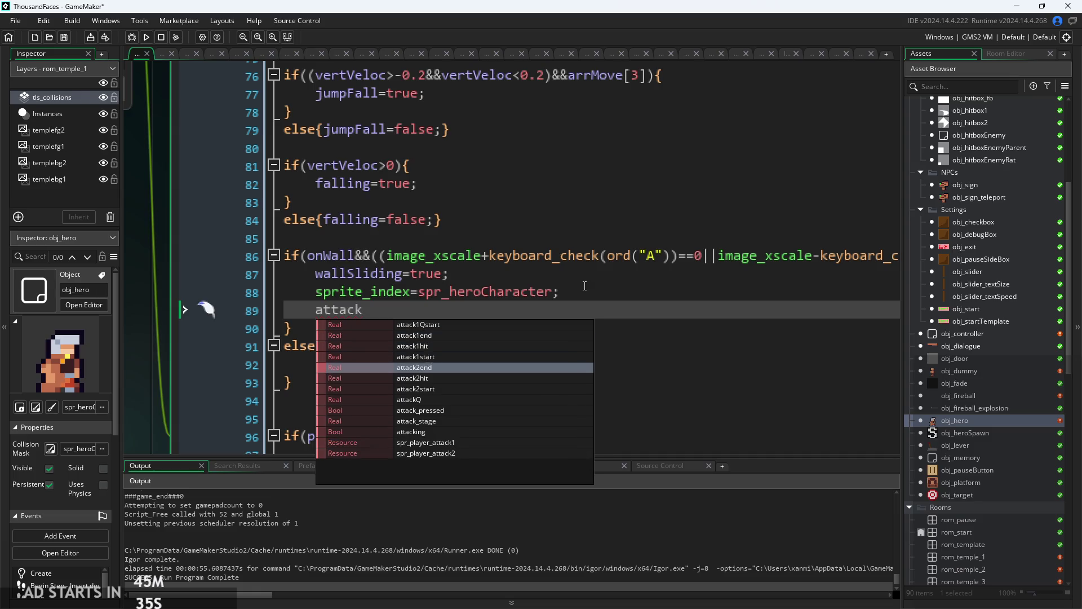
{"action": "key", "text": "Return"}
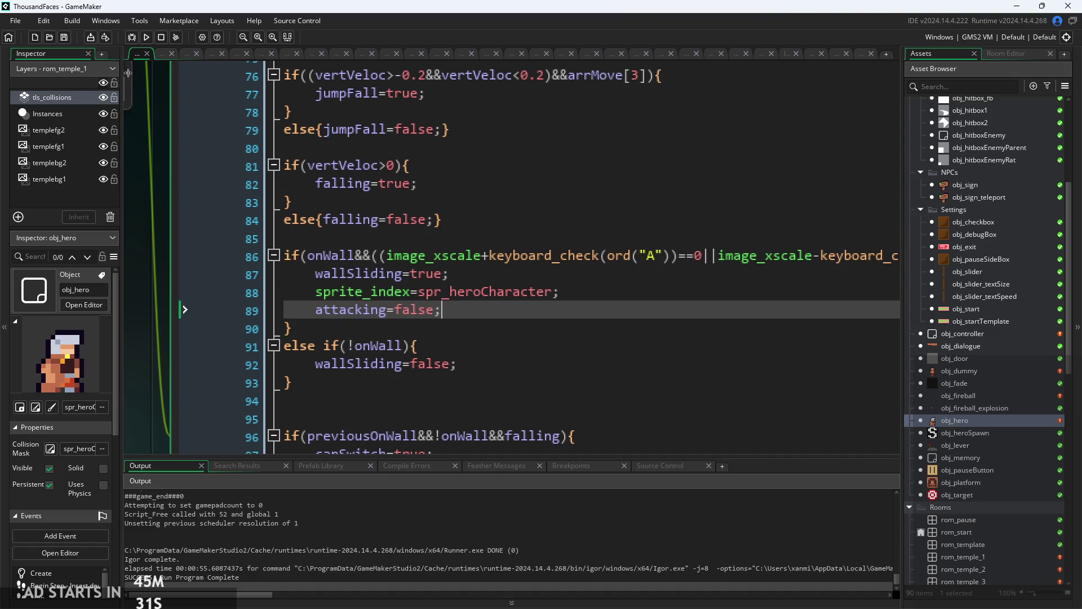
{"action": "left_click", "coordinate": [145, 37]}
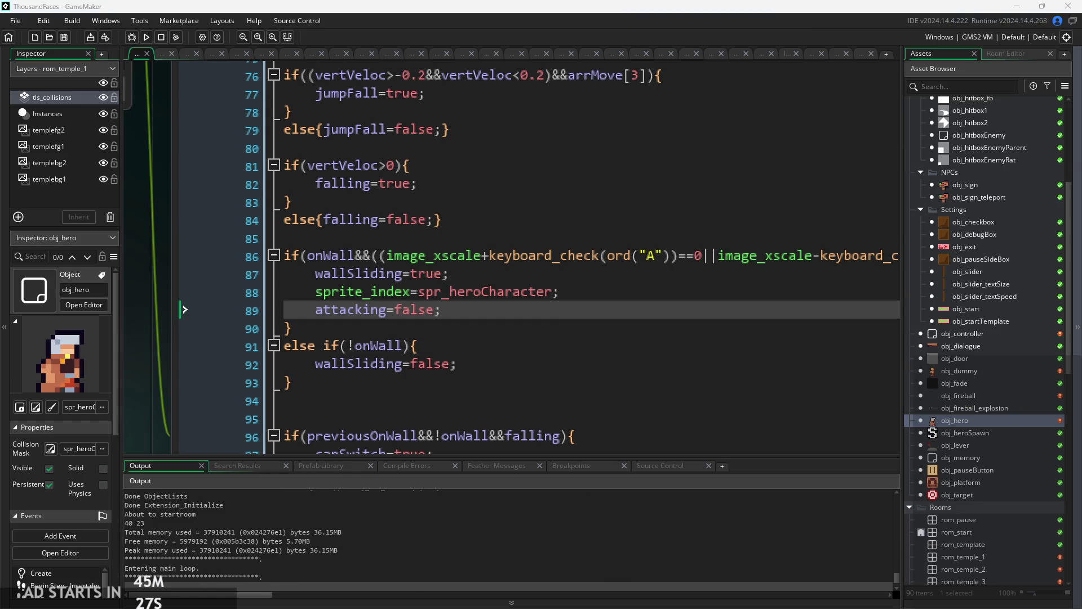
{"action": "left_click", "coordinate": [515, 368]}
{"action": "key", "text": "Left"}
{"action": "key", "text": "Right"}
{"action": "key", "text": "space"}
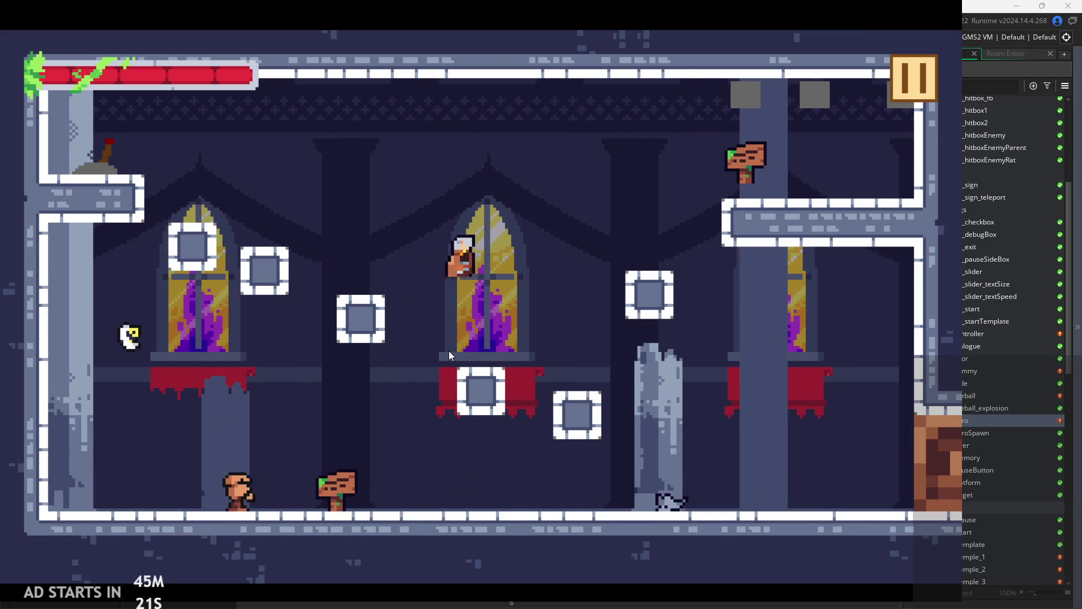
{"action": "key", "text": "Right"}
{"action": "key", "text": "space"}
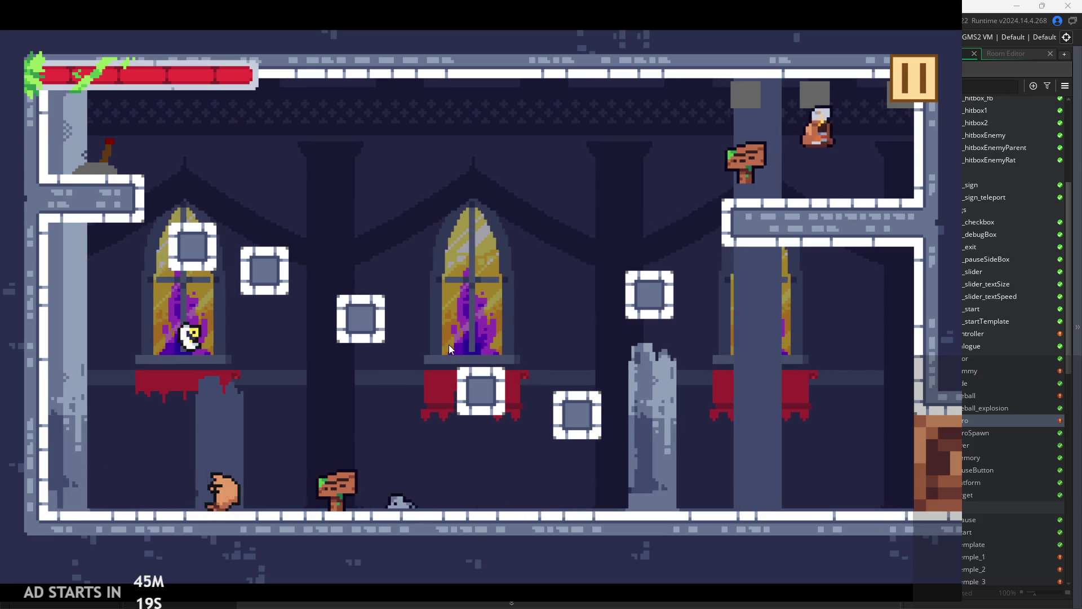
{"action": "key", "text": "Right"}
{"action": "key", "text": "space"}
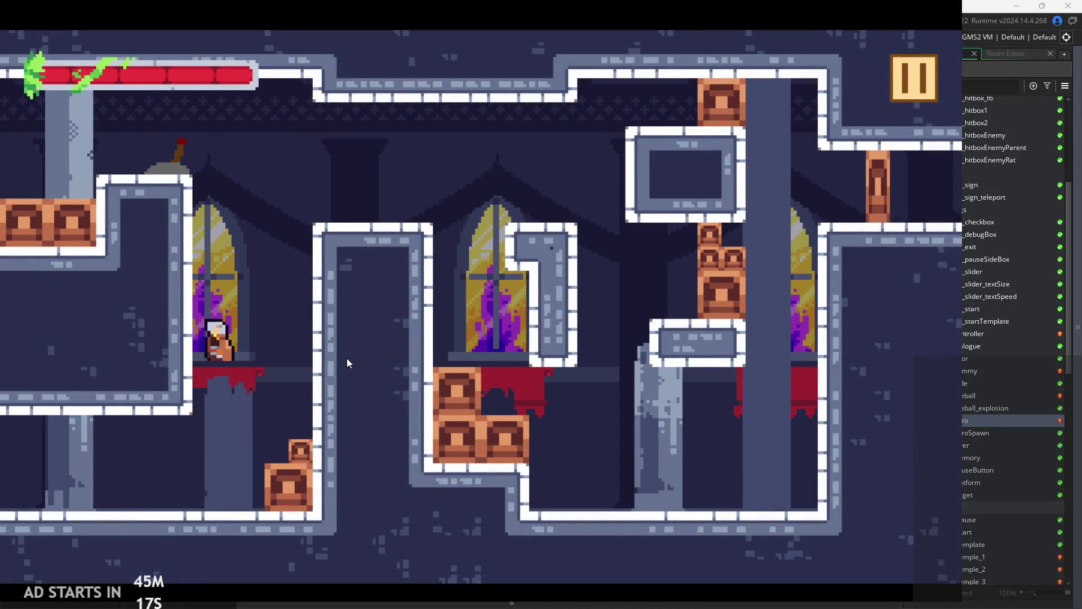
{"action": "key", "text": "space"}
{"action": "key", "text": "Right"}
{"action": "key", "text": "Left"}
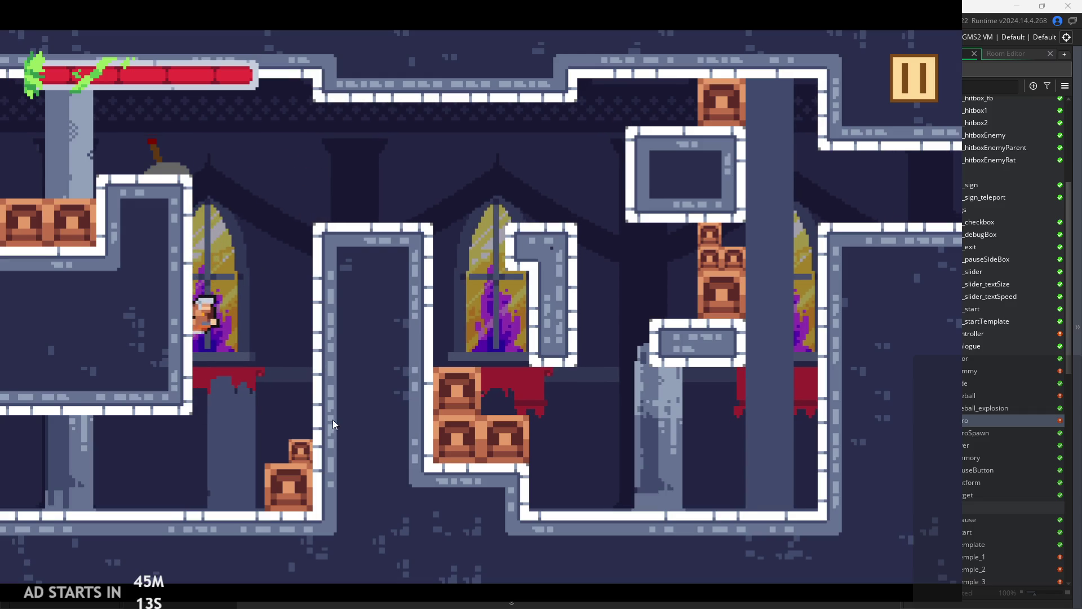
{"action": "key", "text": "Right"}
{"action": "key", "text": "Left"}
{"action": "key", "text": "Right"}
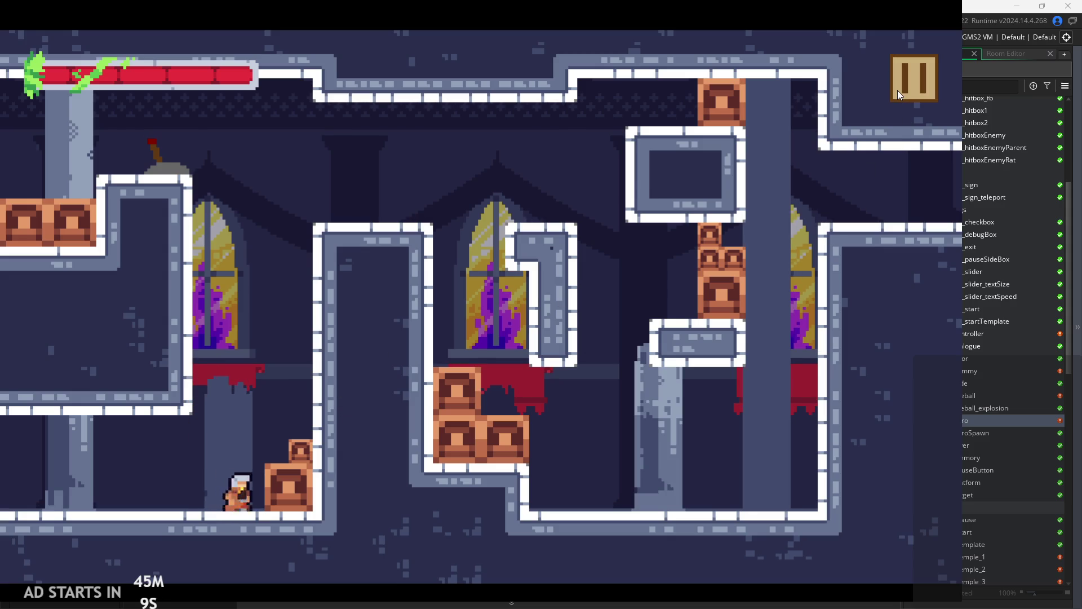
{"action": "key", "text": "Escape"}
{"action": "left_click", "coordinate": [531, 241]}
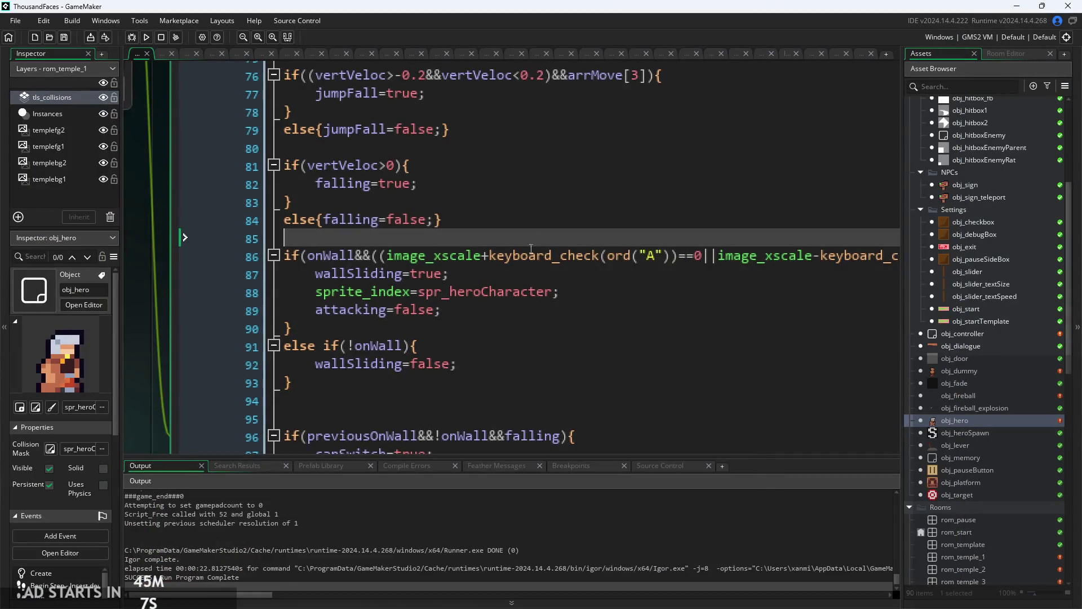